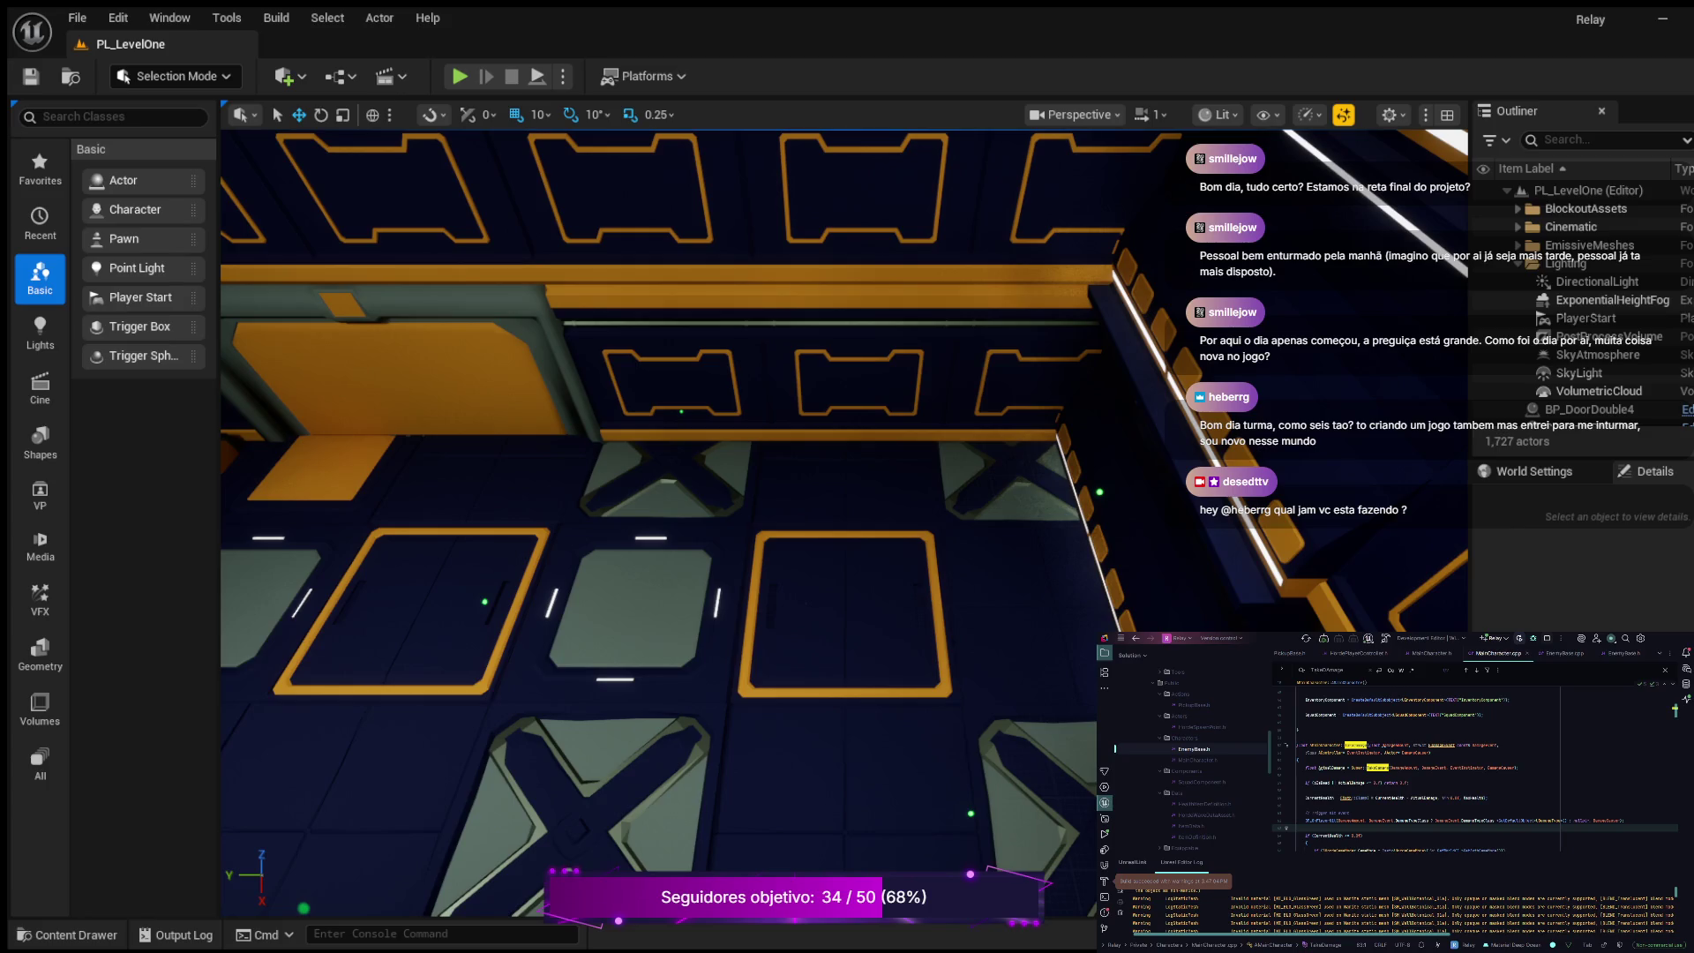
Step: Open the Content Drawer and select the HUD folder to list its 11 widget assets
click(71, 934)
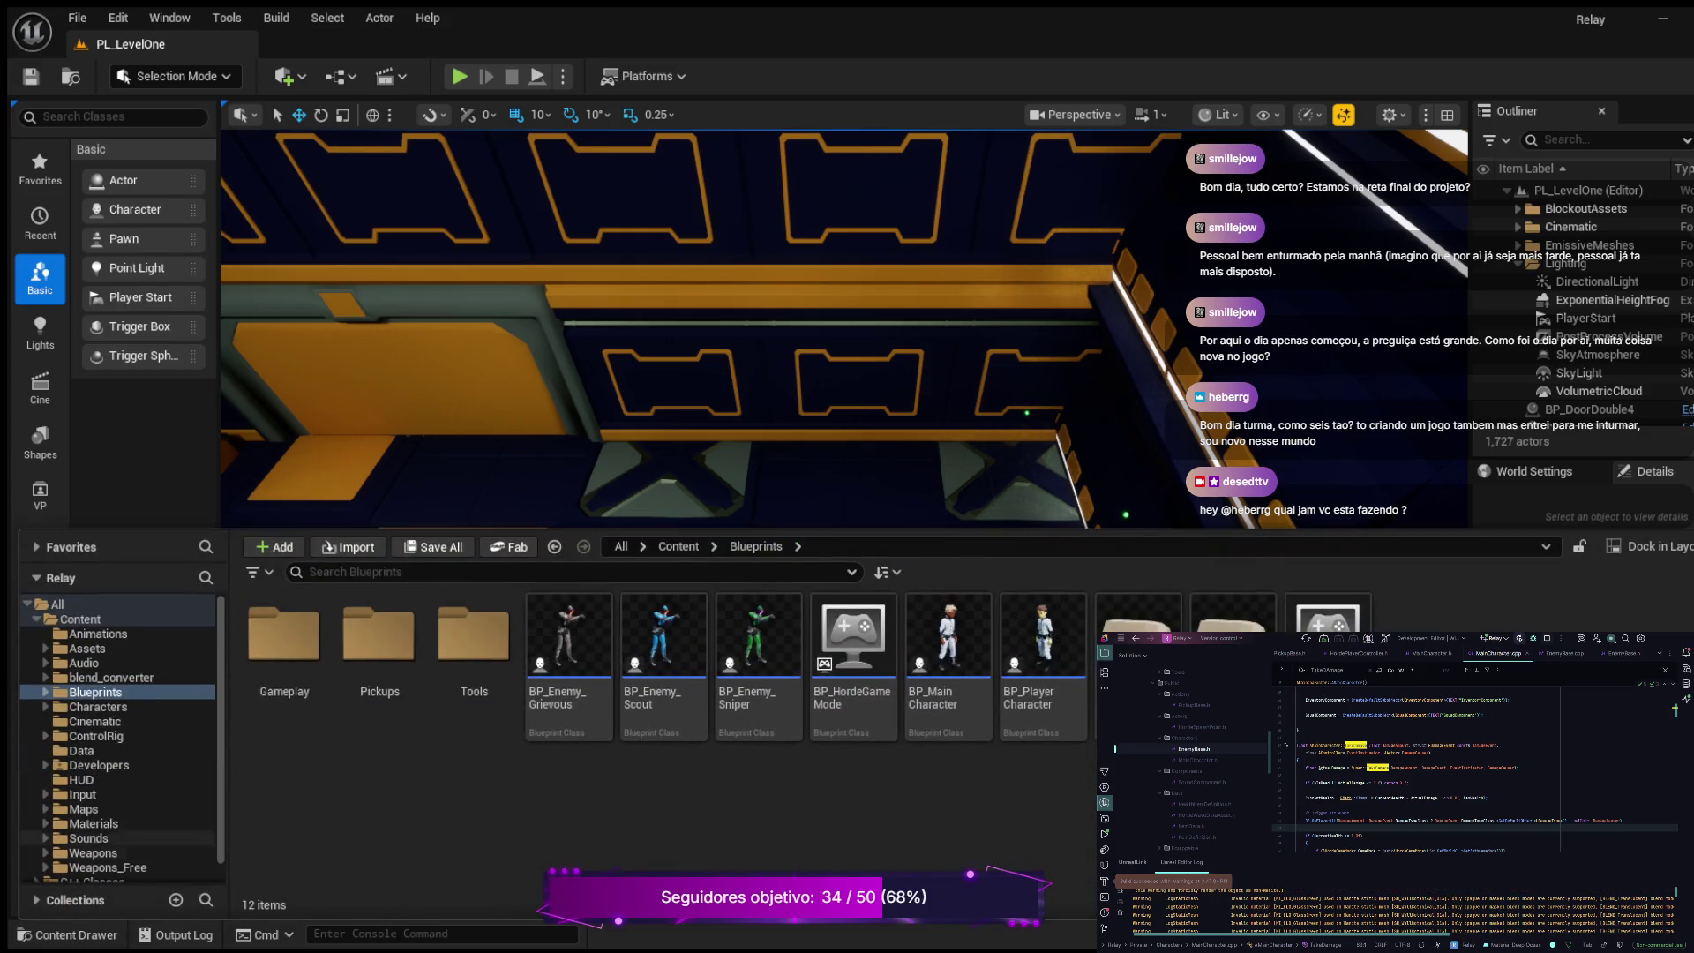
click(81, 780)
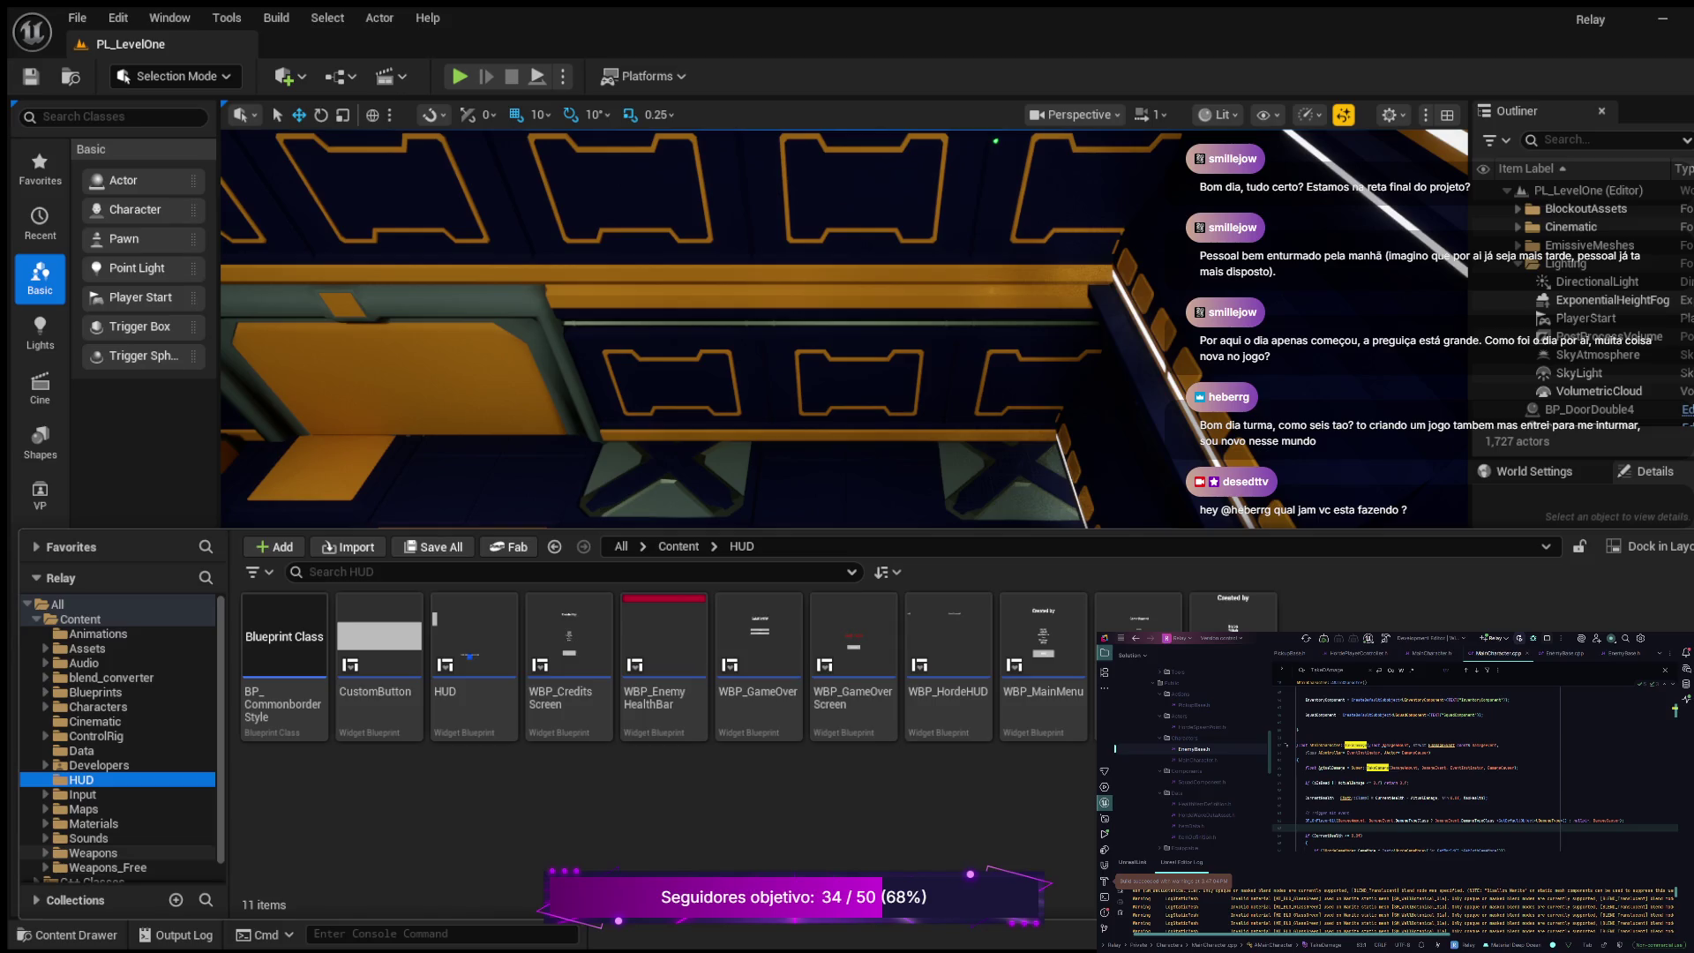
Step: Expand the Audio folder and browse Metasounds, revealing the Player subfolder and the Door and Music sources
click(84, 663)
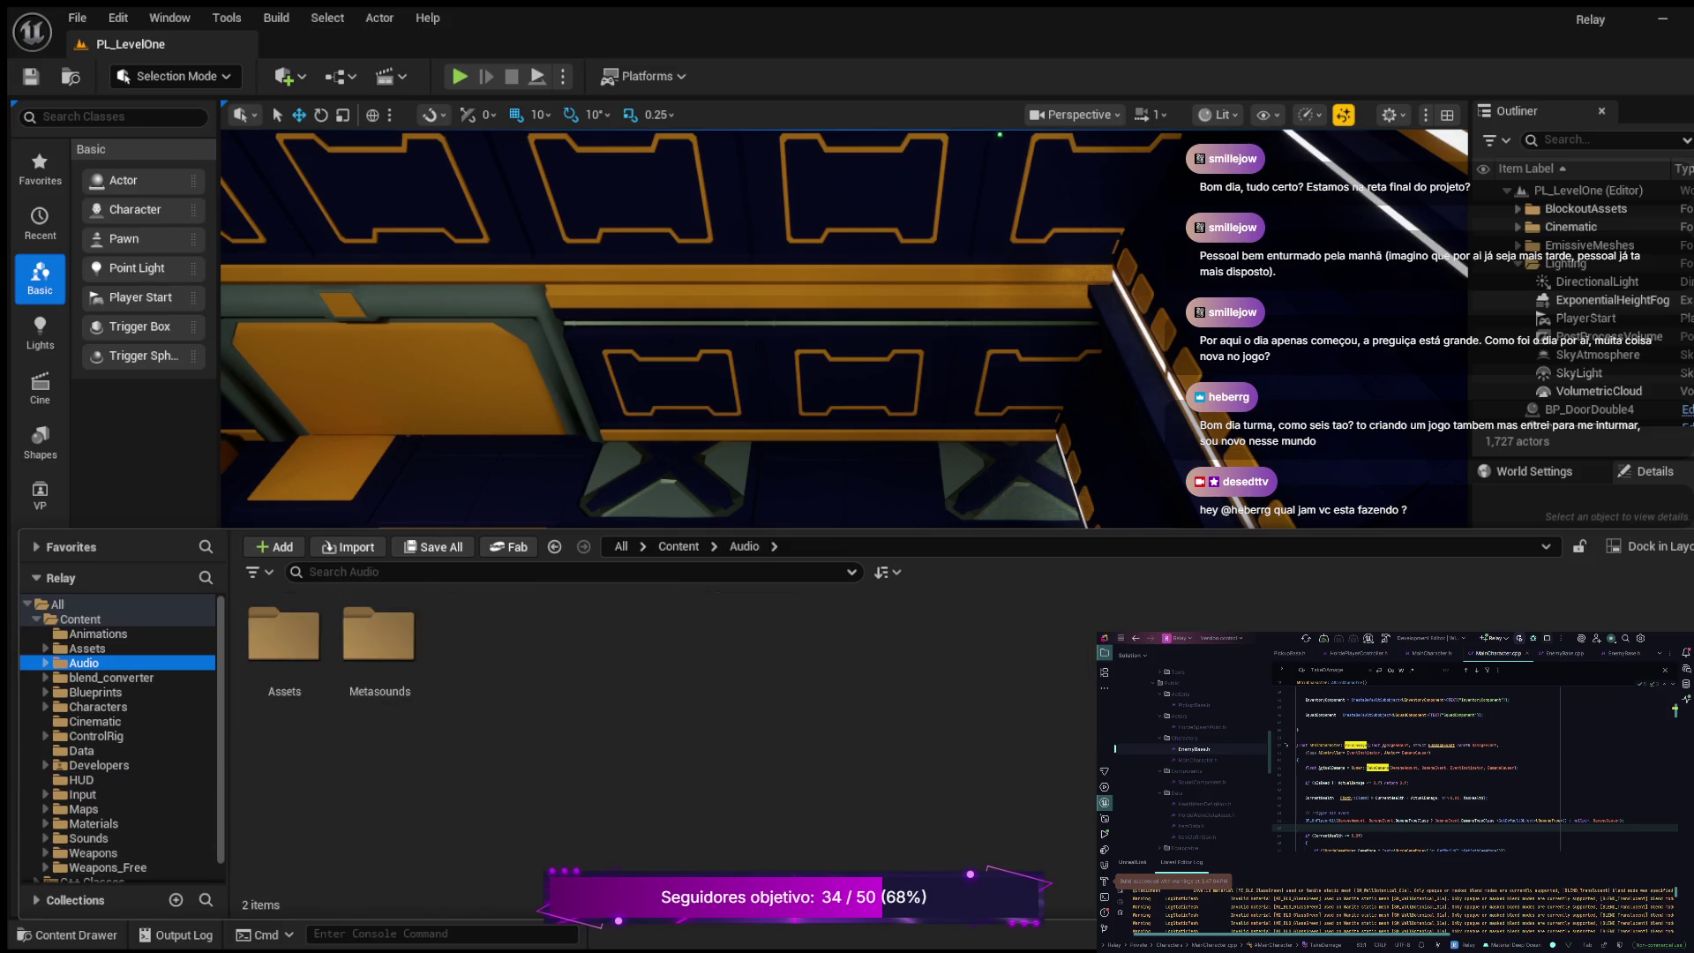
key(Right)
click(110, 692)
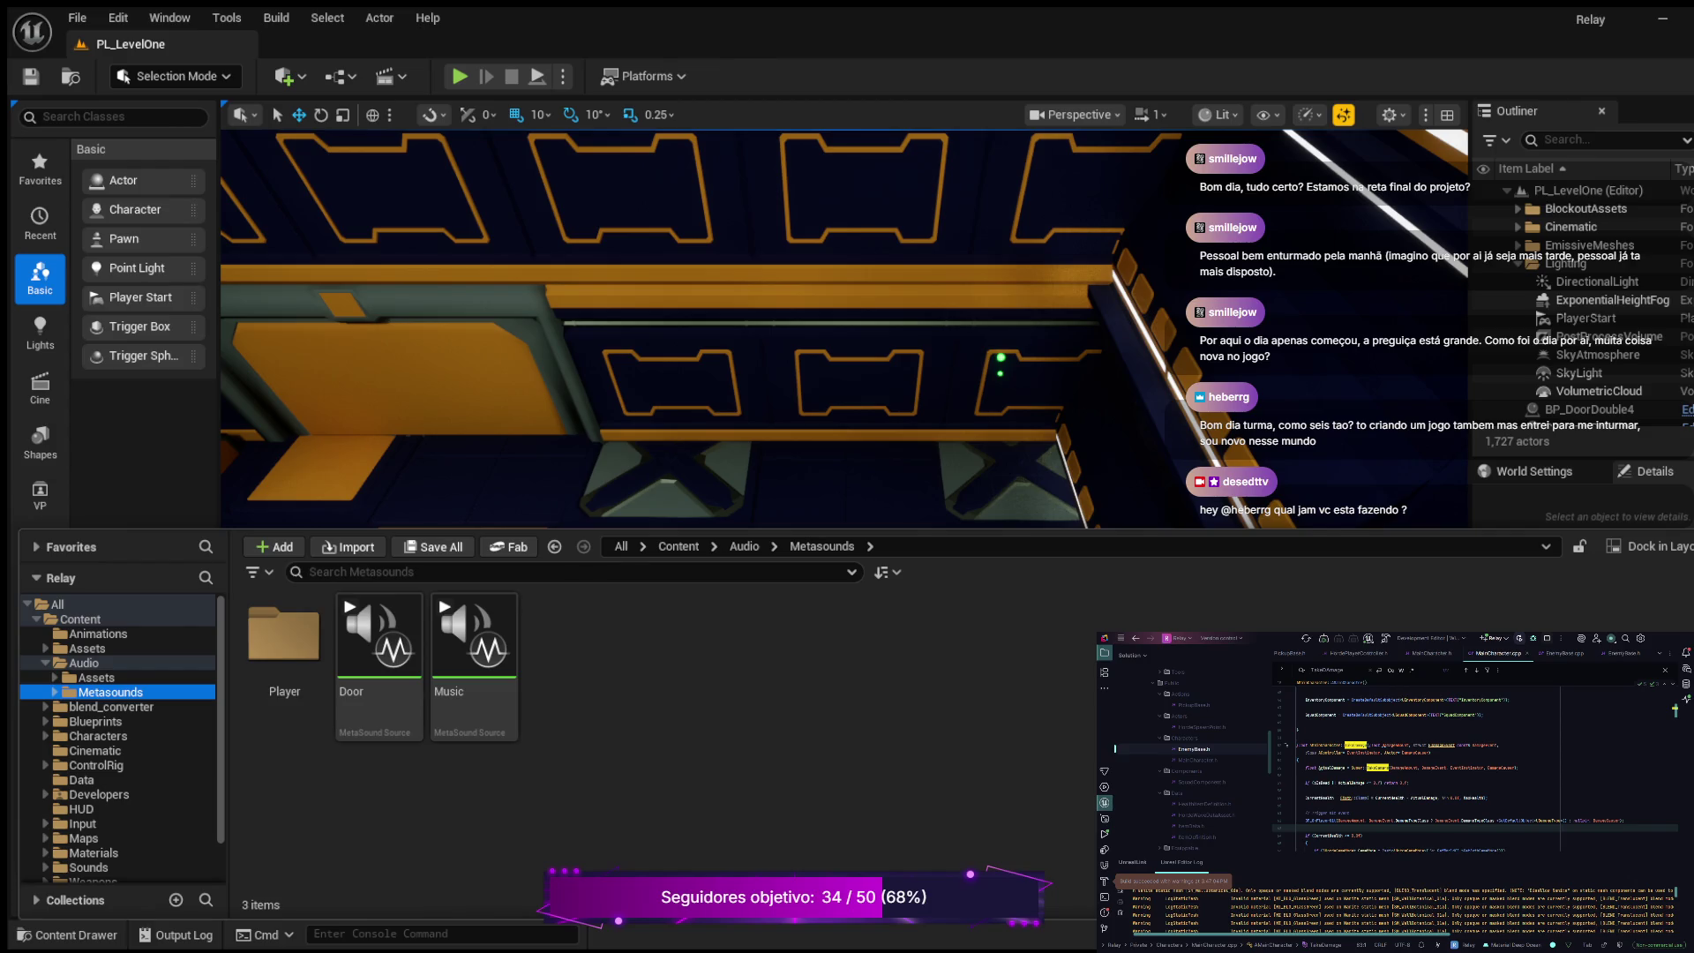
click(55, 692)
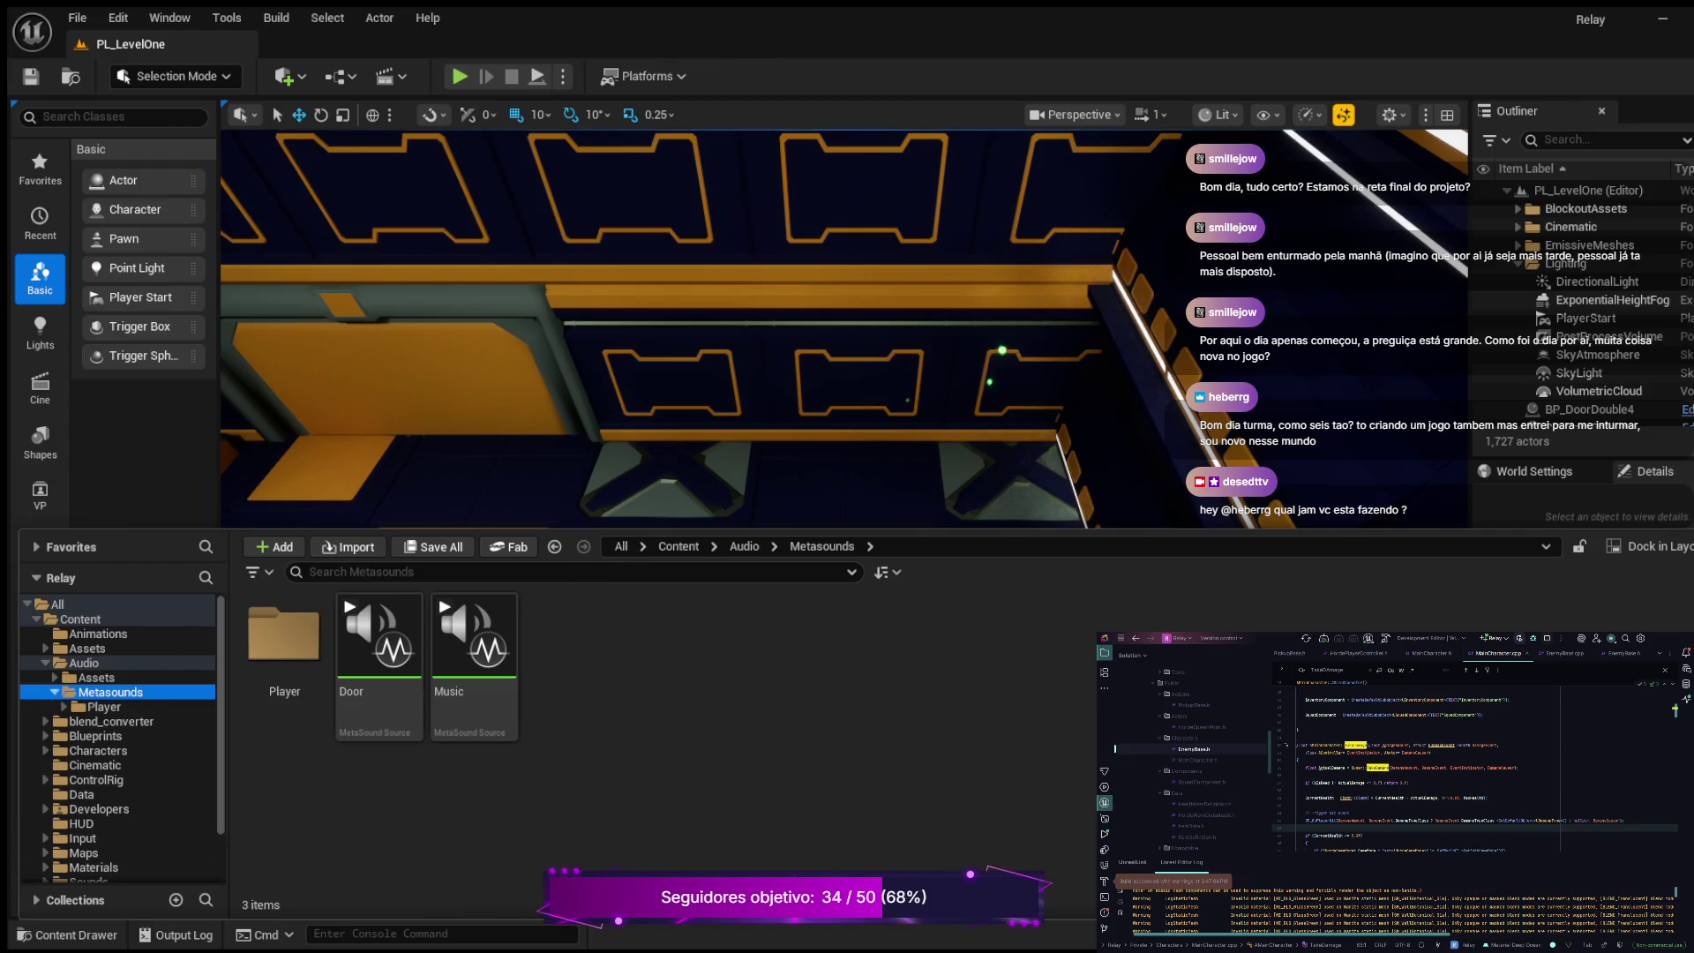
Step: Browse the Player gunshot sounds, go back to Metasounds, then show Audio > Assets
click(105, 707)
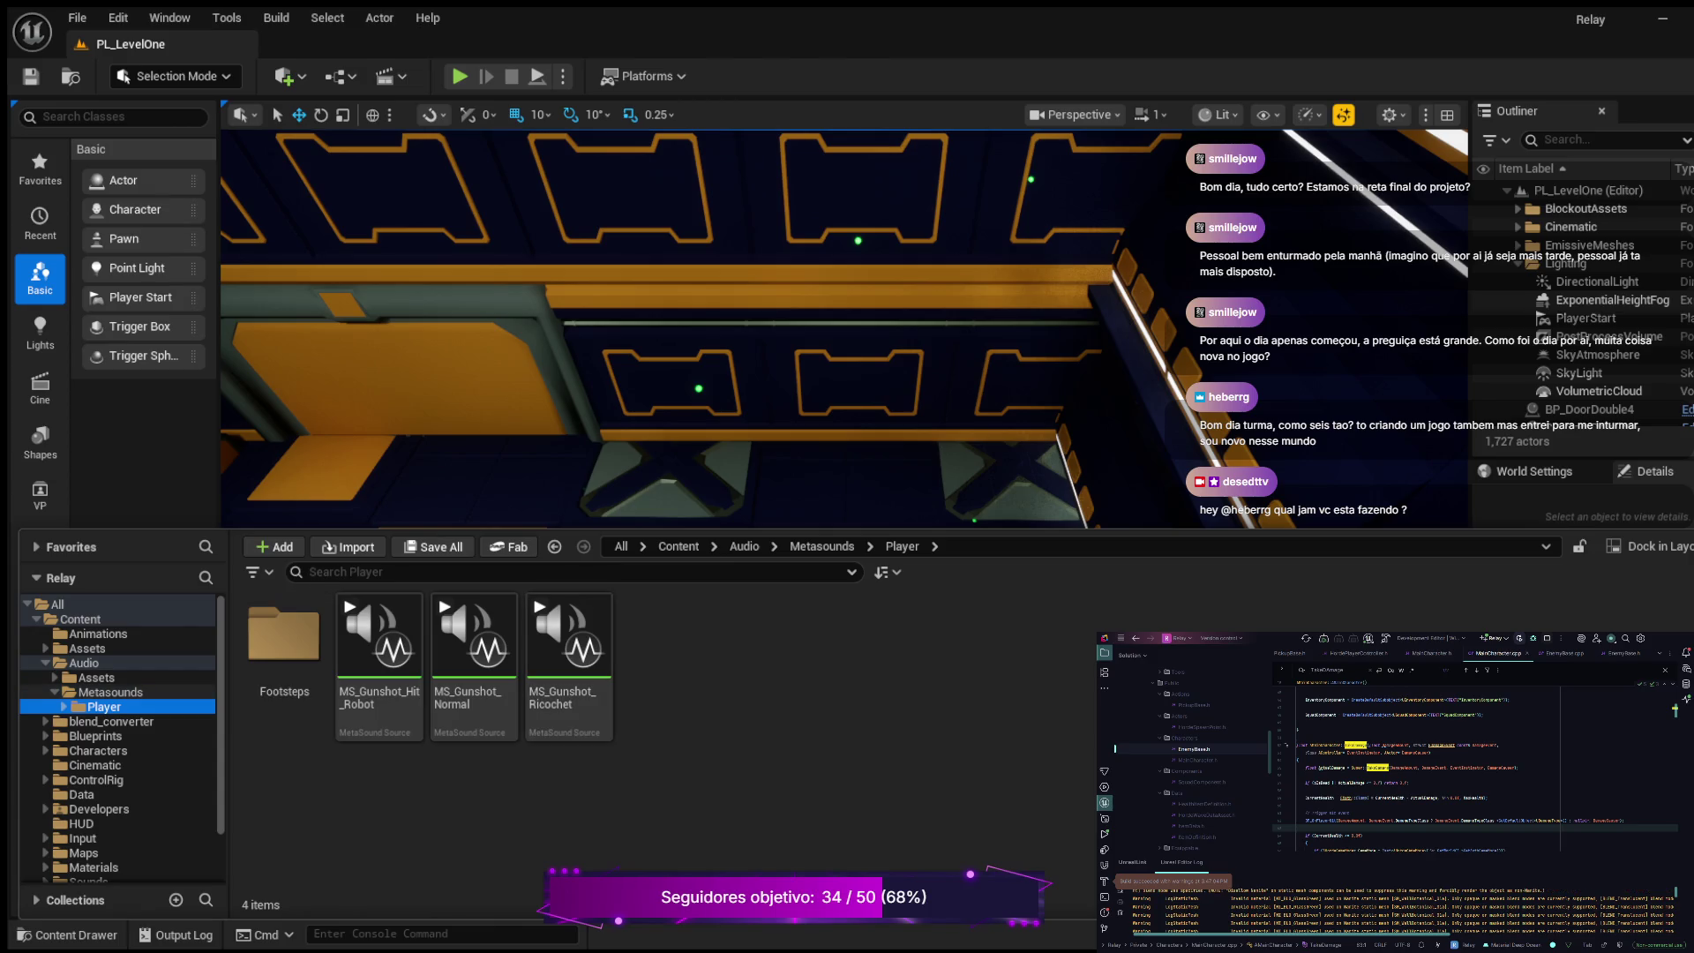
click(110, 692)
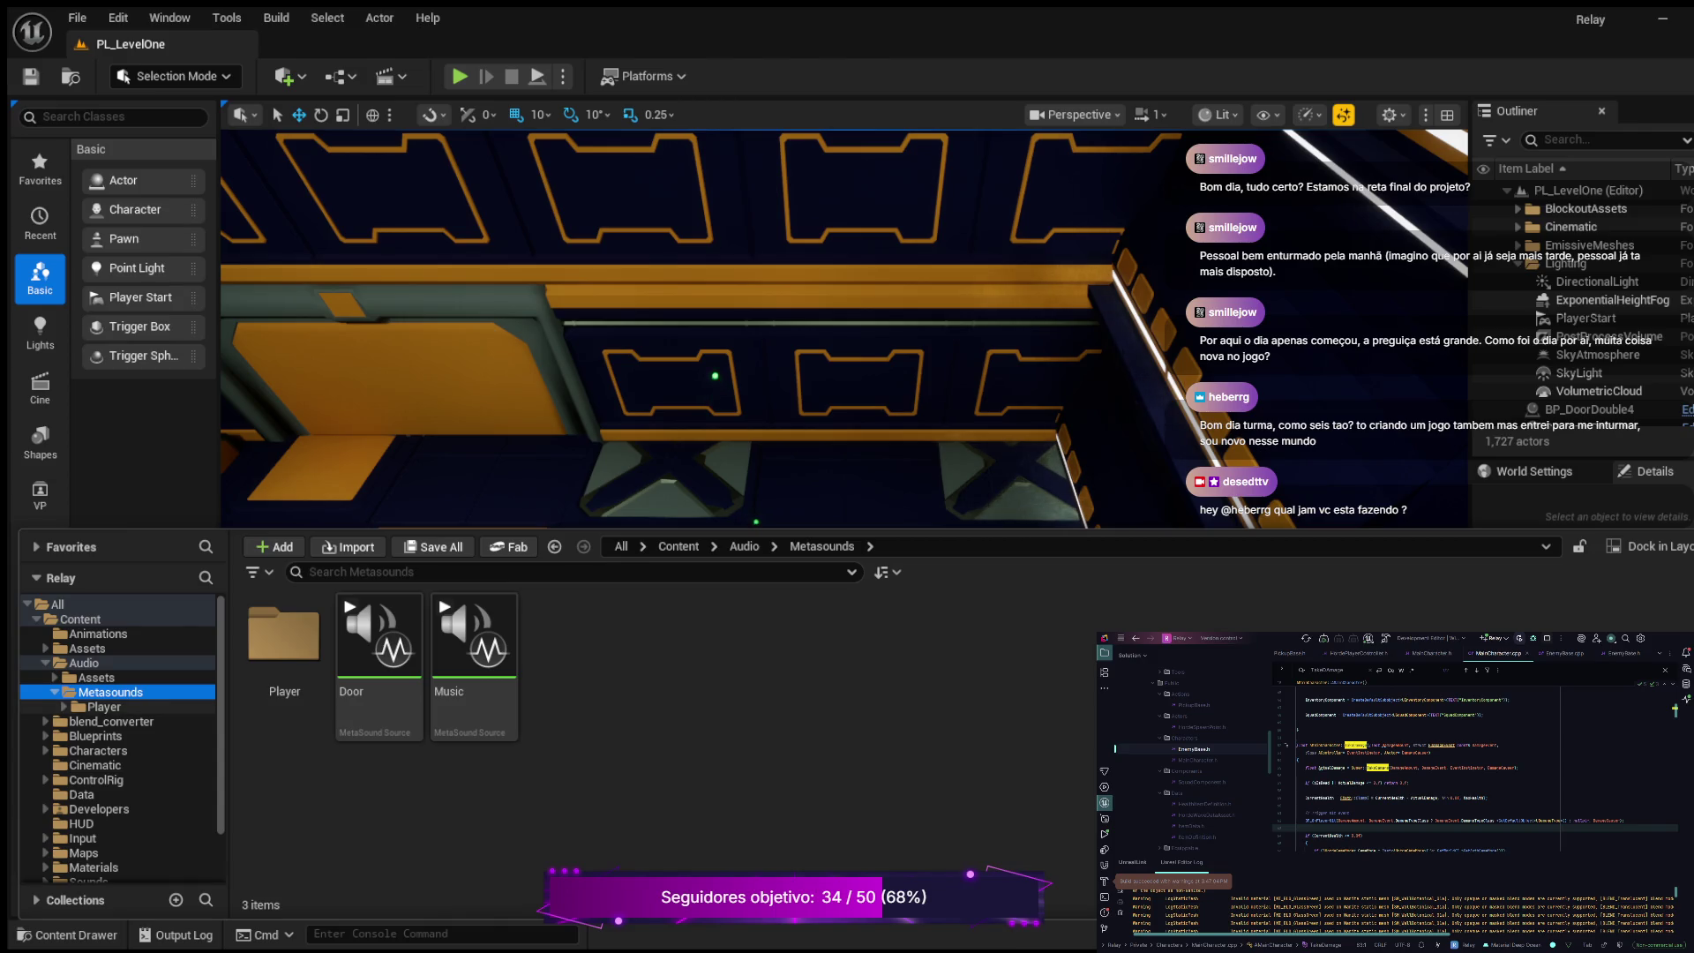
click(96, 677)
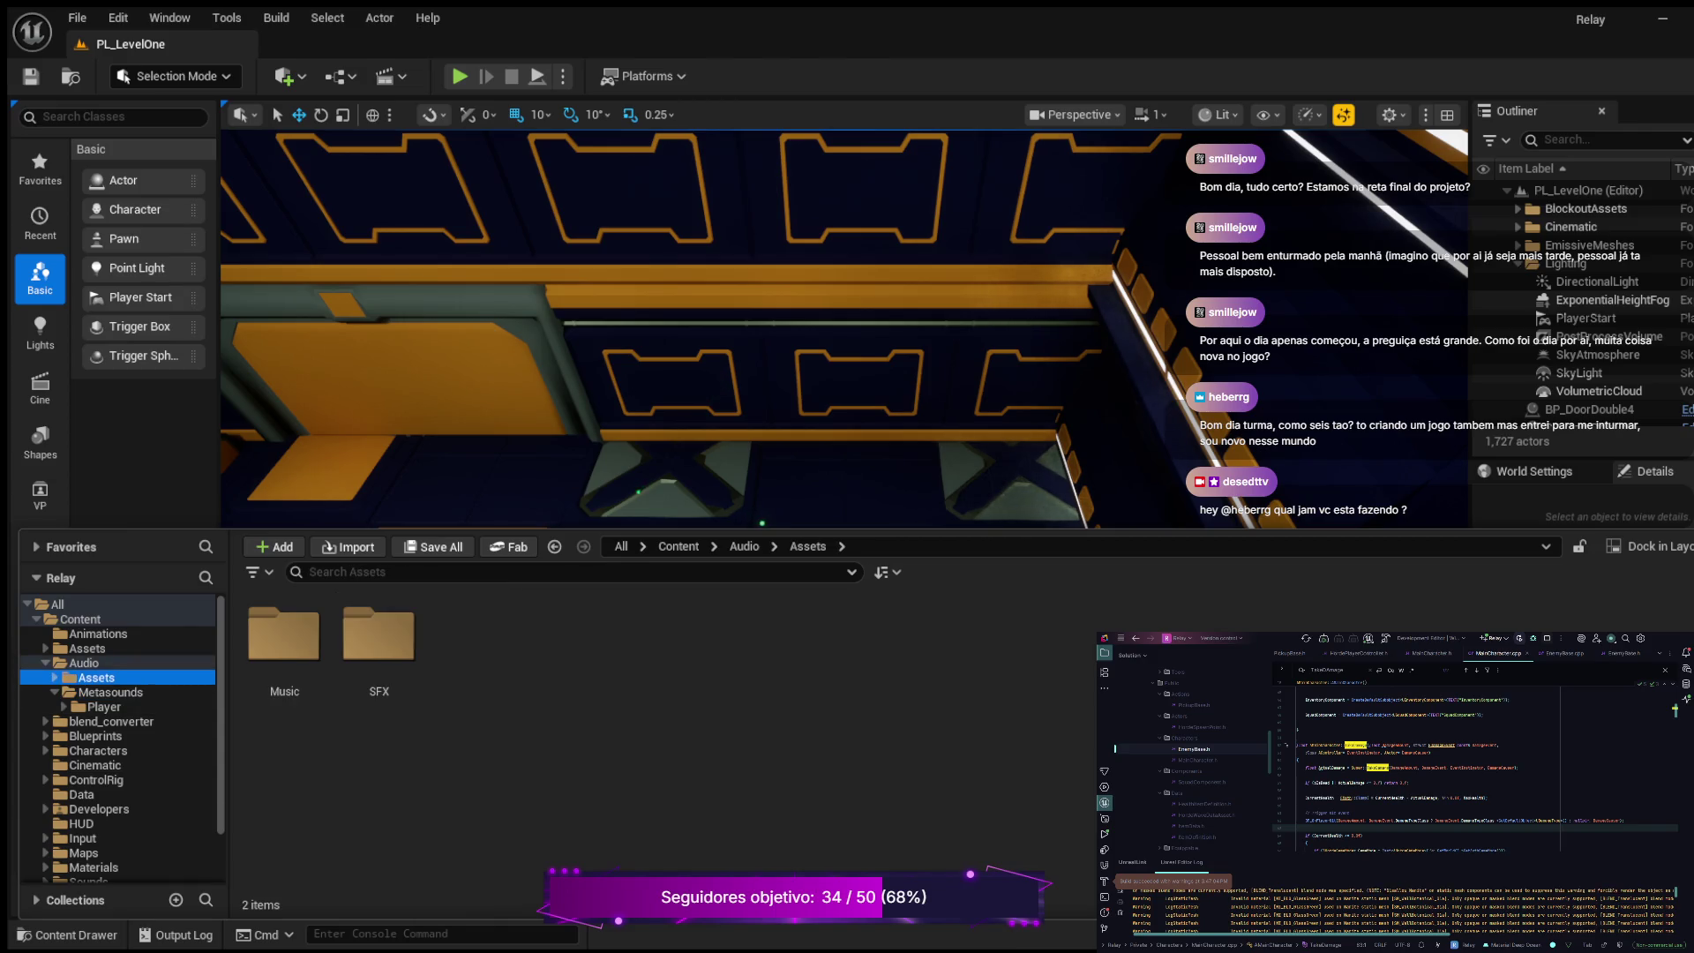
Step: Check the Music sound waves, then create a Sound Class named SC_Master in the Audio folder
click(55, 678)
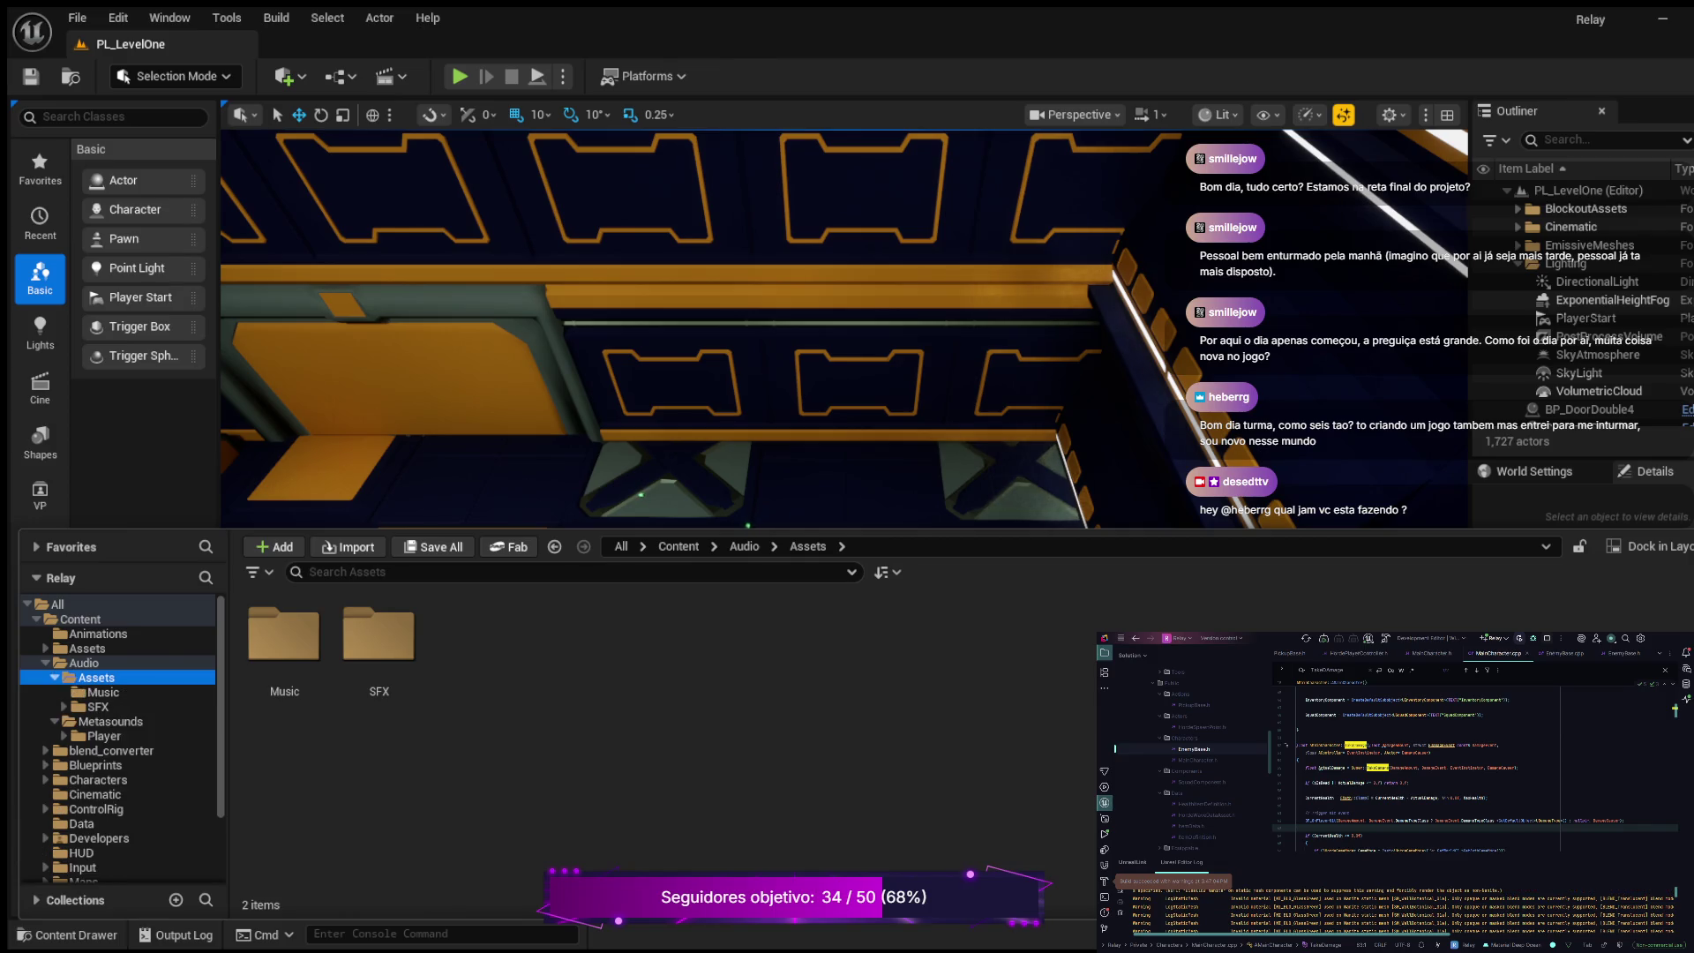
click(103, 692)
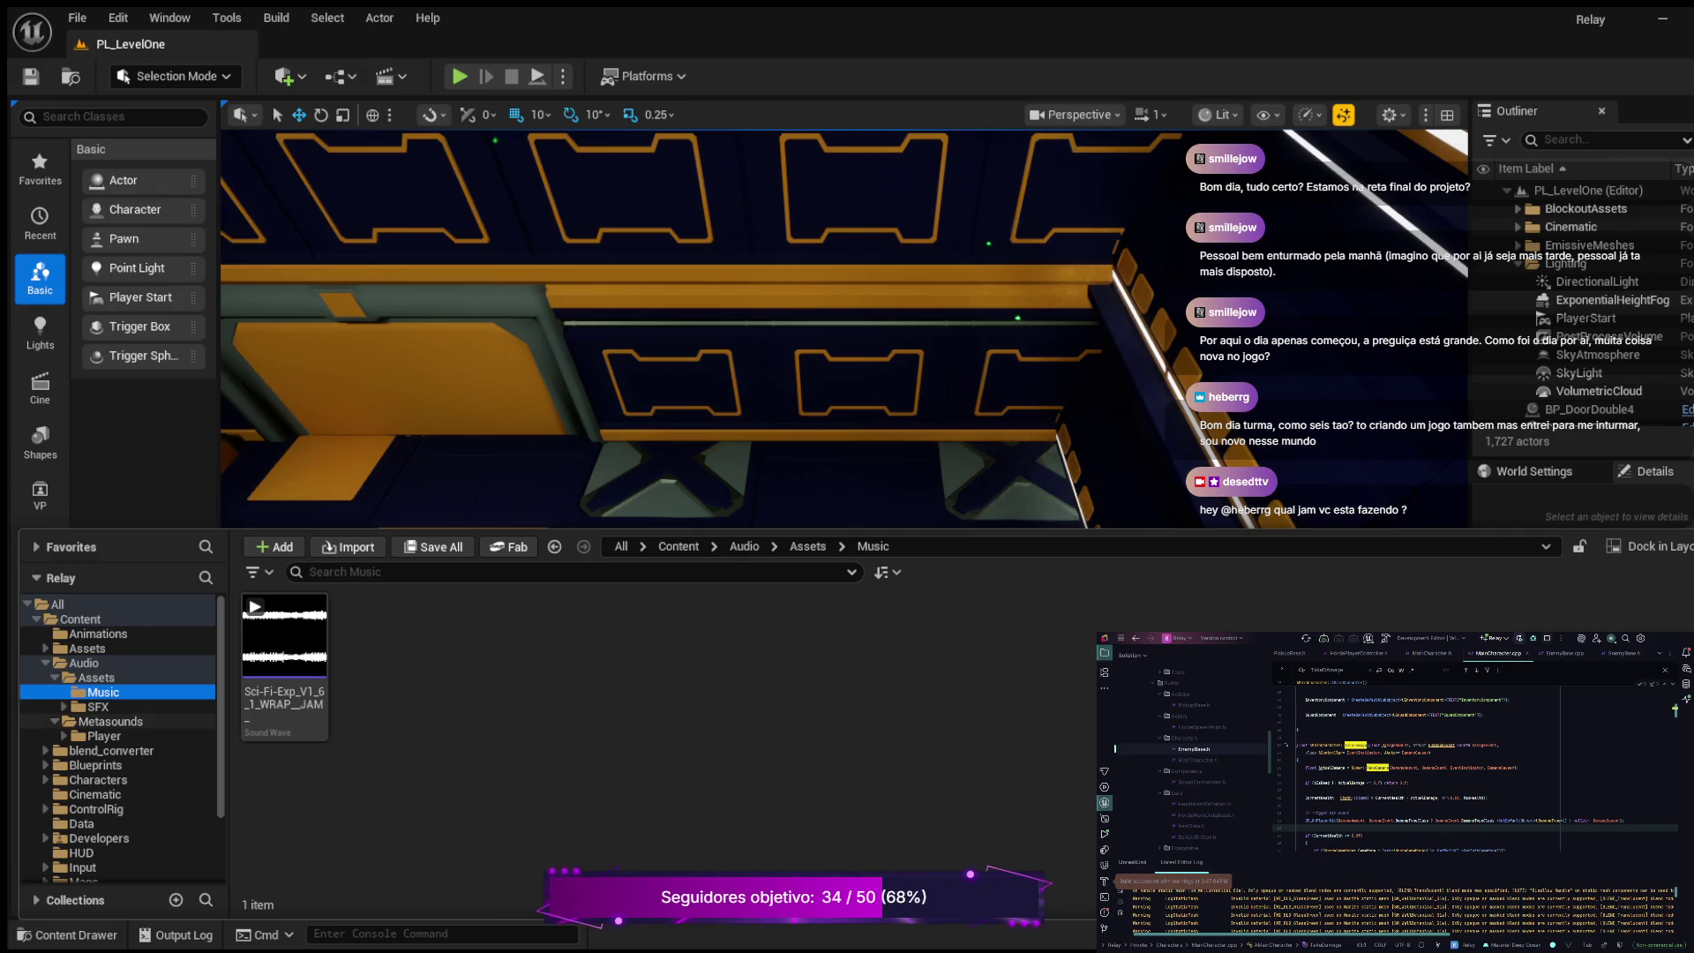
click(83, 662)
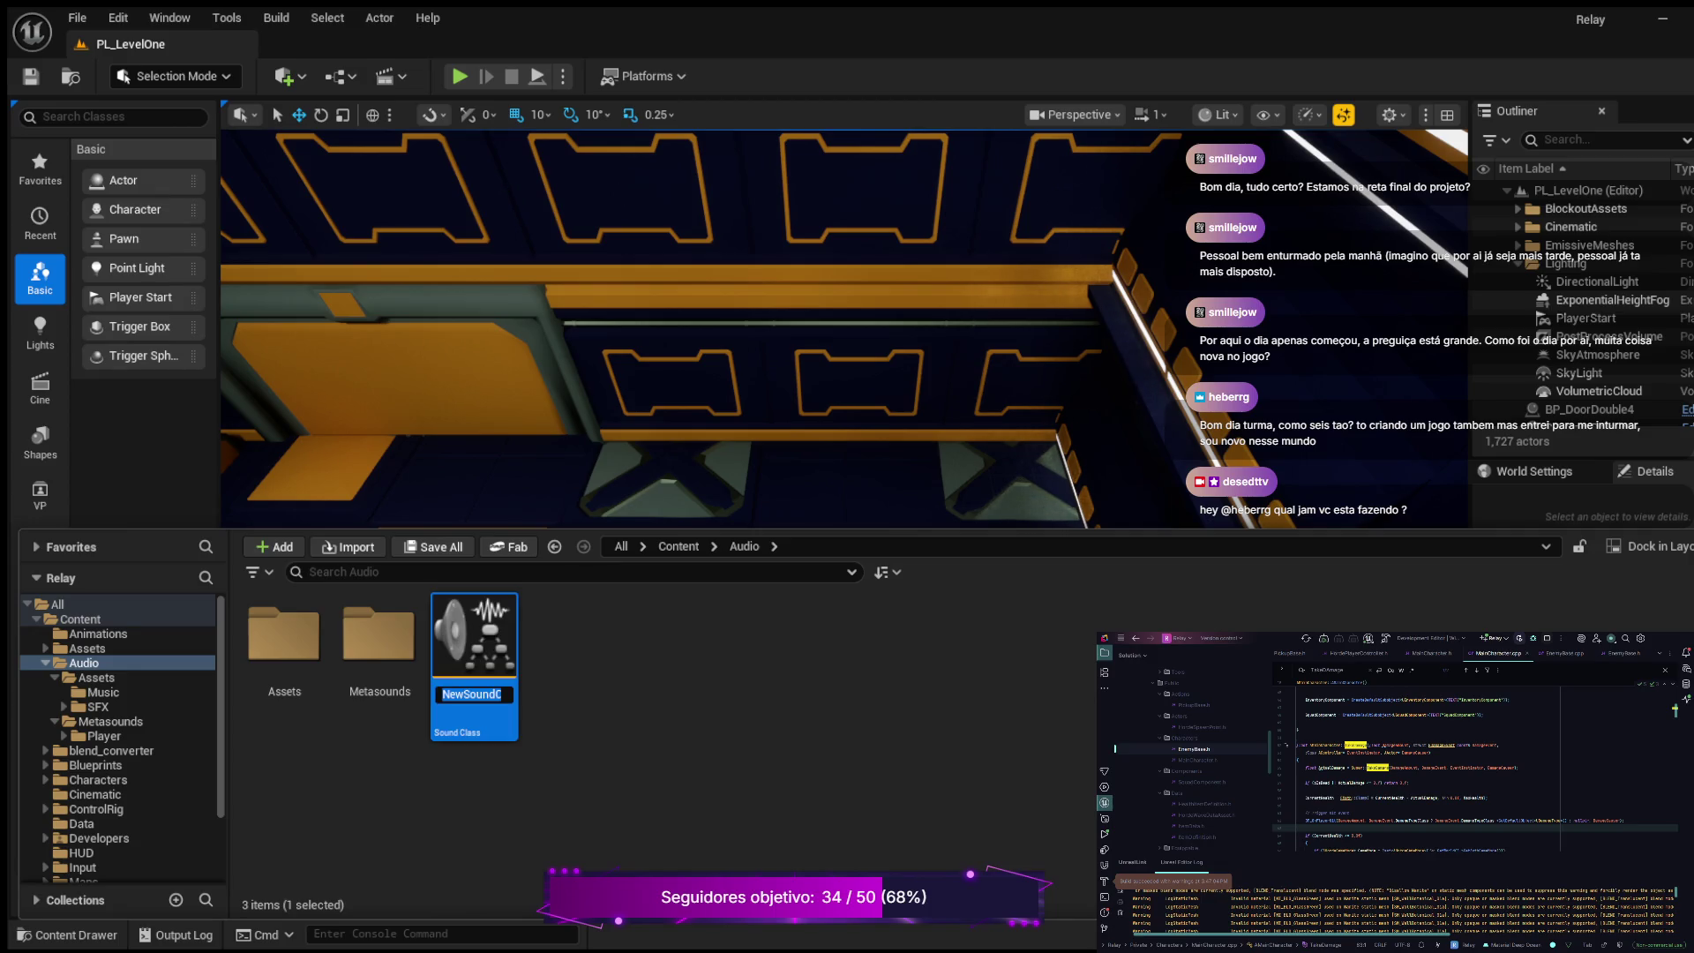
text(SC_Master)
key(Return)
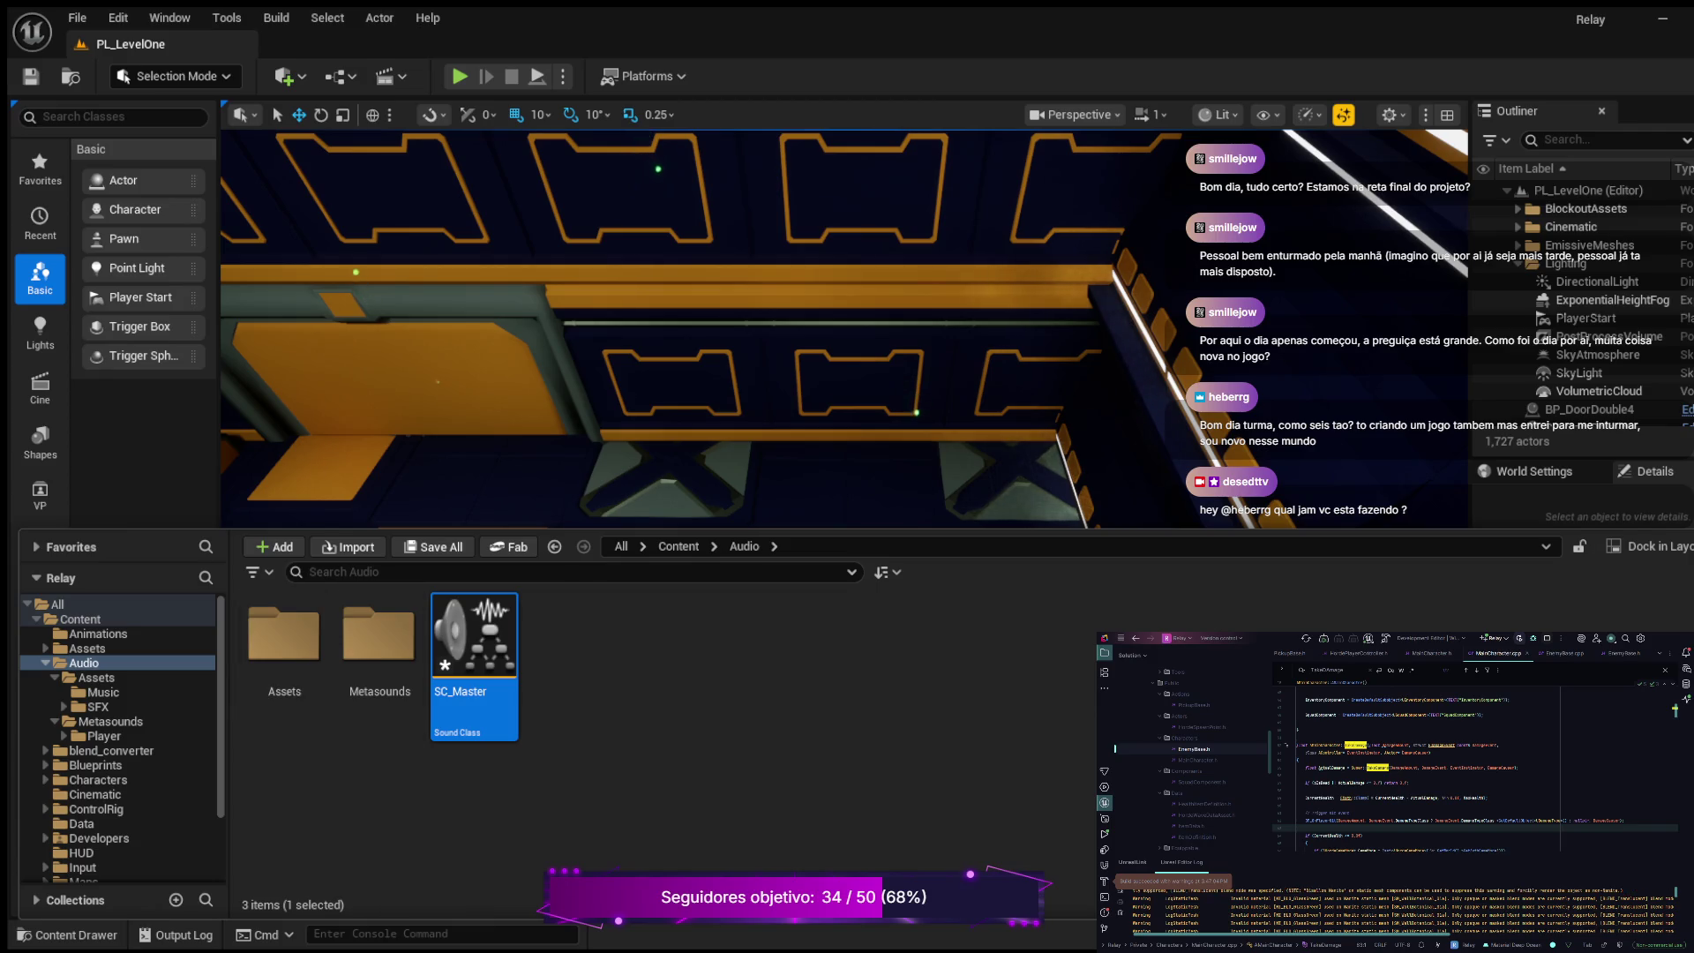
Step: Close the Content Drawer with Ctrl+Space to free up the view
key(ctrl+space)
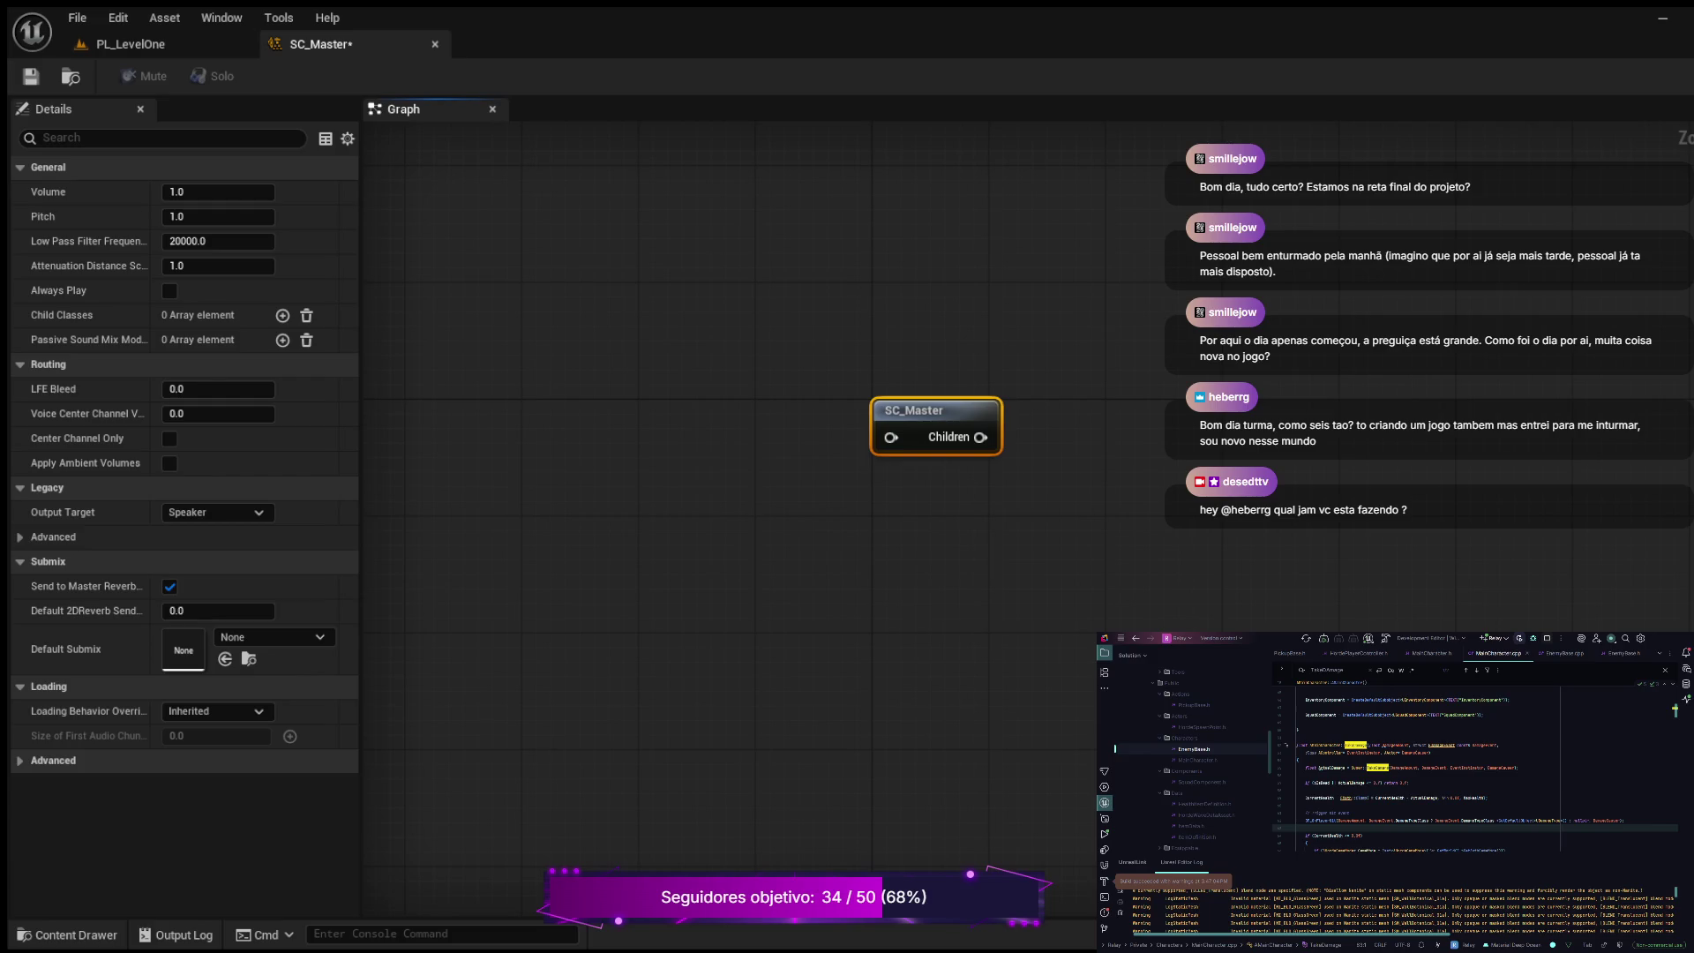
Step: Save the SC_Master sound class from the Asset menu
click(67, 934)
click(31, 76)
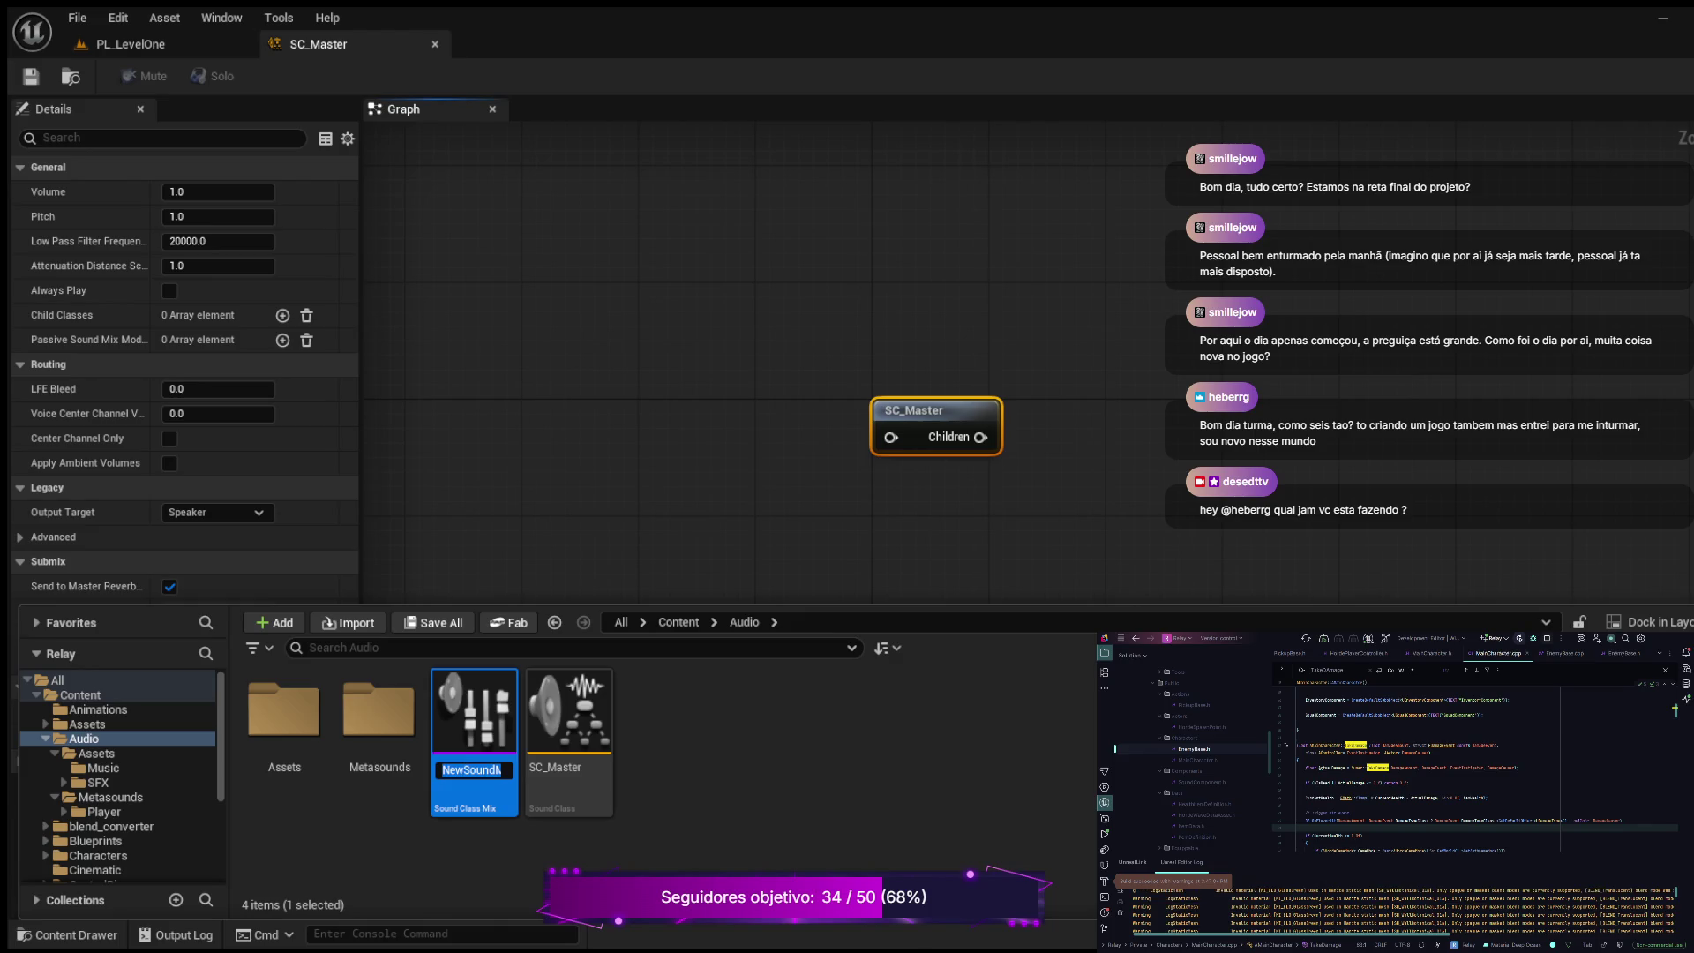
Step: Name the new mix SM_MasterMix and open it in the Sound Class Mix editor
text(SM_)
text(MasterMix)
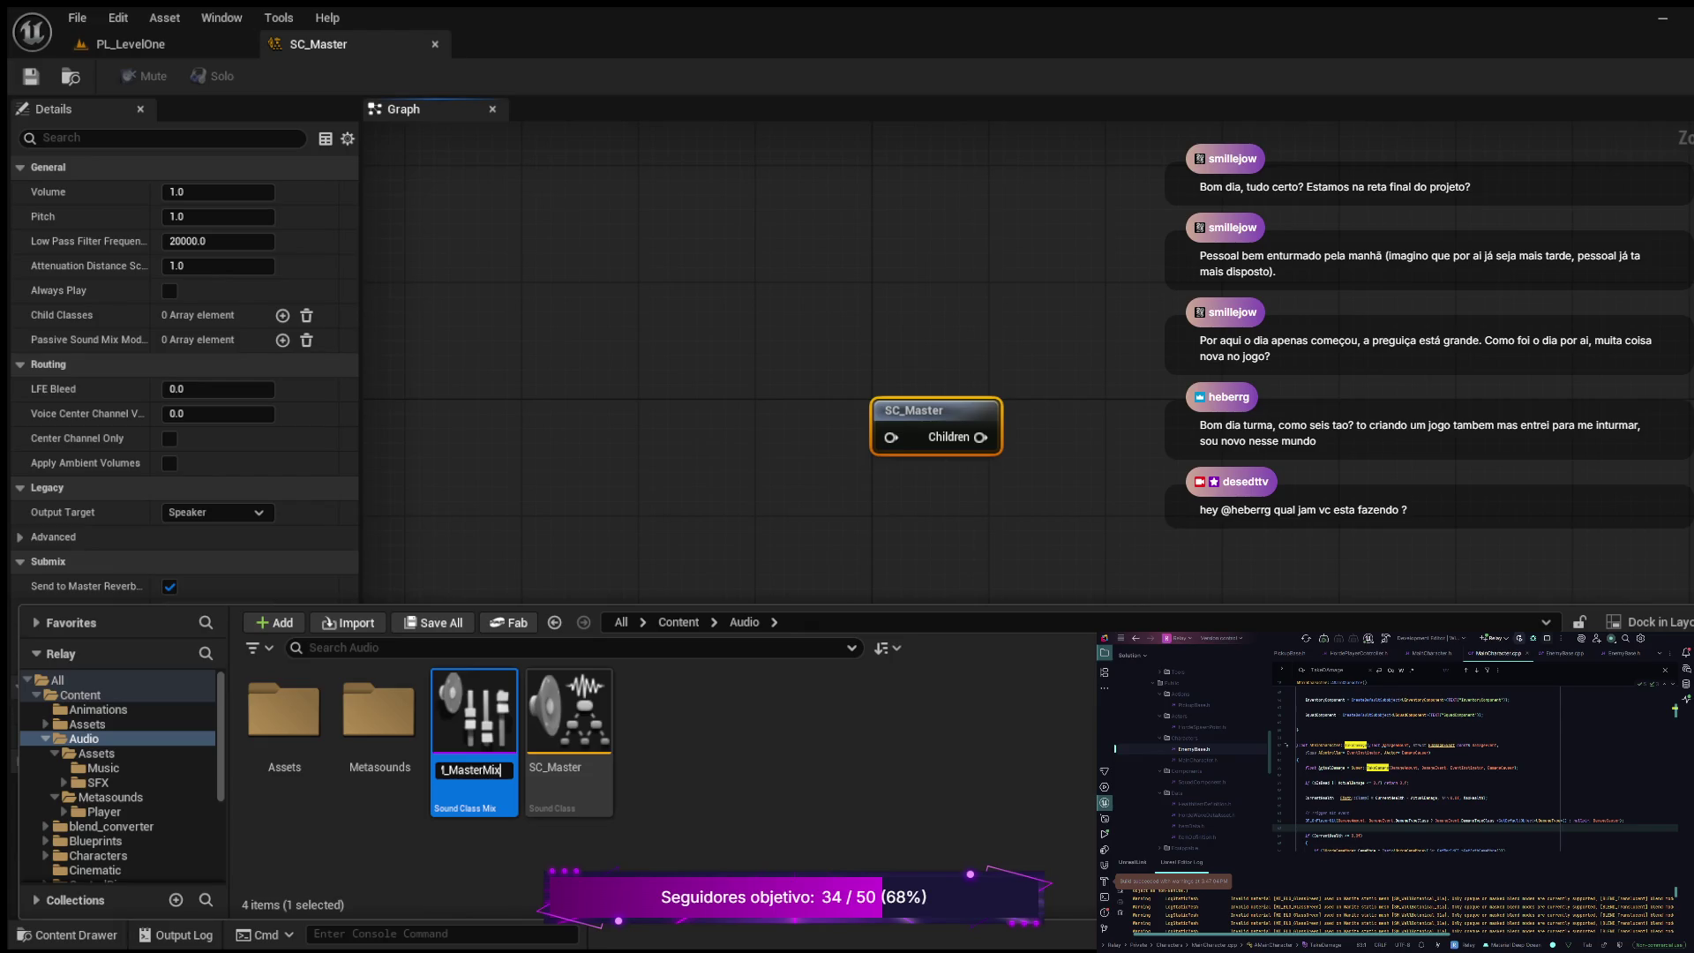
key(Return)
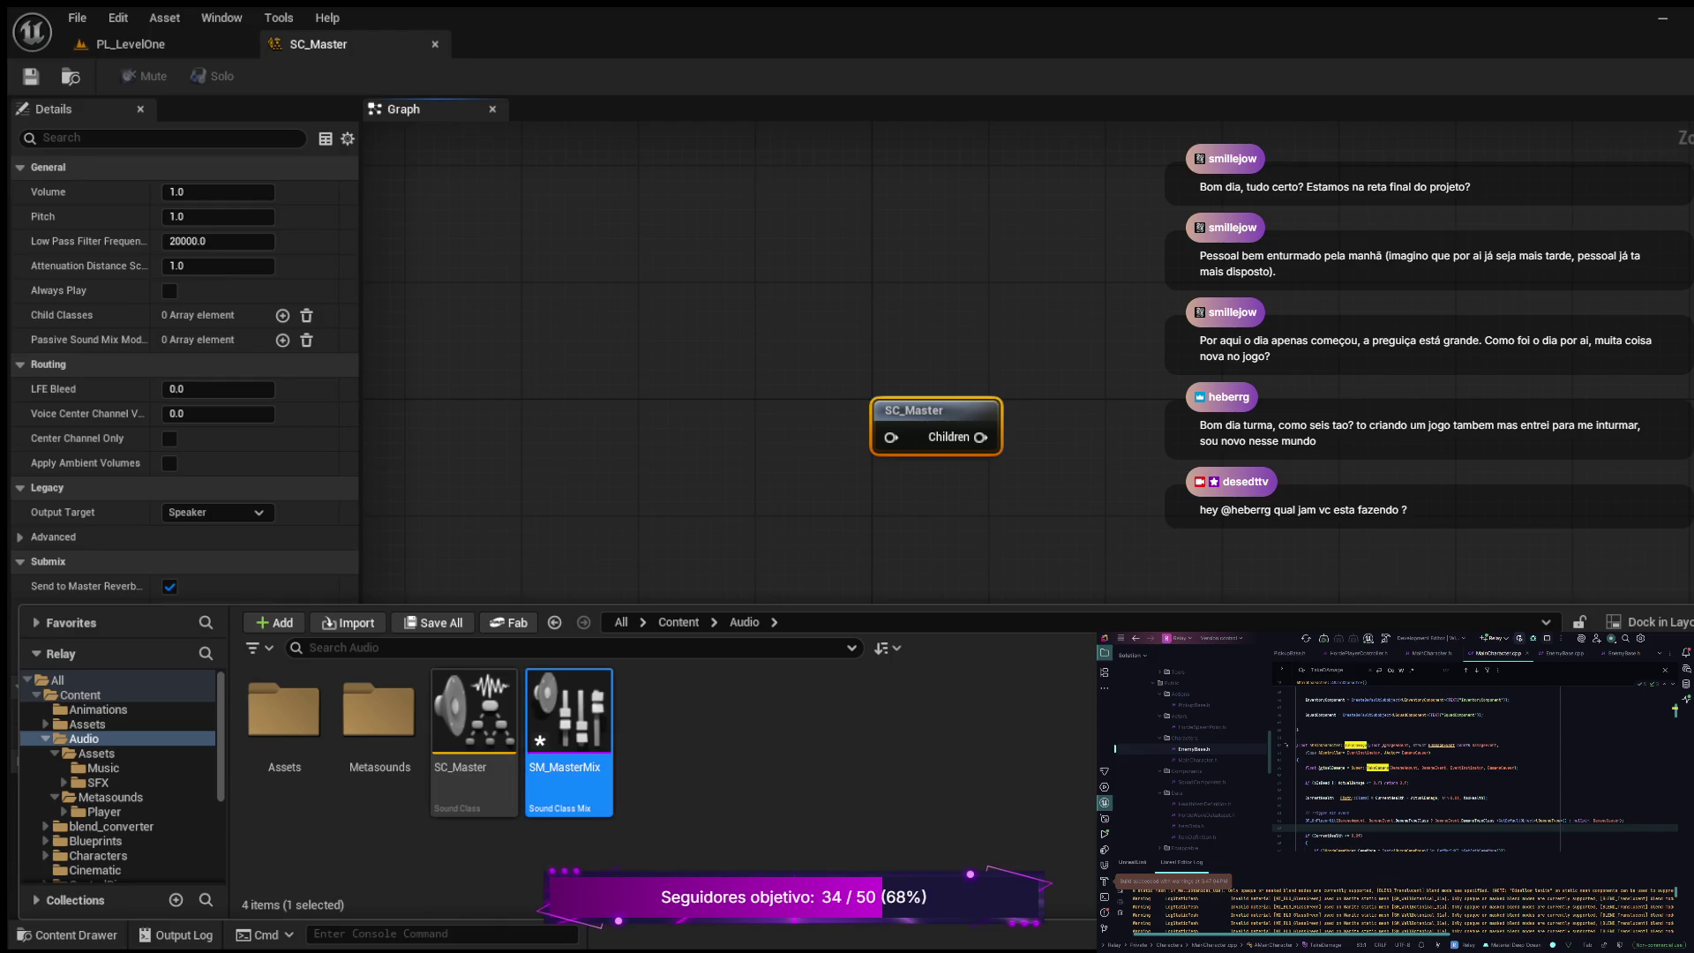
key(Return)
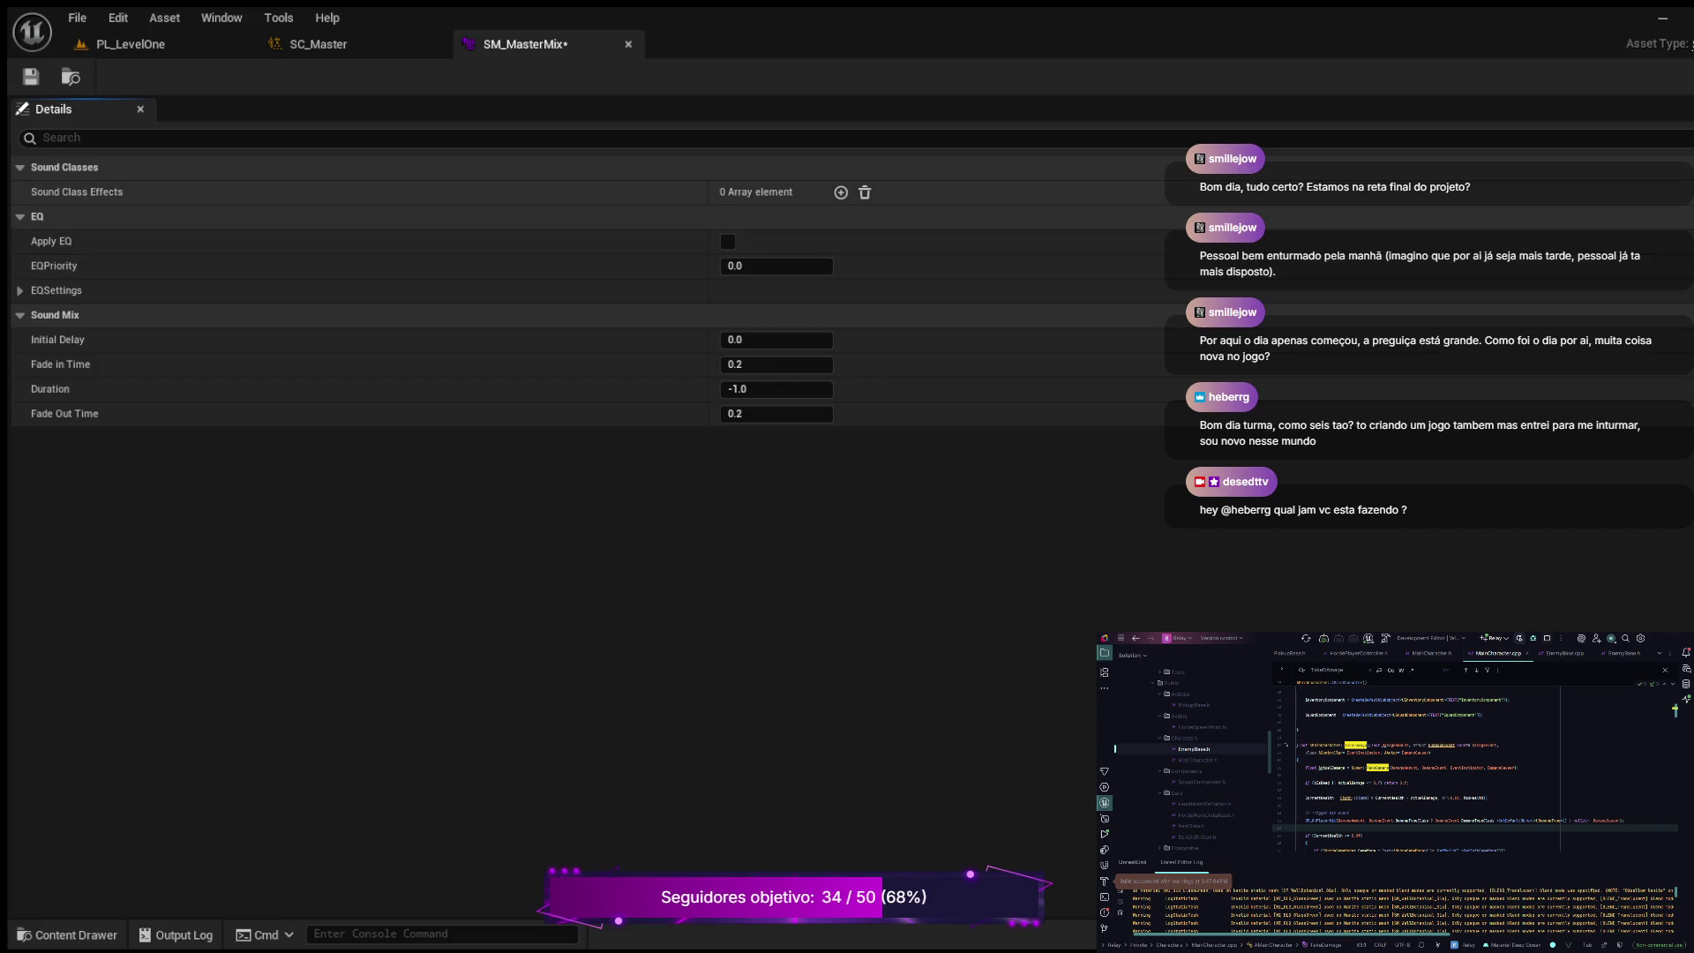
Step: Add a Sound Class Effect targeting SC_Master to SM_MasterMix and save it
click(841, 192)
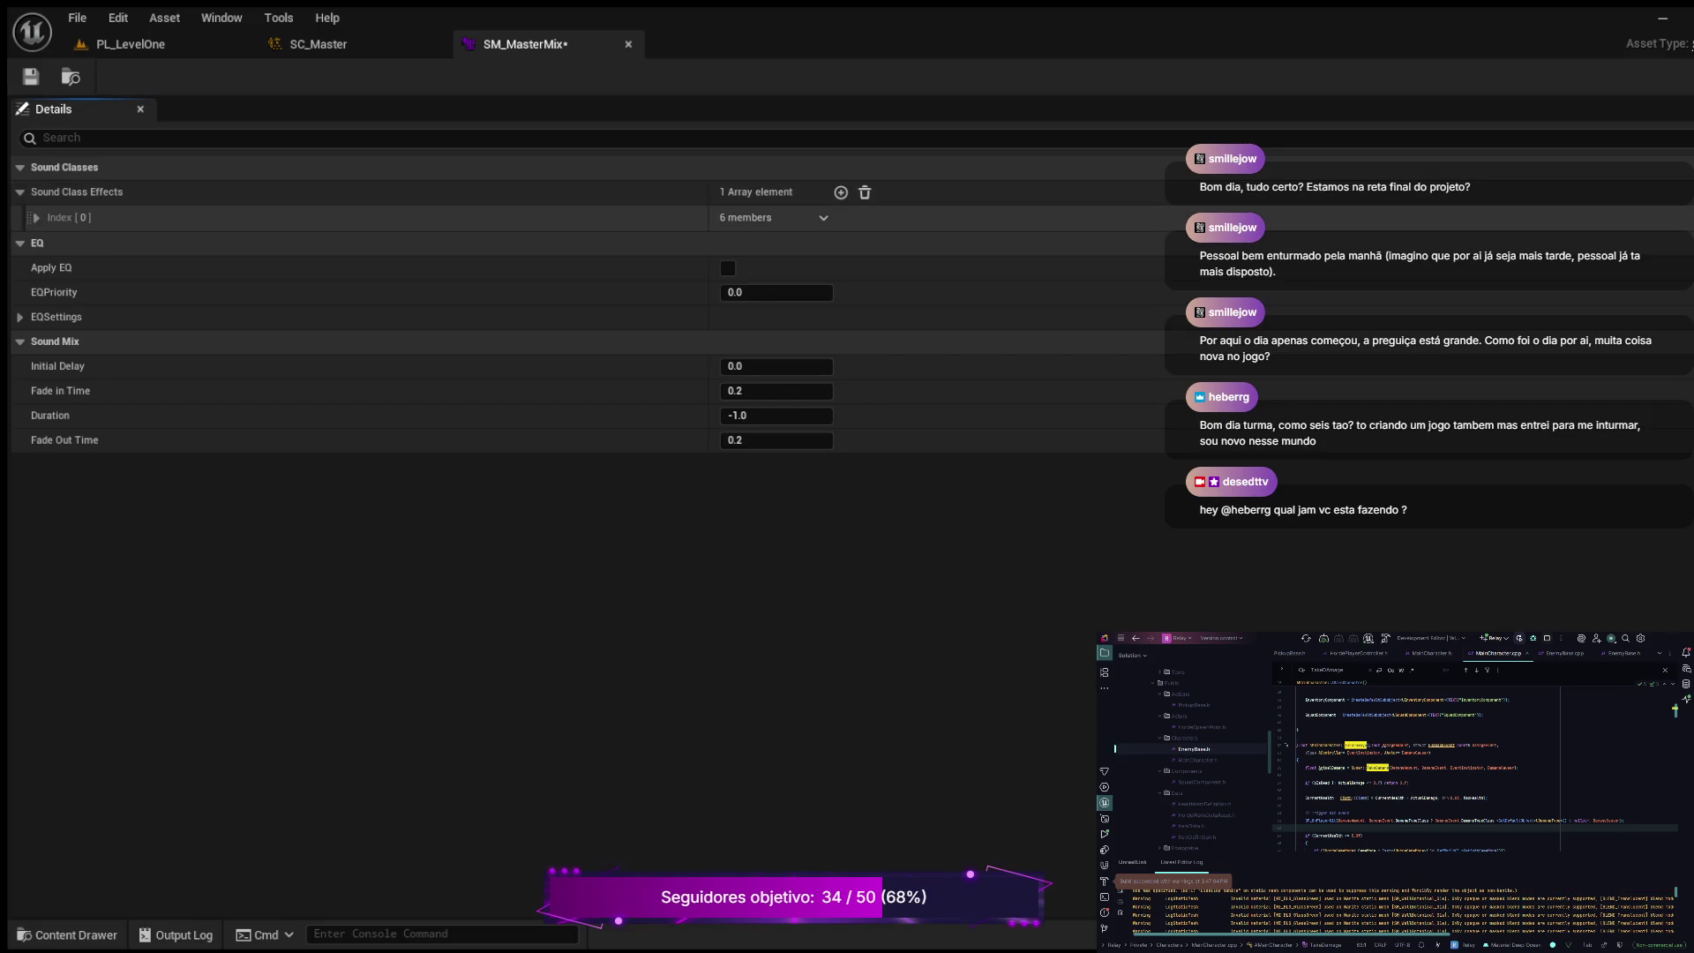
click(36, 217)
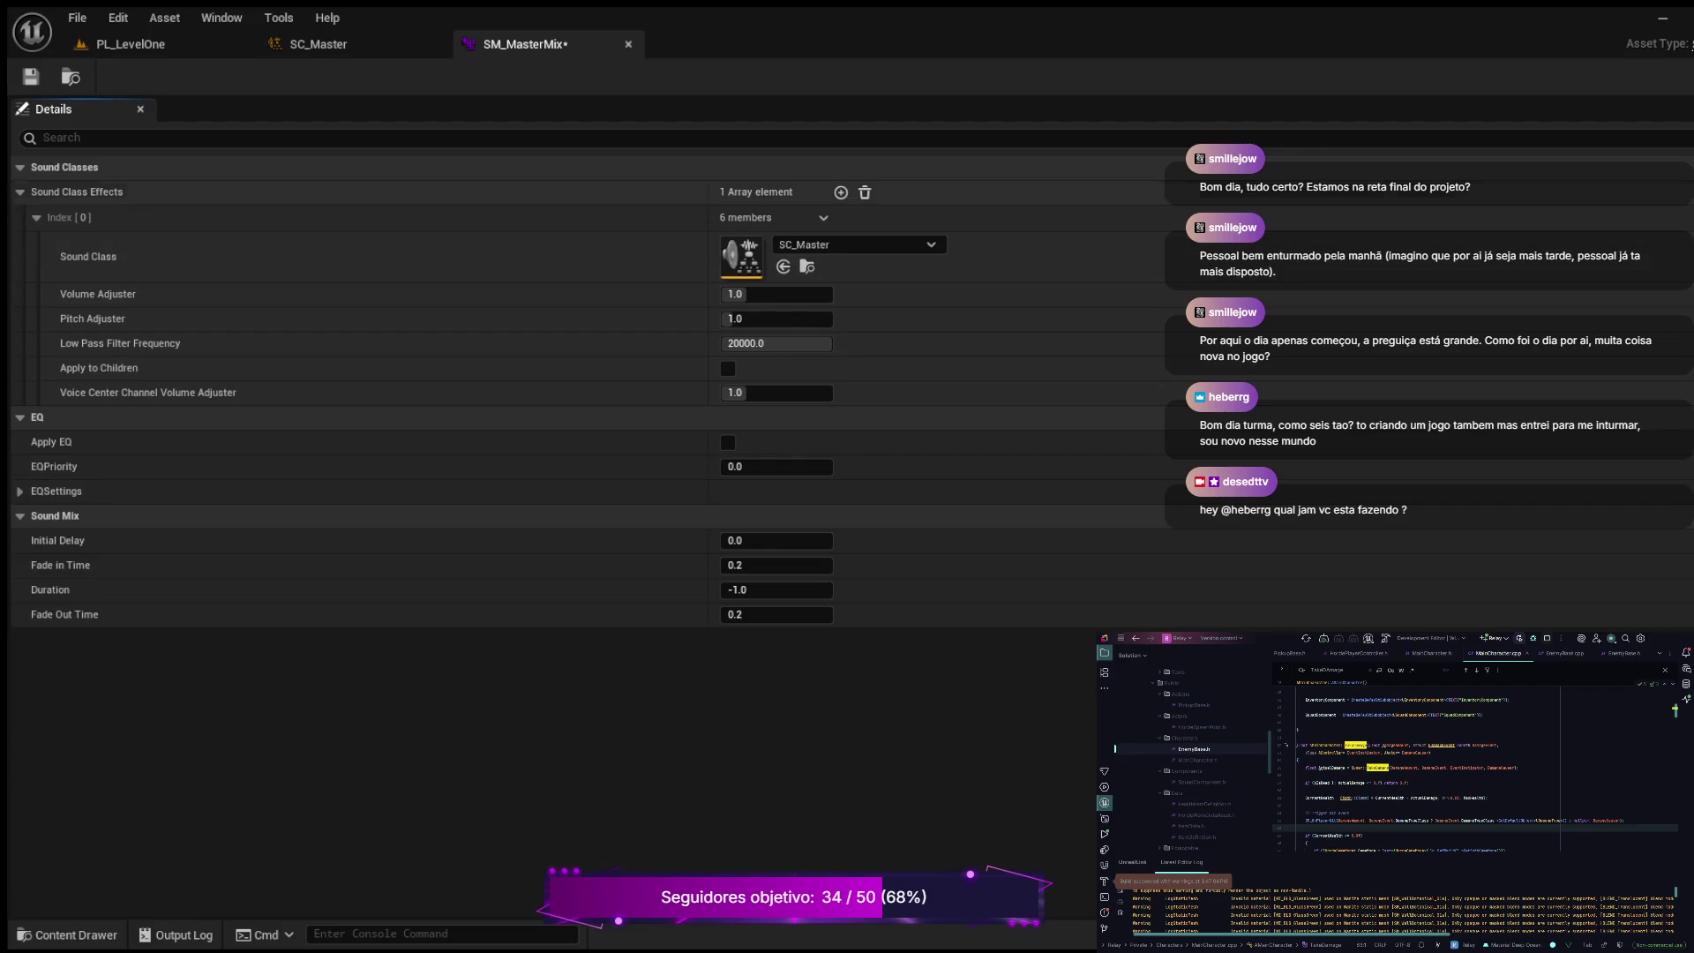
click(31, 77)
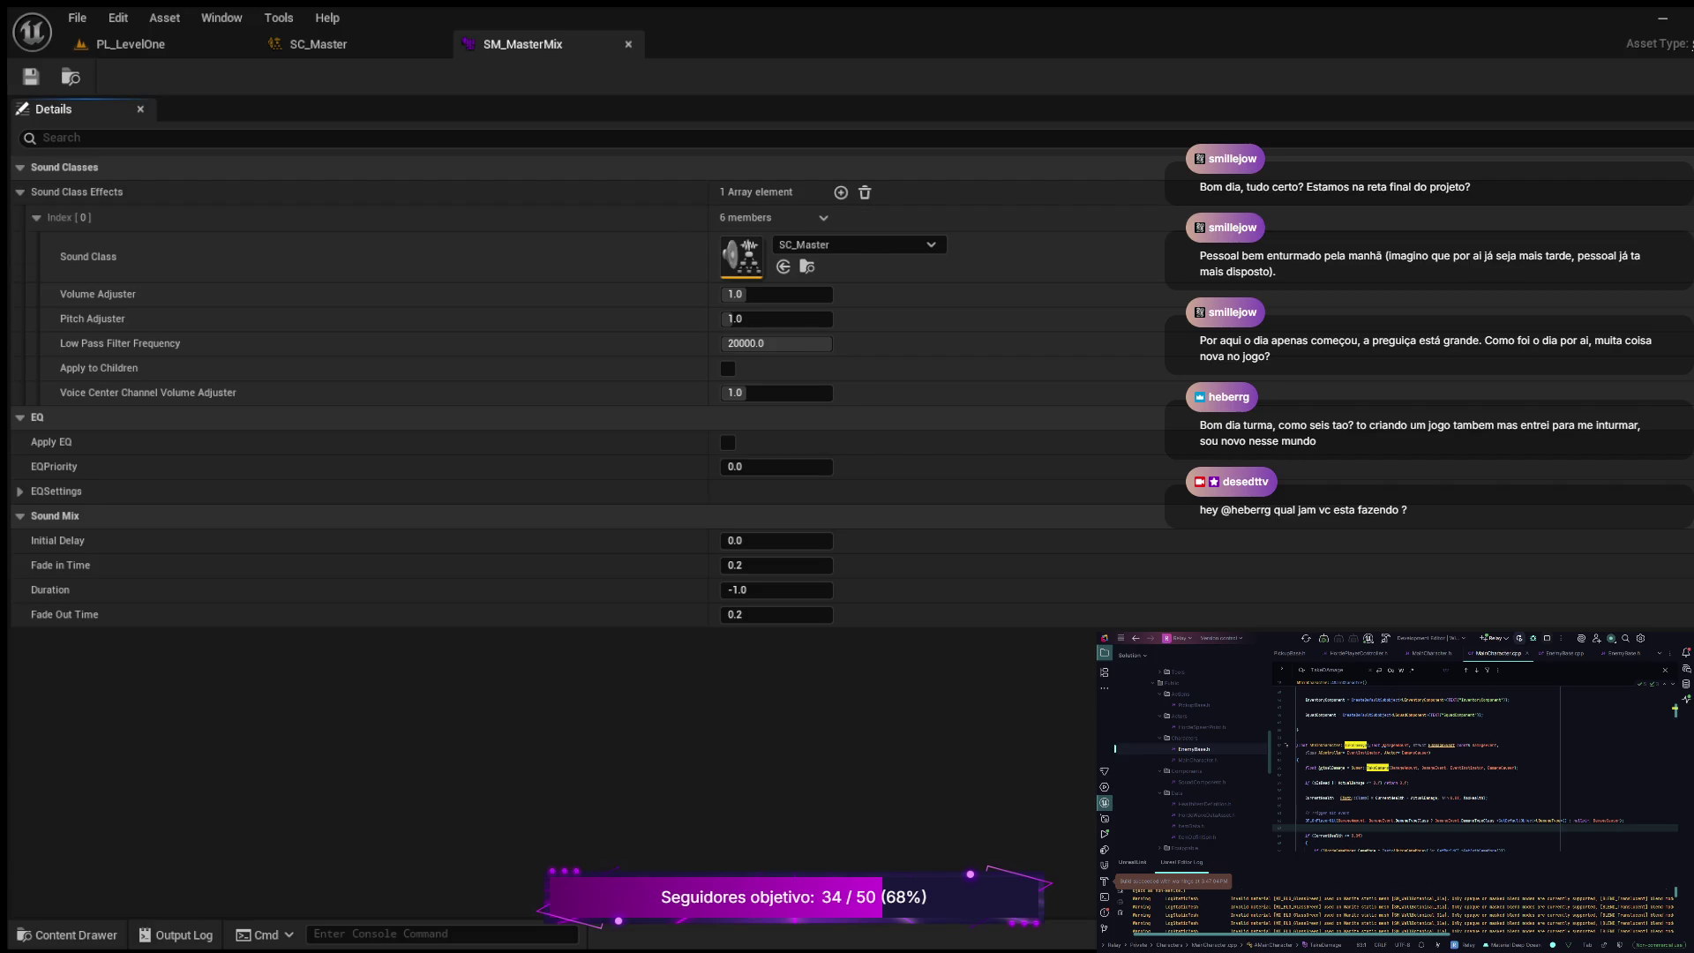
Step: Return to the PL_LevelOne level editor and open the Content Drawer on the Audio assets
click(317, 44)
click(523, 44)
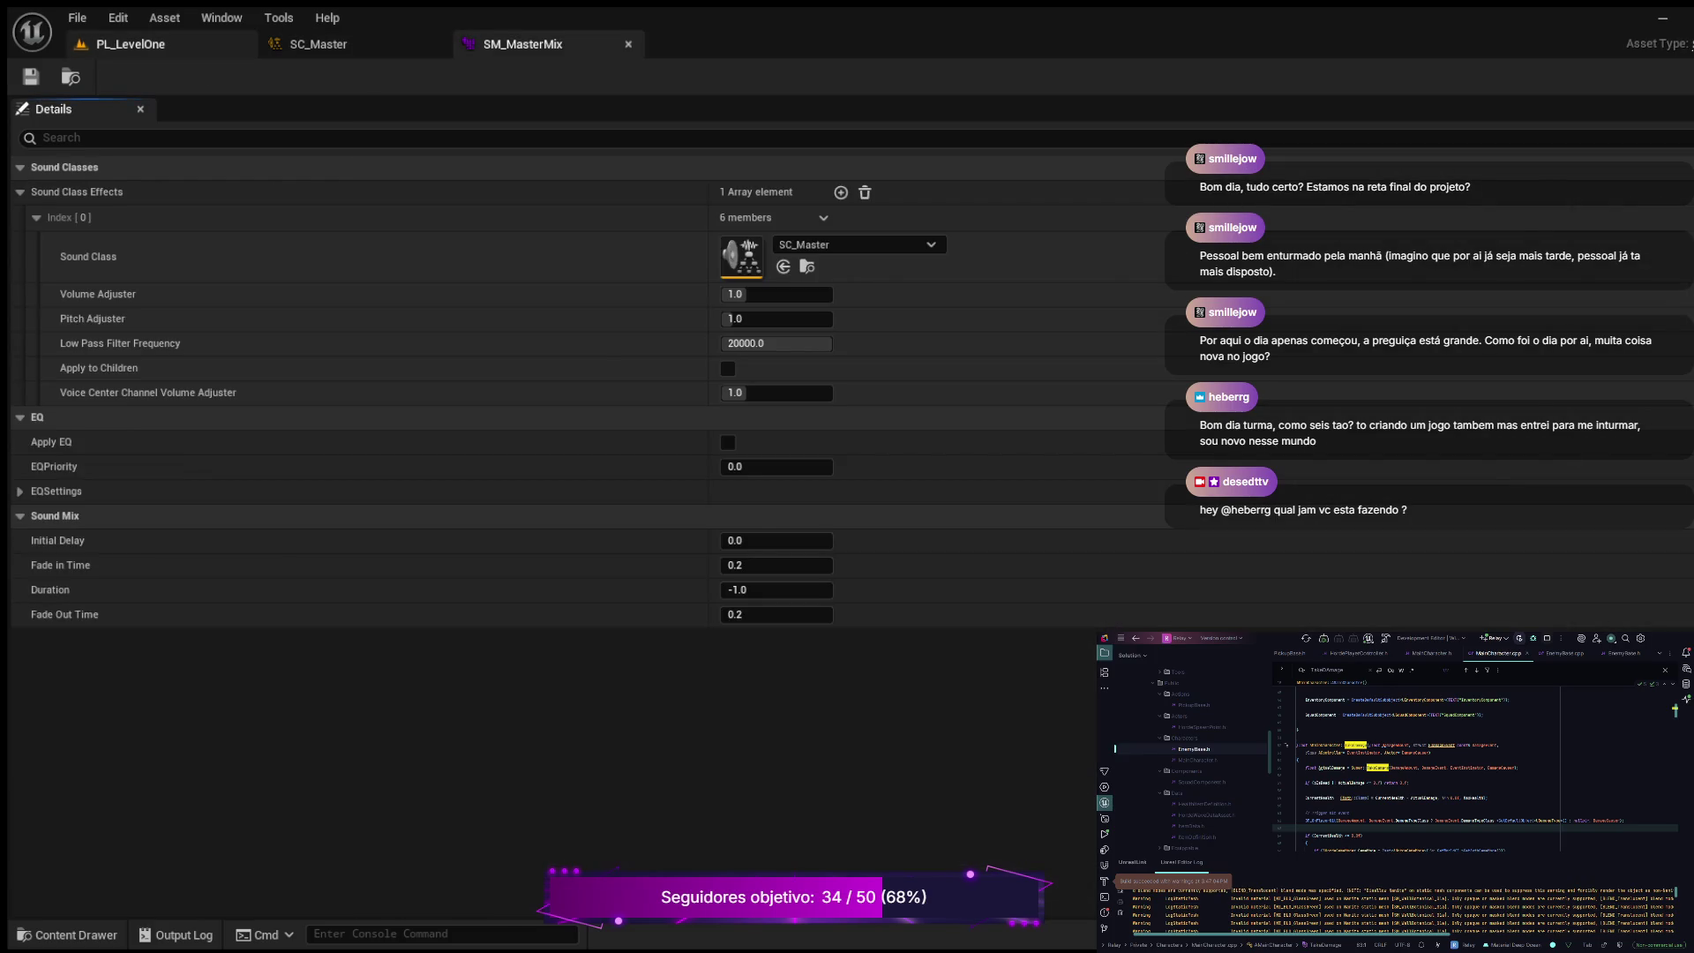
click(130, 44)
click(70, 935)
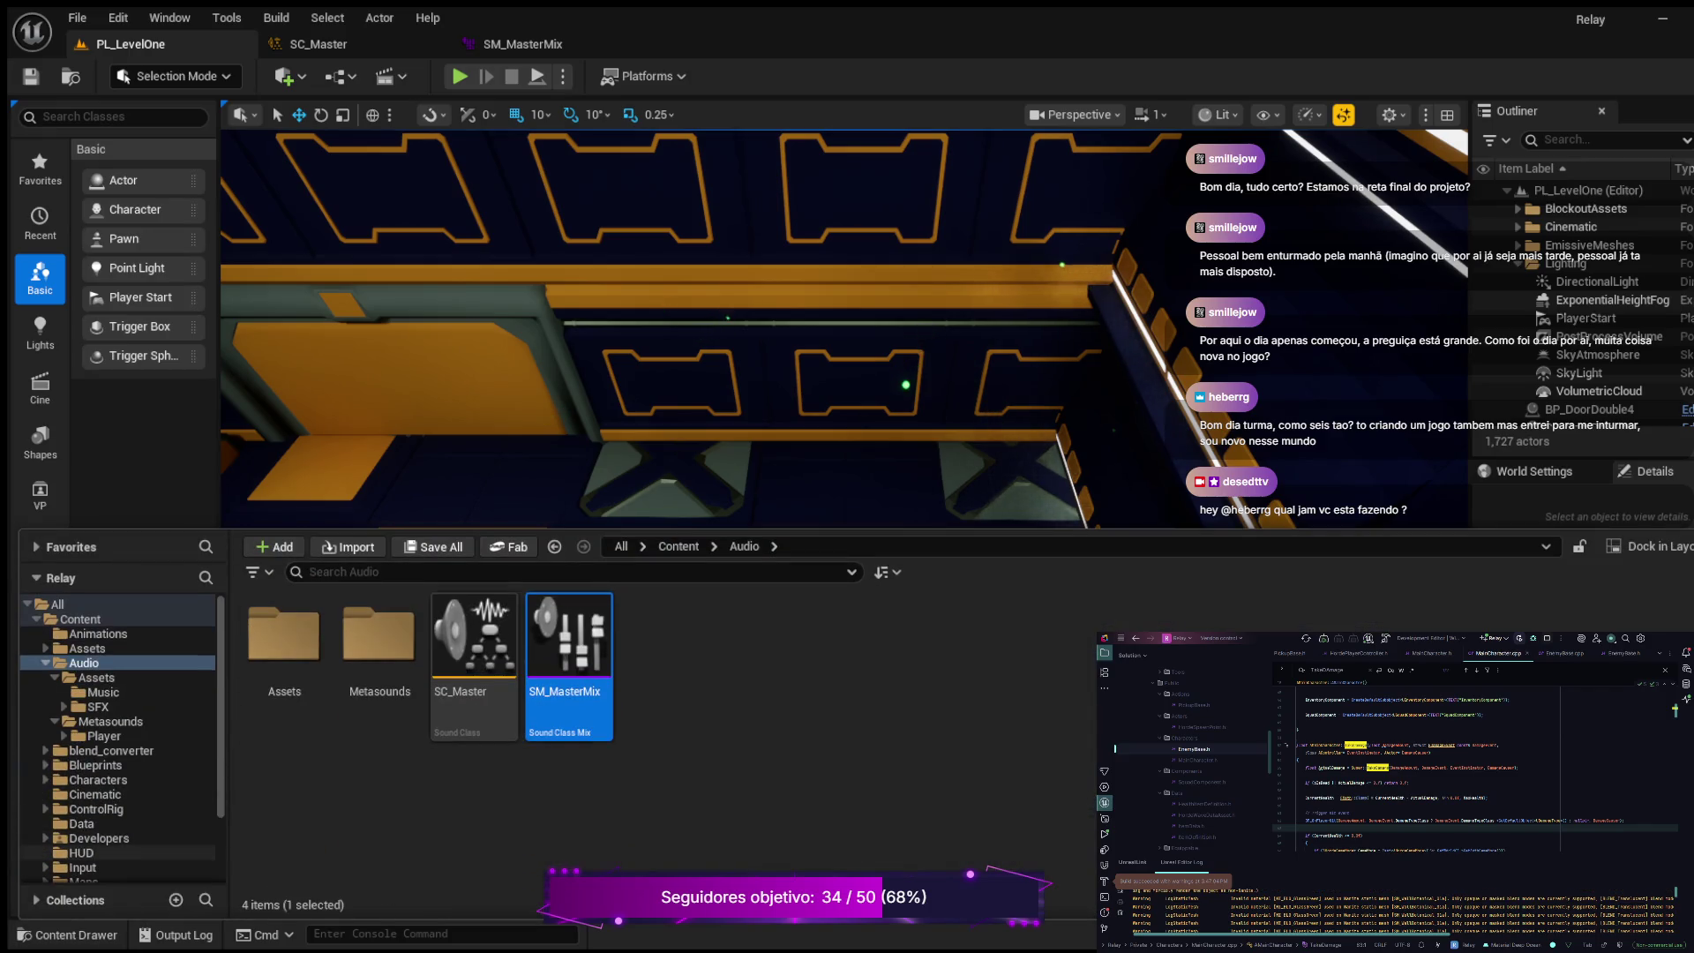
Step: Create a new widget blueprint in the HUD folder and enter its name
click(81, 853)
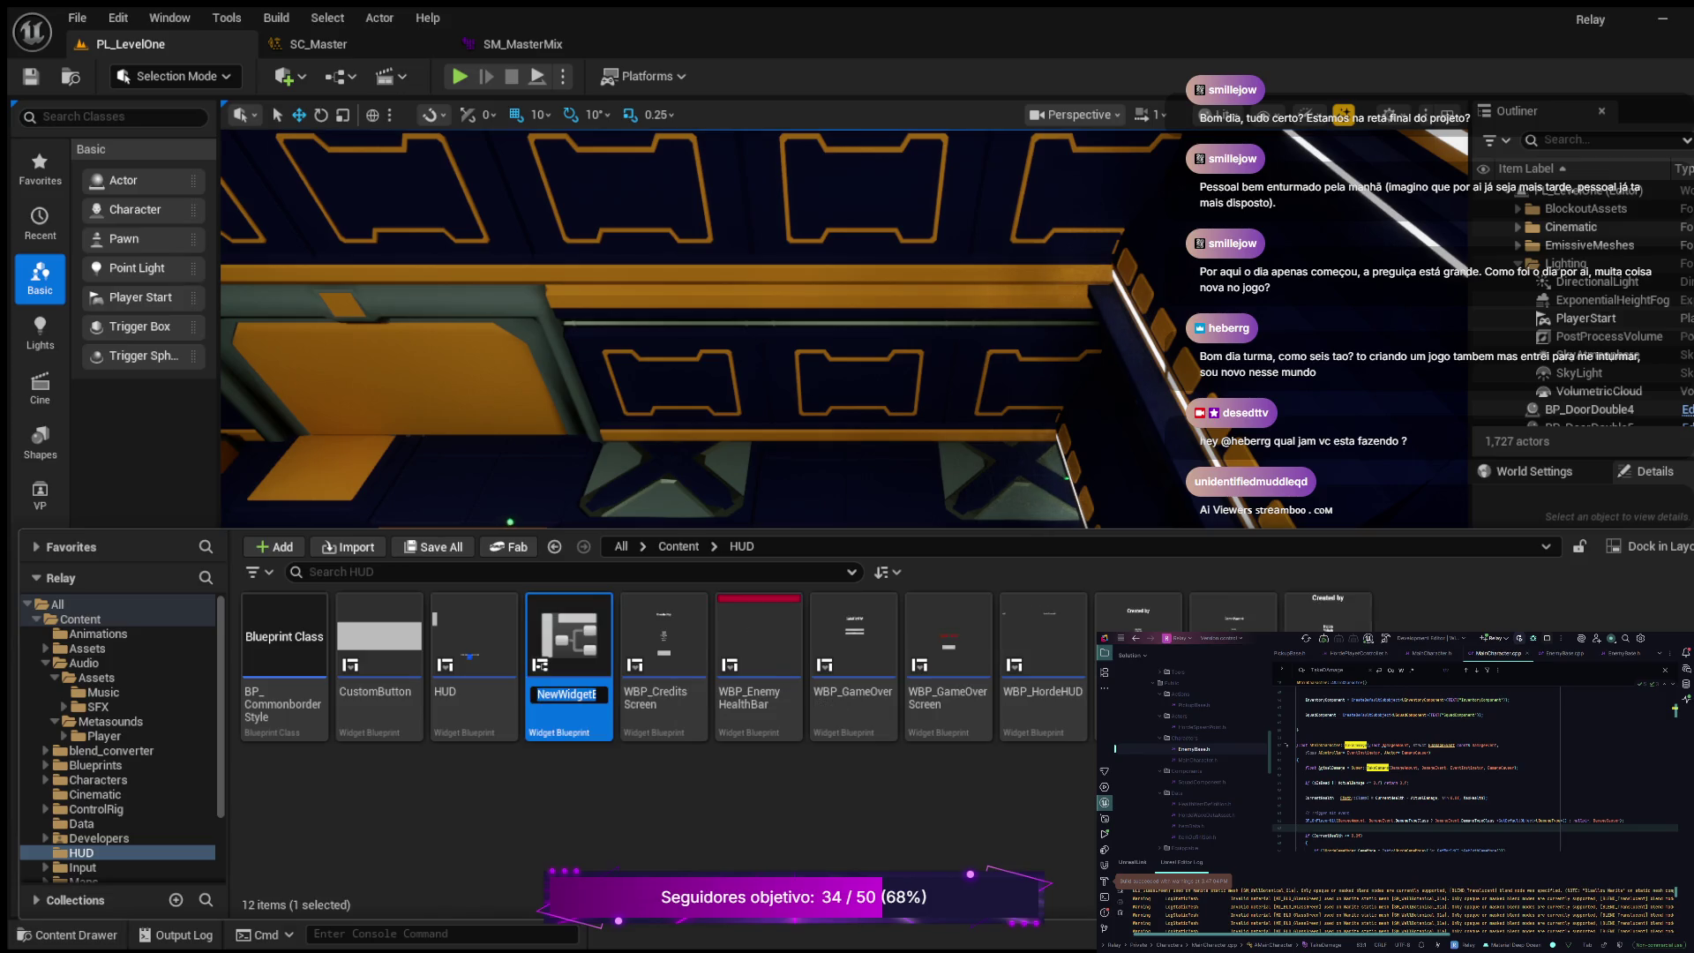
text(WBP_PauseMenu)
key(Return)
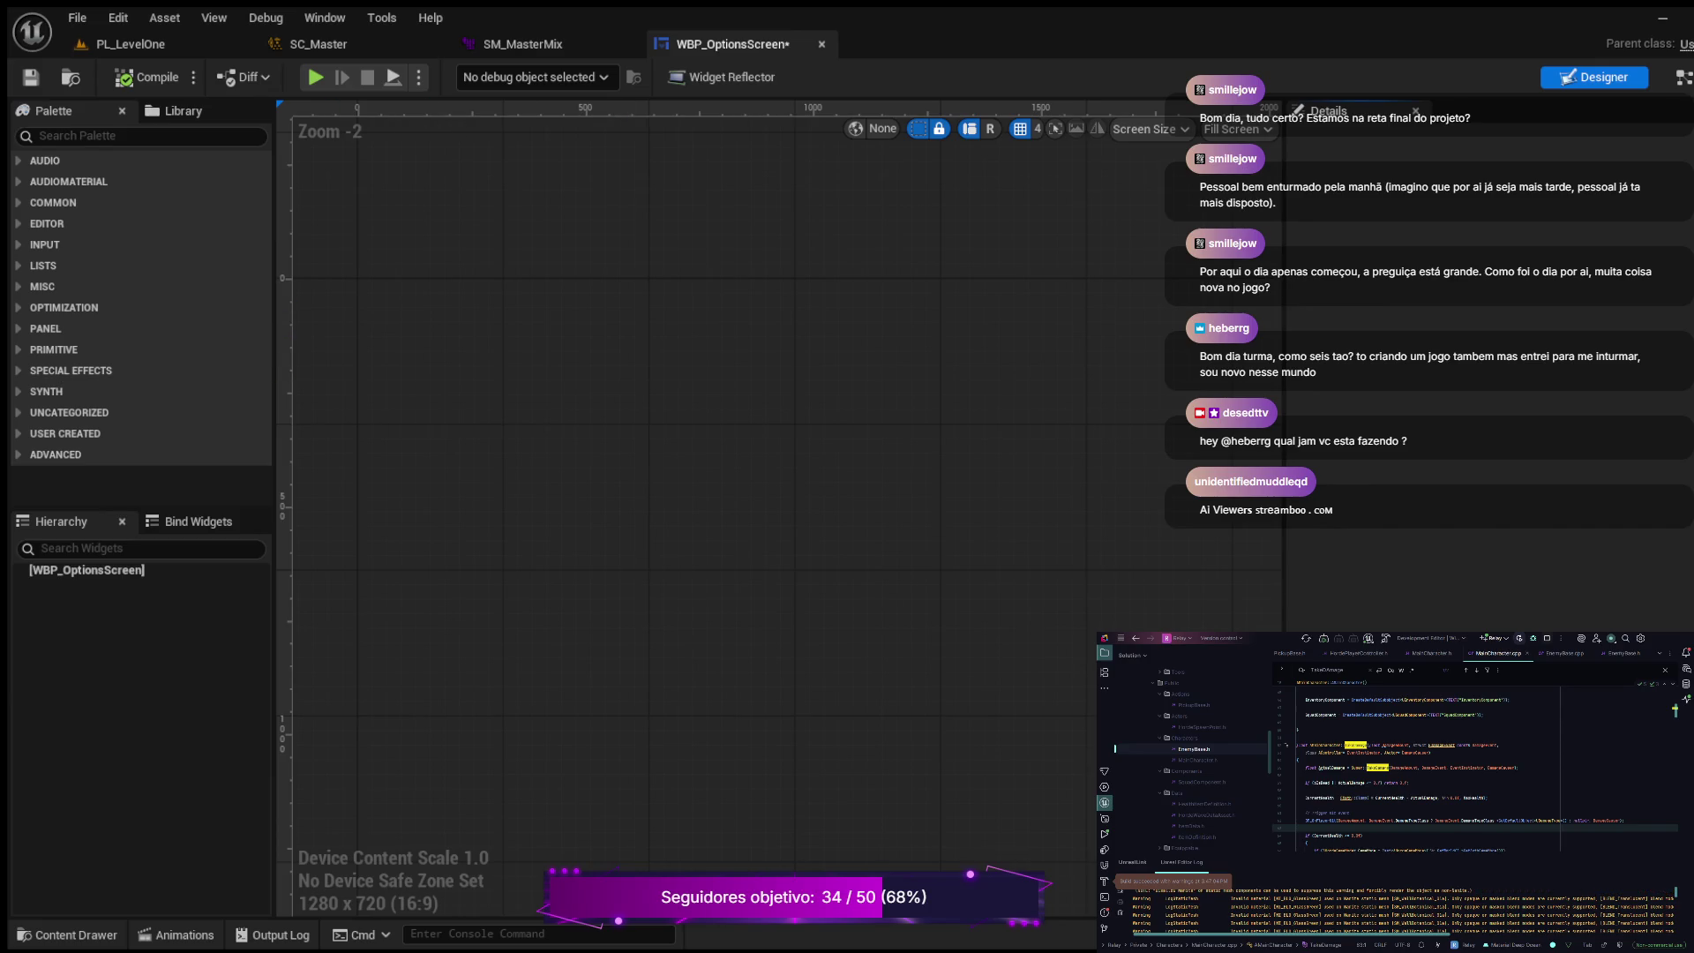
Step: Search the Palette for 'canvas' and add a Canvas Panel as the root widget
click(141, 135)
text(c)
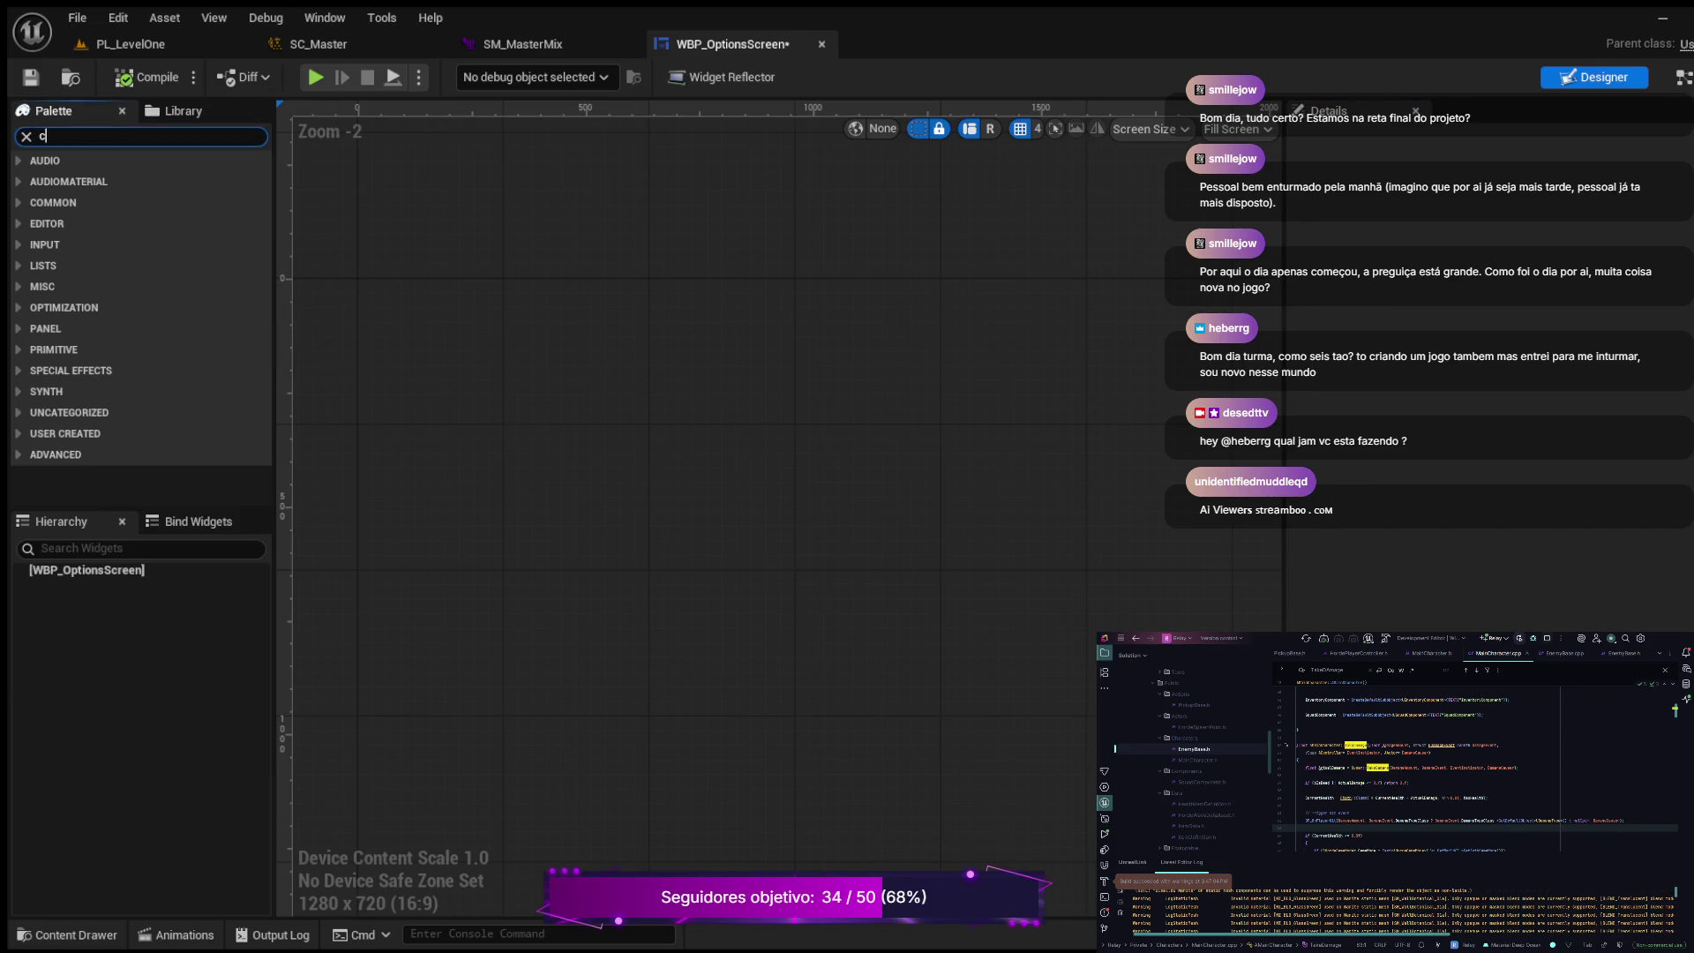
text(anvas)
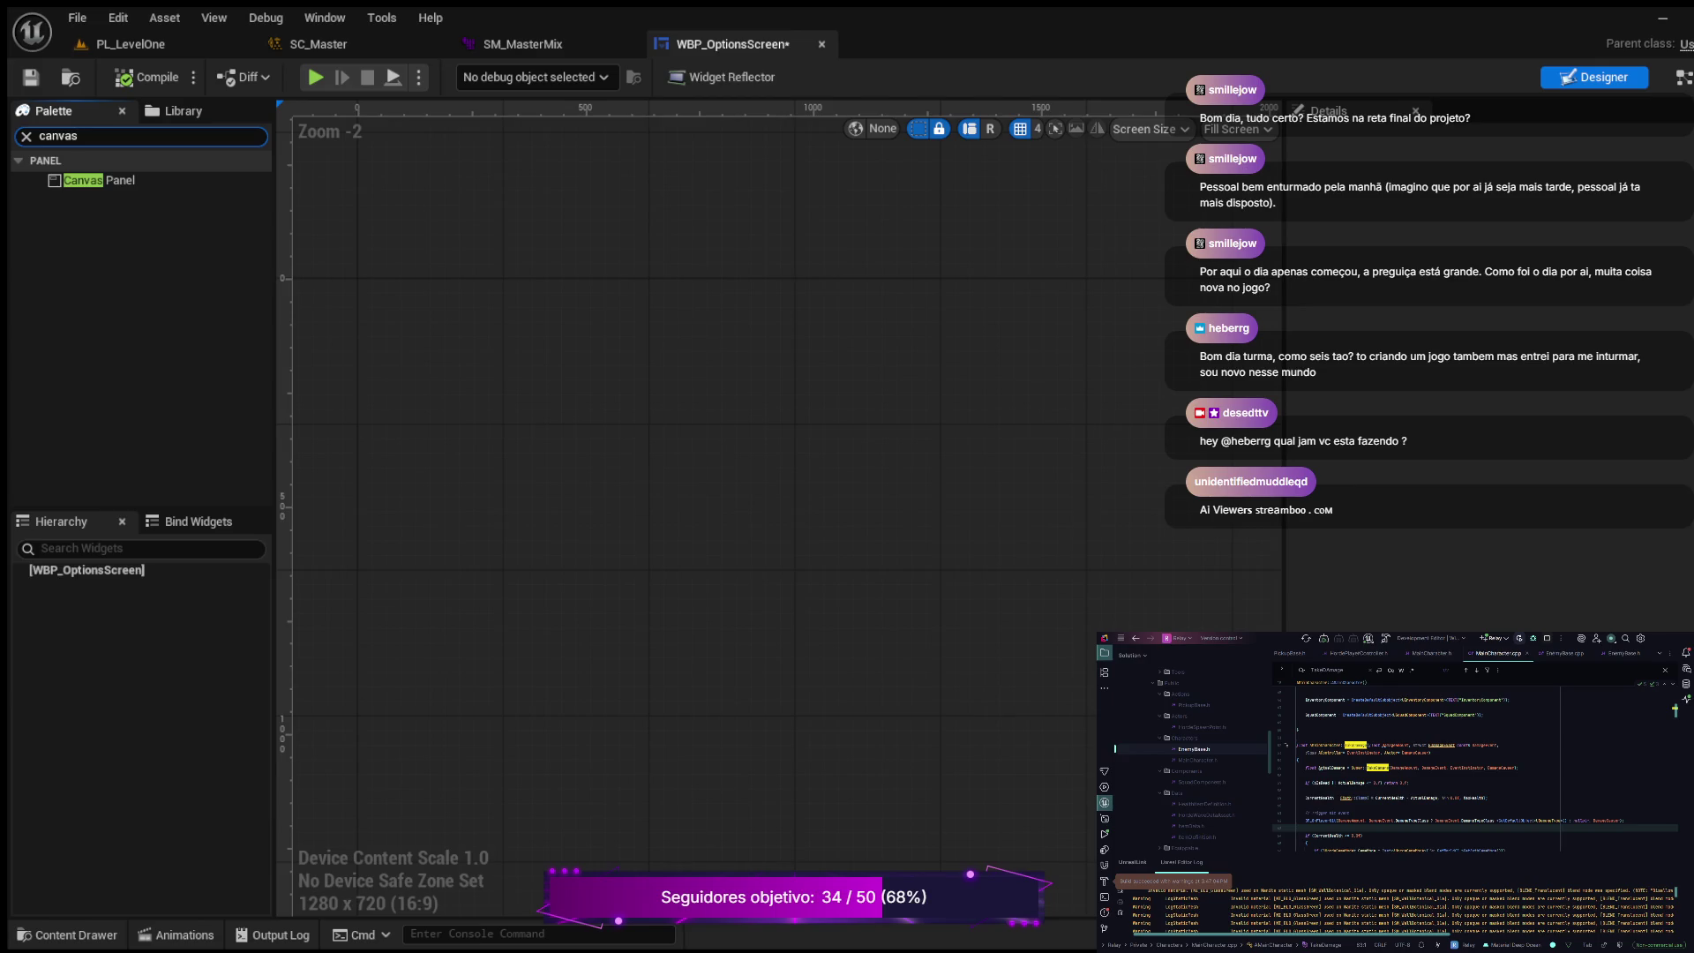
drag(99, 180, 86, 570)
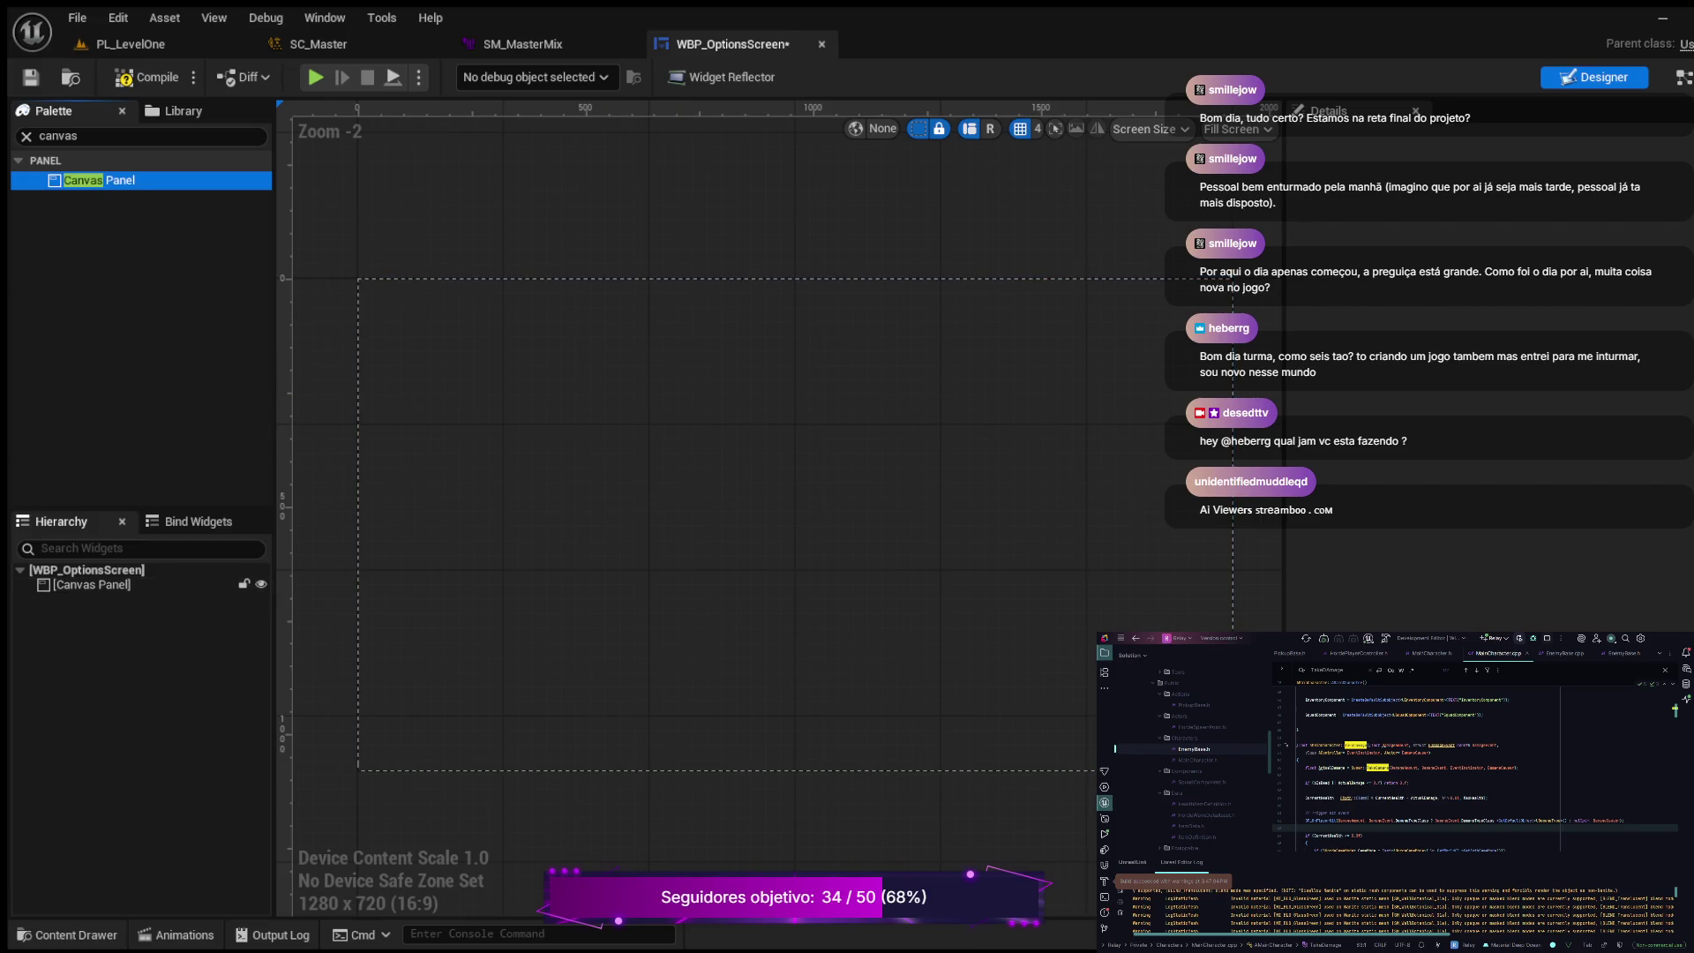
click(91, 584)
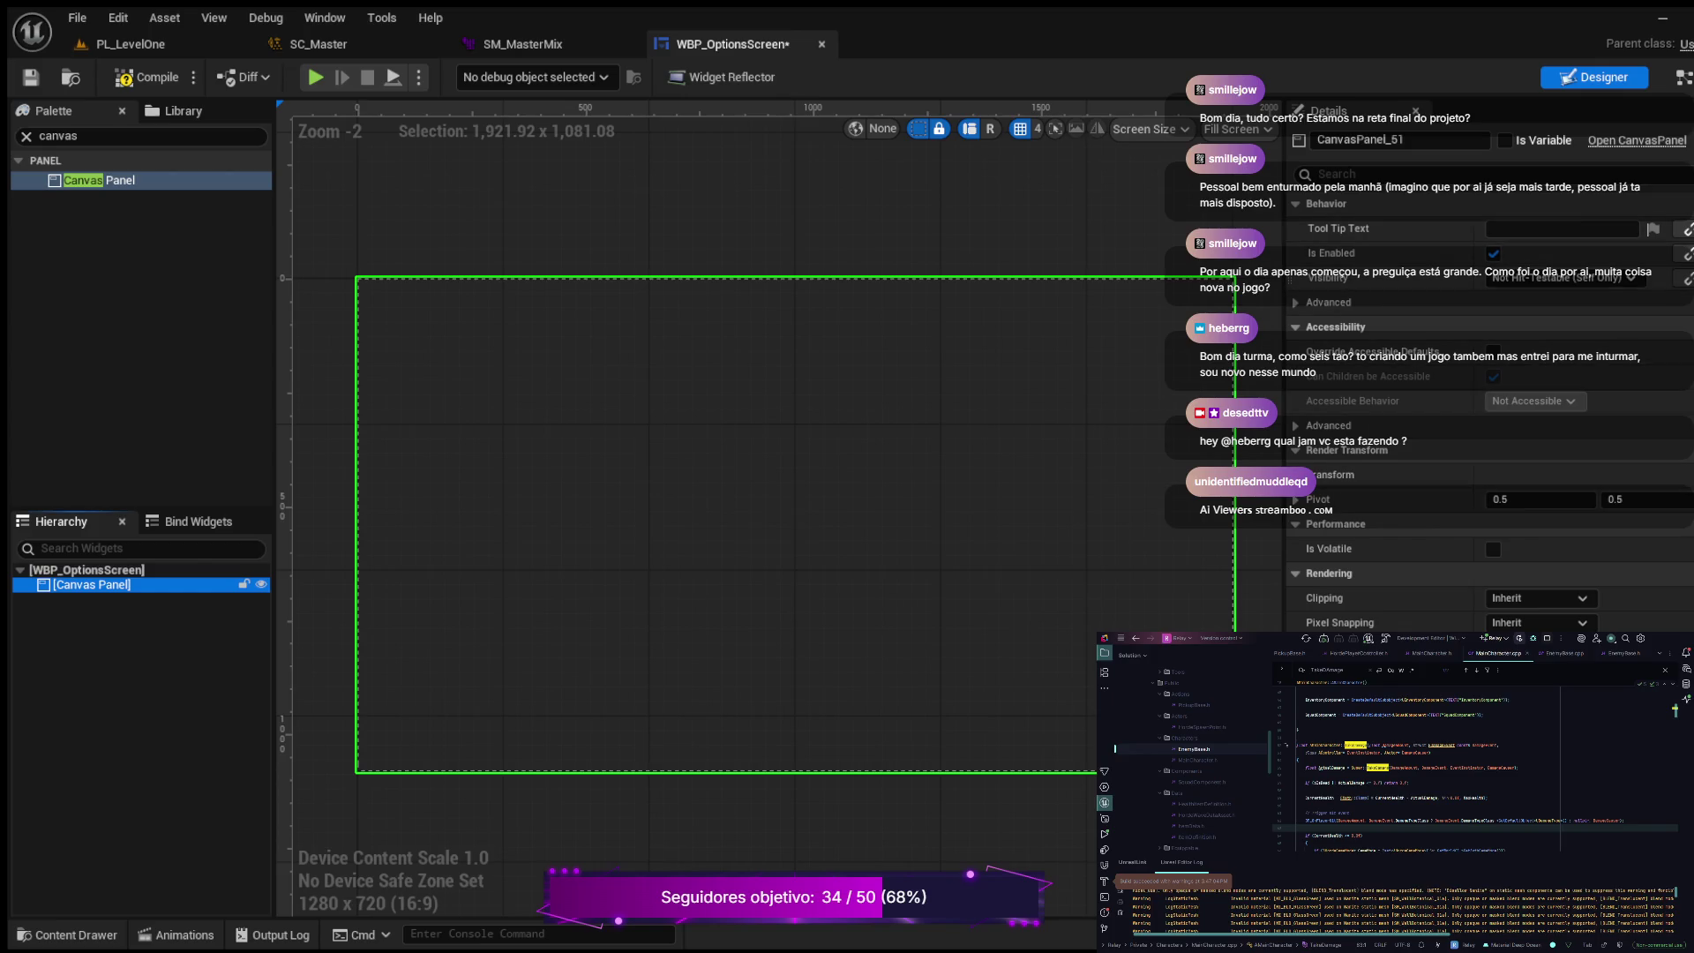
Step: Check the Canvas Panel's advanced Behavior settings, then clear the Palette search
click(1296, 302)
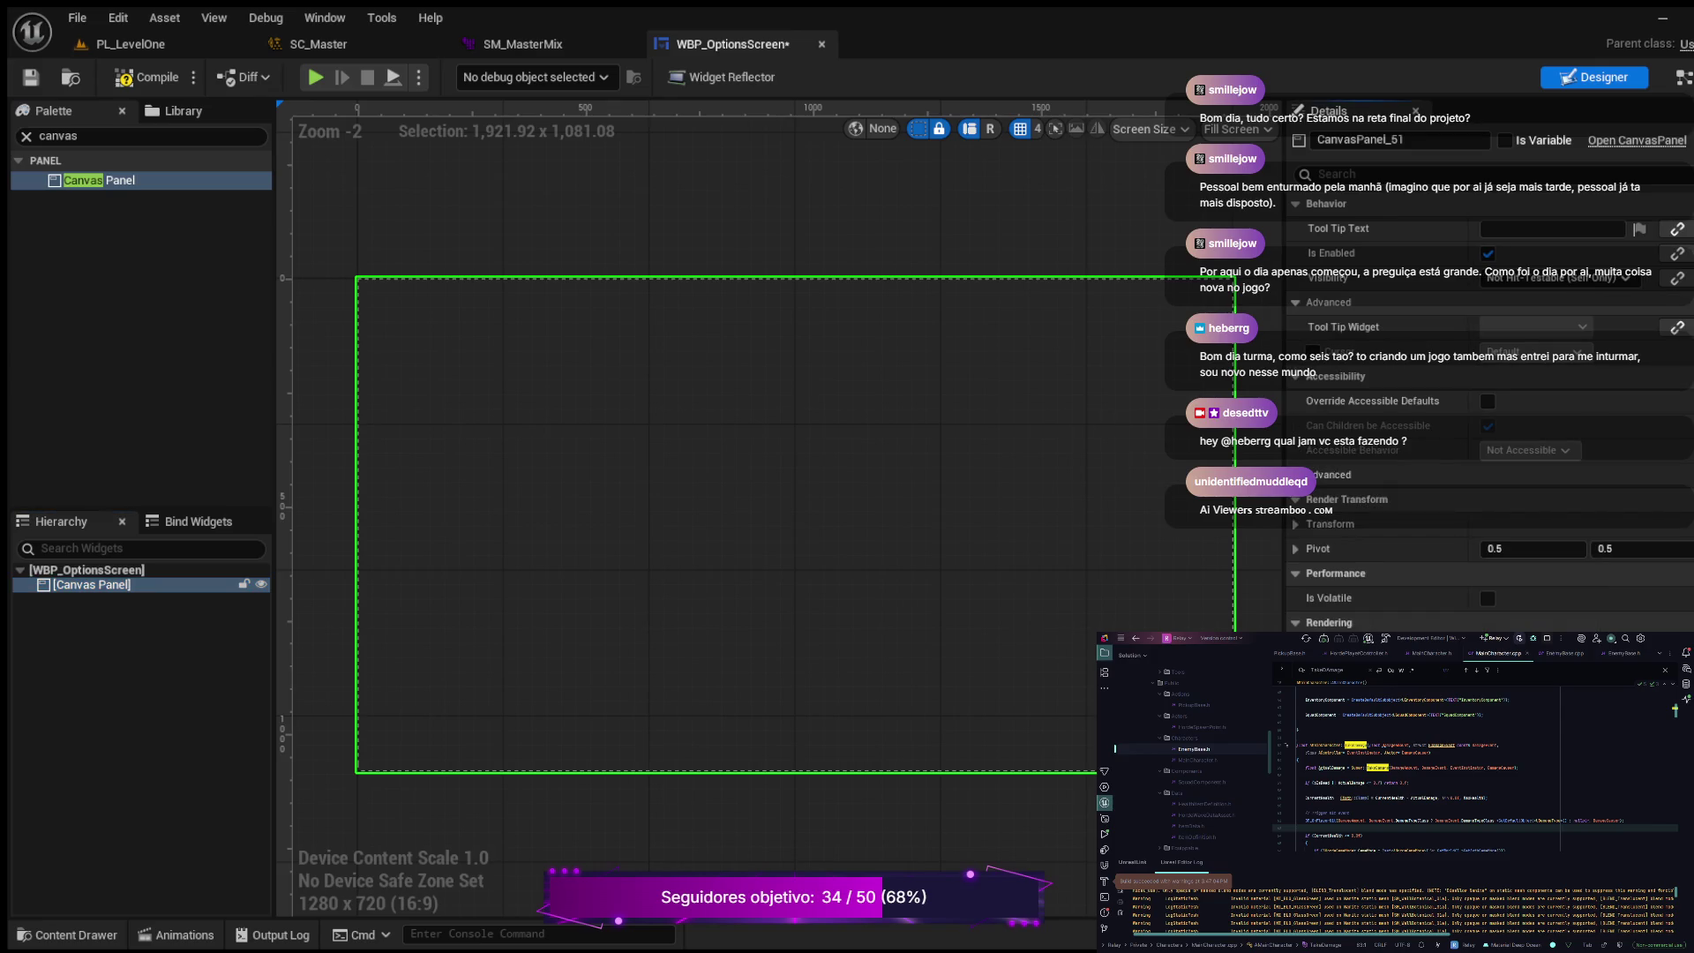
click(1295, 302)
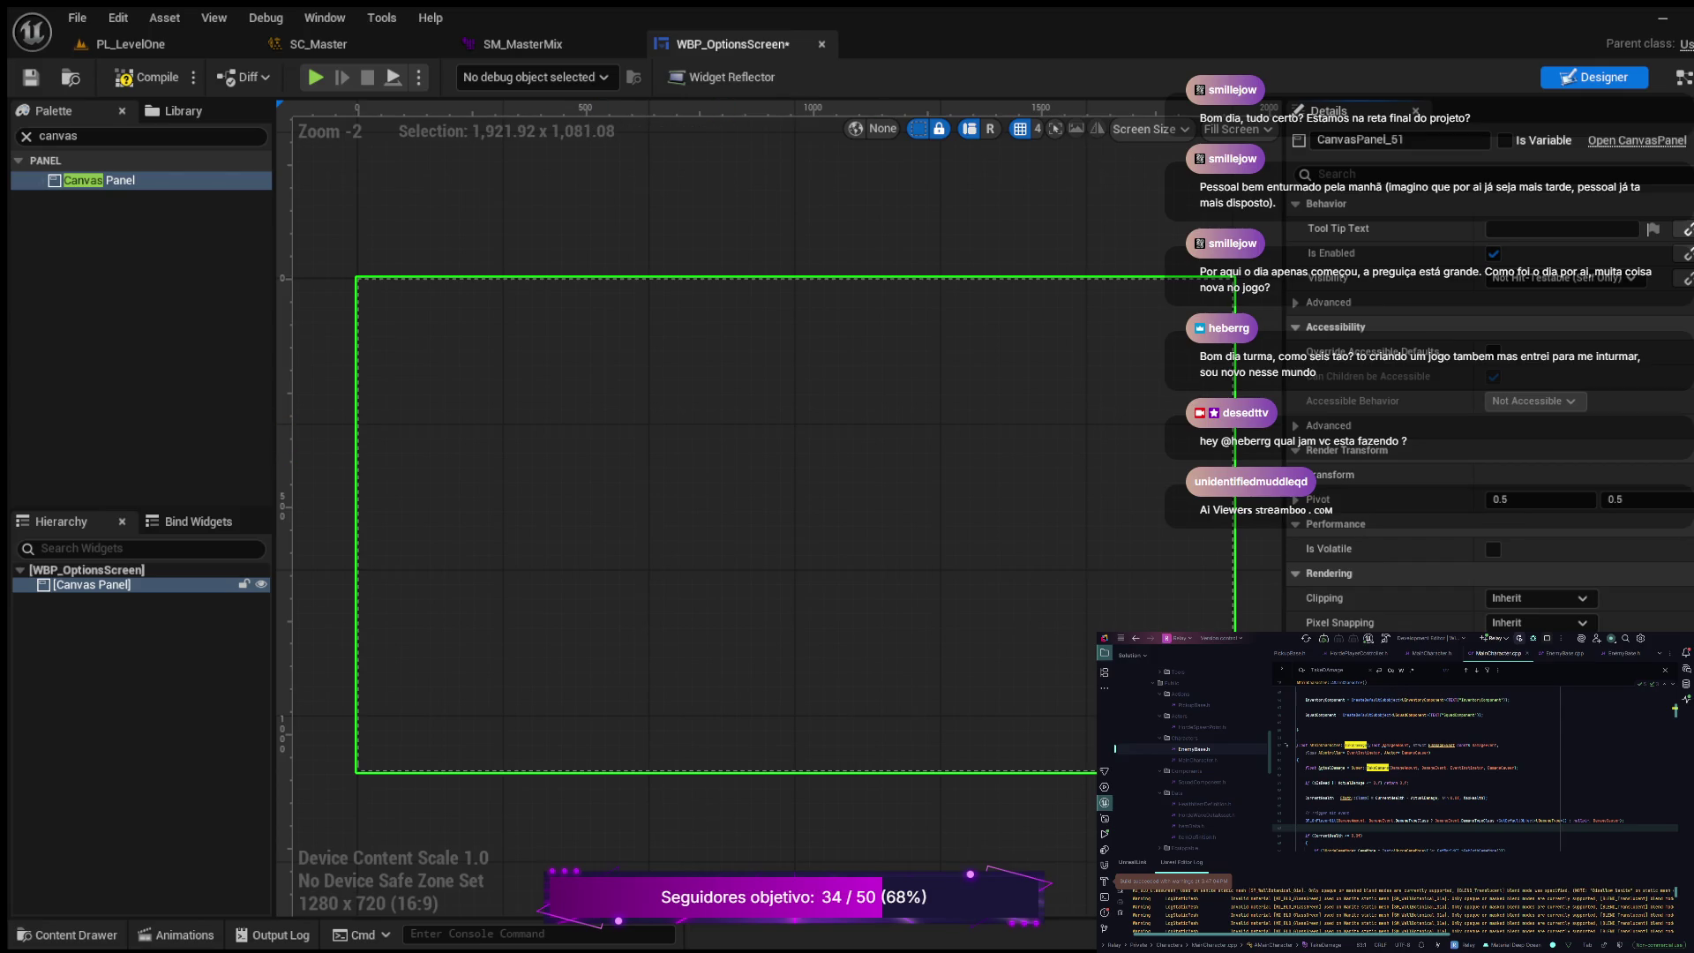
click(27, 136)
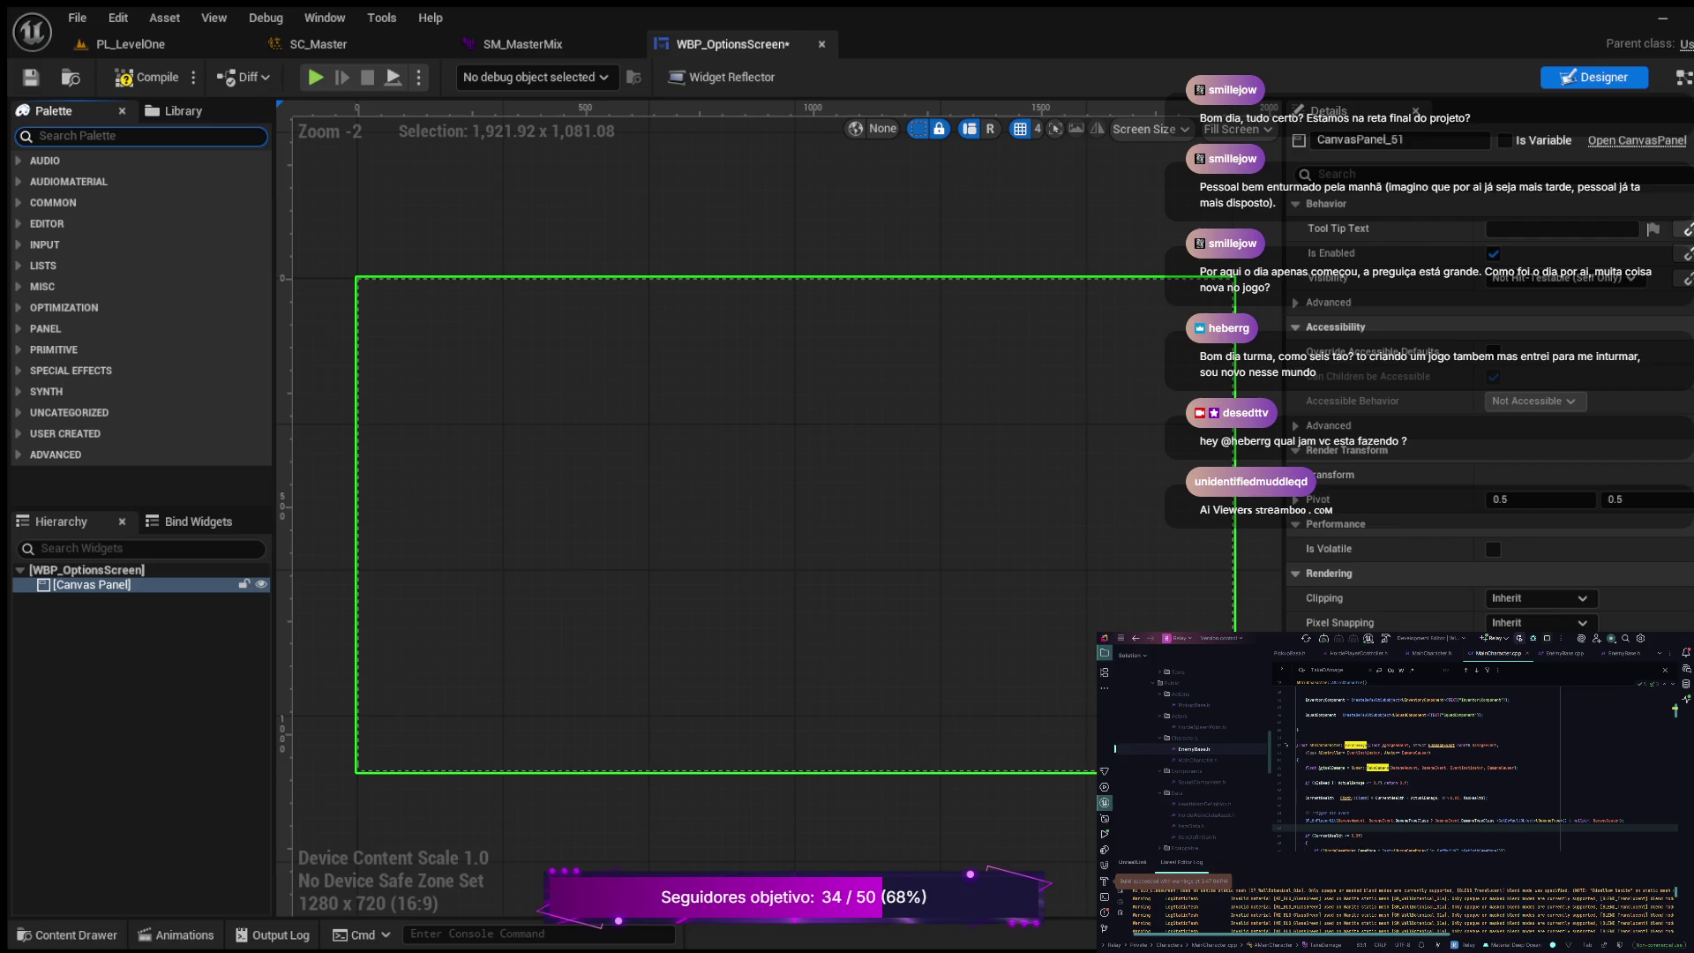
Step: Add a Horizontal Box to the Canvas Panel and anchor it to the screen centre
text(Hori)
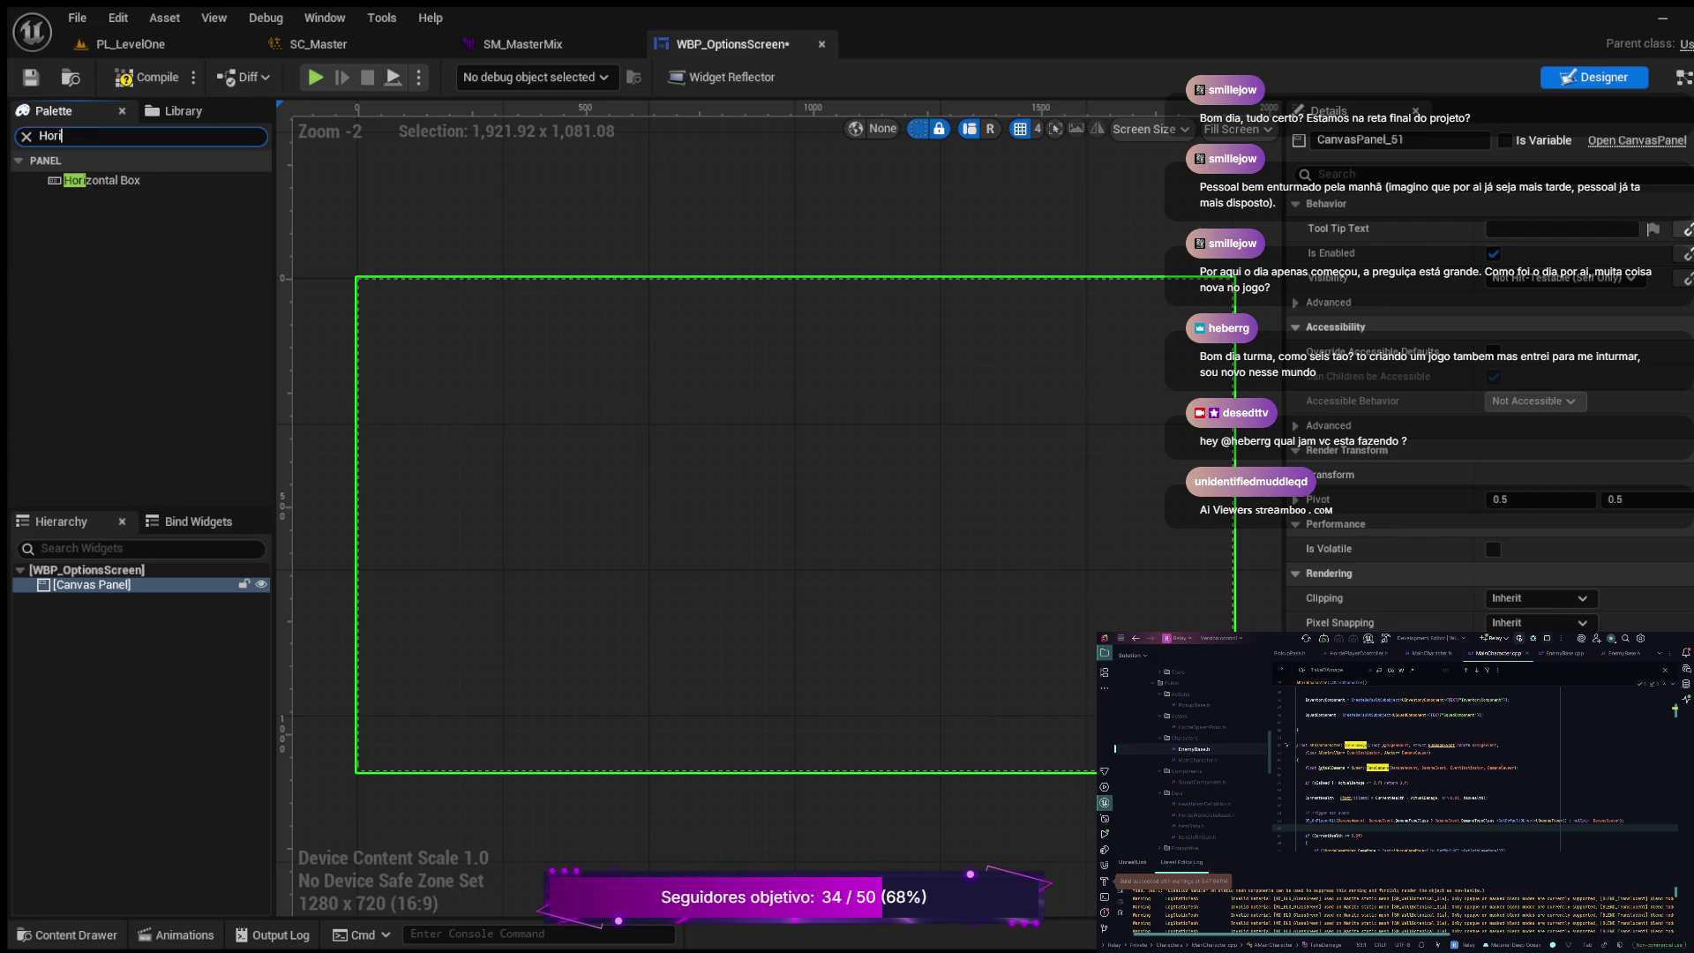
click(101, 180)
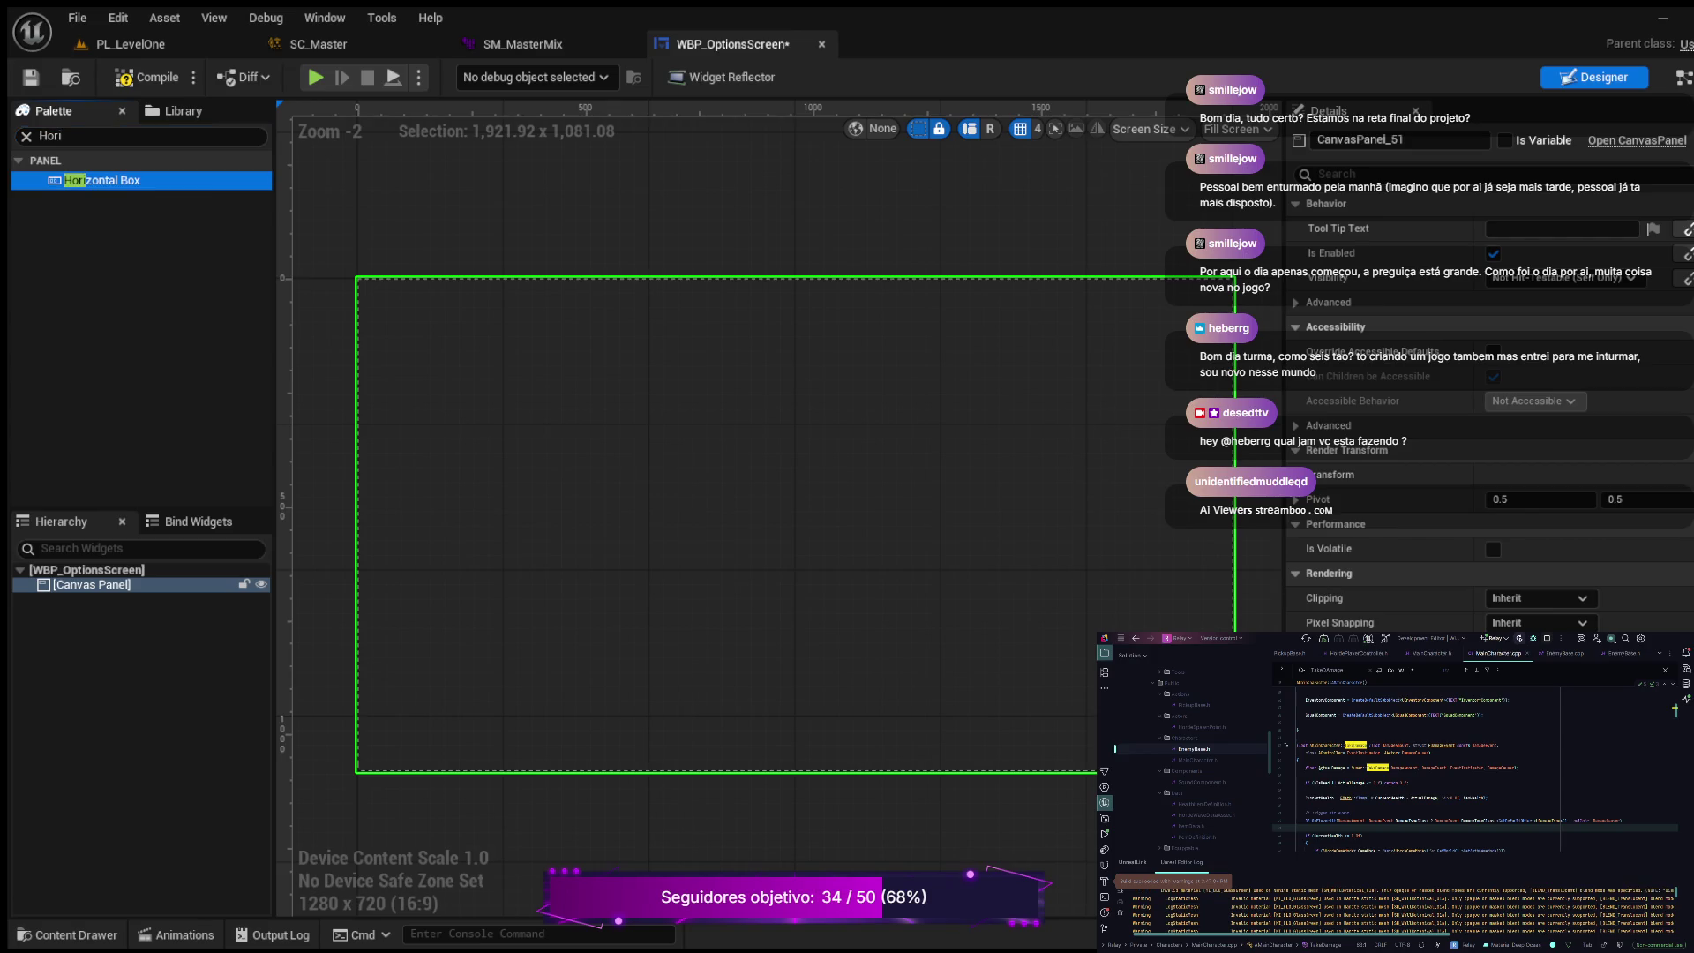
drag(132, 585, 133, 587)
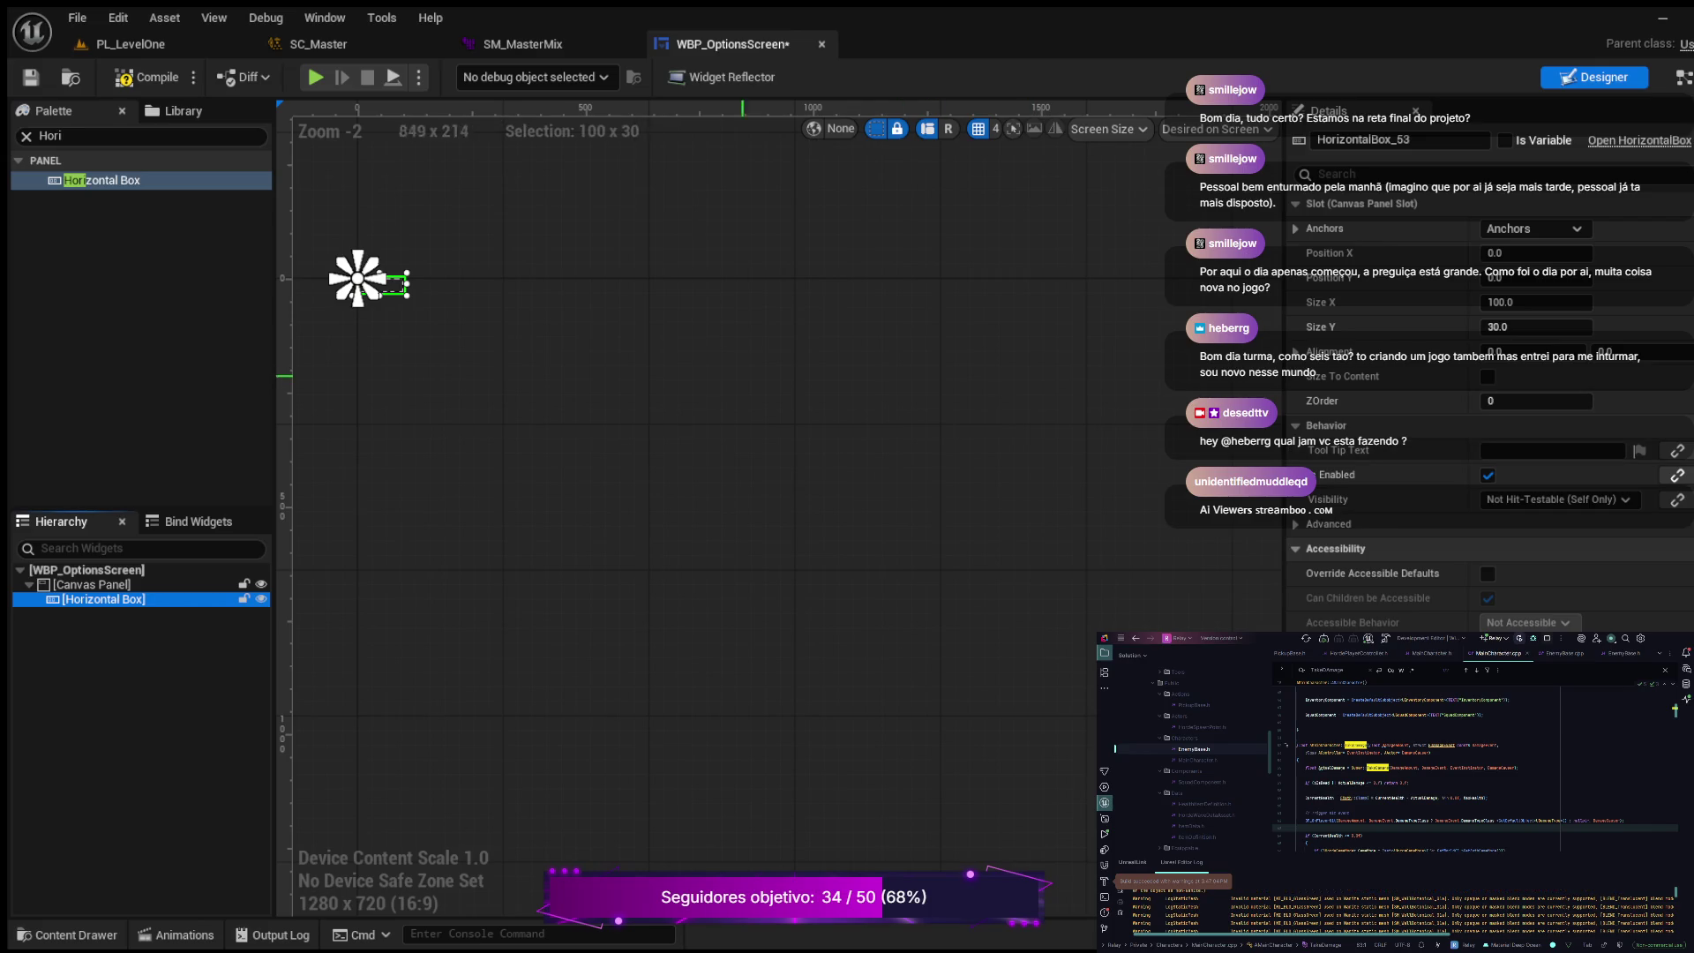
click(1533, 228)
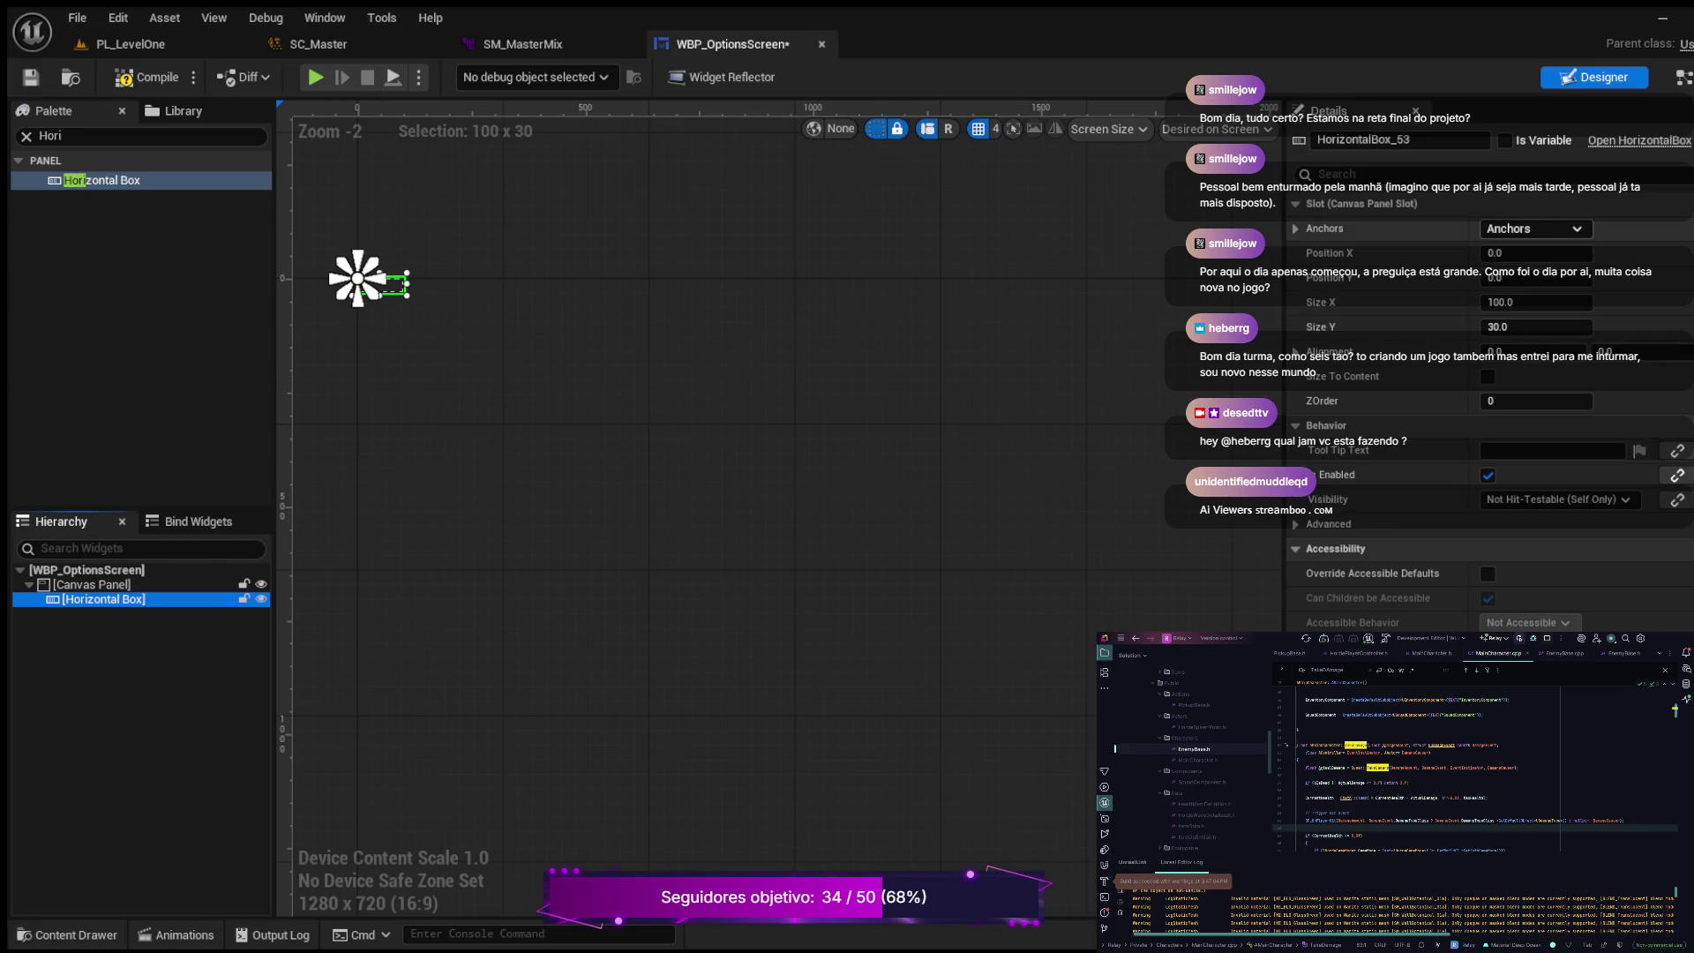
ctrl+click(1534, 353)
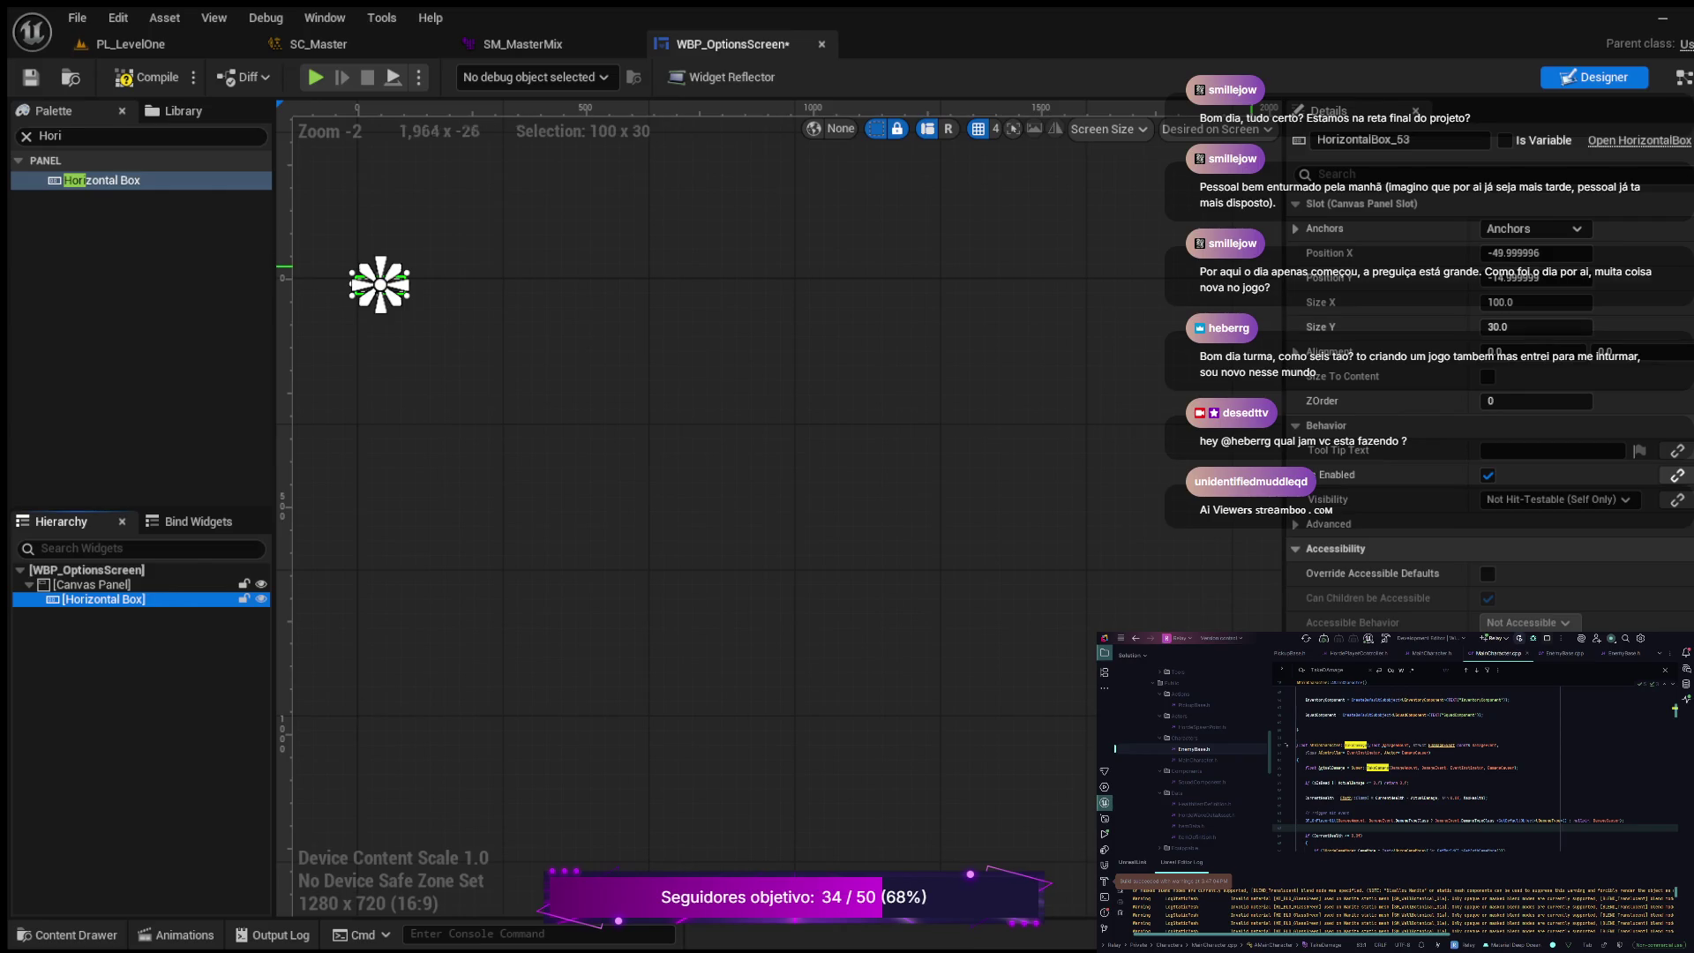
Step: Set the box's position to 0, 0 and its alignment to 0.5, 0.5
click(1536, 254)
text(0)
key(Return)
key(Tab)
text(0)
key(Return)
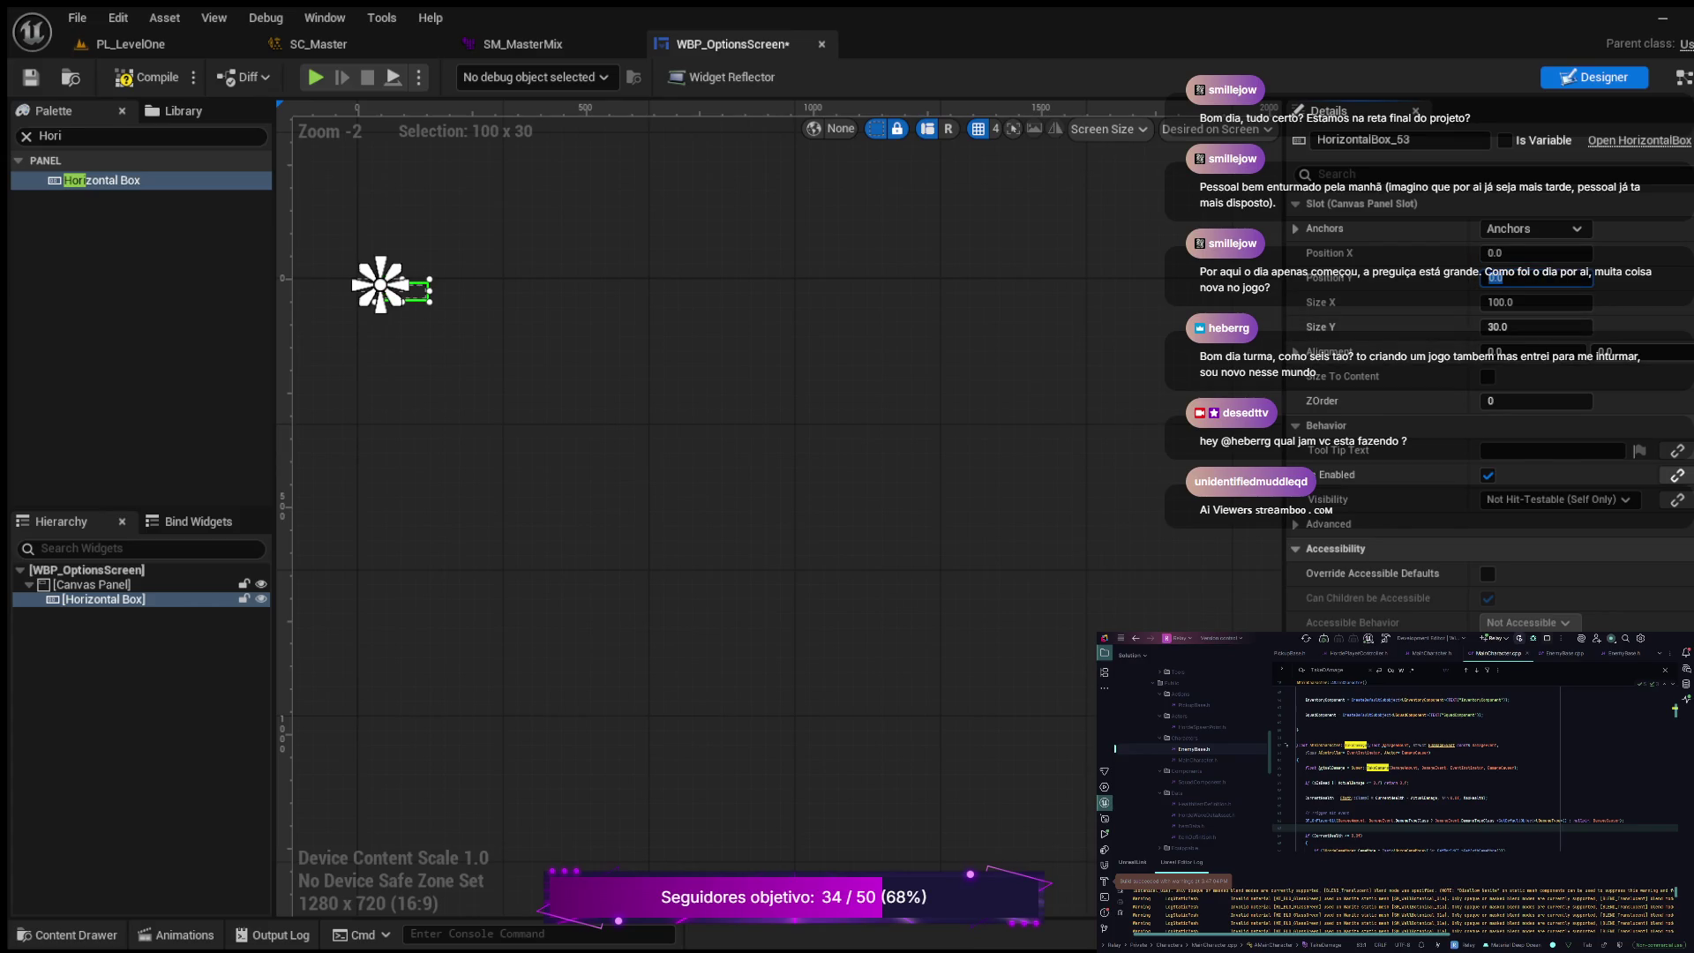
click(1491, 351)
text(0.5)
key(Return)
click(1606, 351)
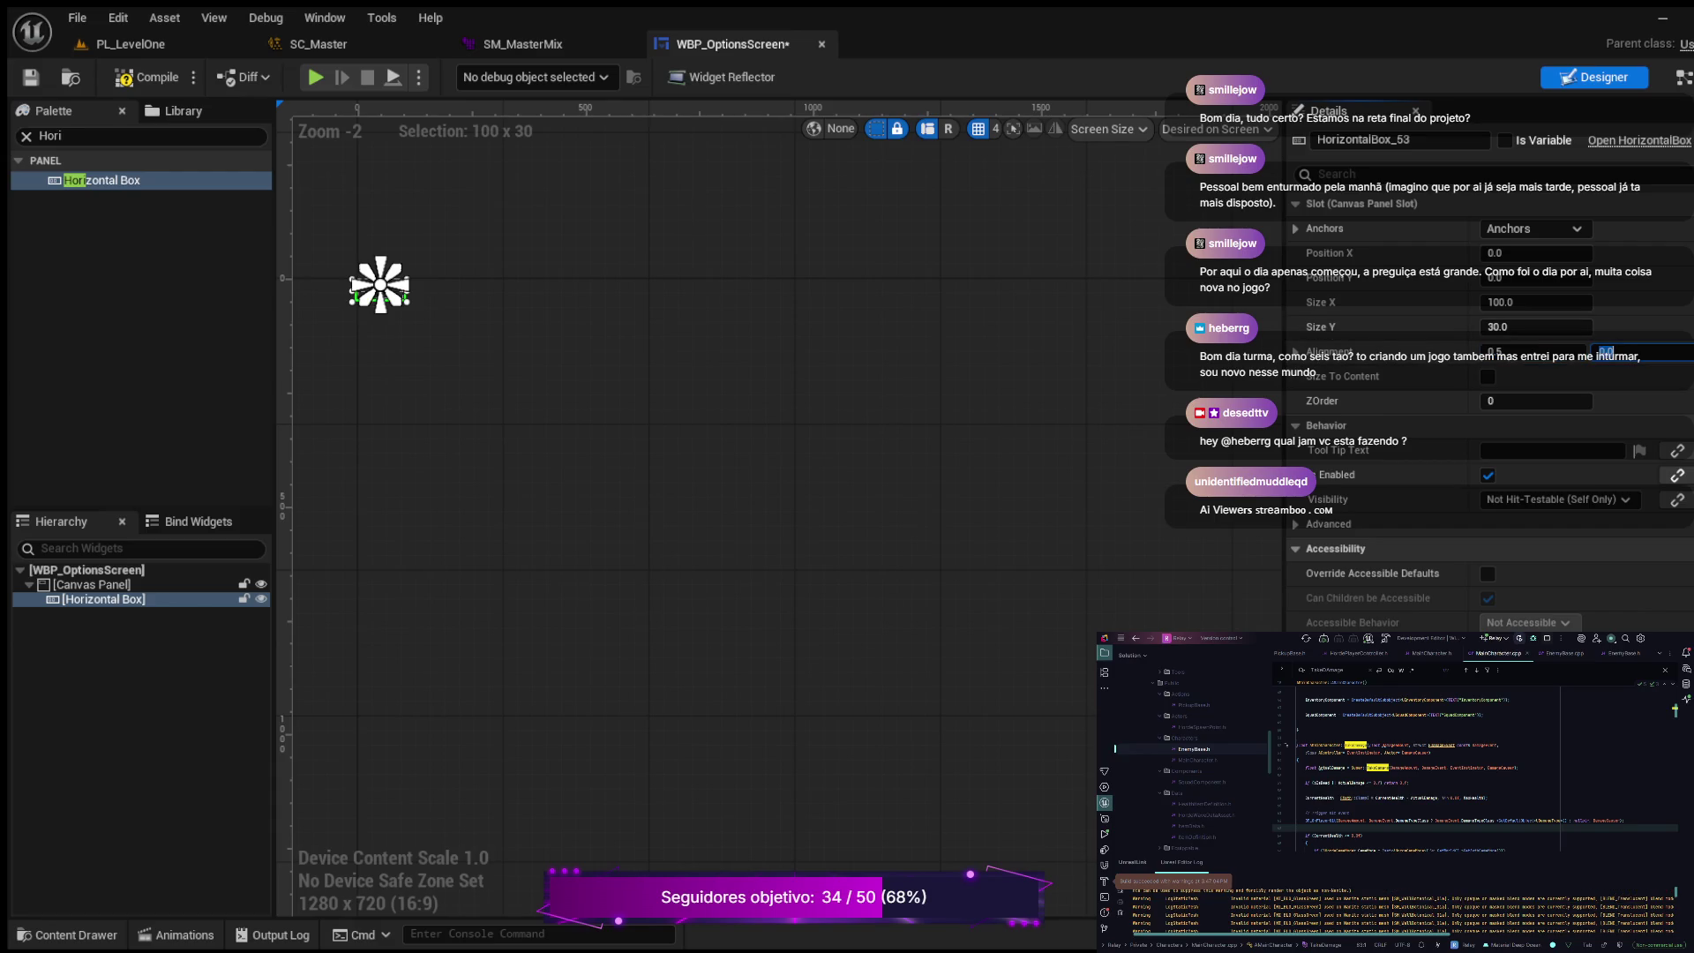
text(0.5)
key(Return)
Step: Size the Horizontal Box to 400 by 300 and compile the widget
mouse_move(444, 439)
mouse_down()
mouse_move(788, 741)
mouse_move(879, 759)
mouse_up()
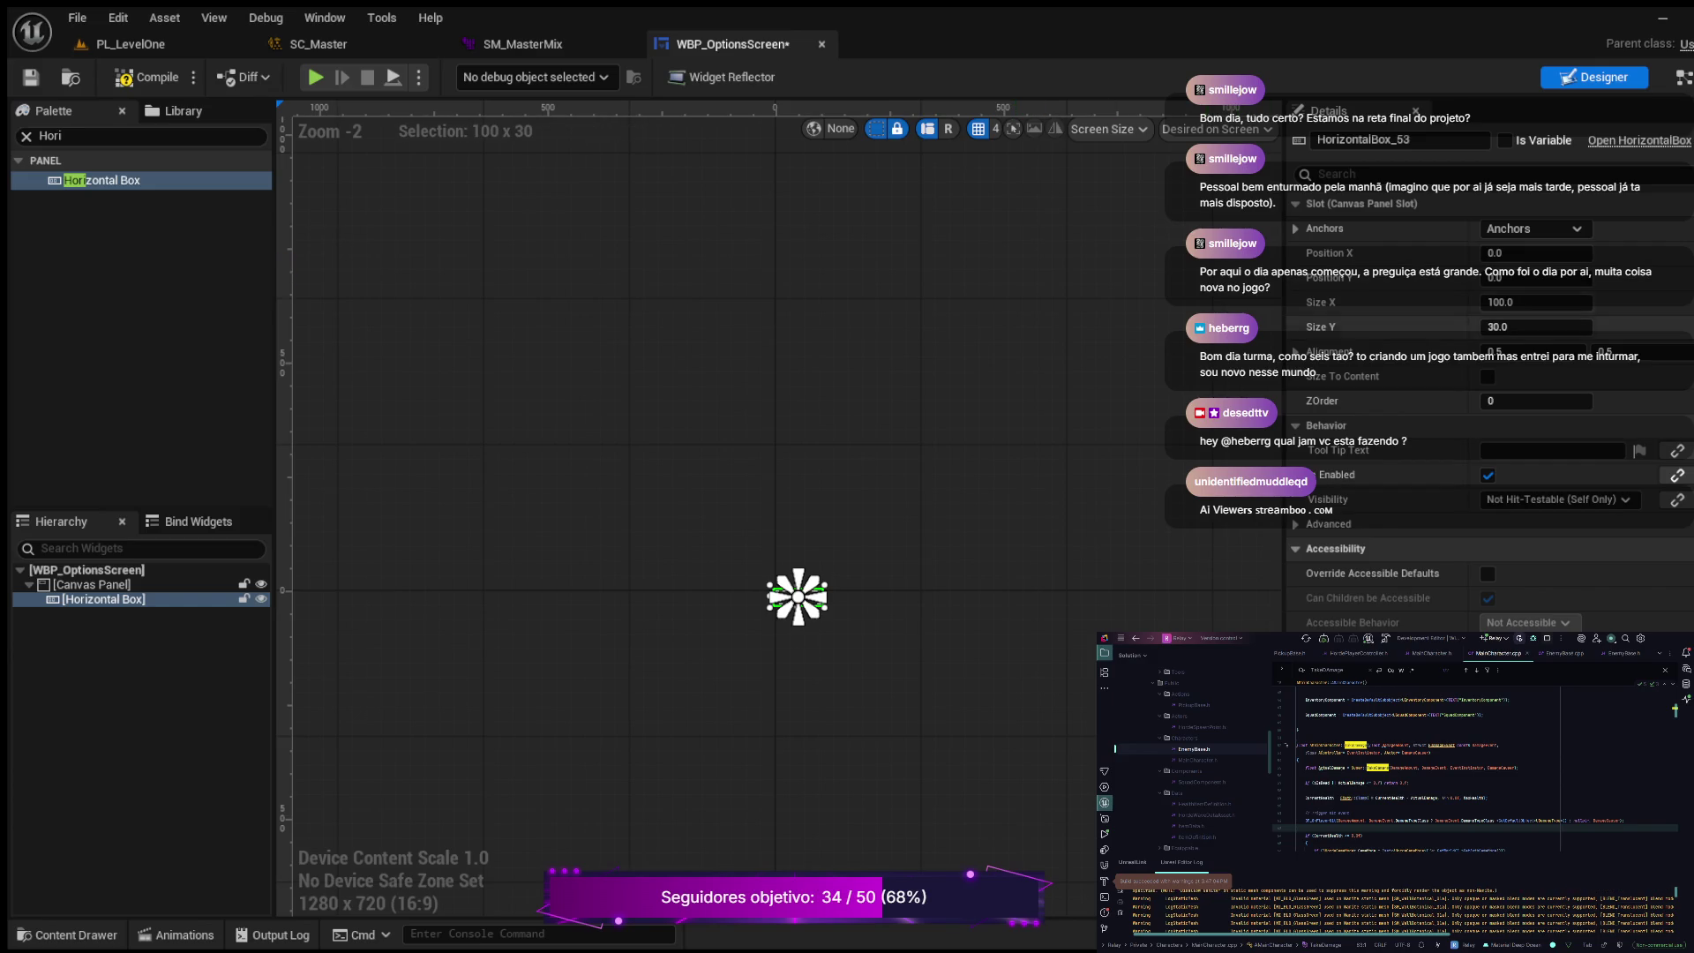
click(1535, 301)
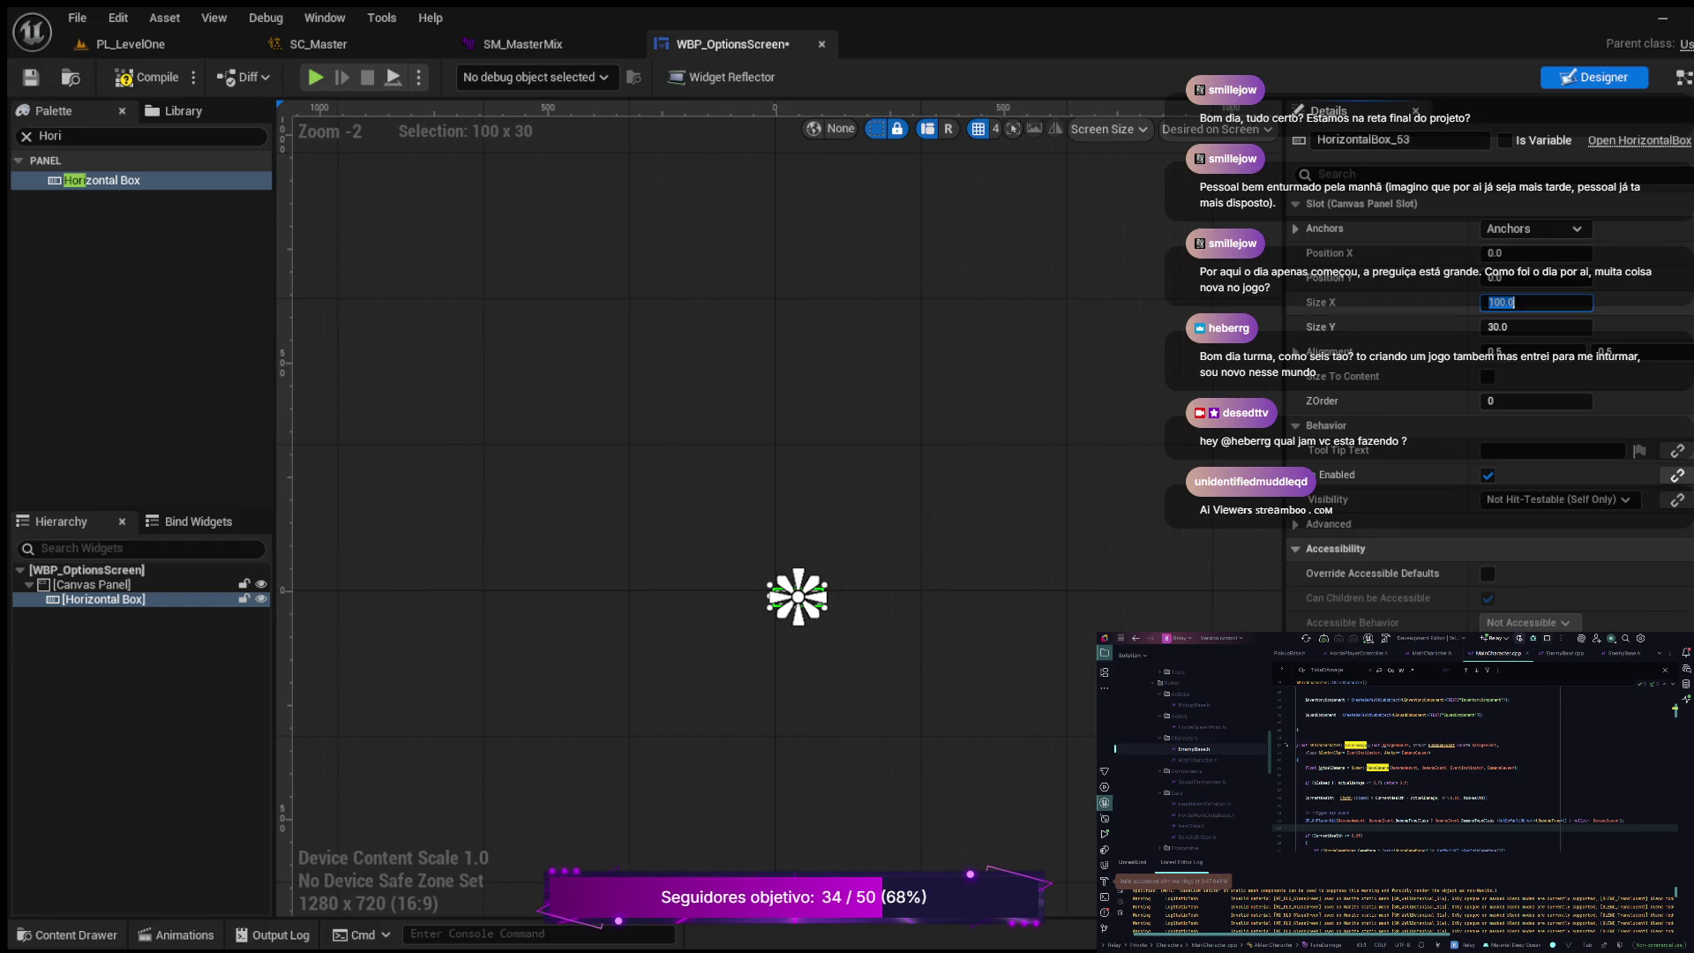
text(400)
key(Return)
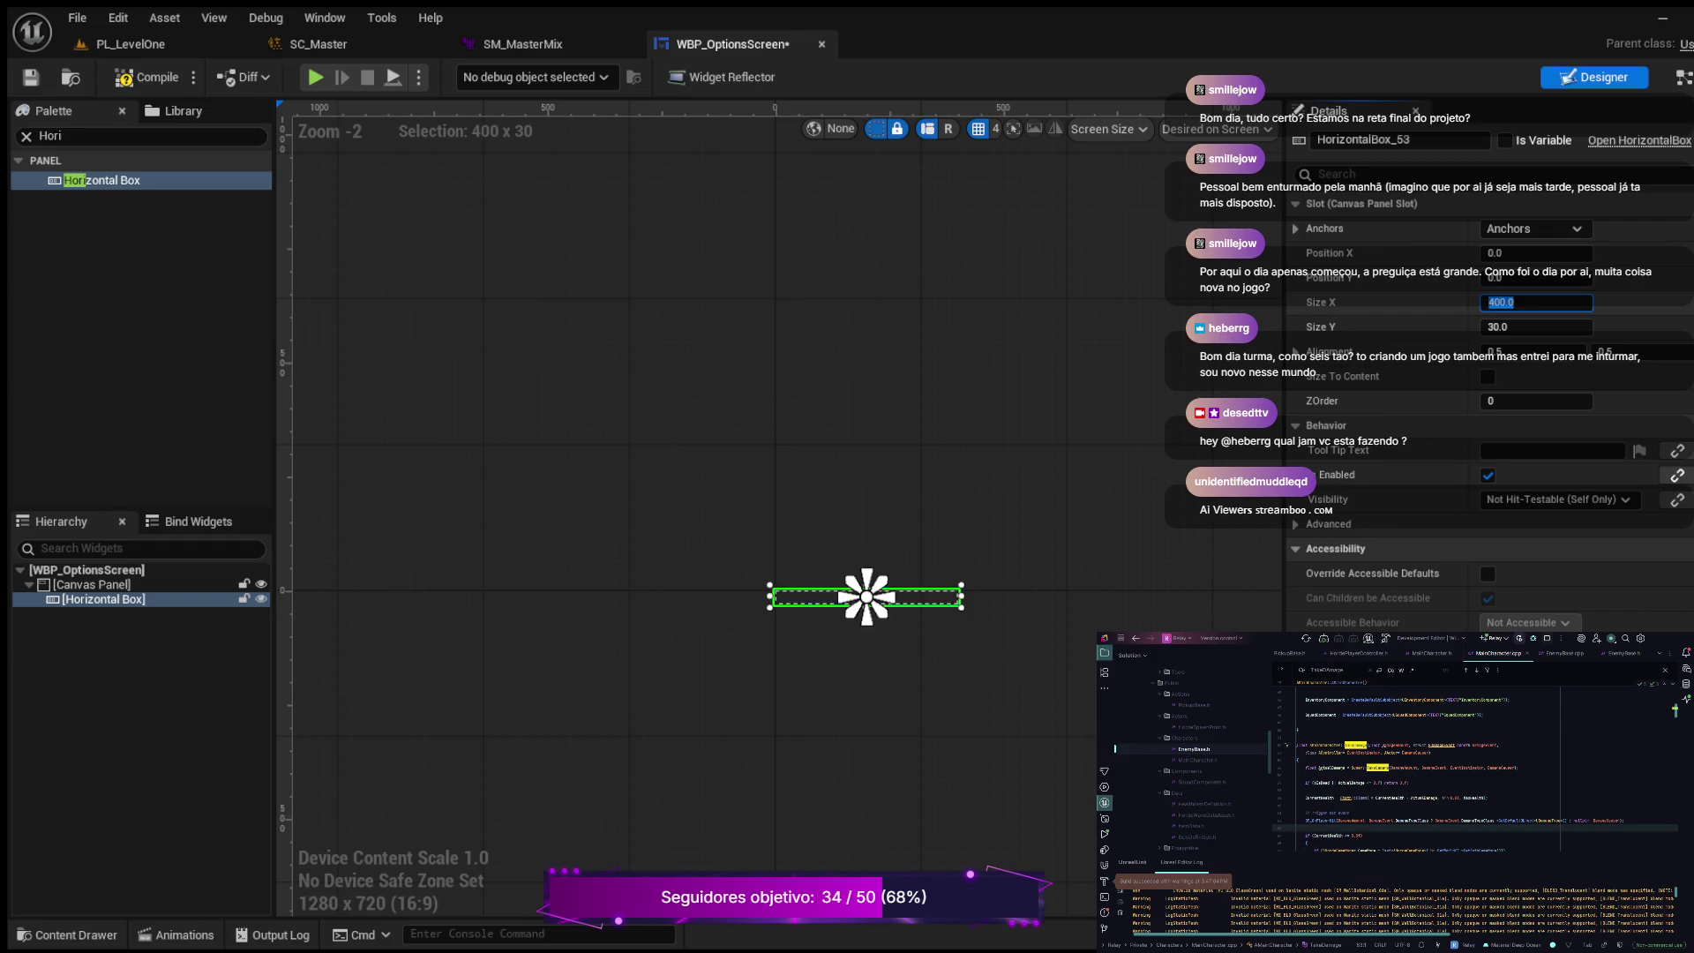
click(1536, 327)
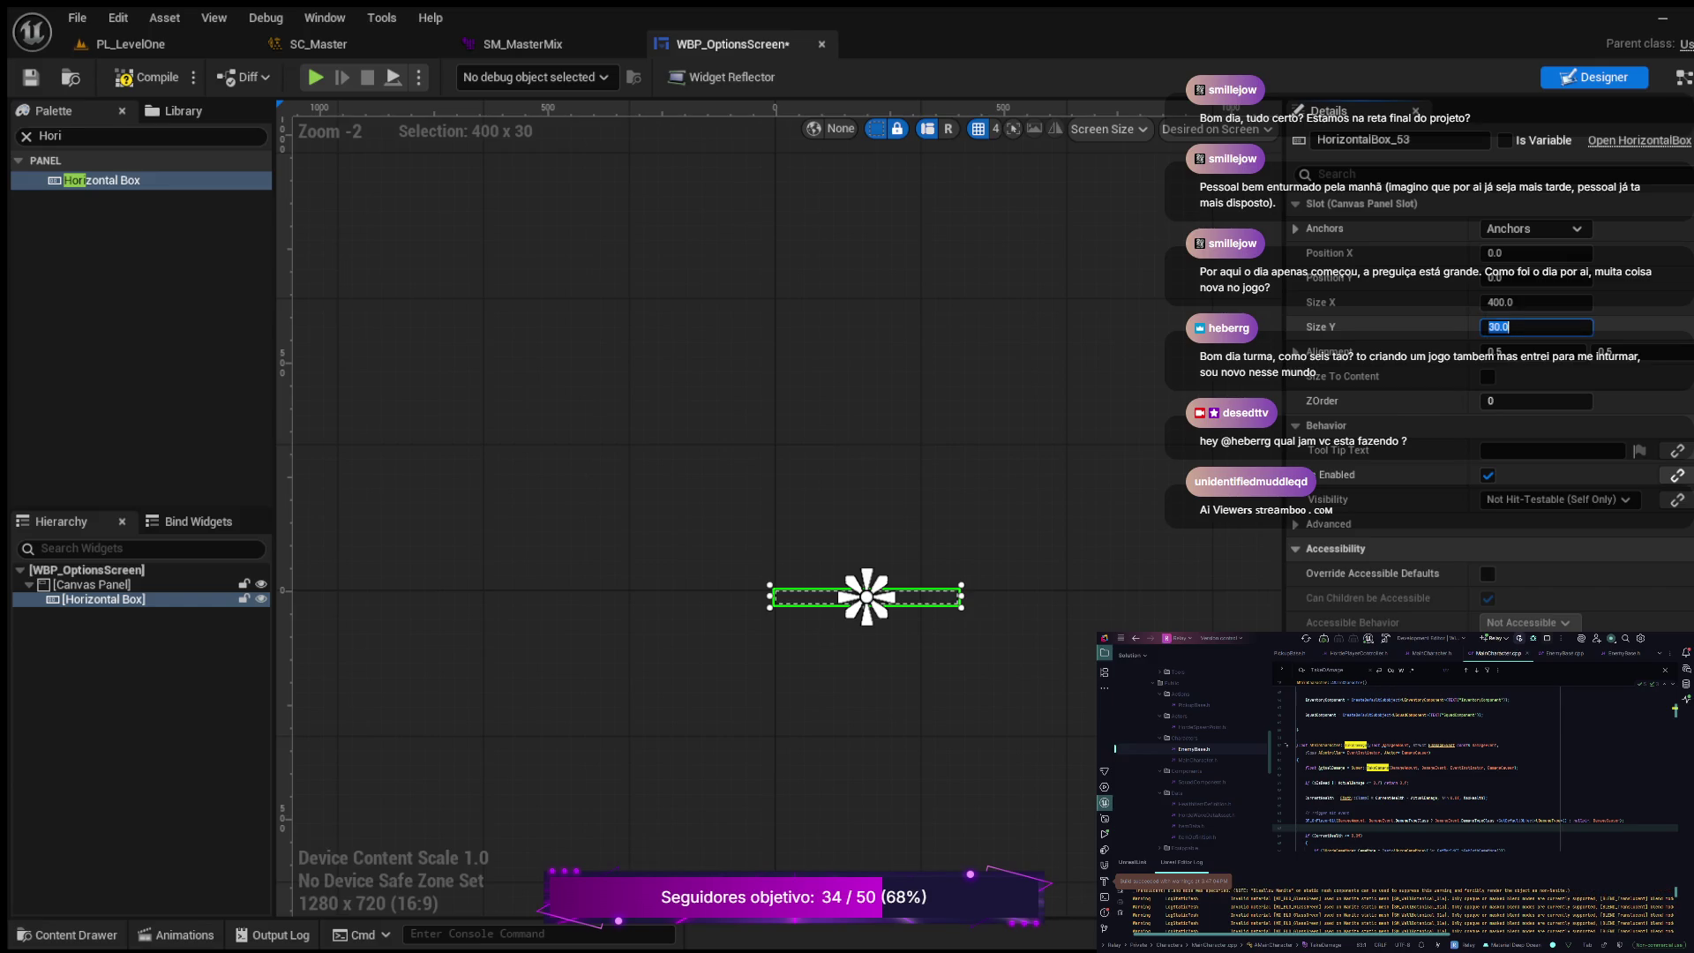
text(300)
key(Return)
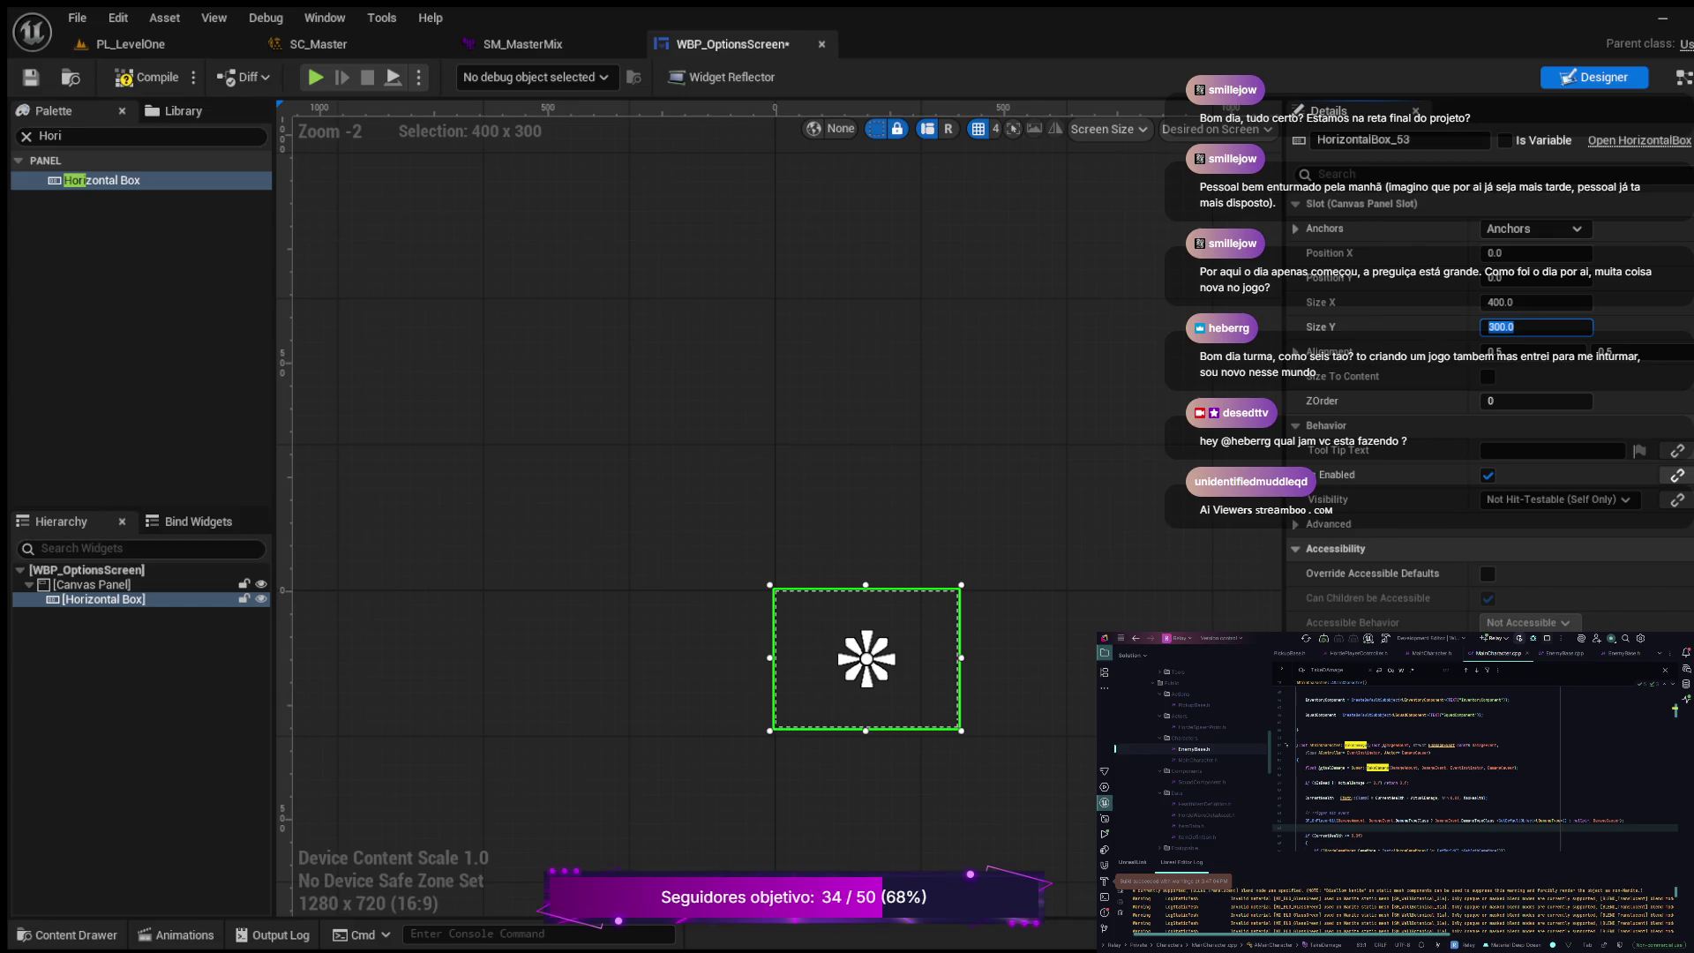
click(145, 78)
click(26, 136)
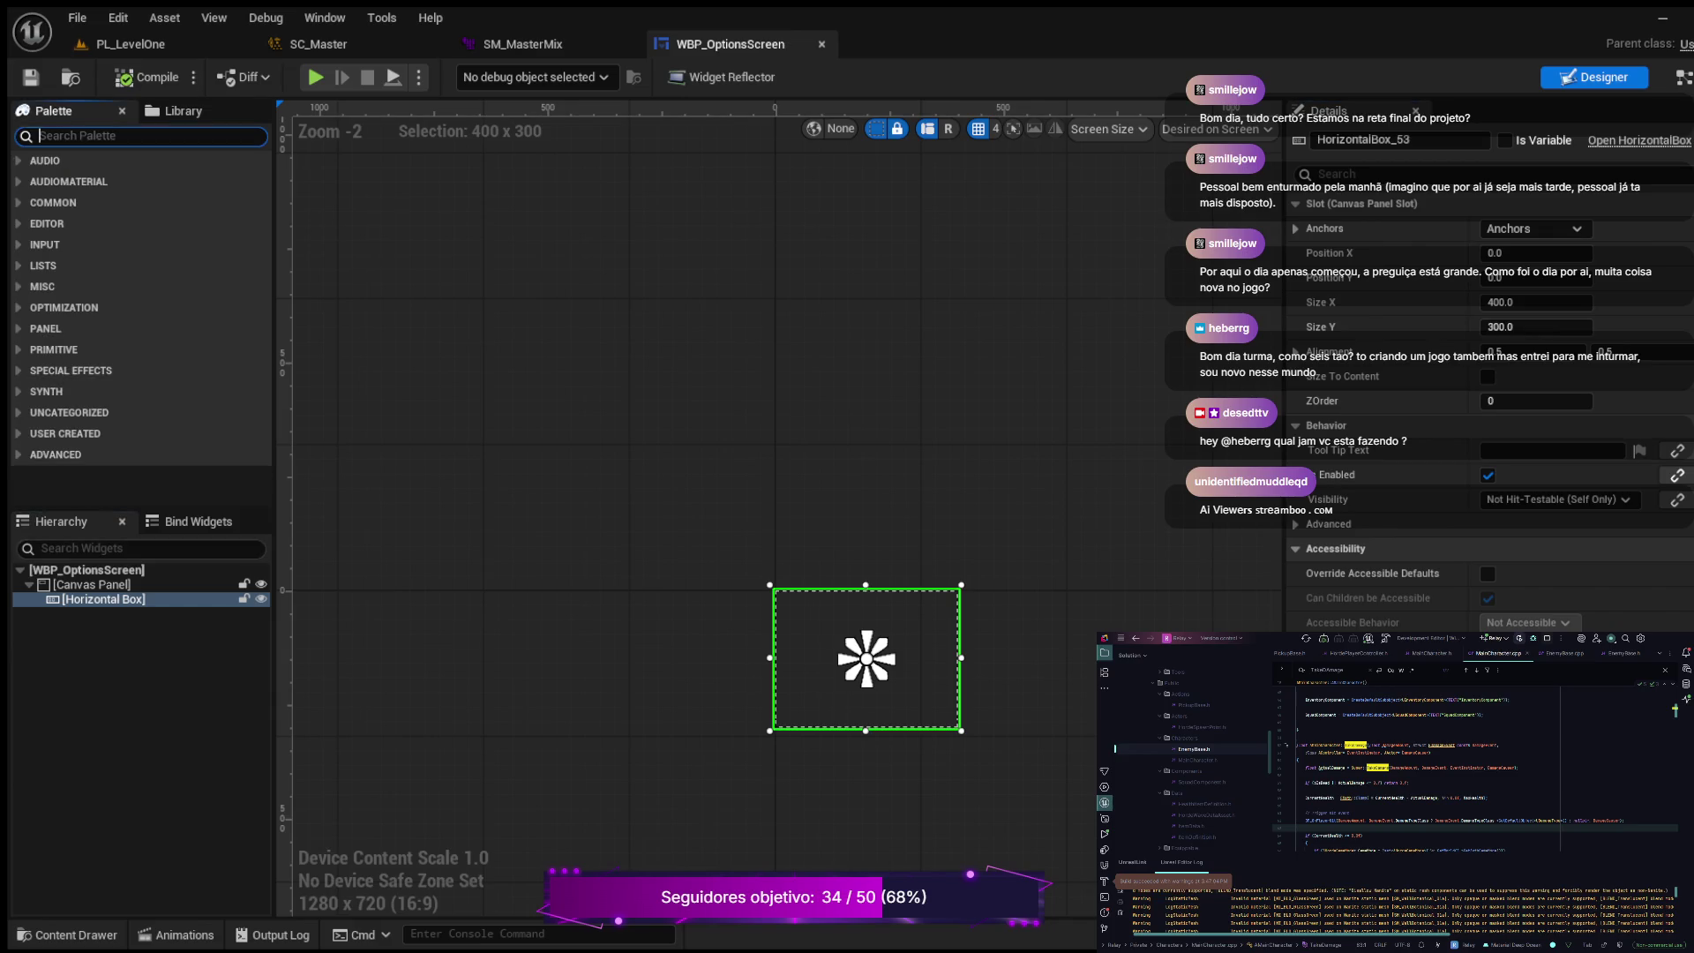
Step: Add a Text widget into the Horizontal Box, then move the box higher on screen
text(tes)
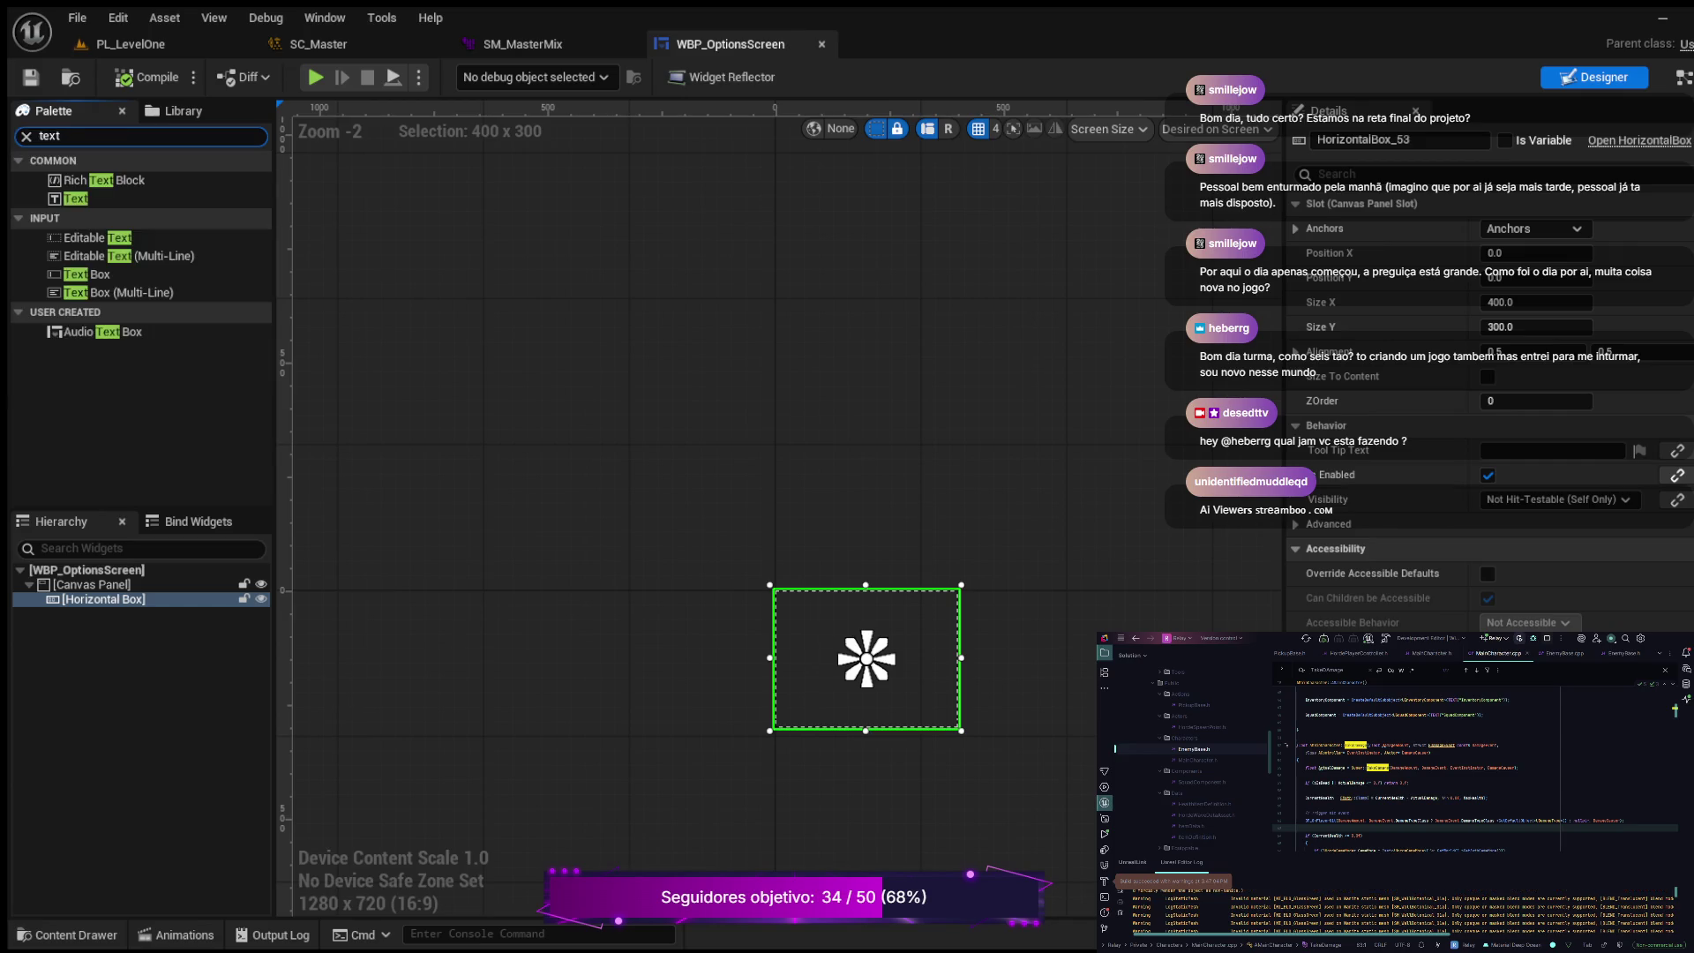
drag(75, 198, 103, 599)
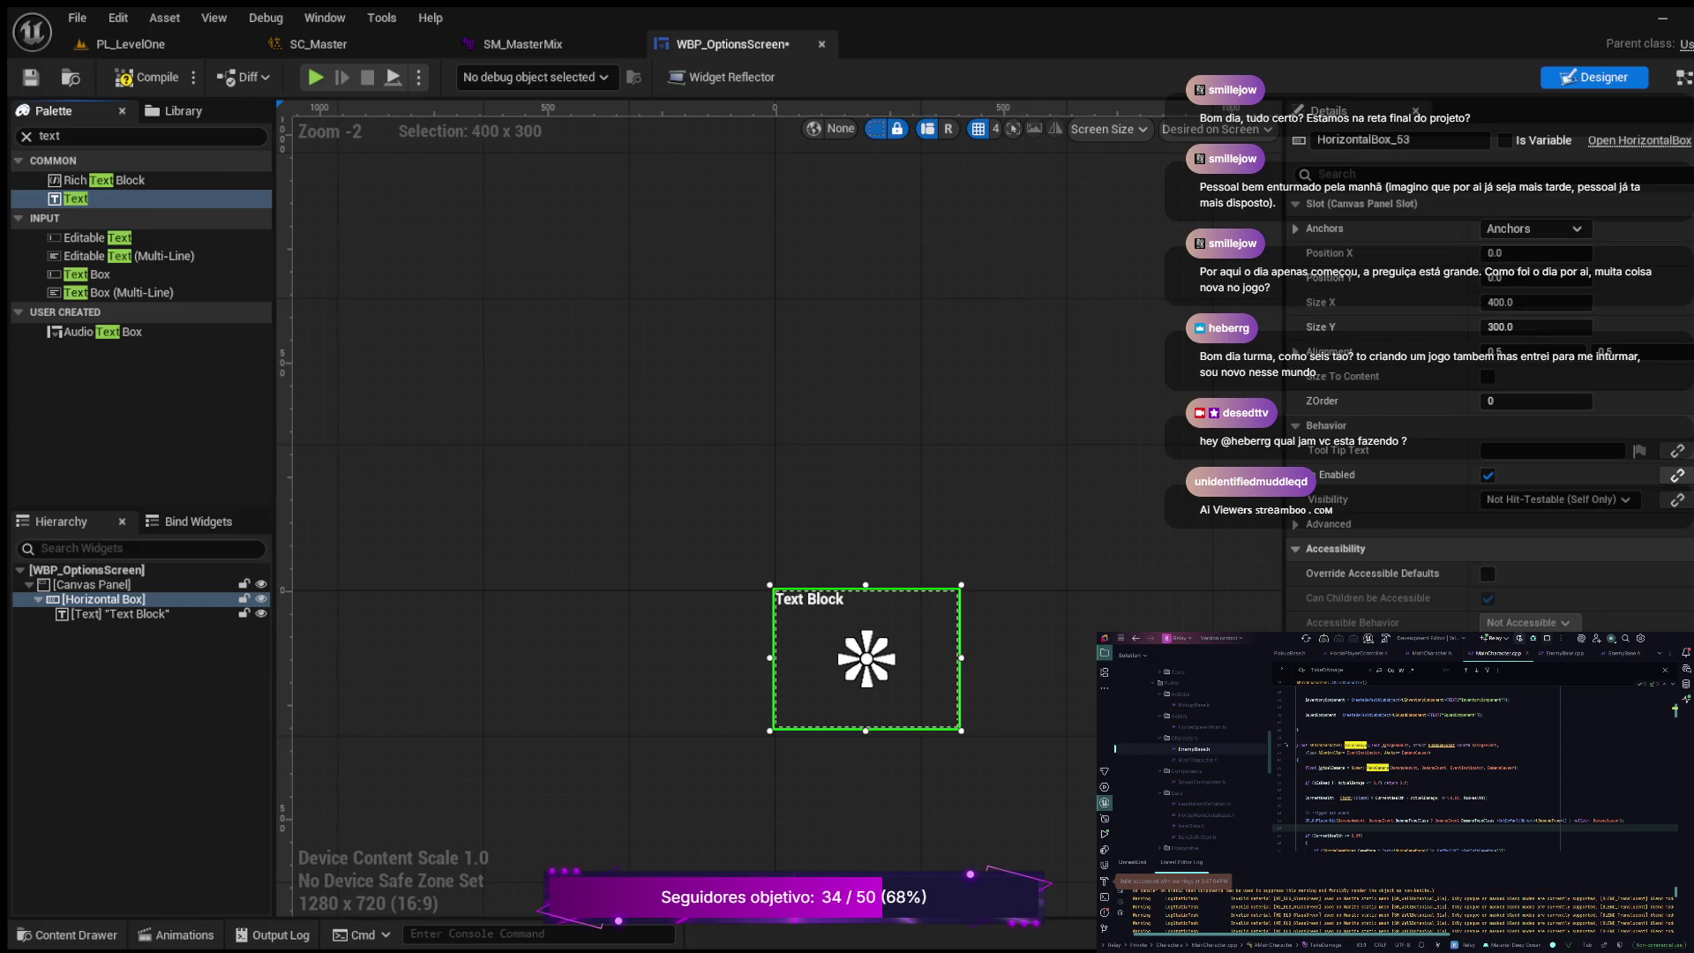
drag(866, 659, 866, 590)
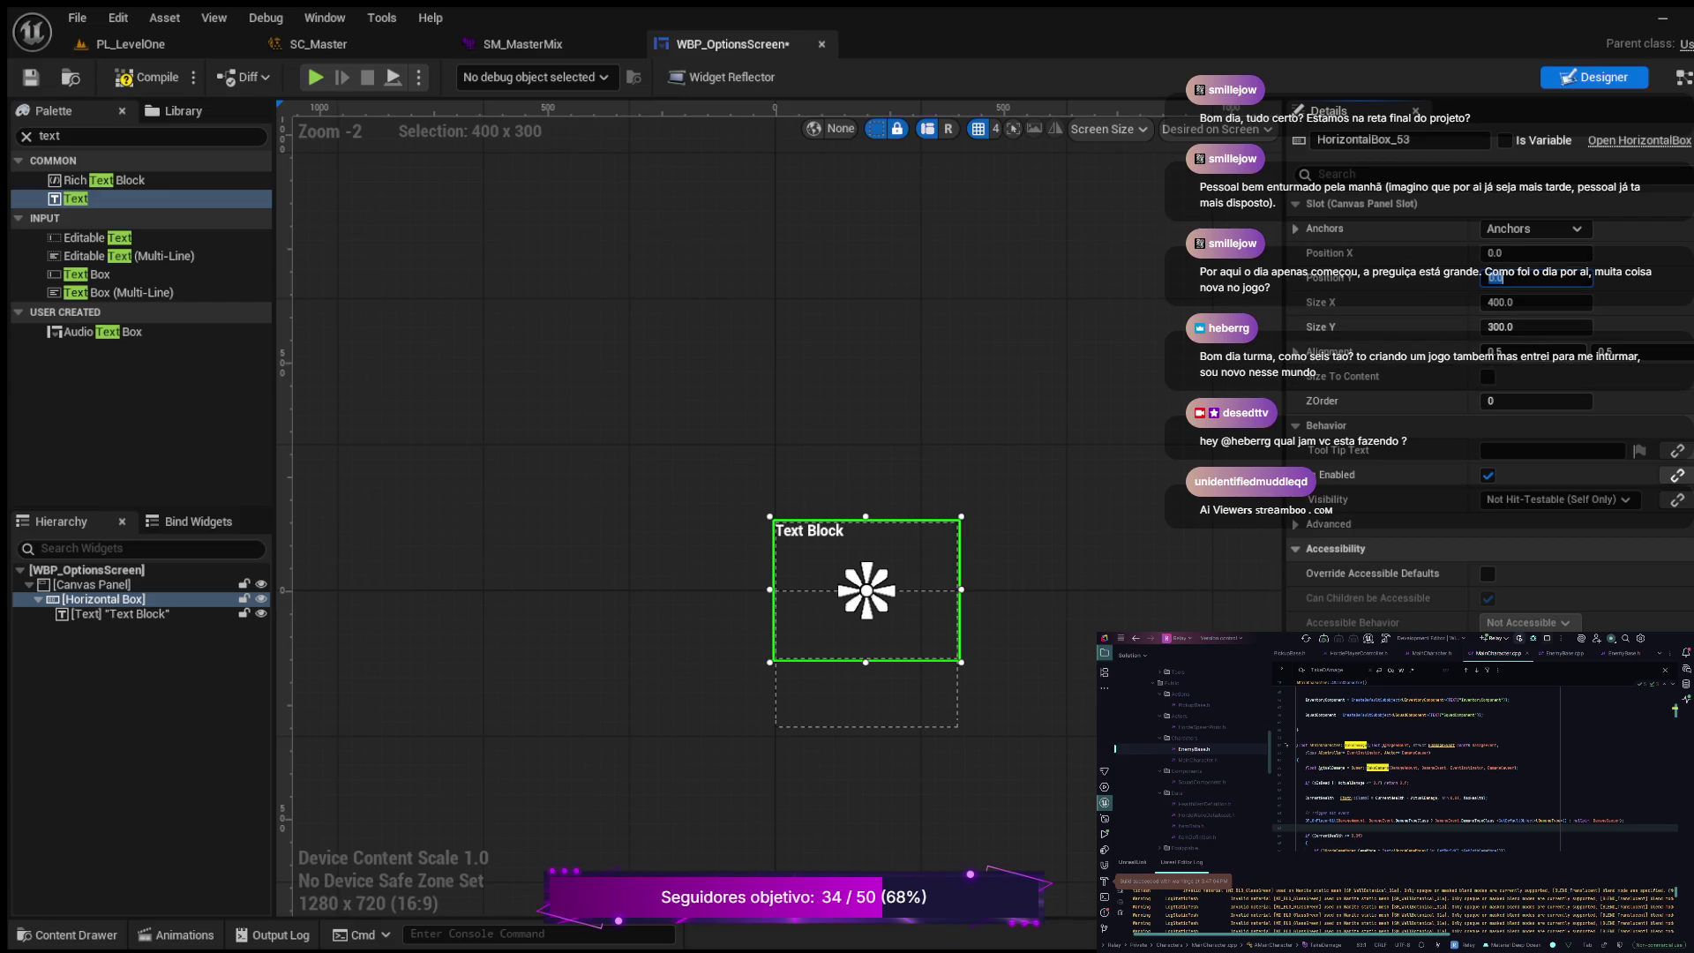
text(0)
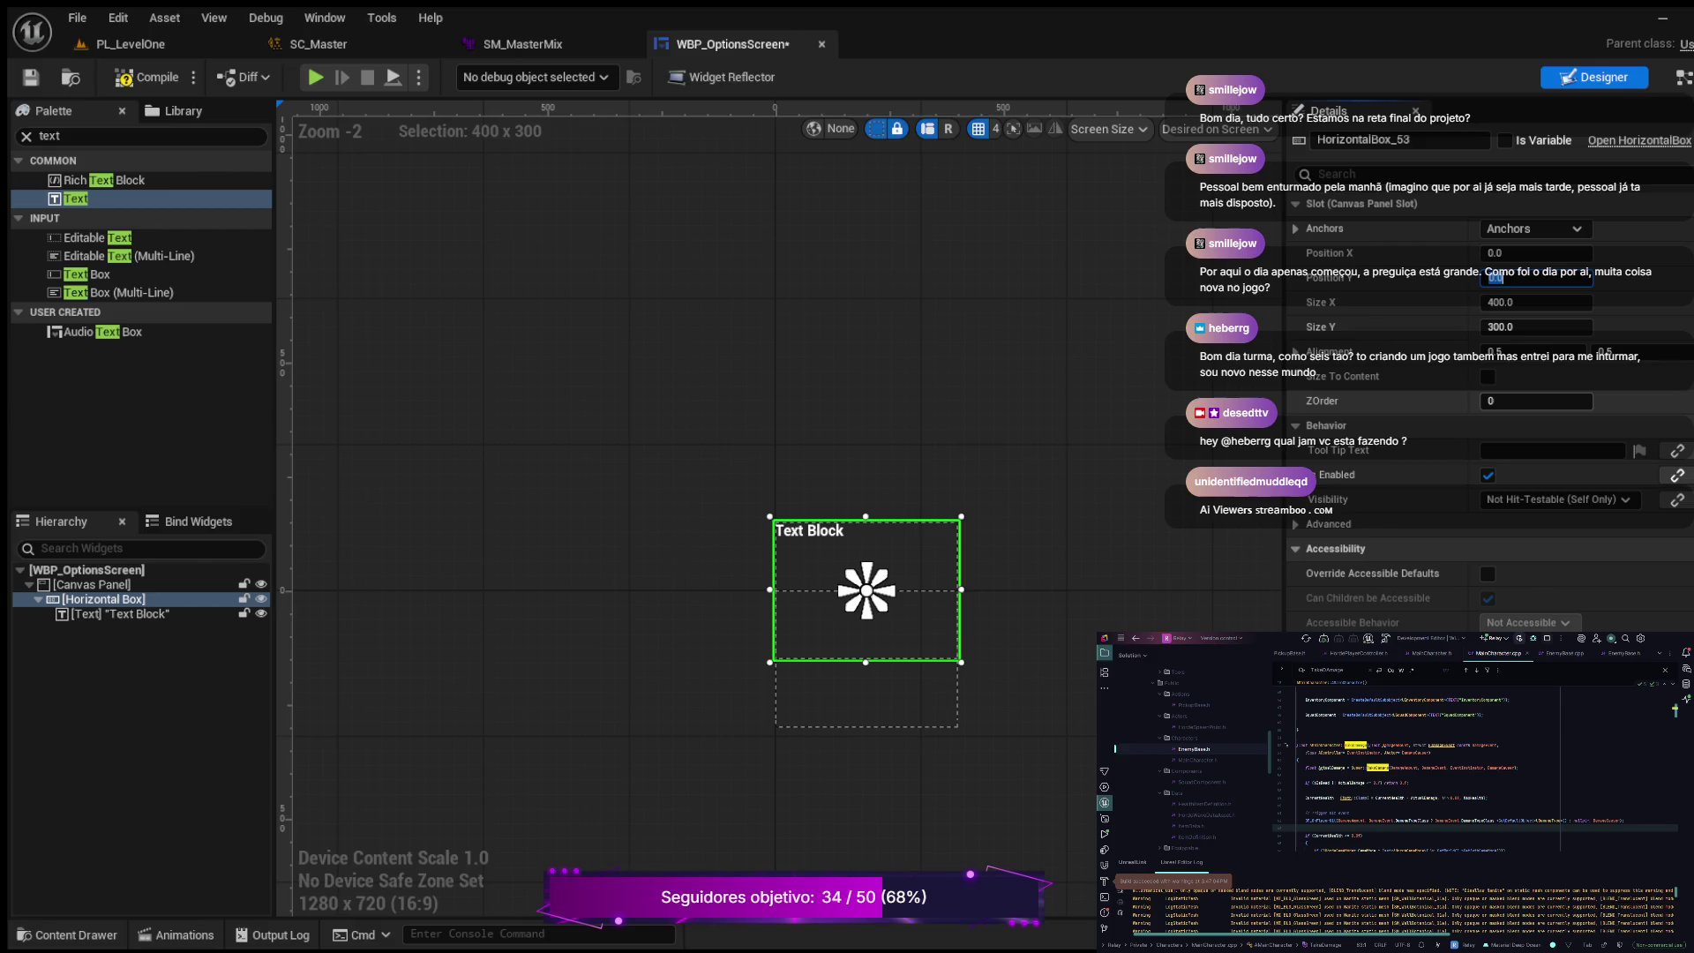
text(150)
key(Return)
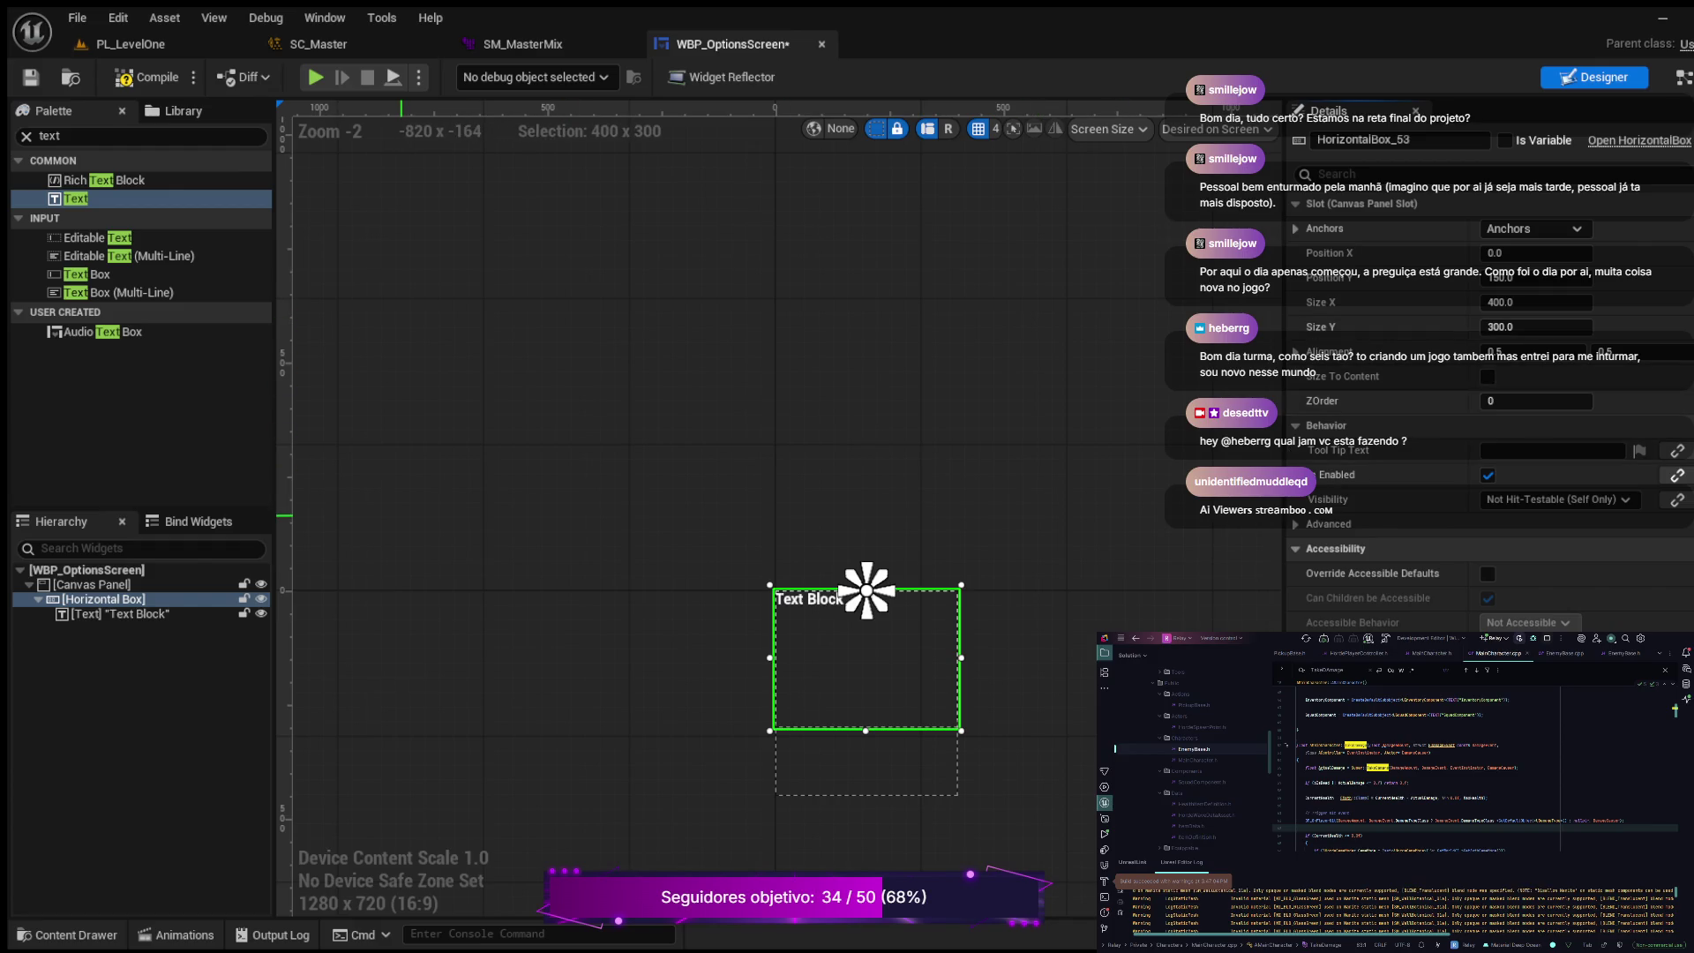
Step: Re-centre the box by resetting its vertical position to 0, then compile
click(1509, 277)
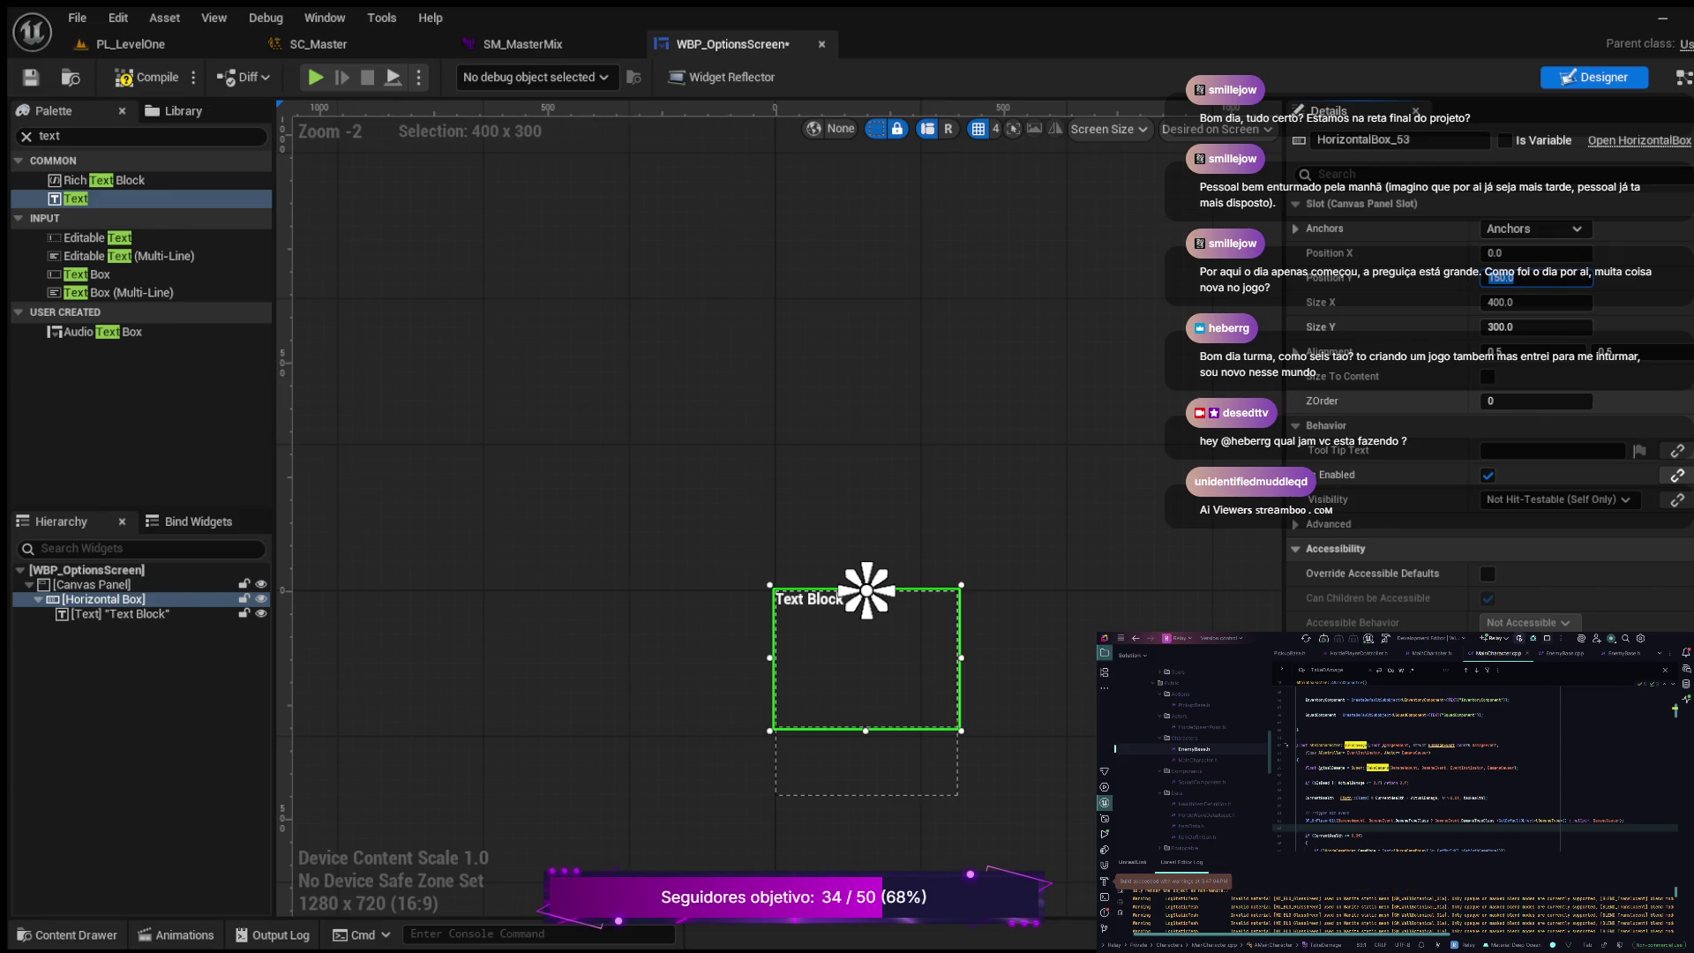
text(0)
key(Return)
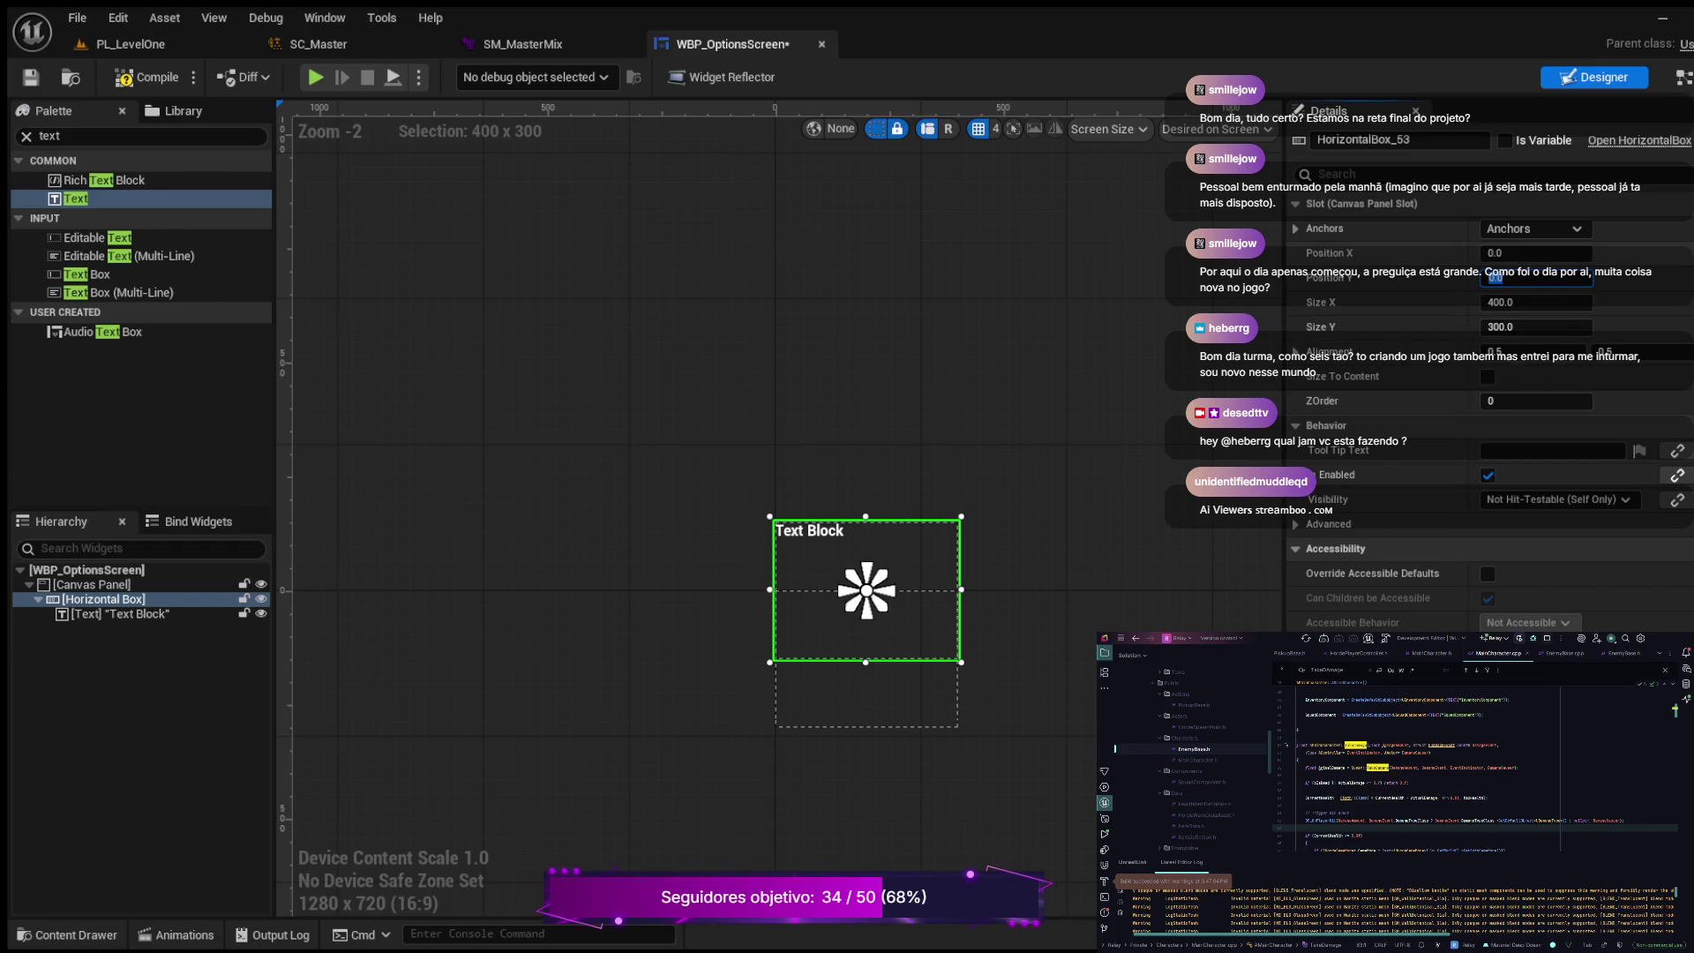
drag(866, 590, 866, 658)
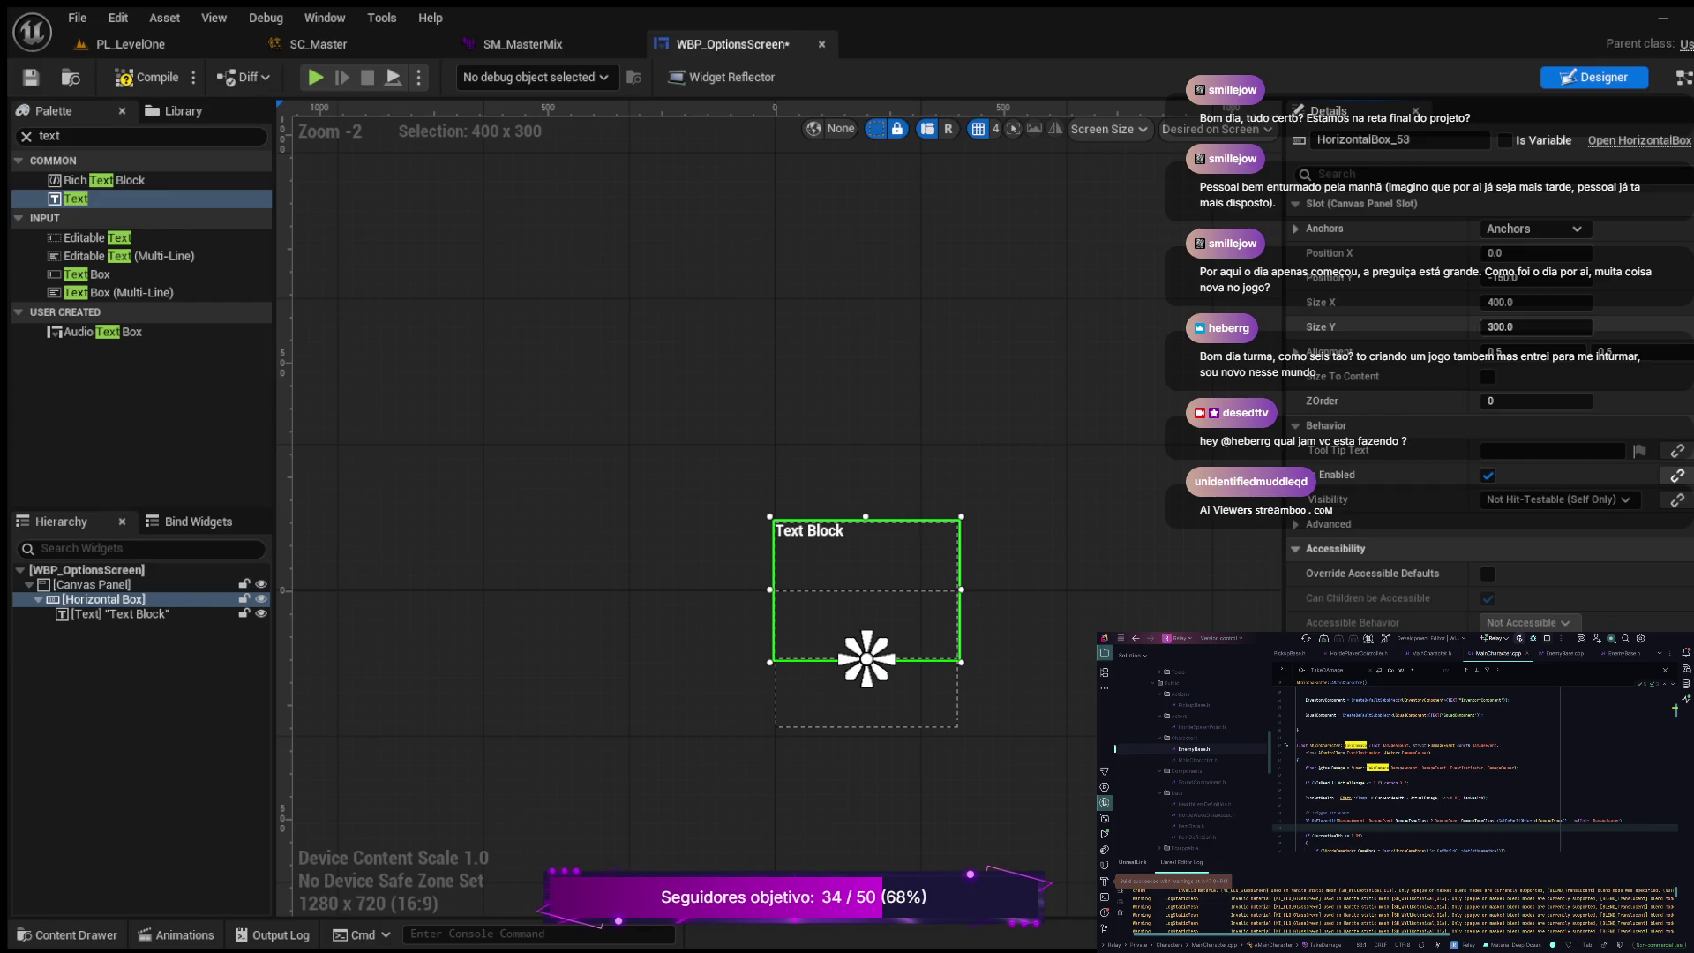
click(1503, 277)
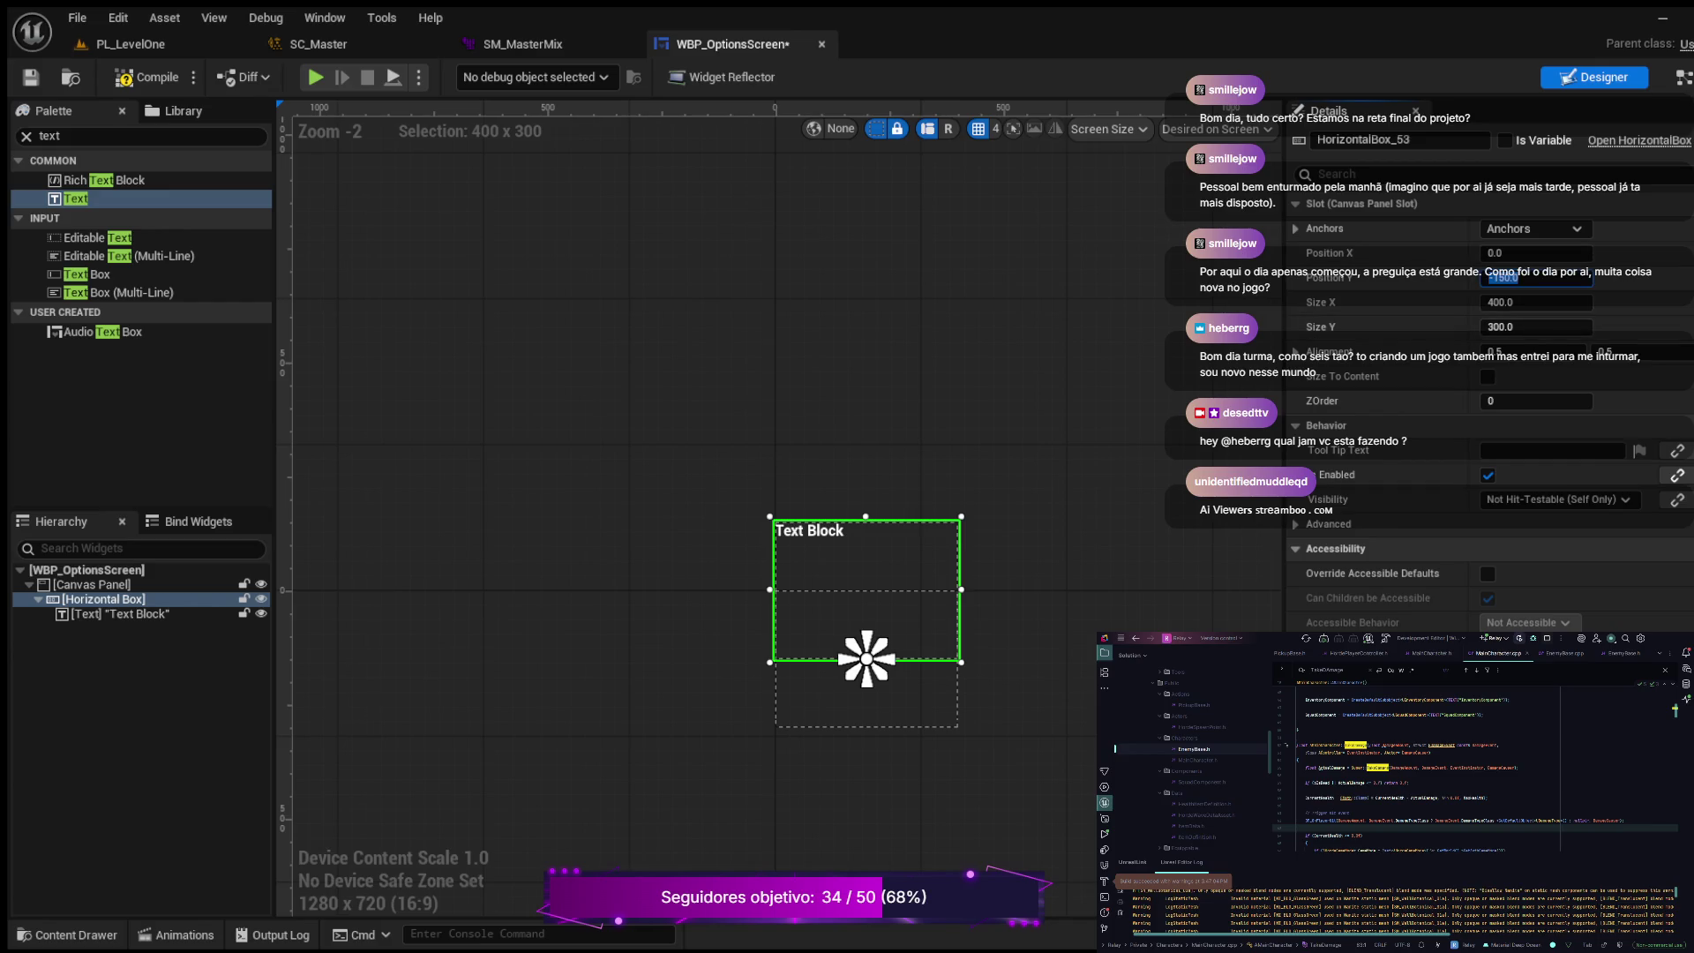
text(0)
key(Return)
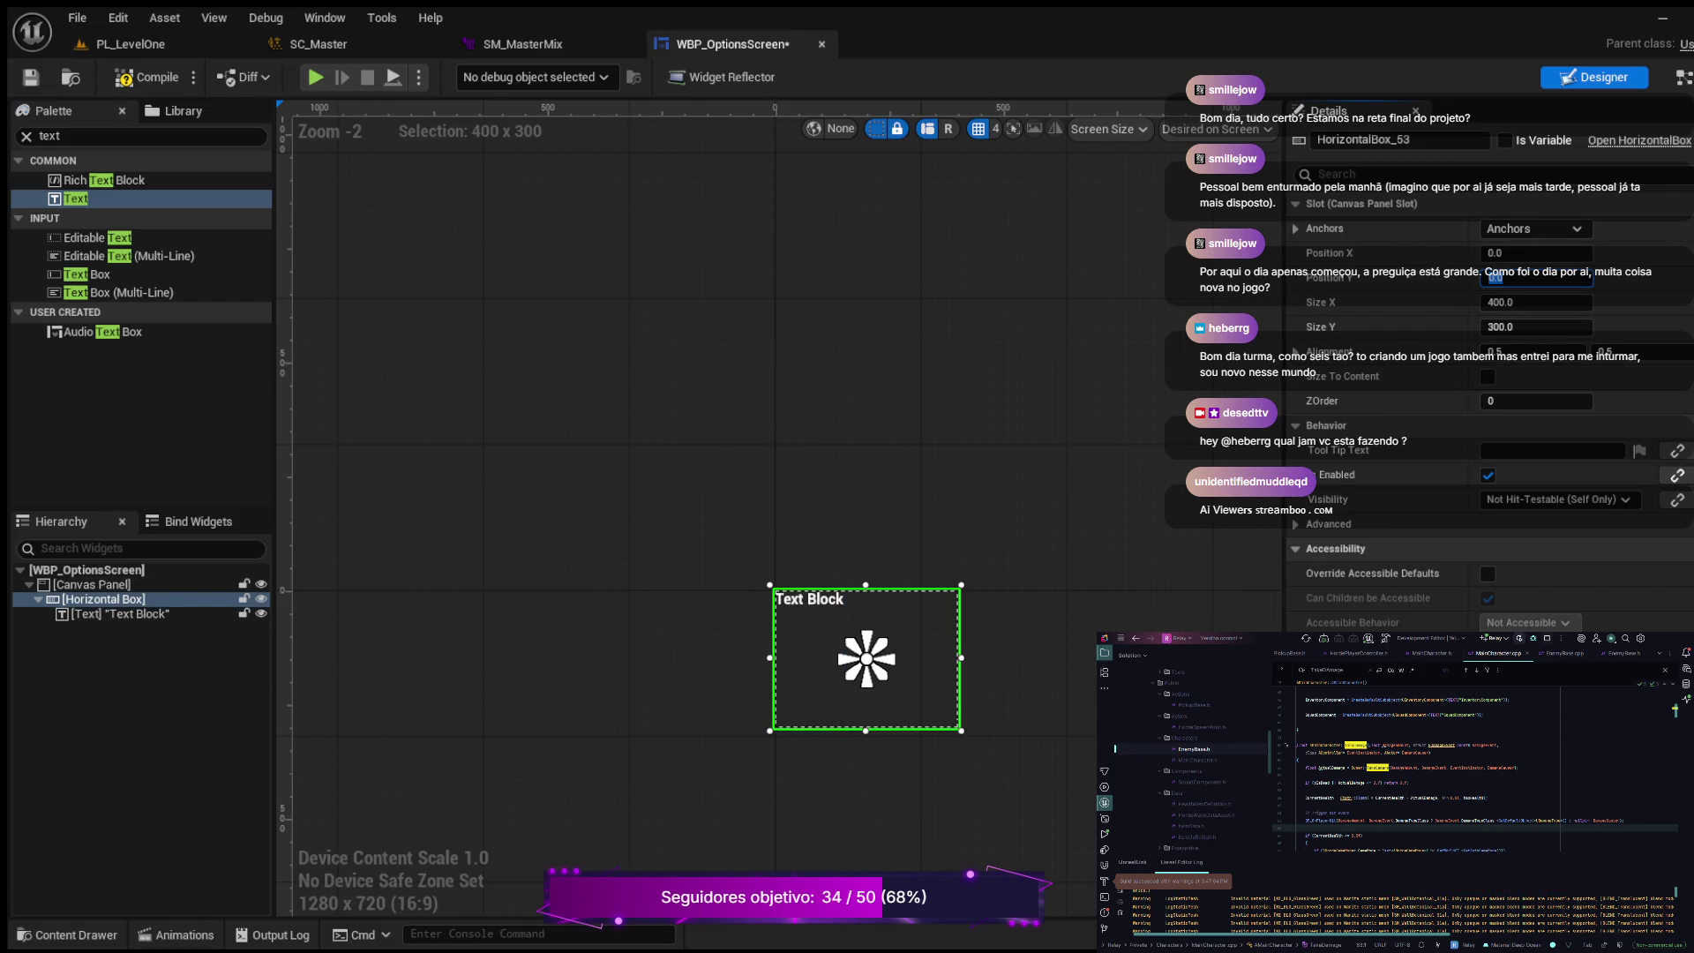
click(146, 77)
Step: Change the Text Block's content to 'Volume' and search the Palette for slider
click(120, 614)
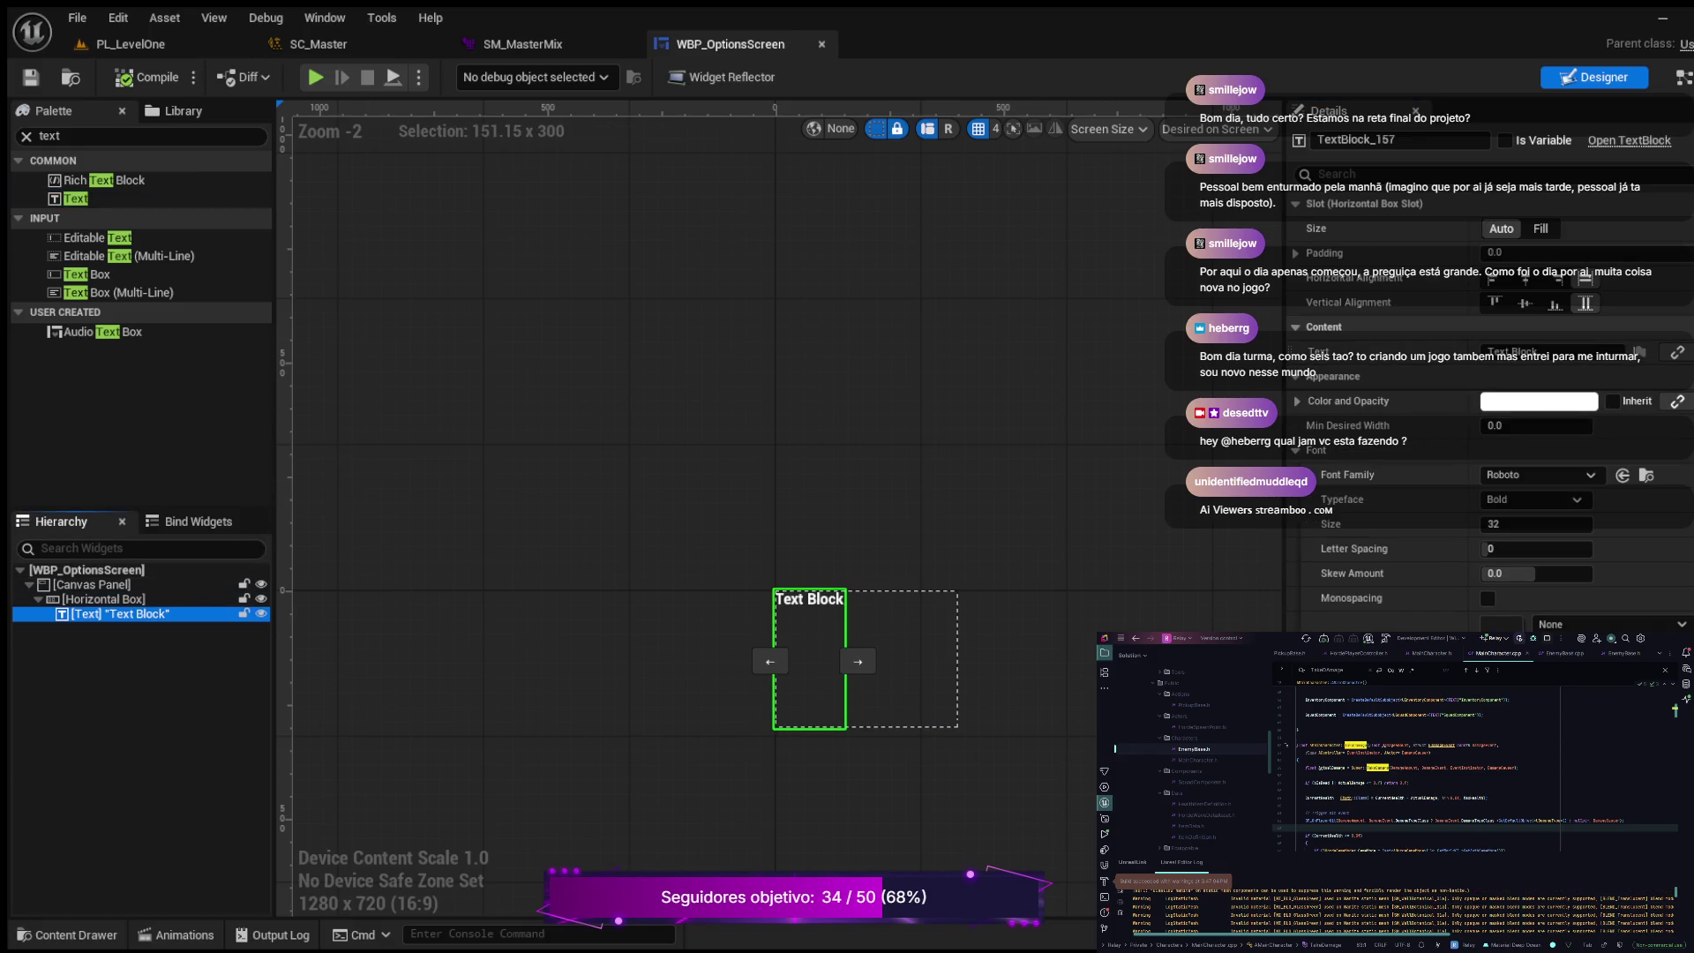
click(1512, 352)
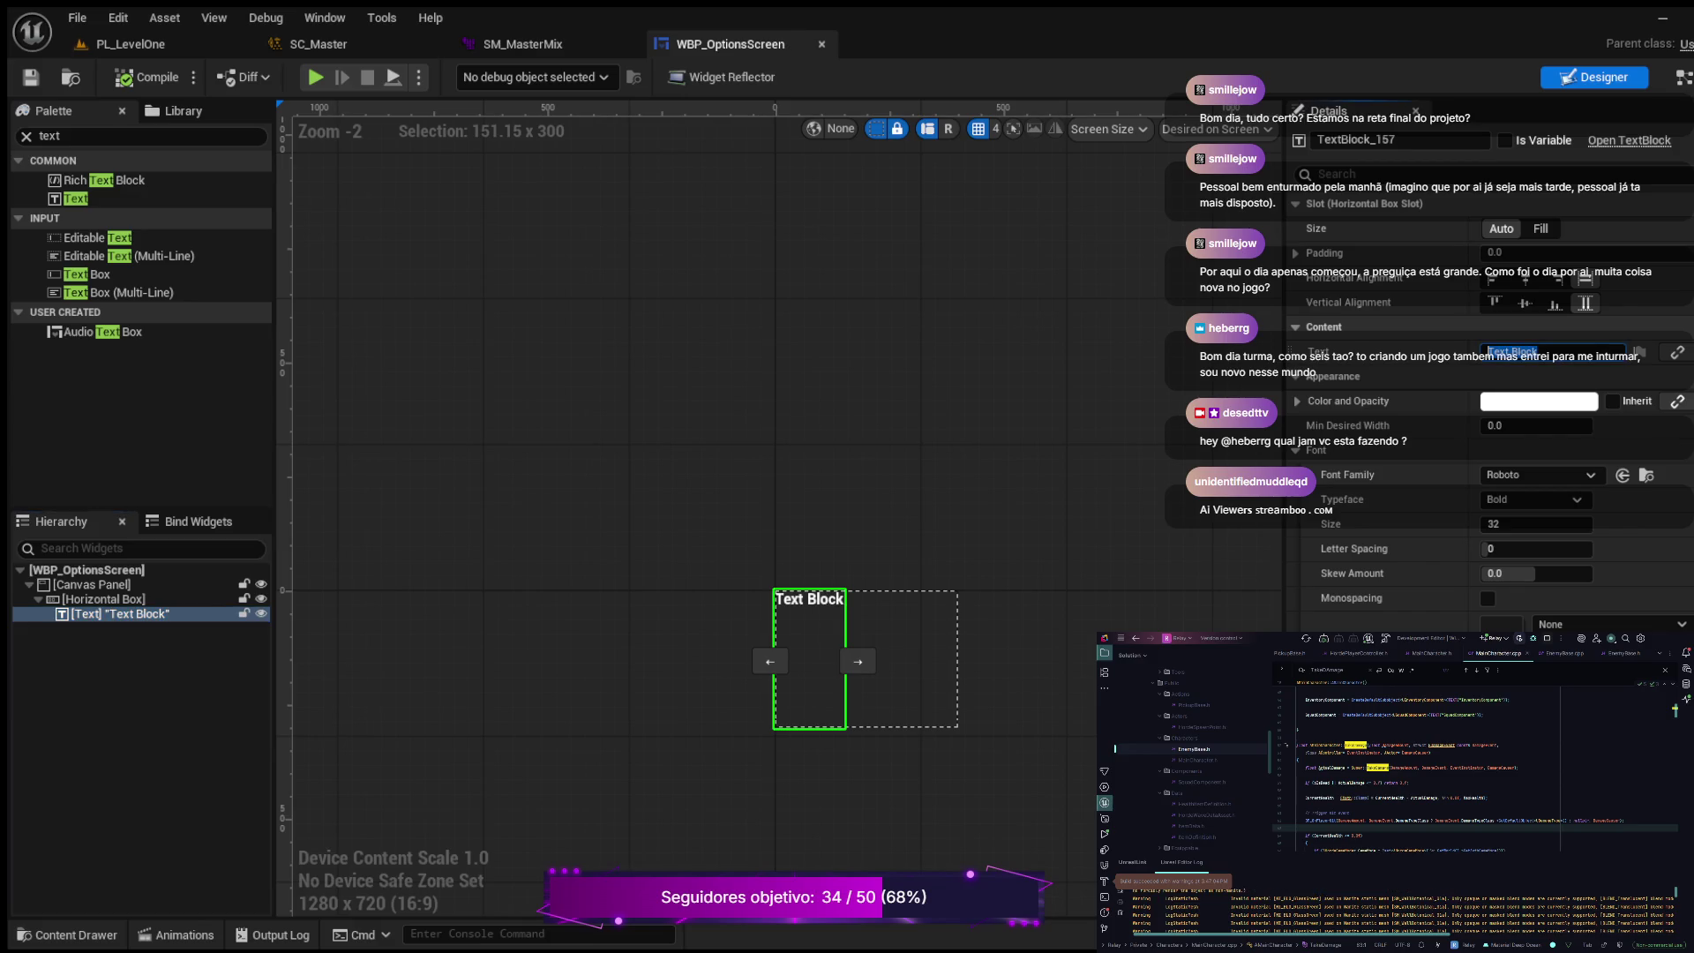
text(Volume)
key(Return)
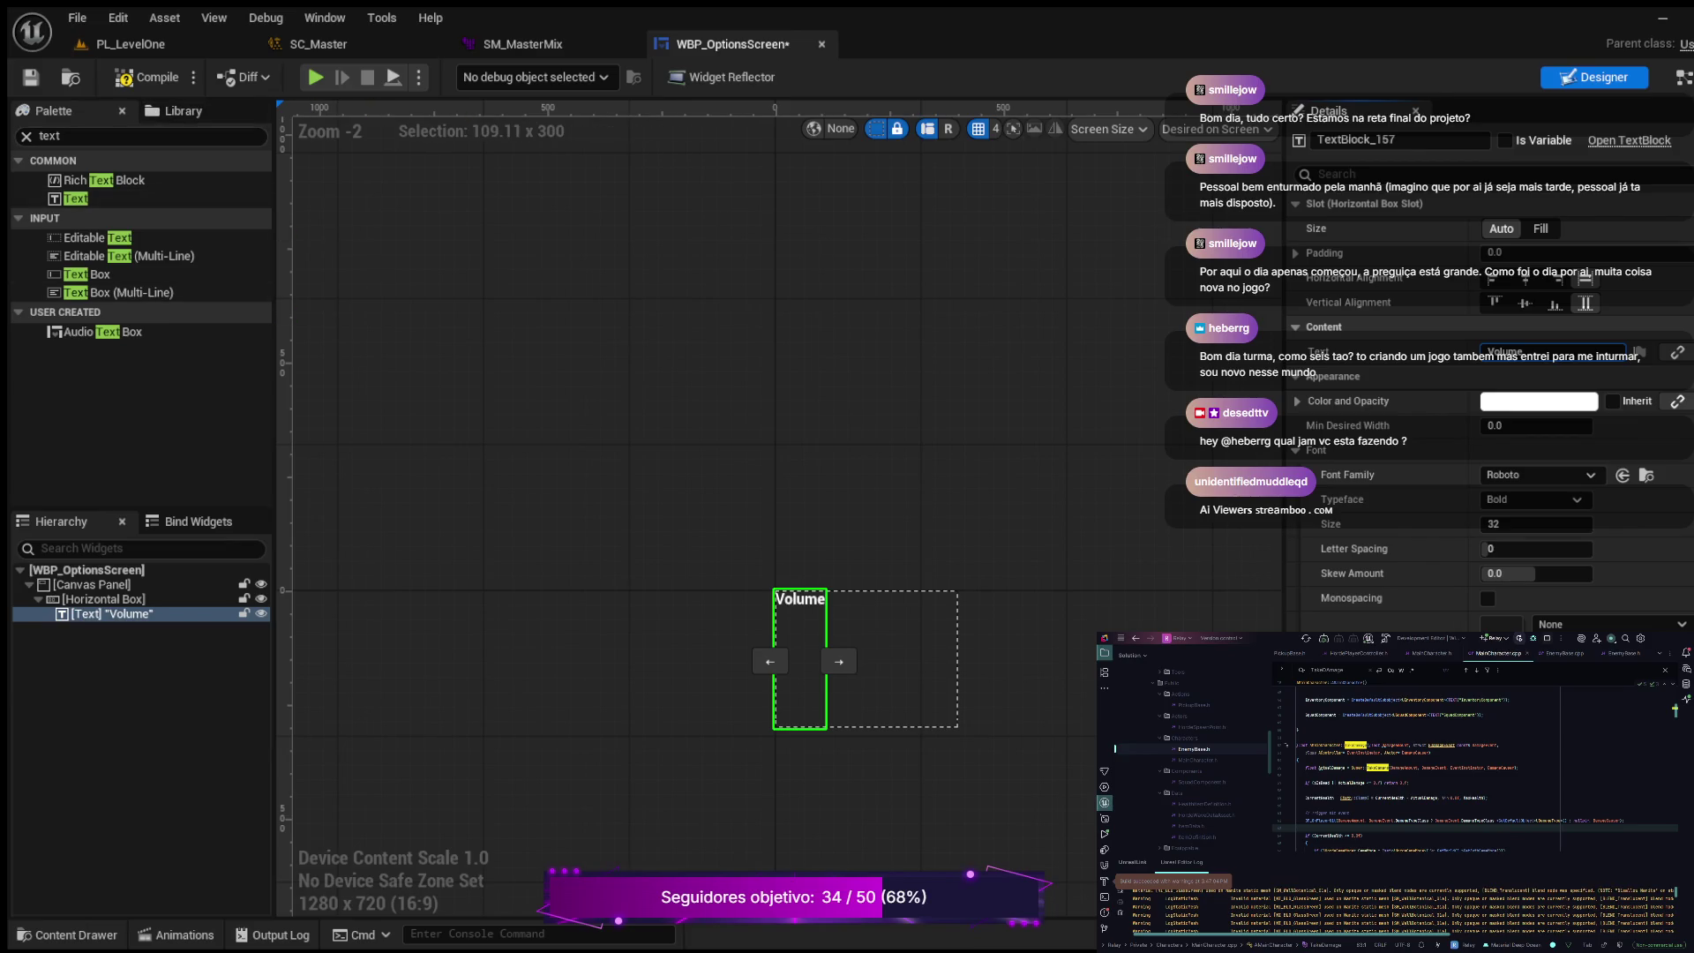
click(26, 135)
text(slider)
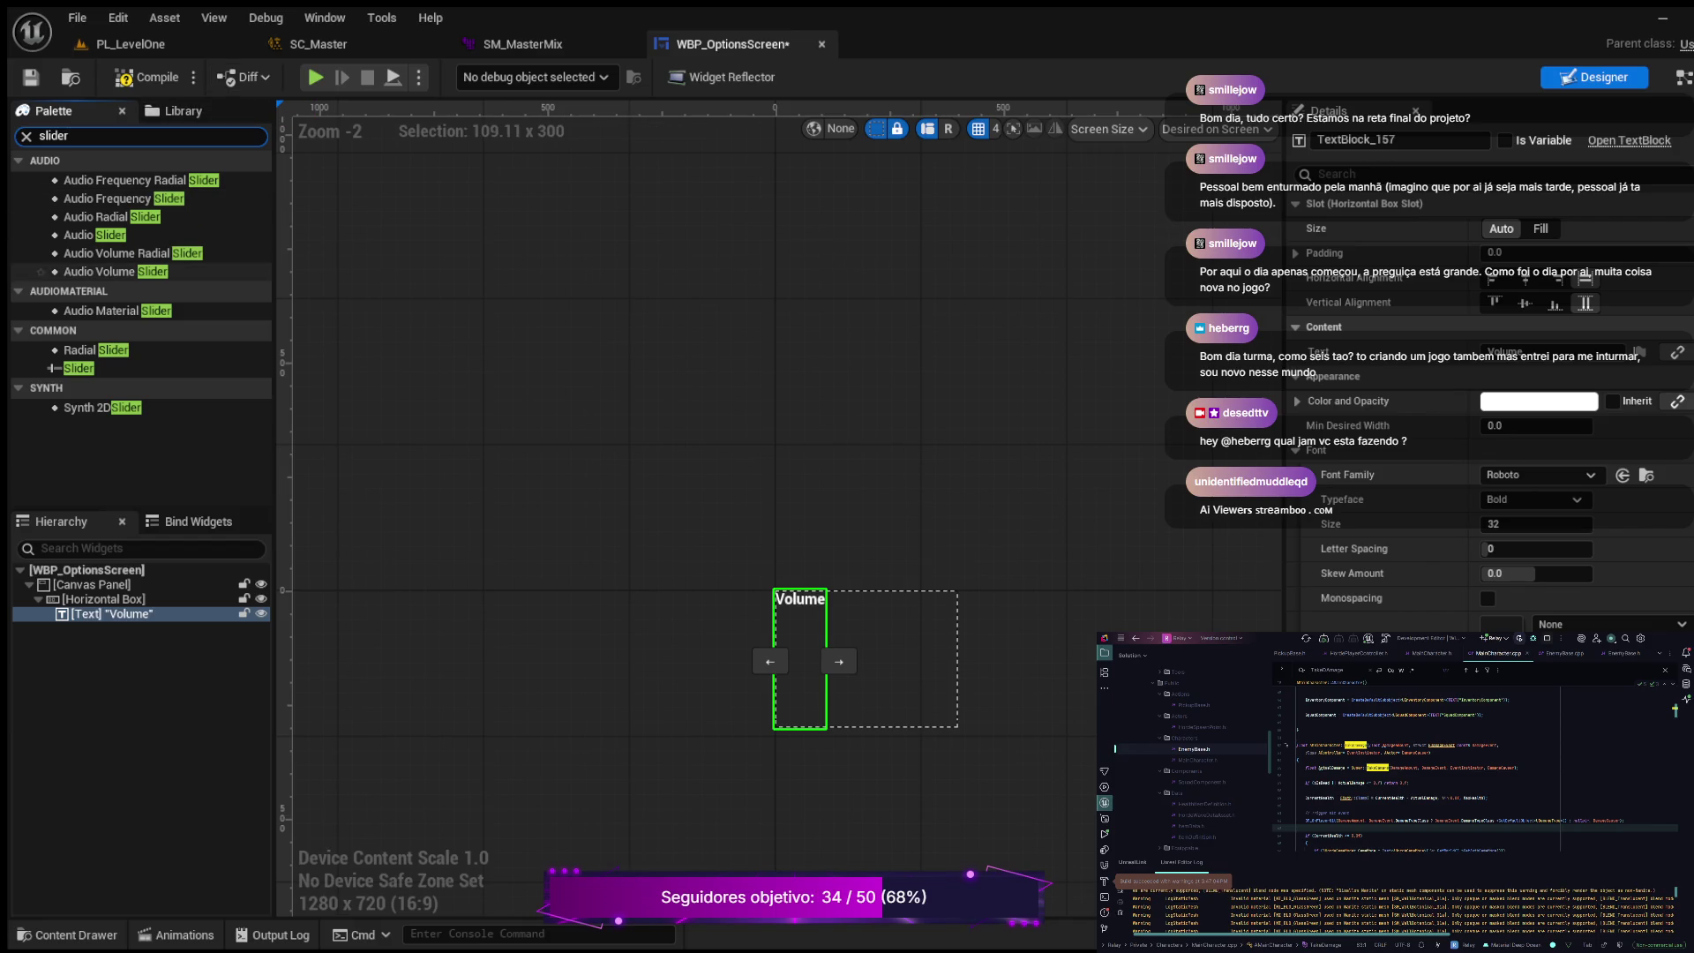
Step: Place an Audio Volume Slider into the Horizontal Box beside the Volume text
click(115, 271)
drag(132, 599, 801, 630)
scroll(839, 661, up, 6)
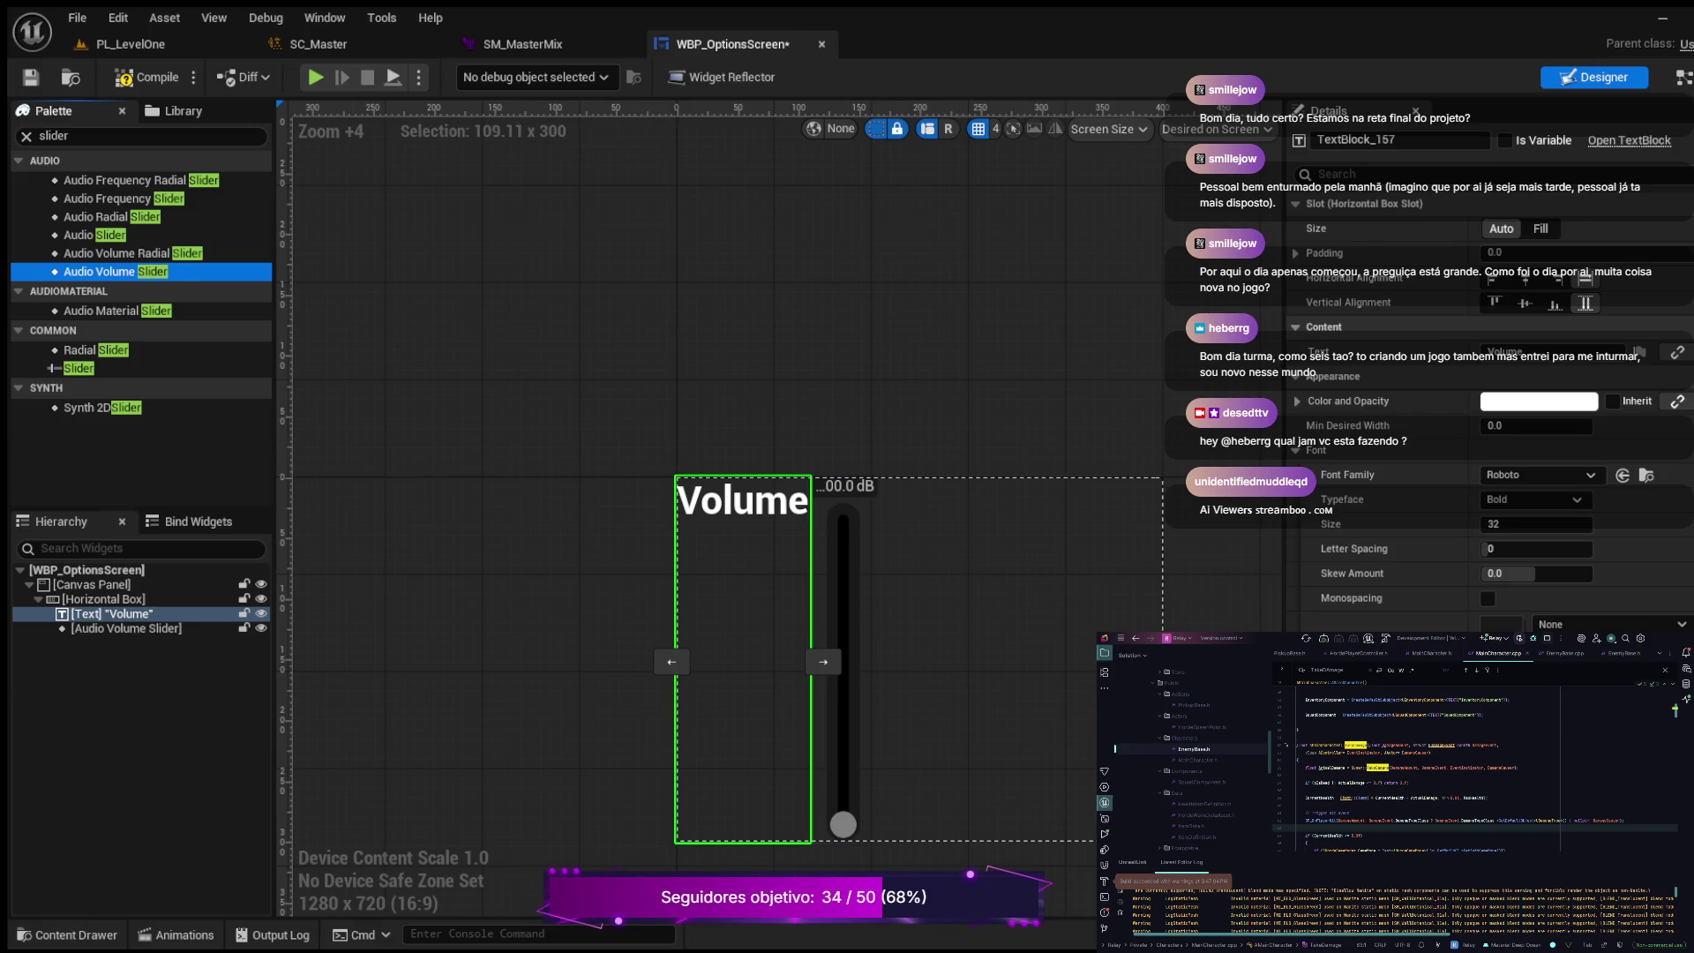
click(203, 628)
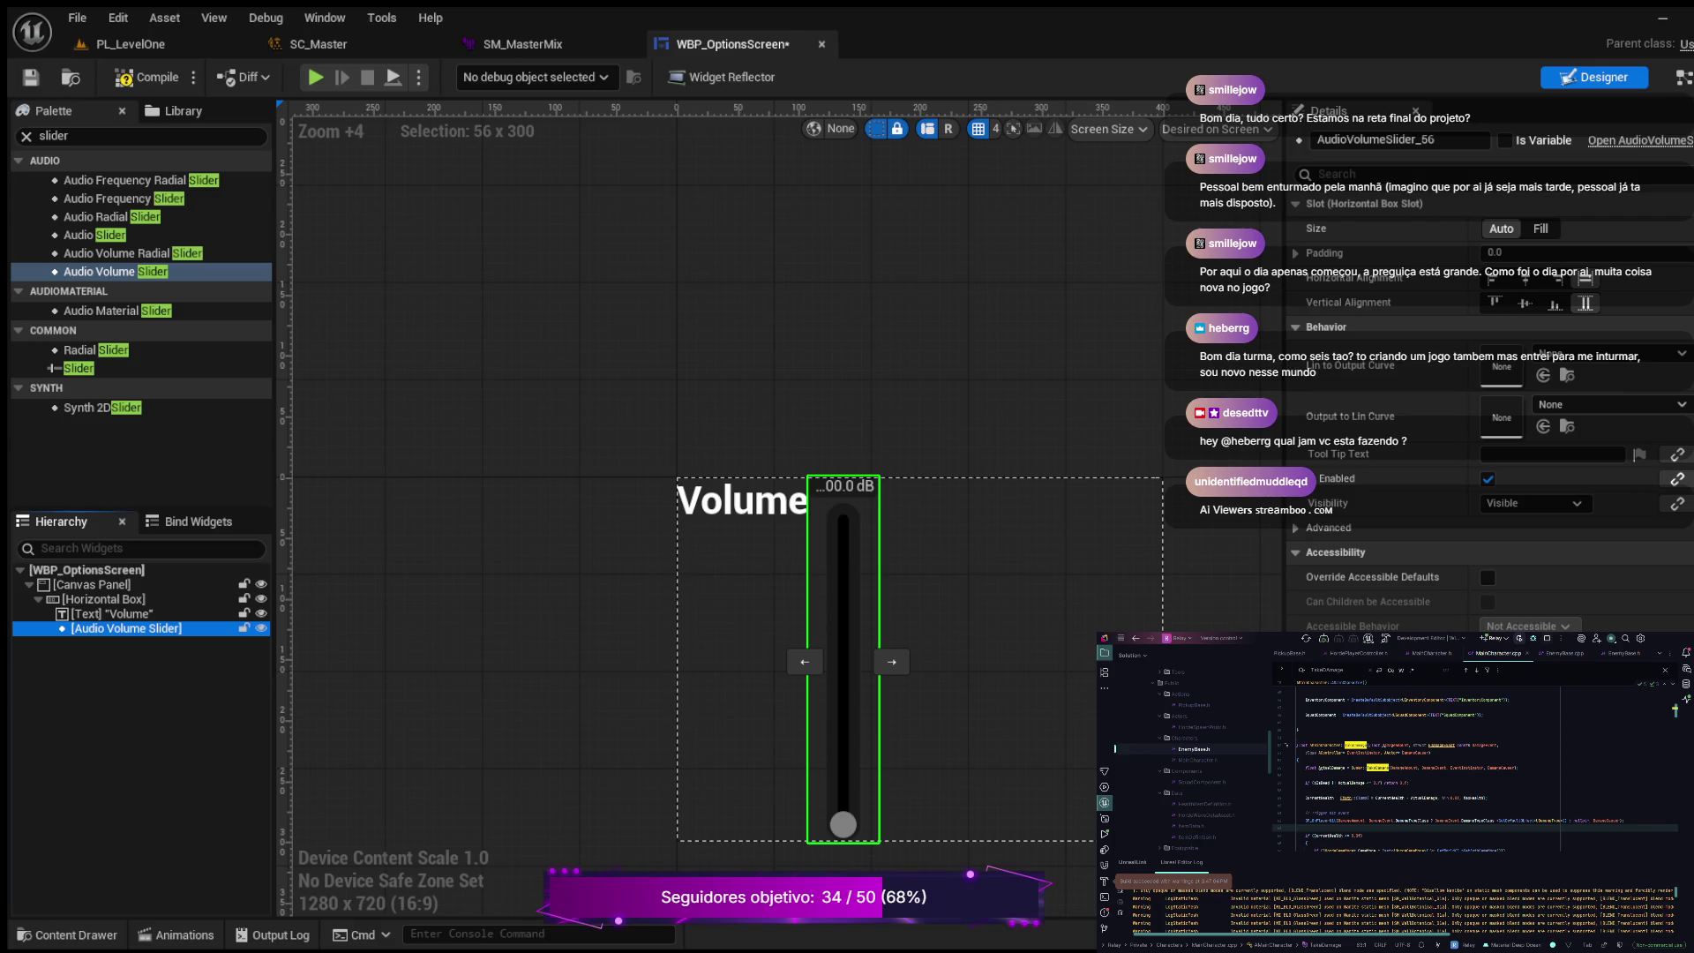
click(112, 613)
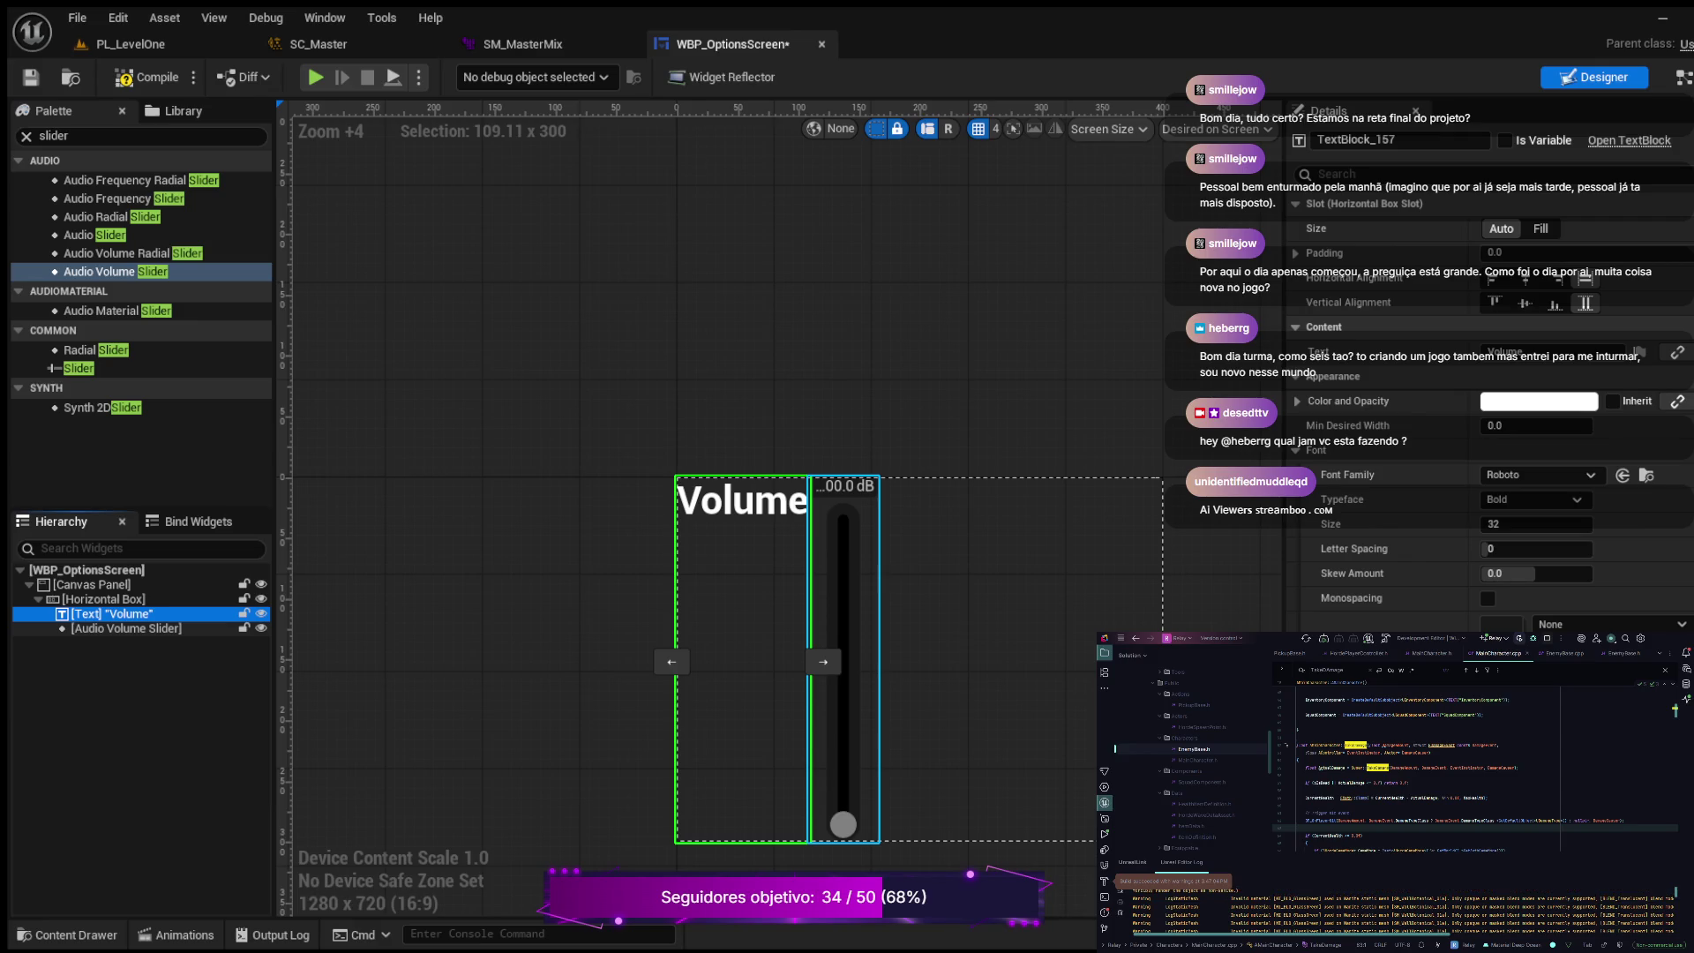
Step: Rename the audio volume slider to Slider_Volume and compile
click(844, 662)
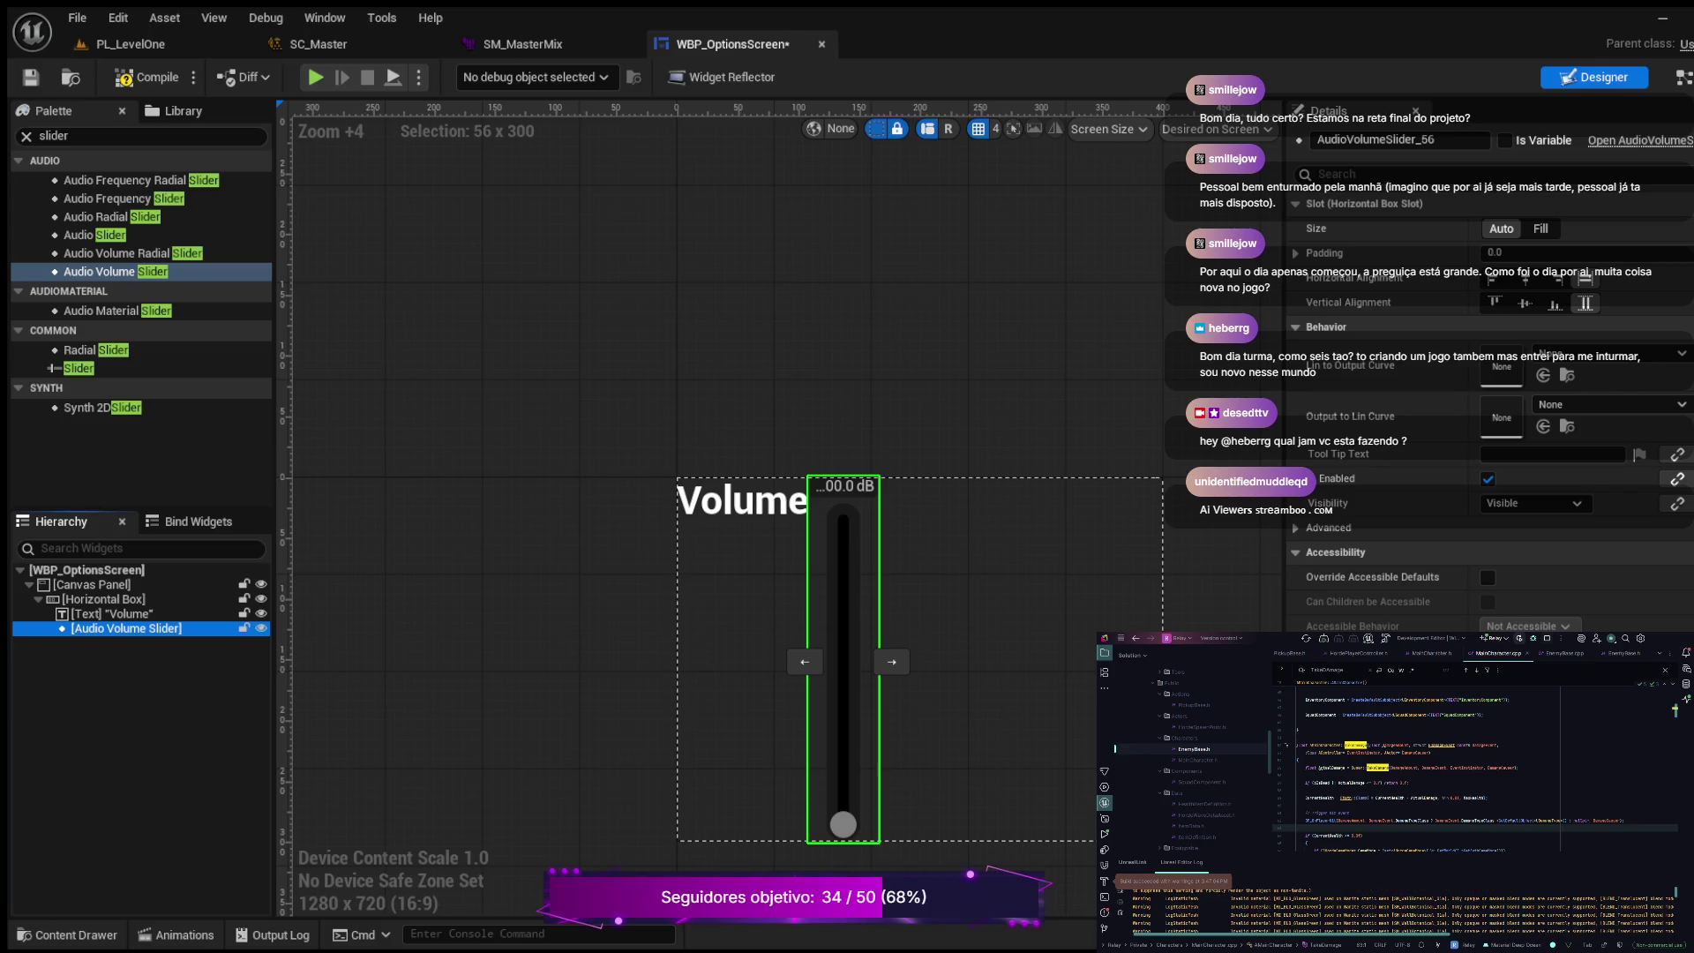
key(F2)
text(Slider_)
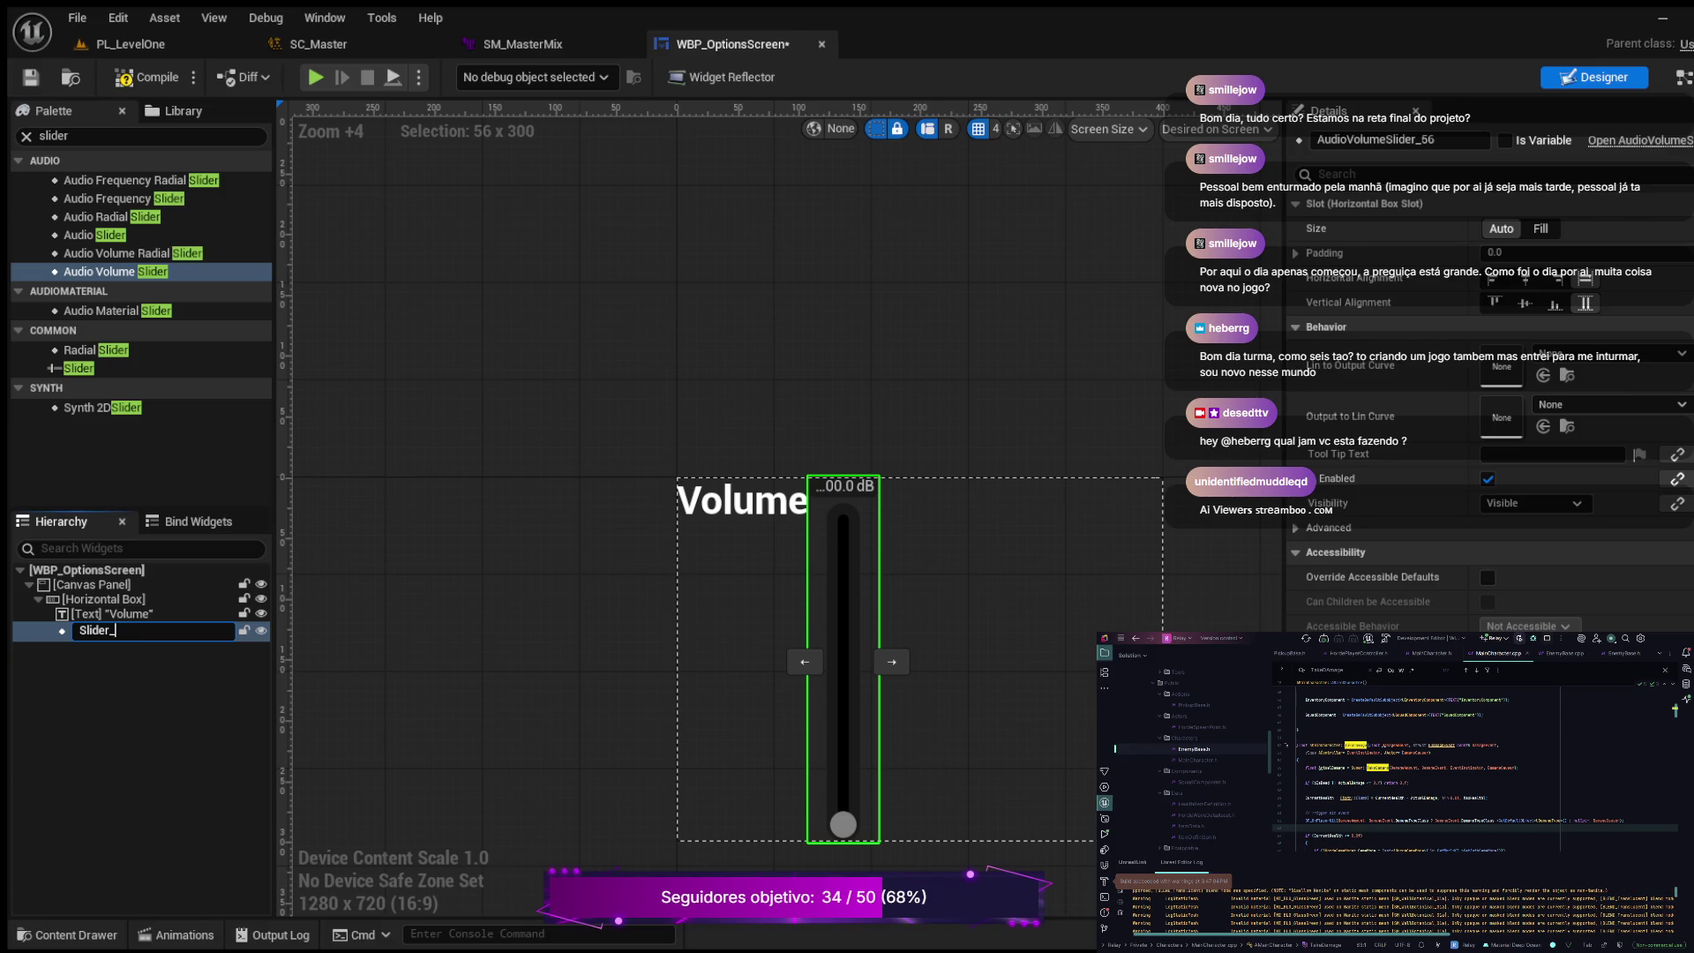
text(Volume)
key(Return)
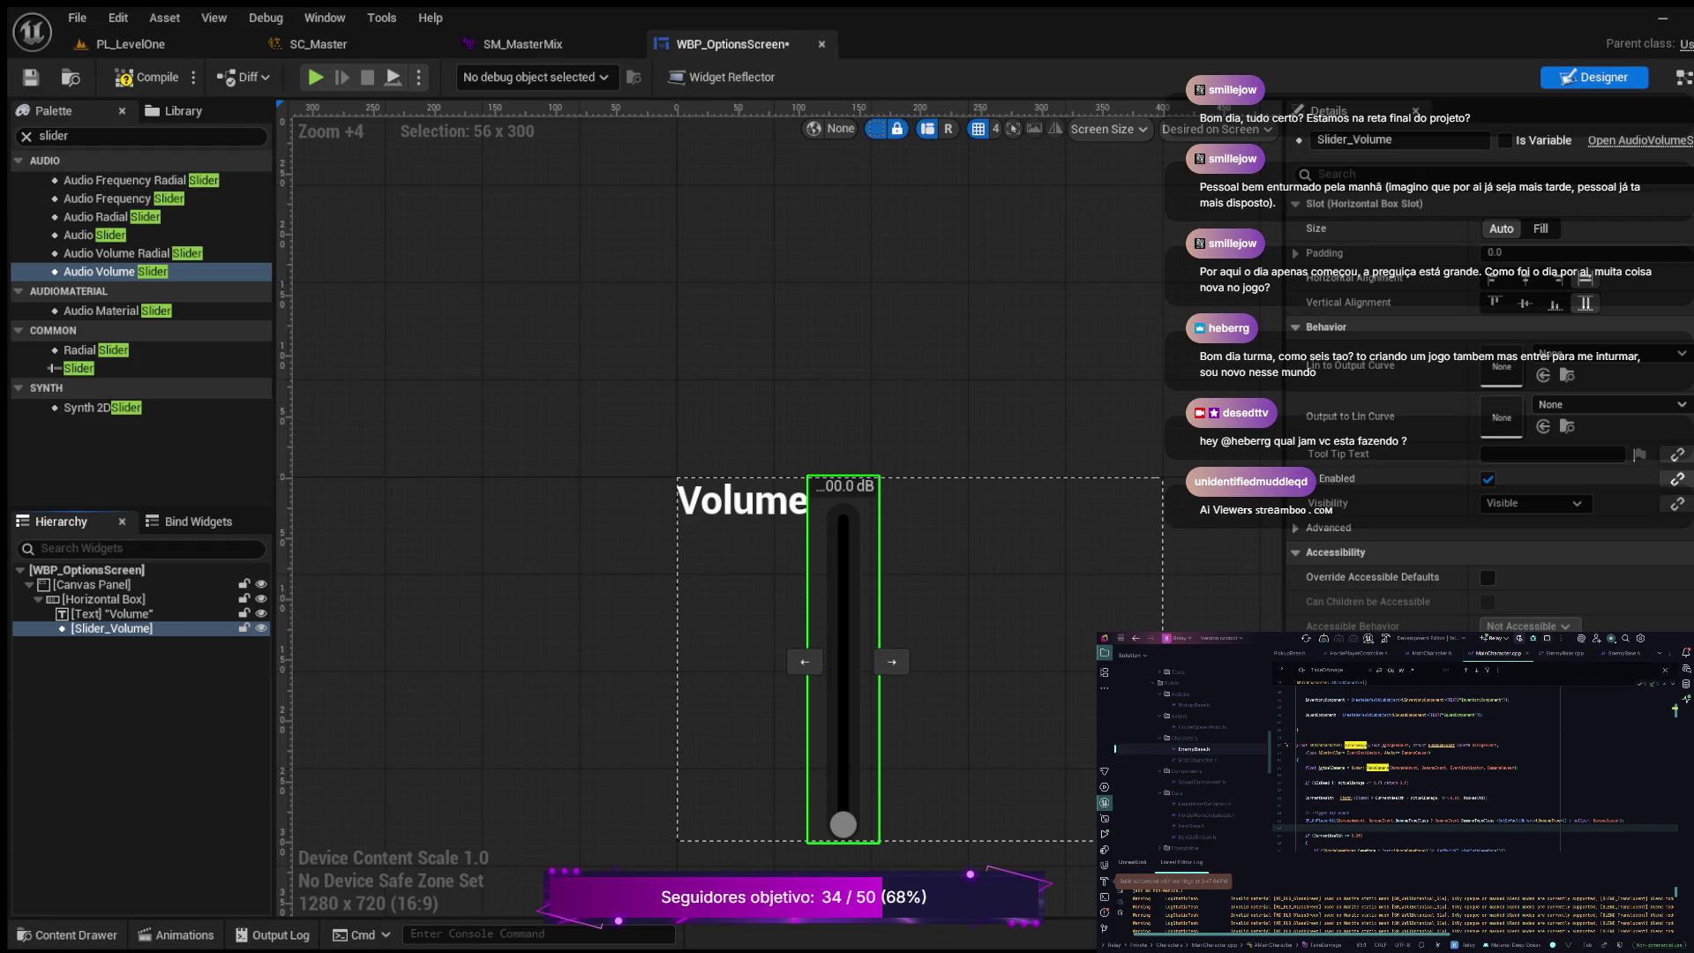
click(146, 76)
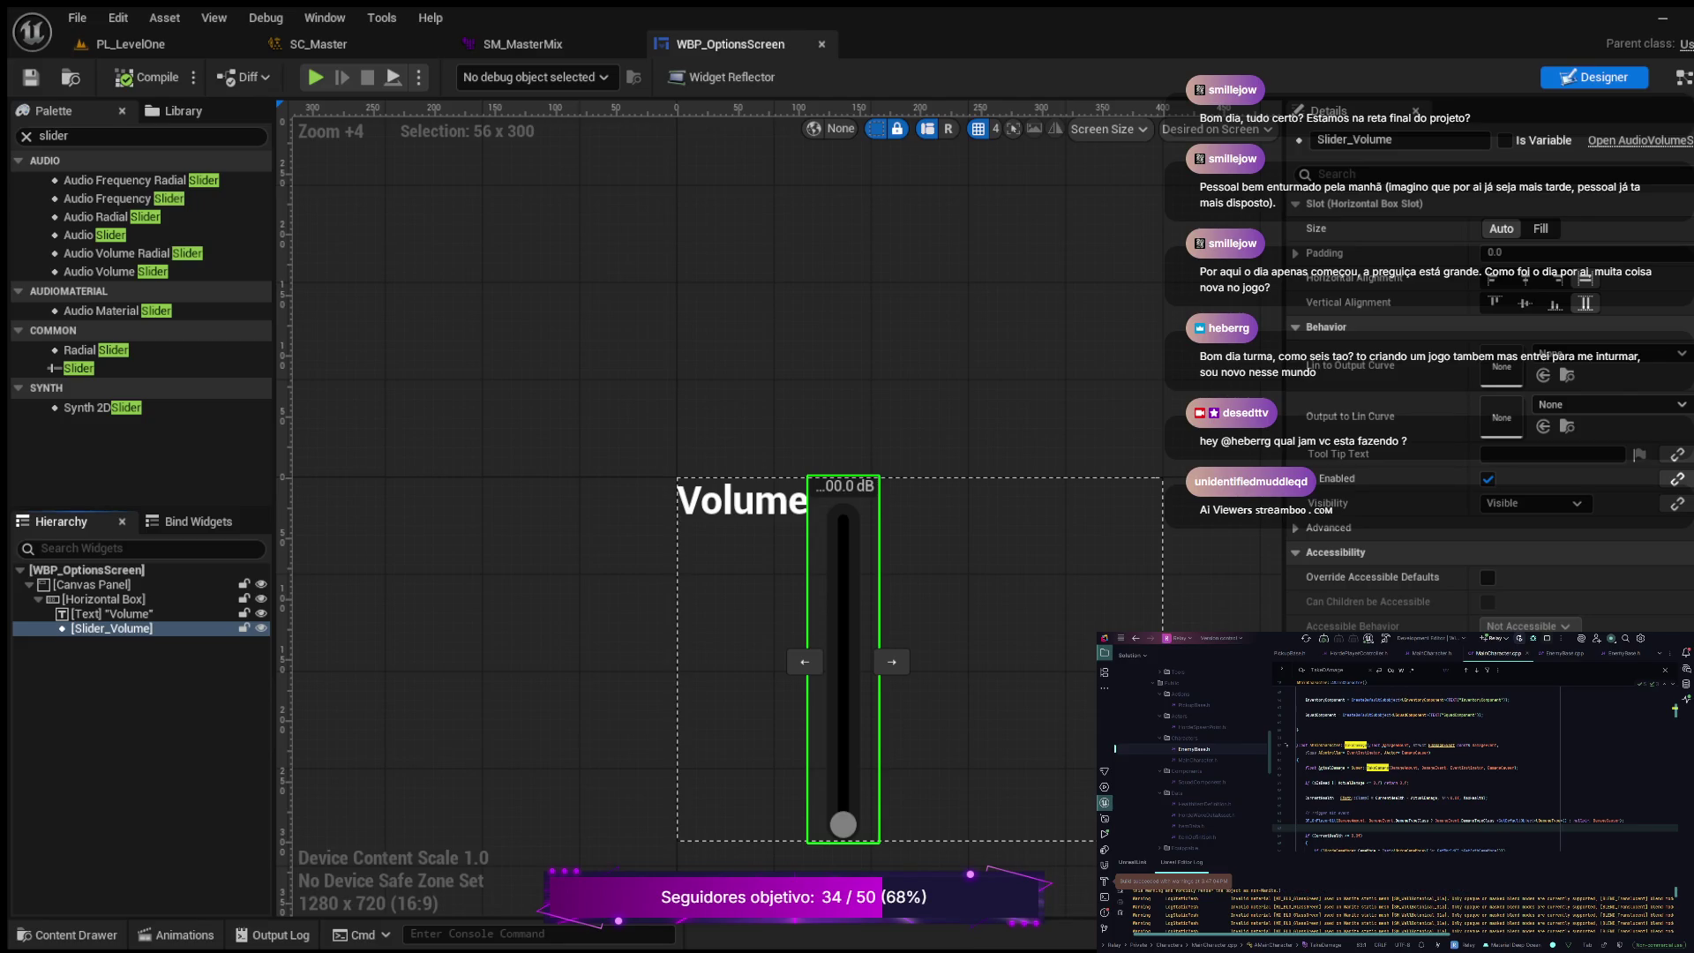
Step: Set Slider_Volume's Value to 1.0 and compile the widget blueprint
click(1332, 174)
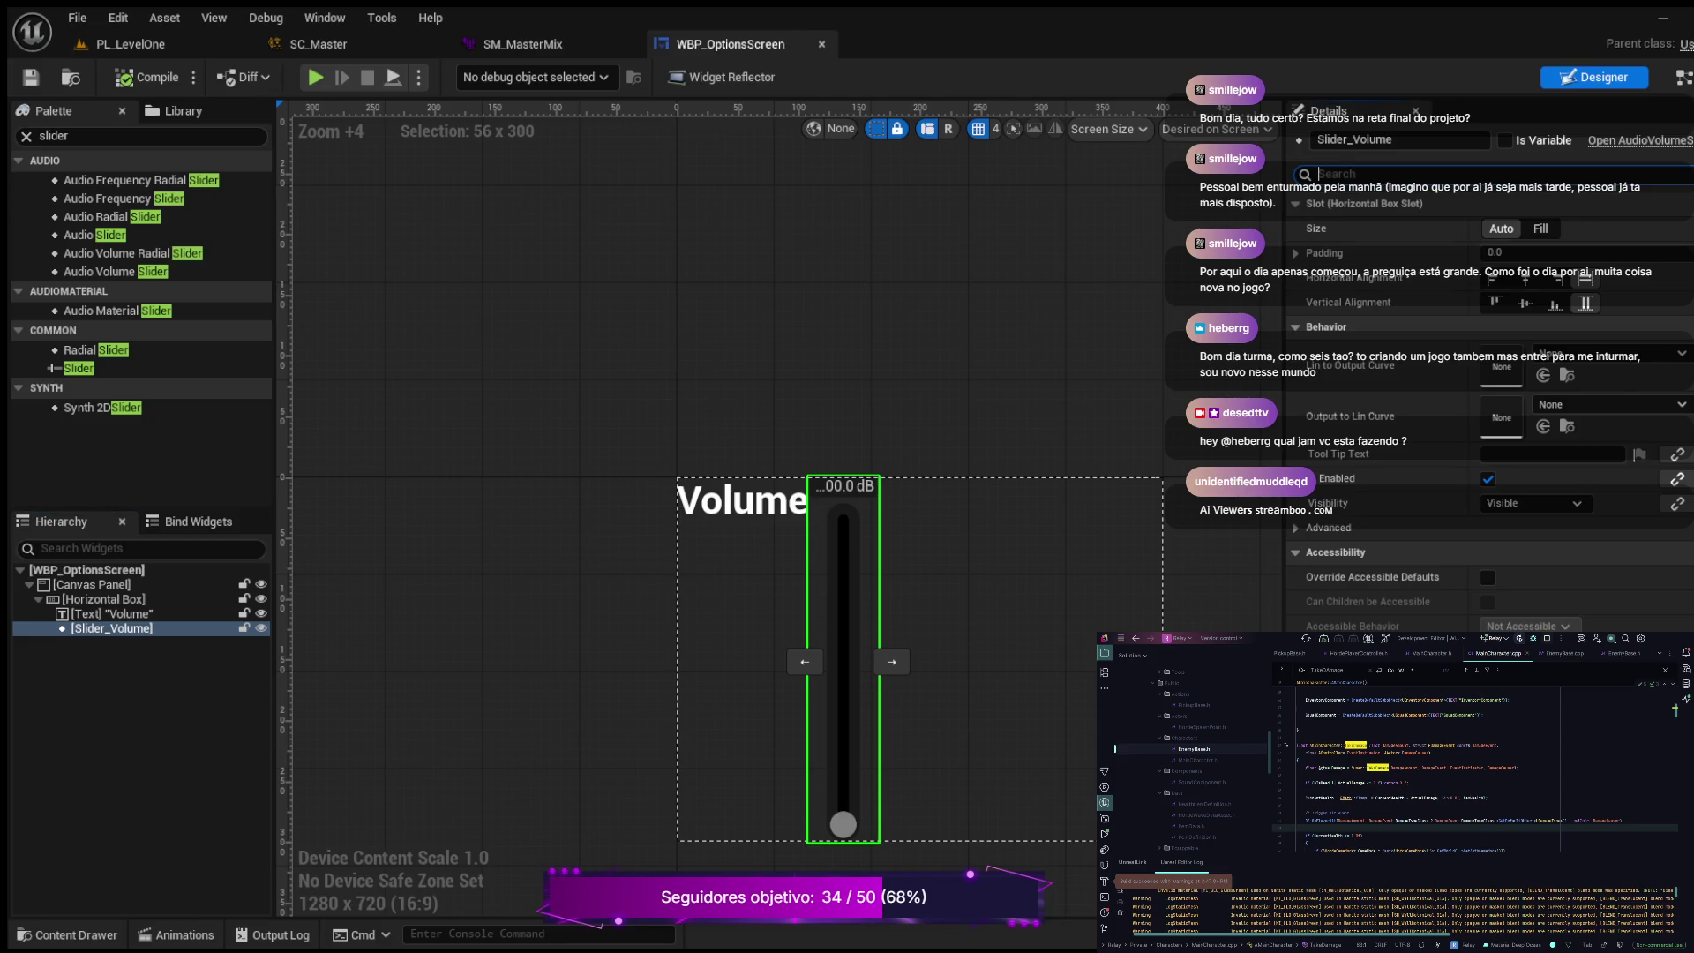
text(va)
key(BackSpace)
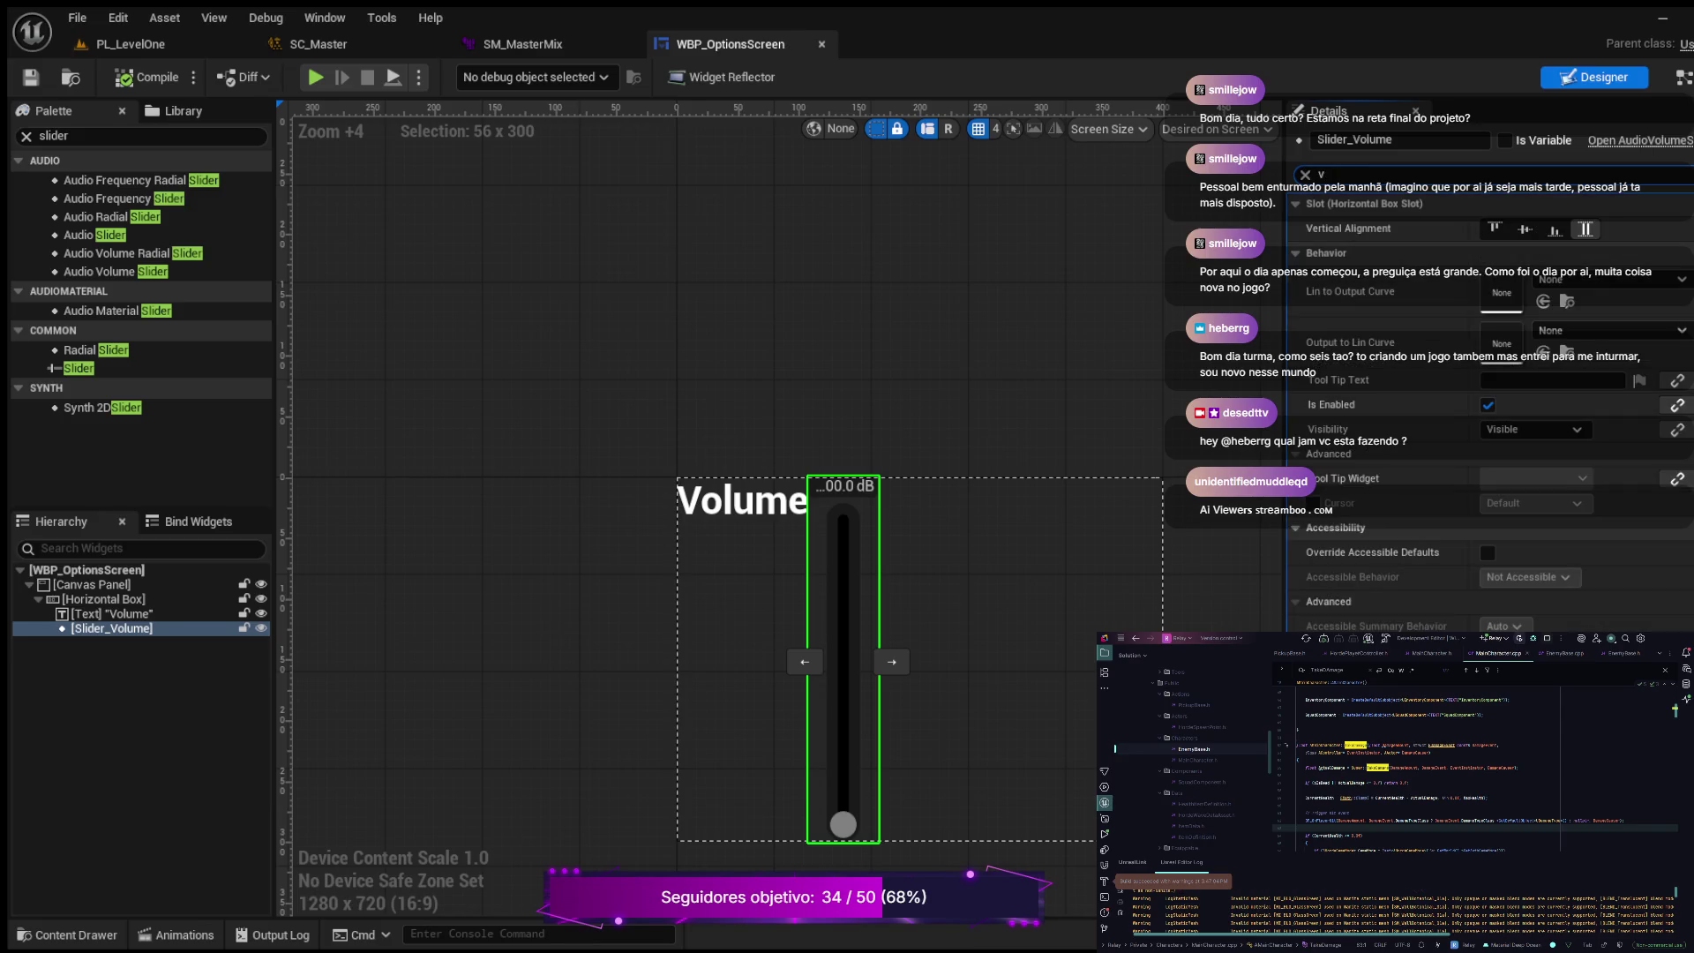
text(lue)
key(Left)
key(Left)
key(Left)
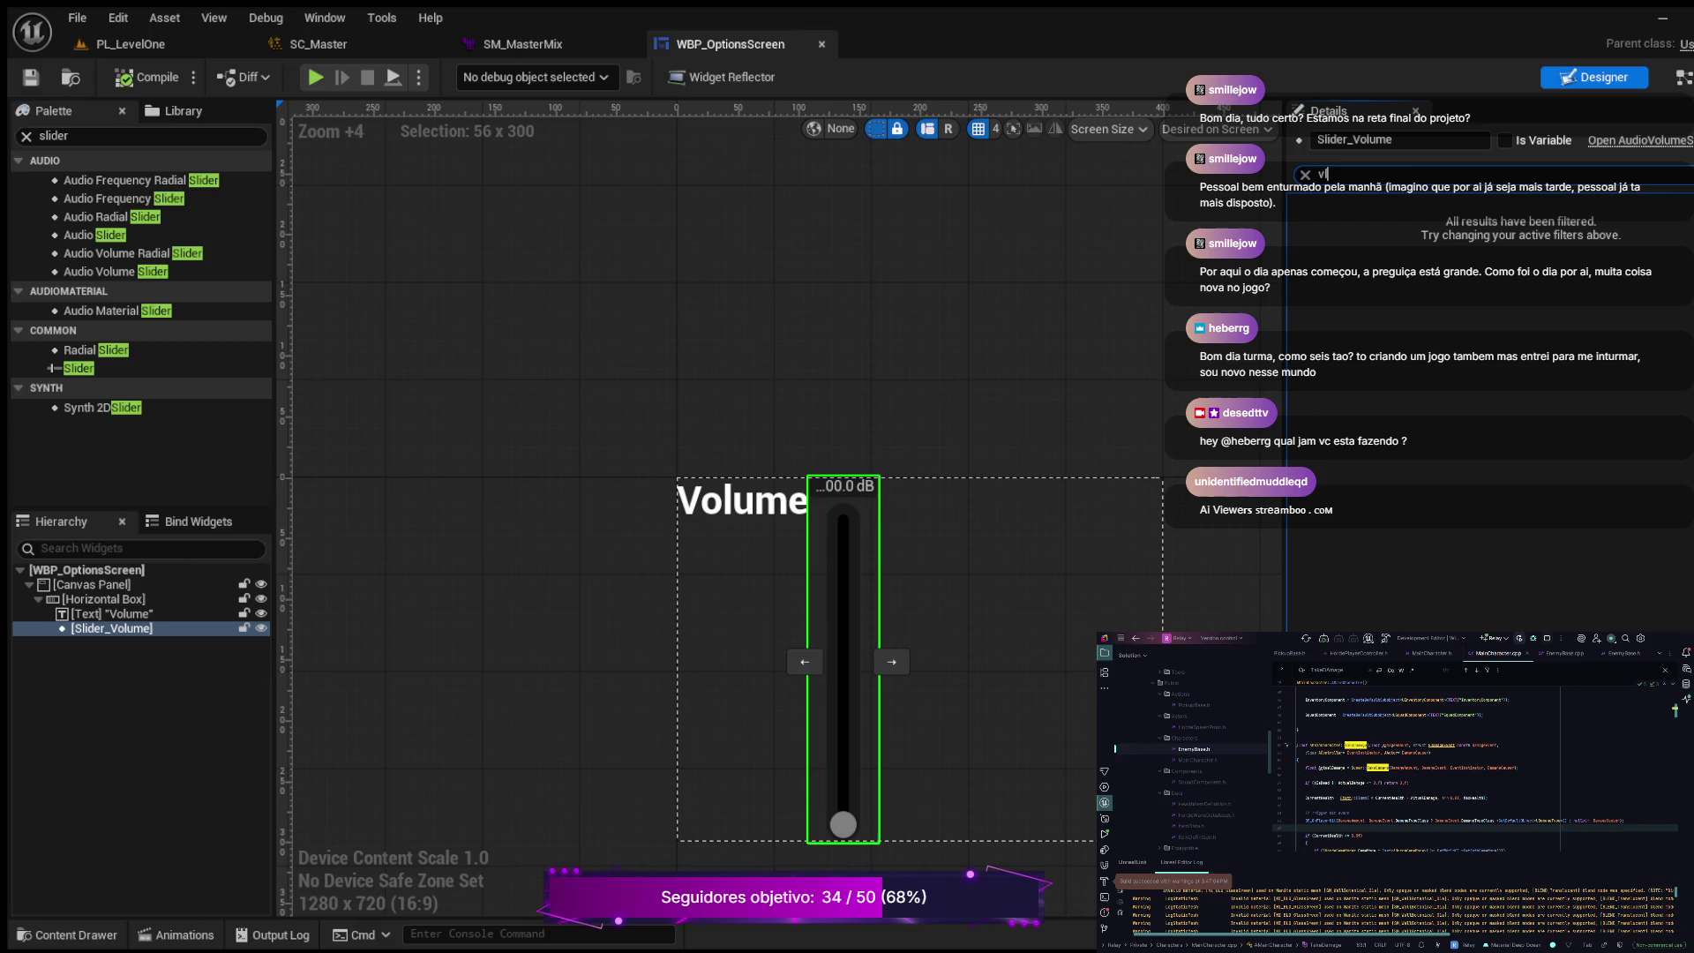
text(a)
key(End)
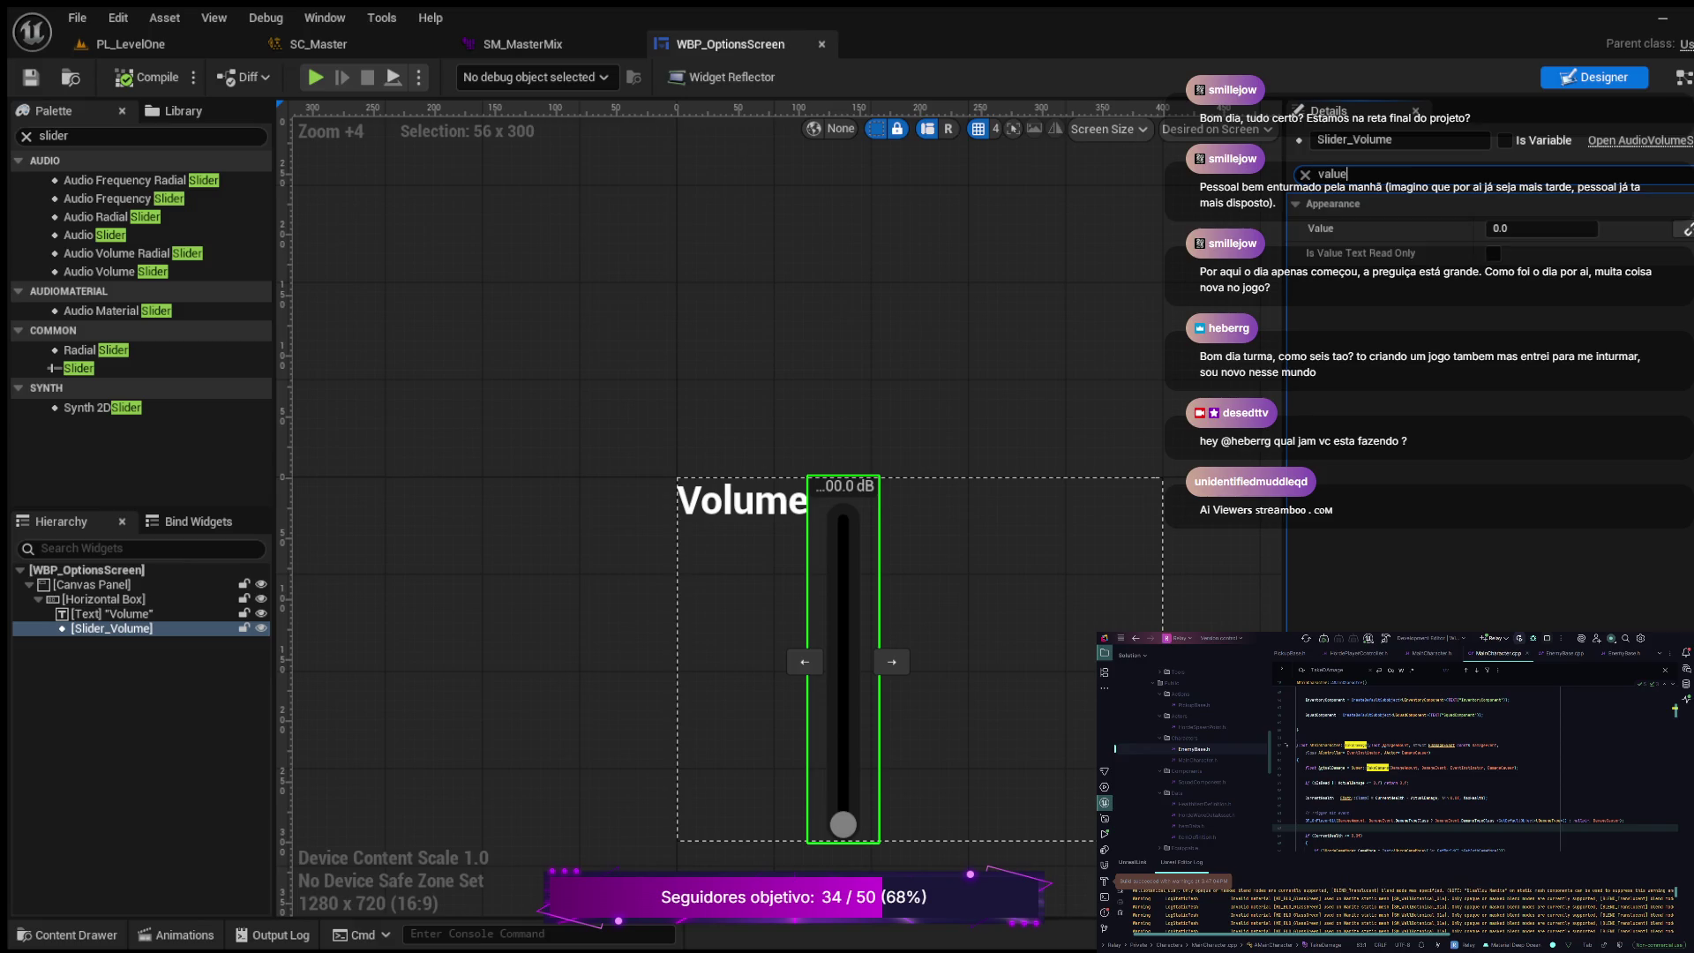
click(1542, 228)
text(1.0)
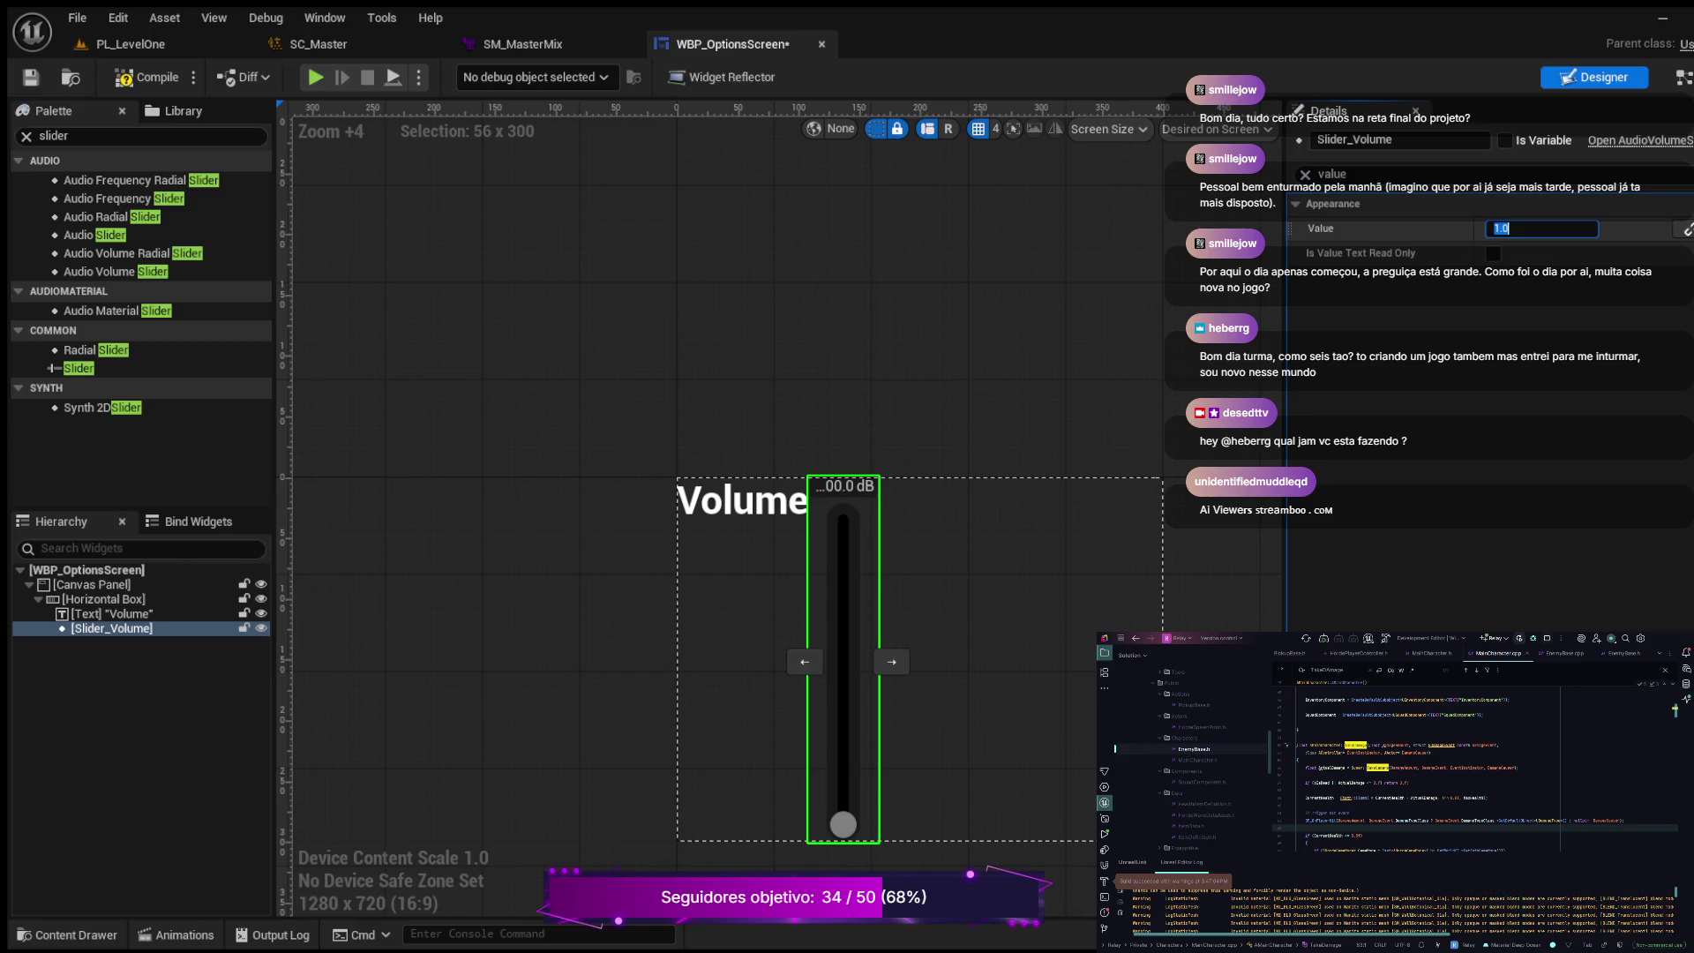
key(Return)
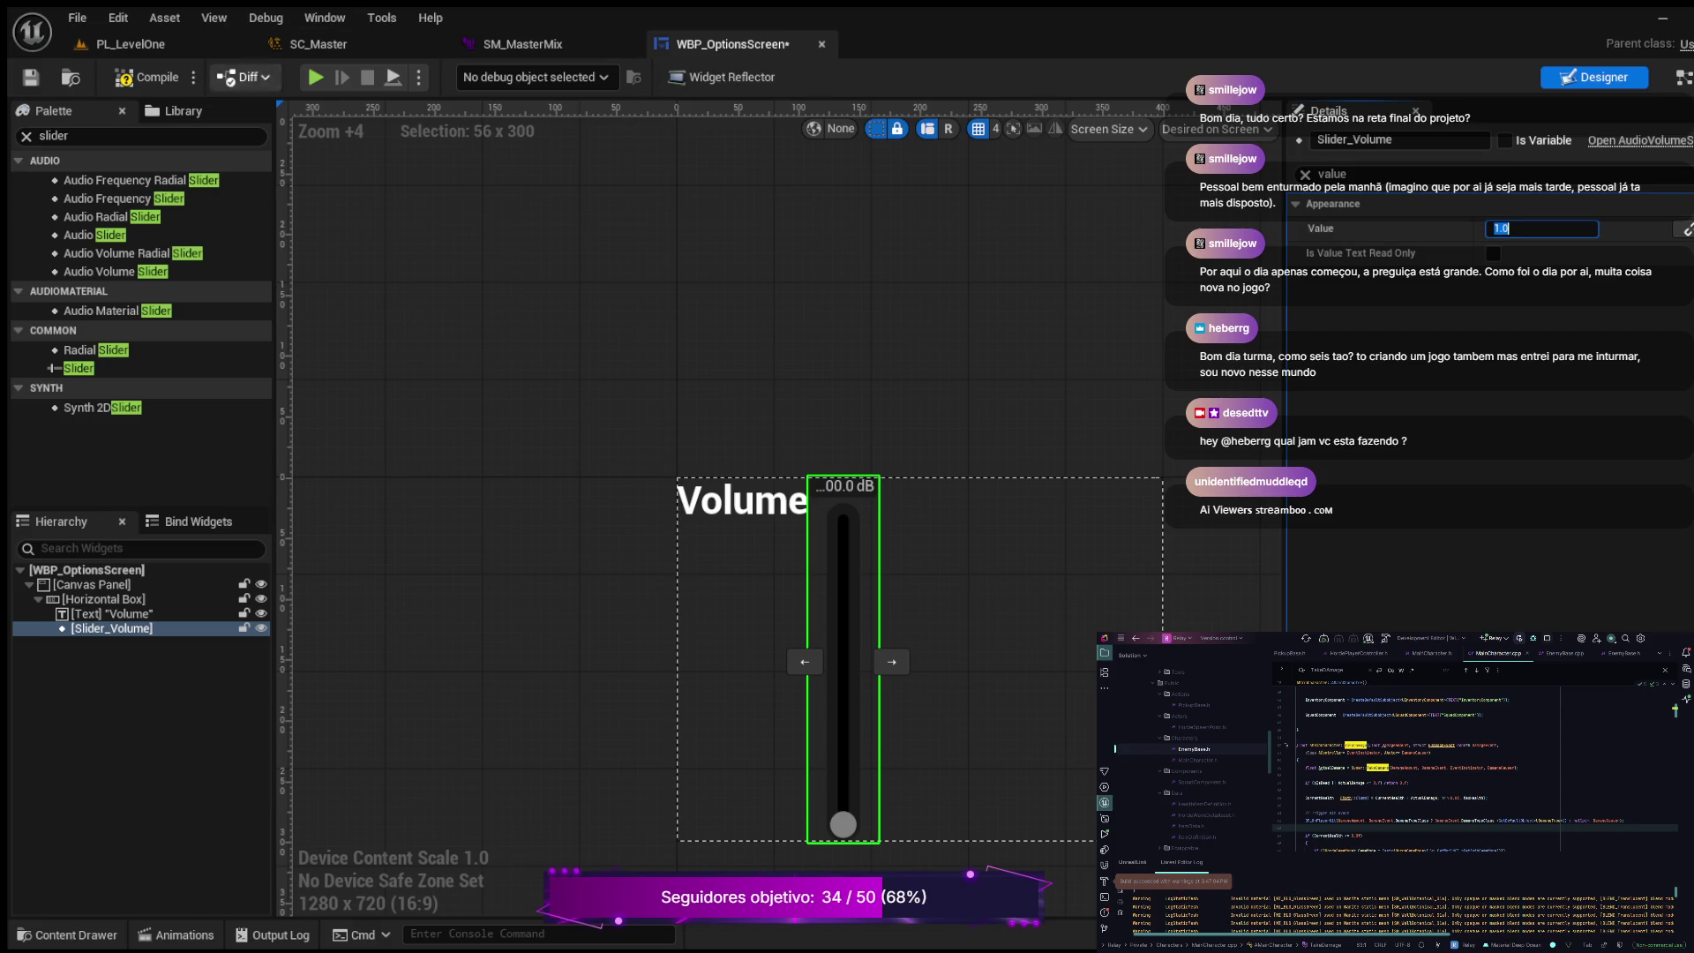
click(146, 78)
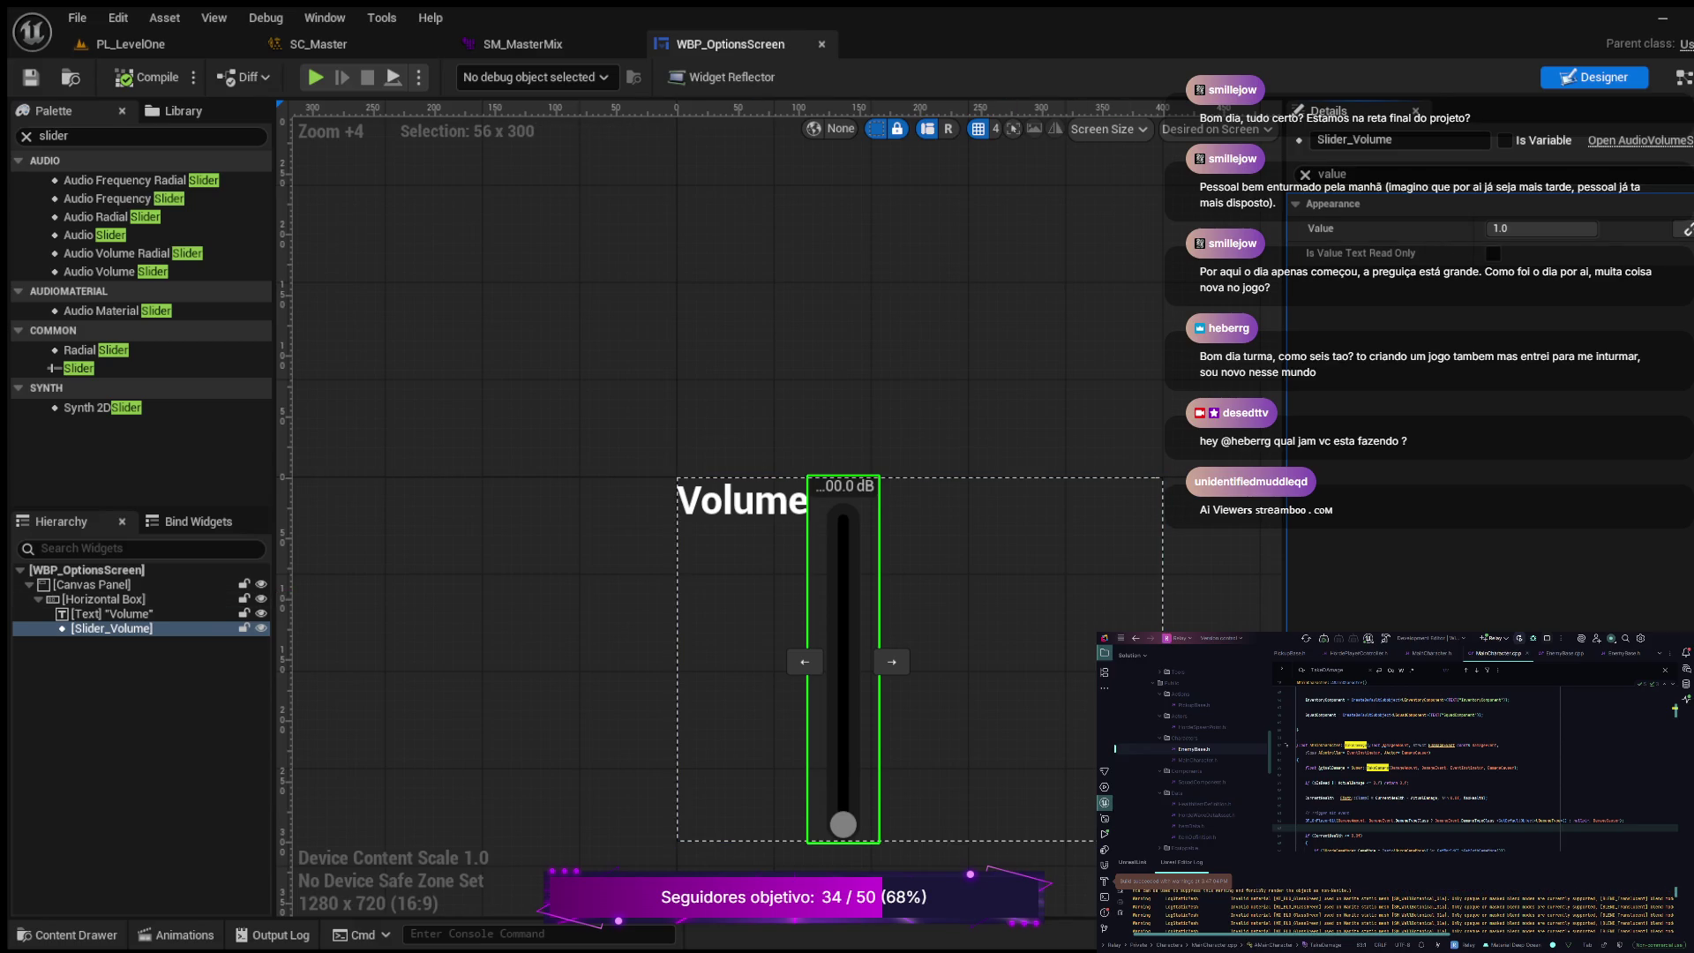
click(1305, 174)
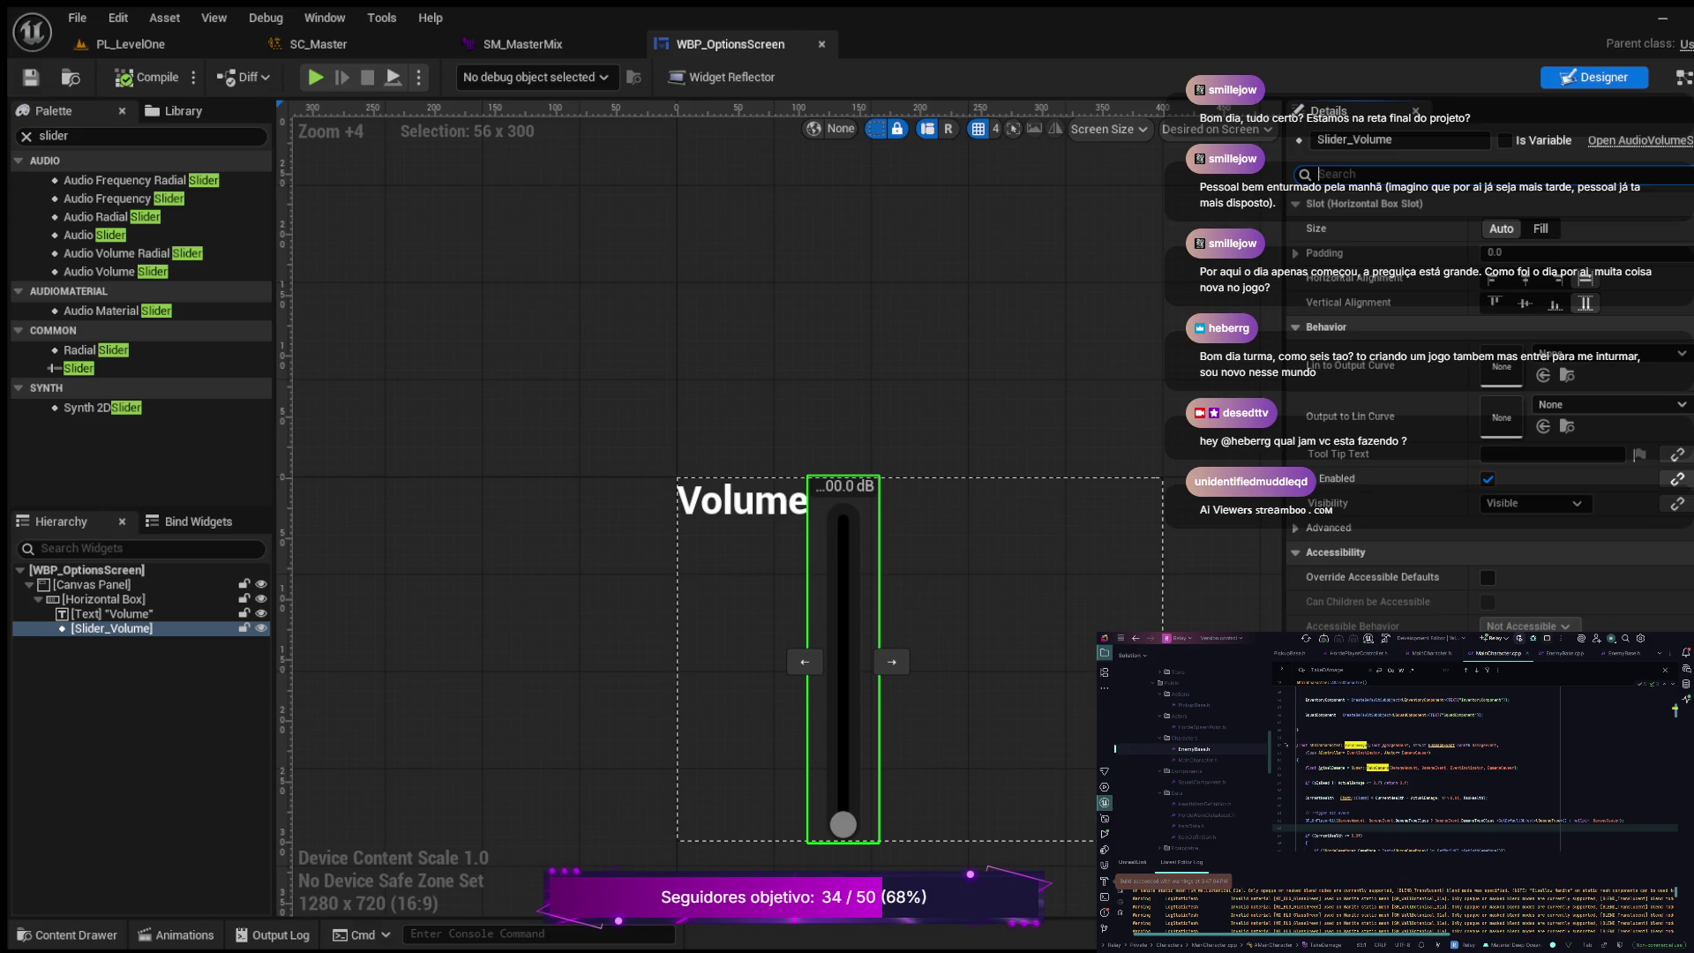
Step: Set the slider's slot size to Fill with ratio 1.0, compile, and view the Graph
click(1540, 228)
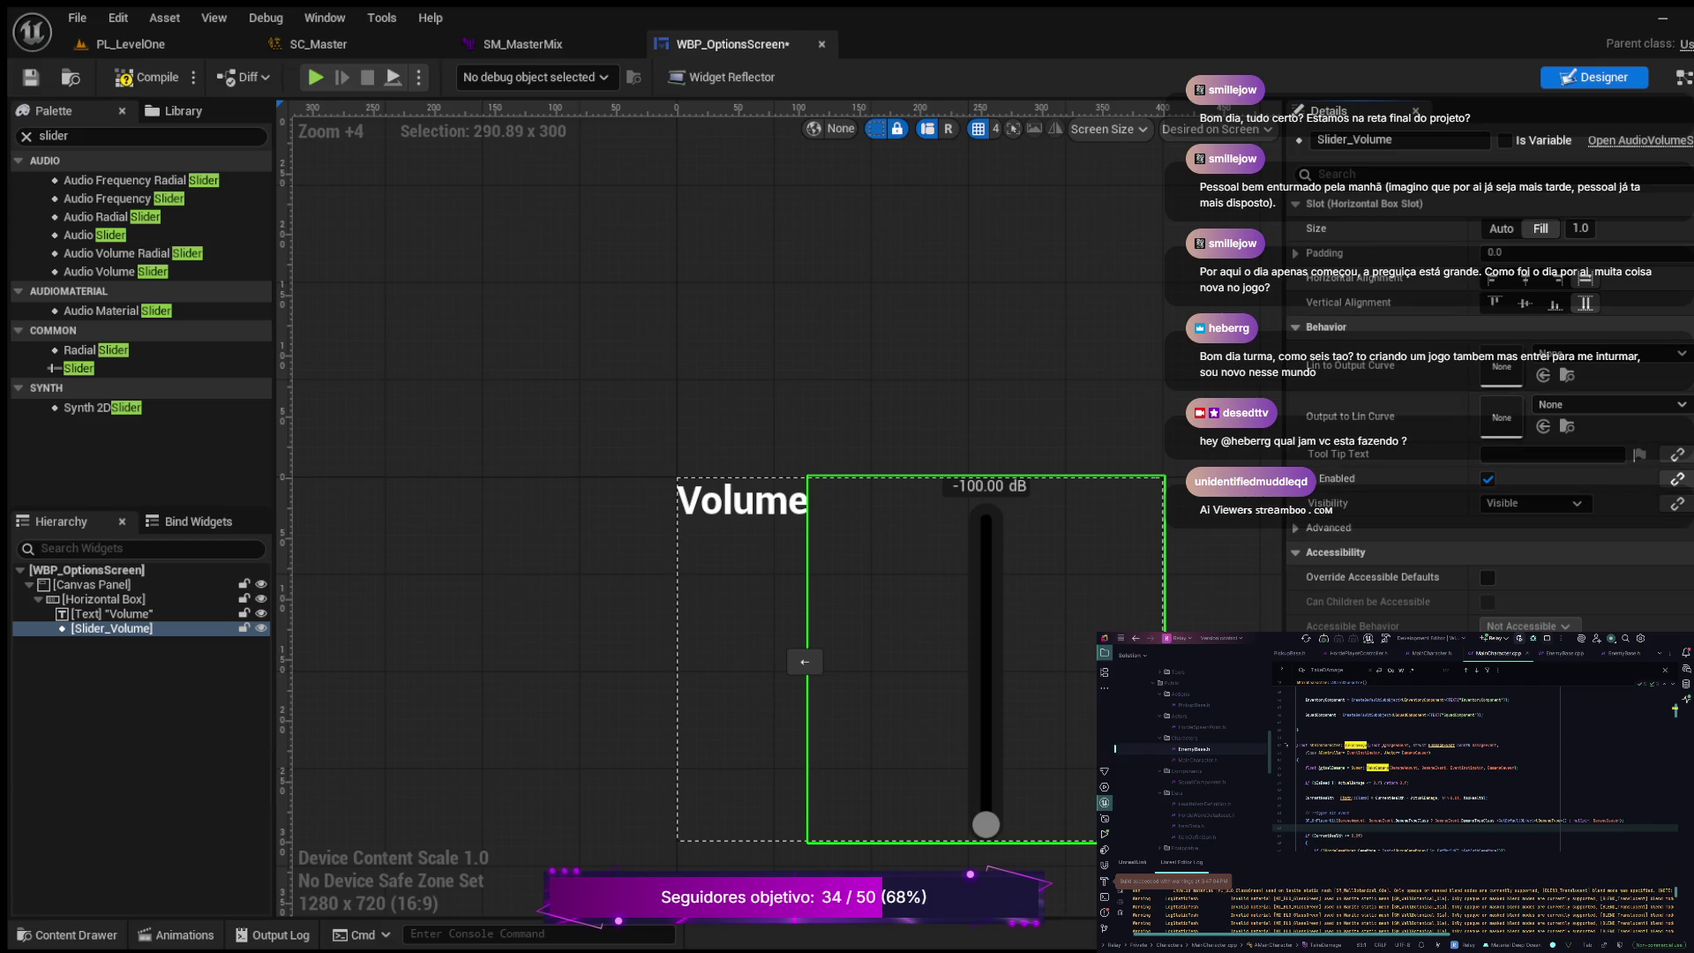
click(1580, 229)
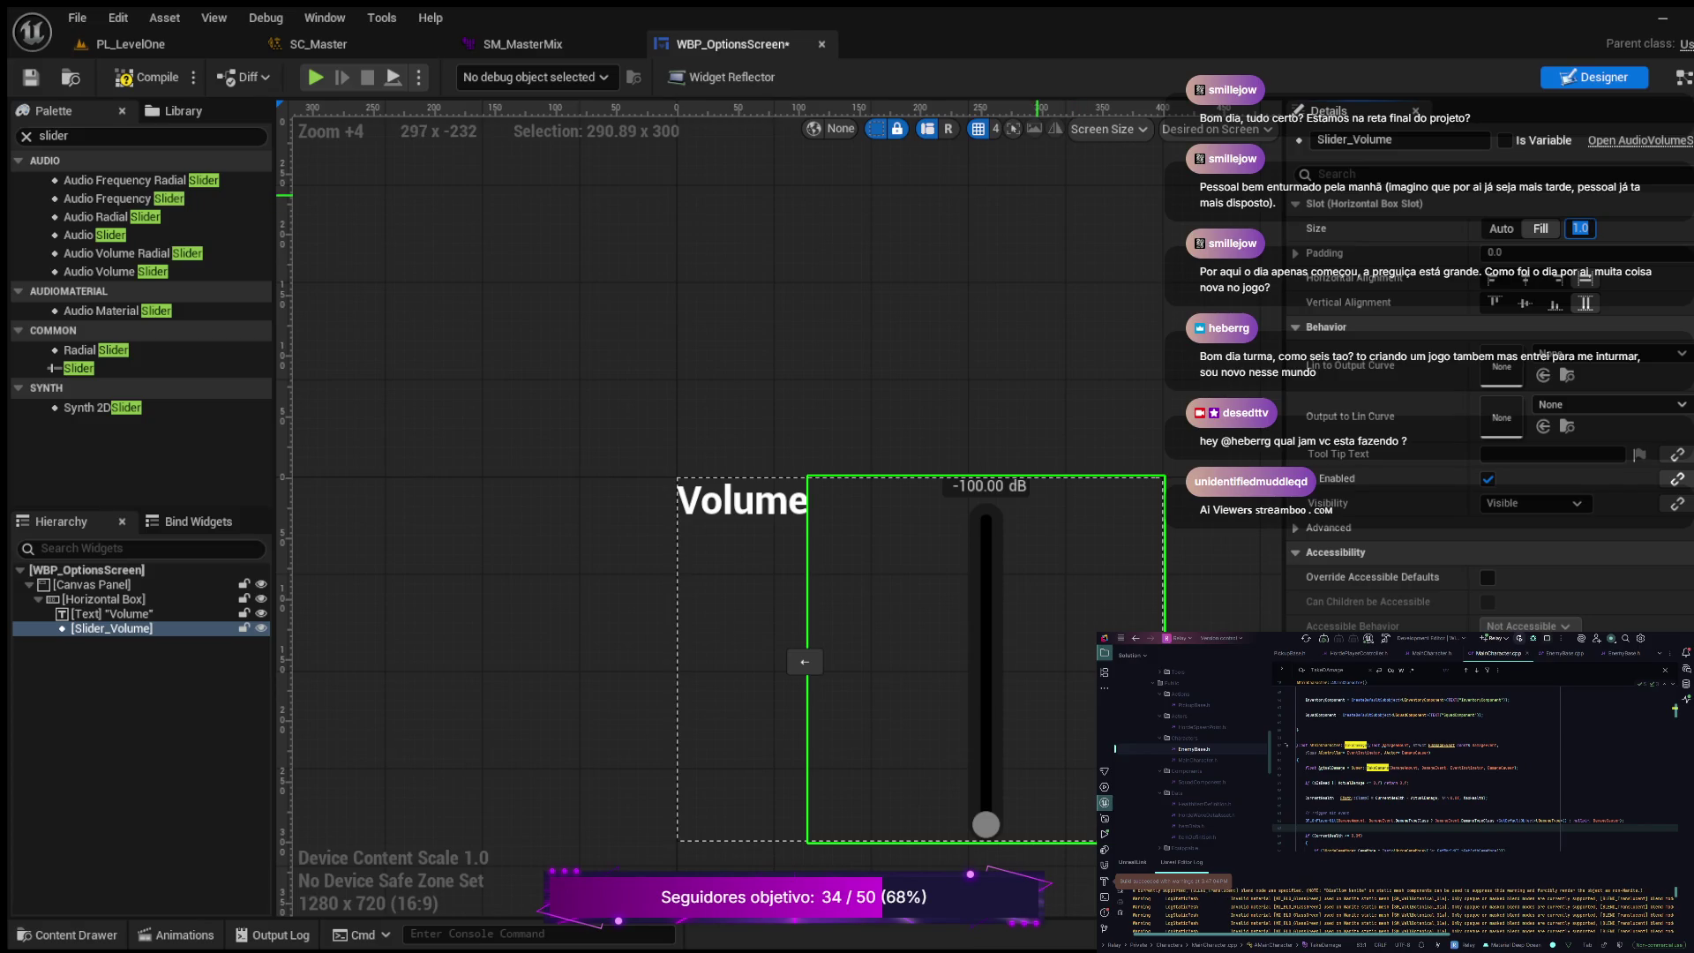
key(Return)
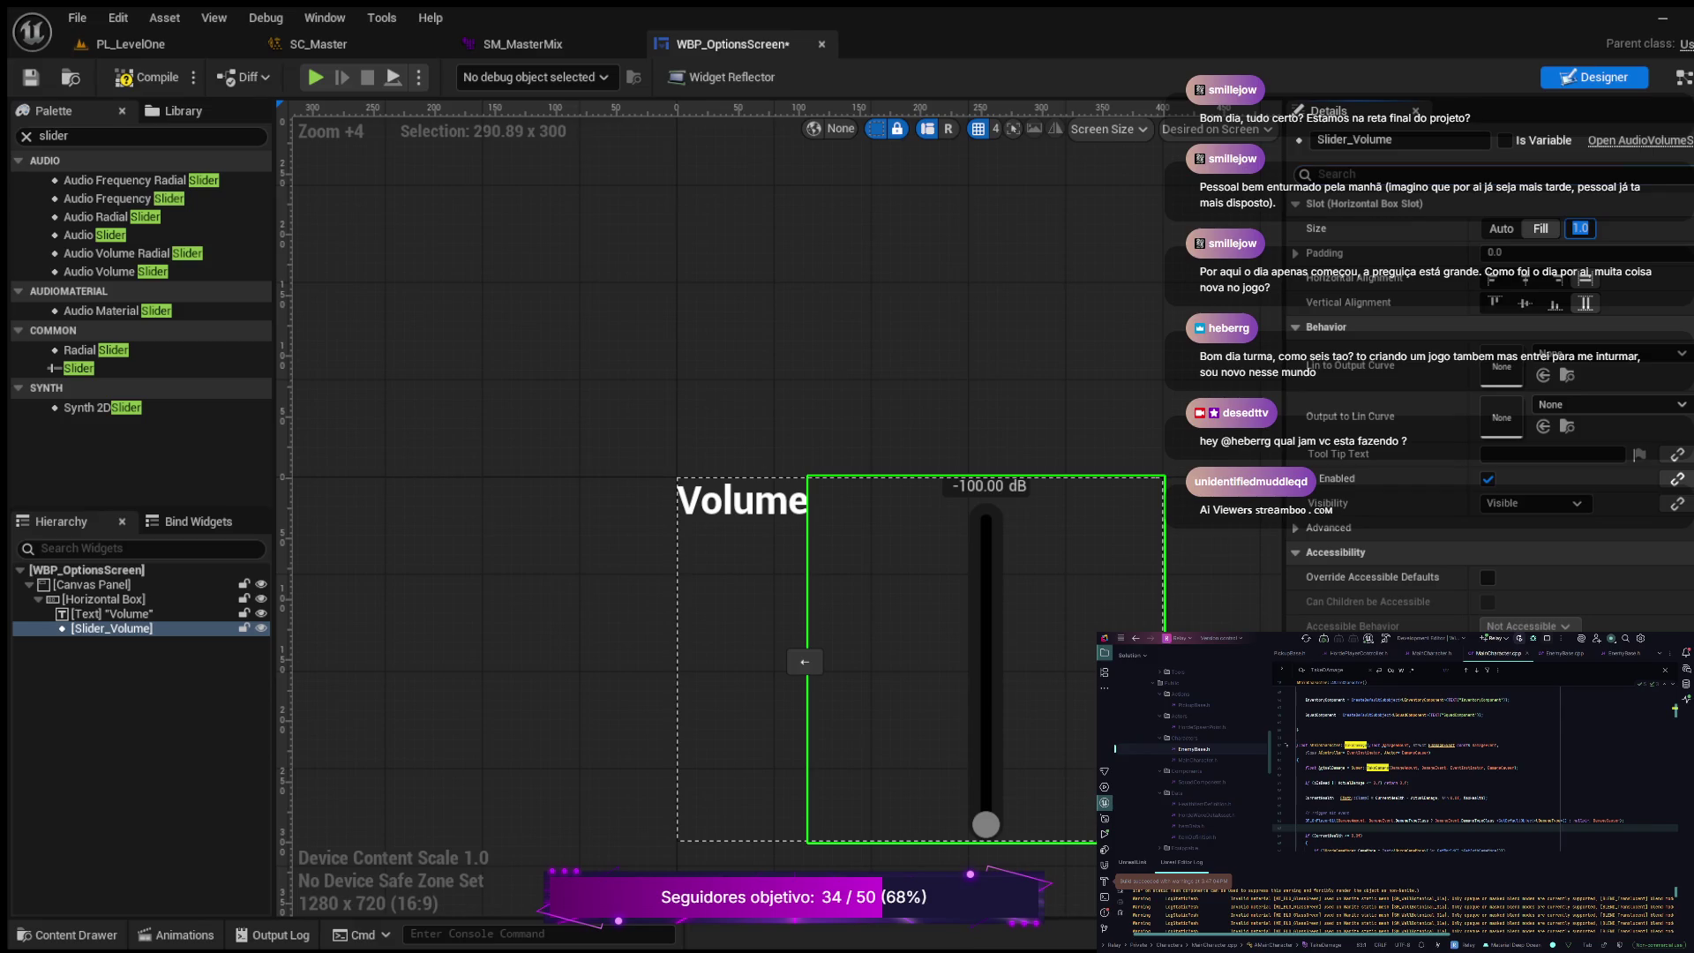
text(fill)
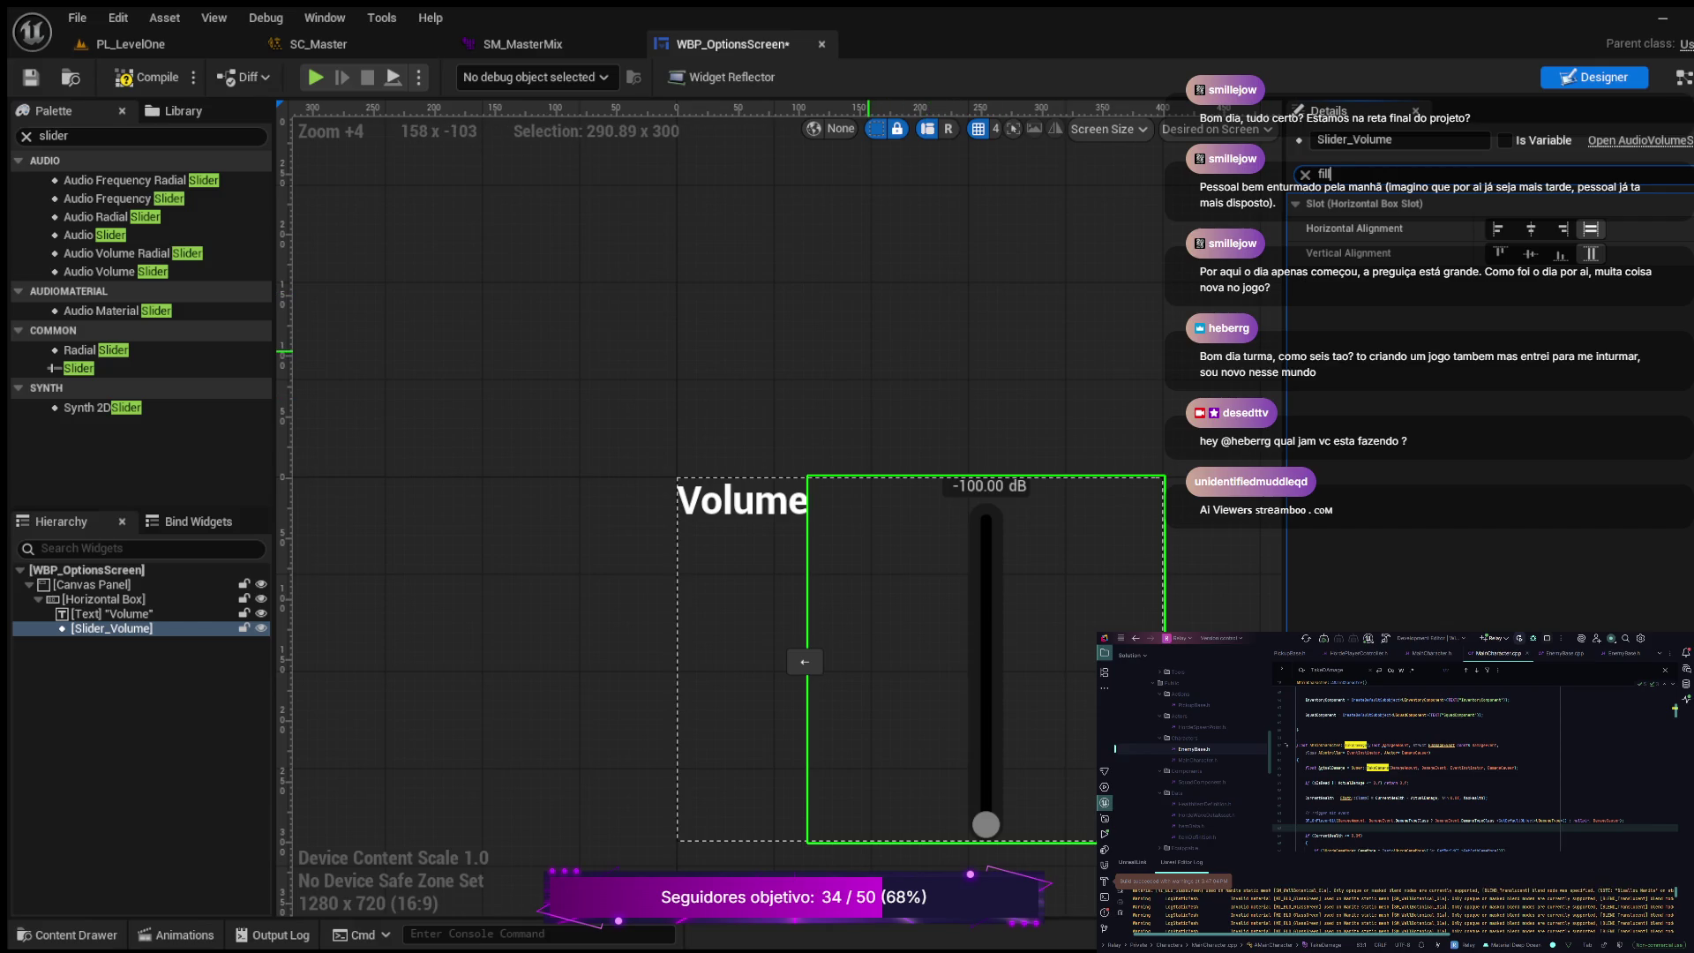
click(1305, 174)
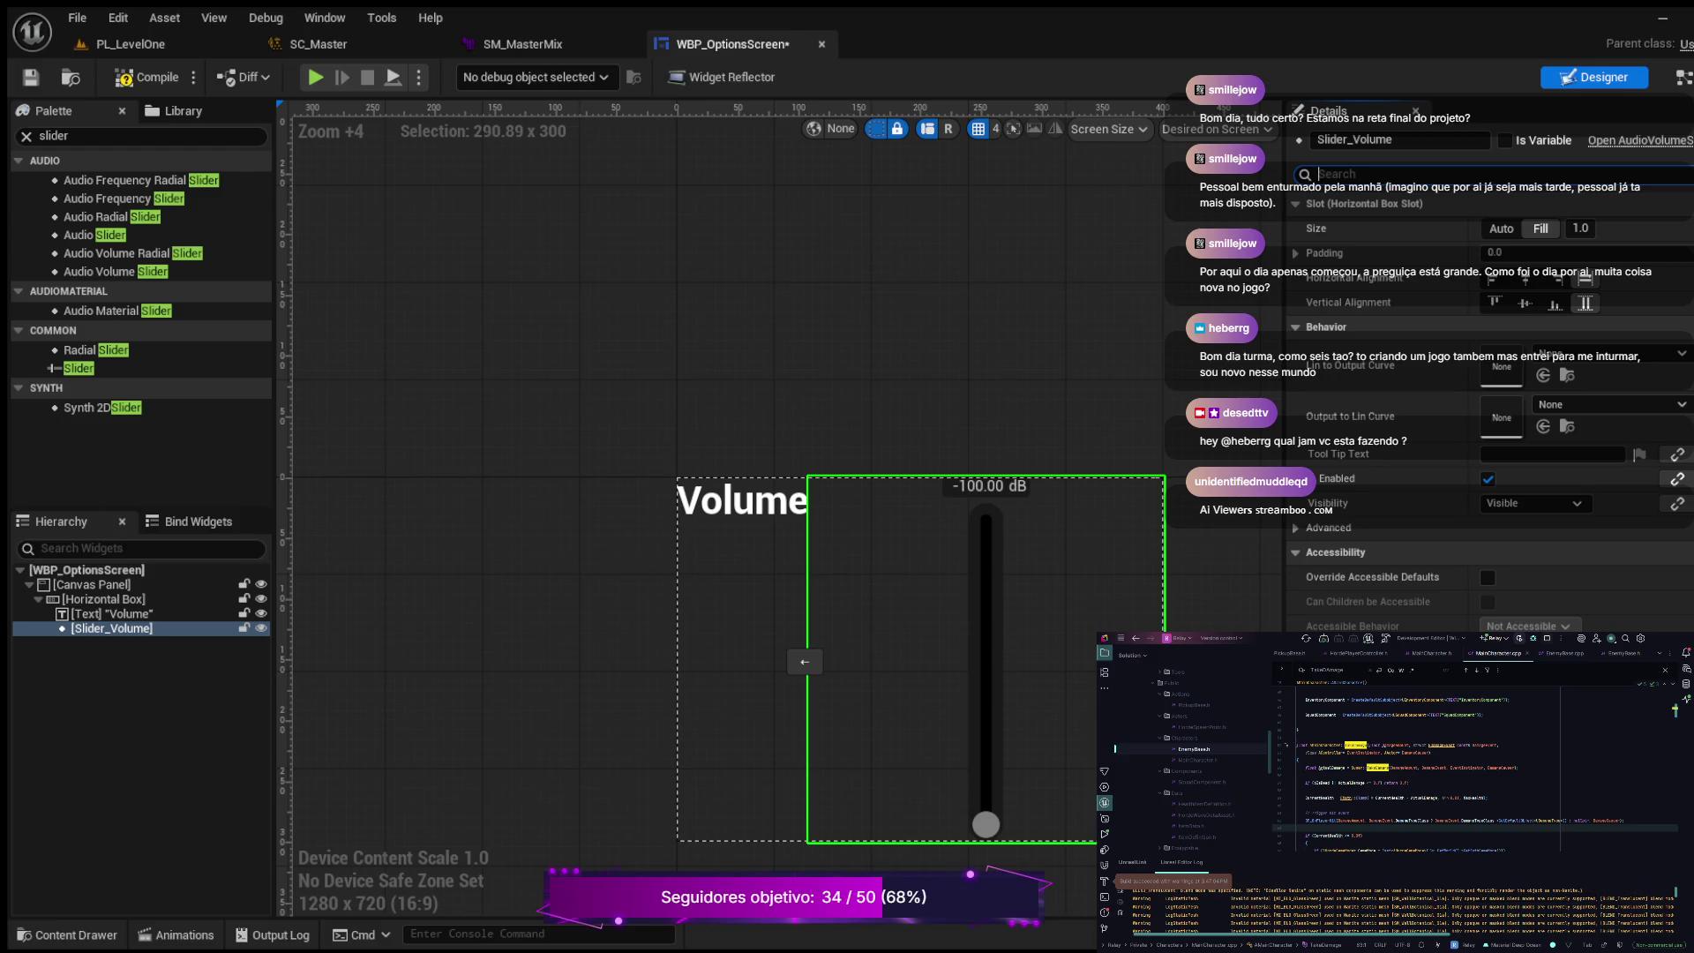
click(147, 77)
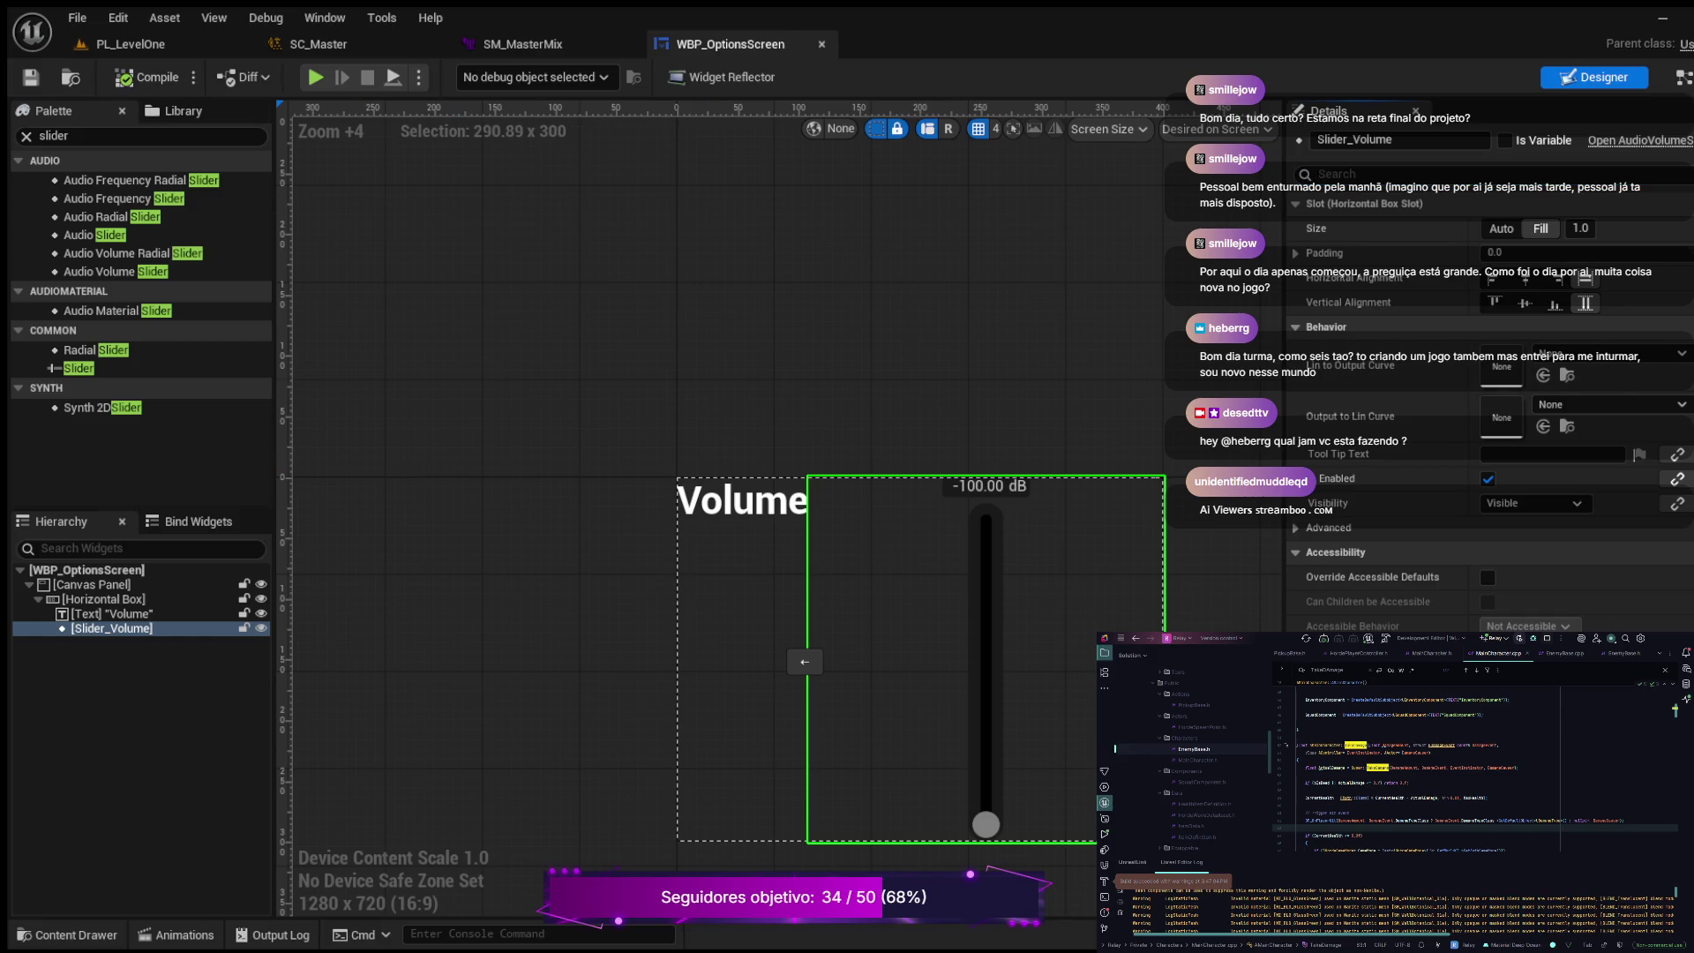
click(1681, 77)
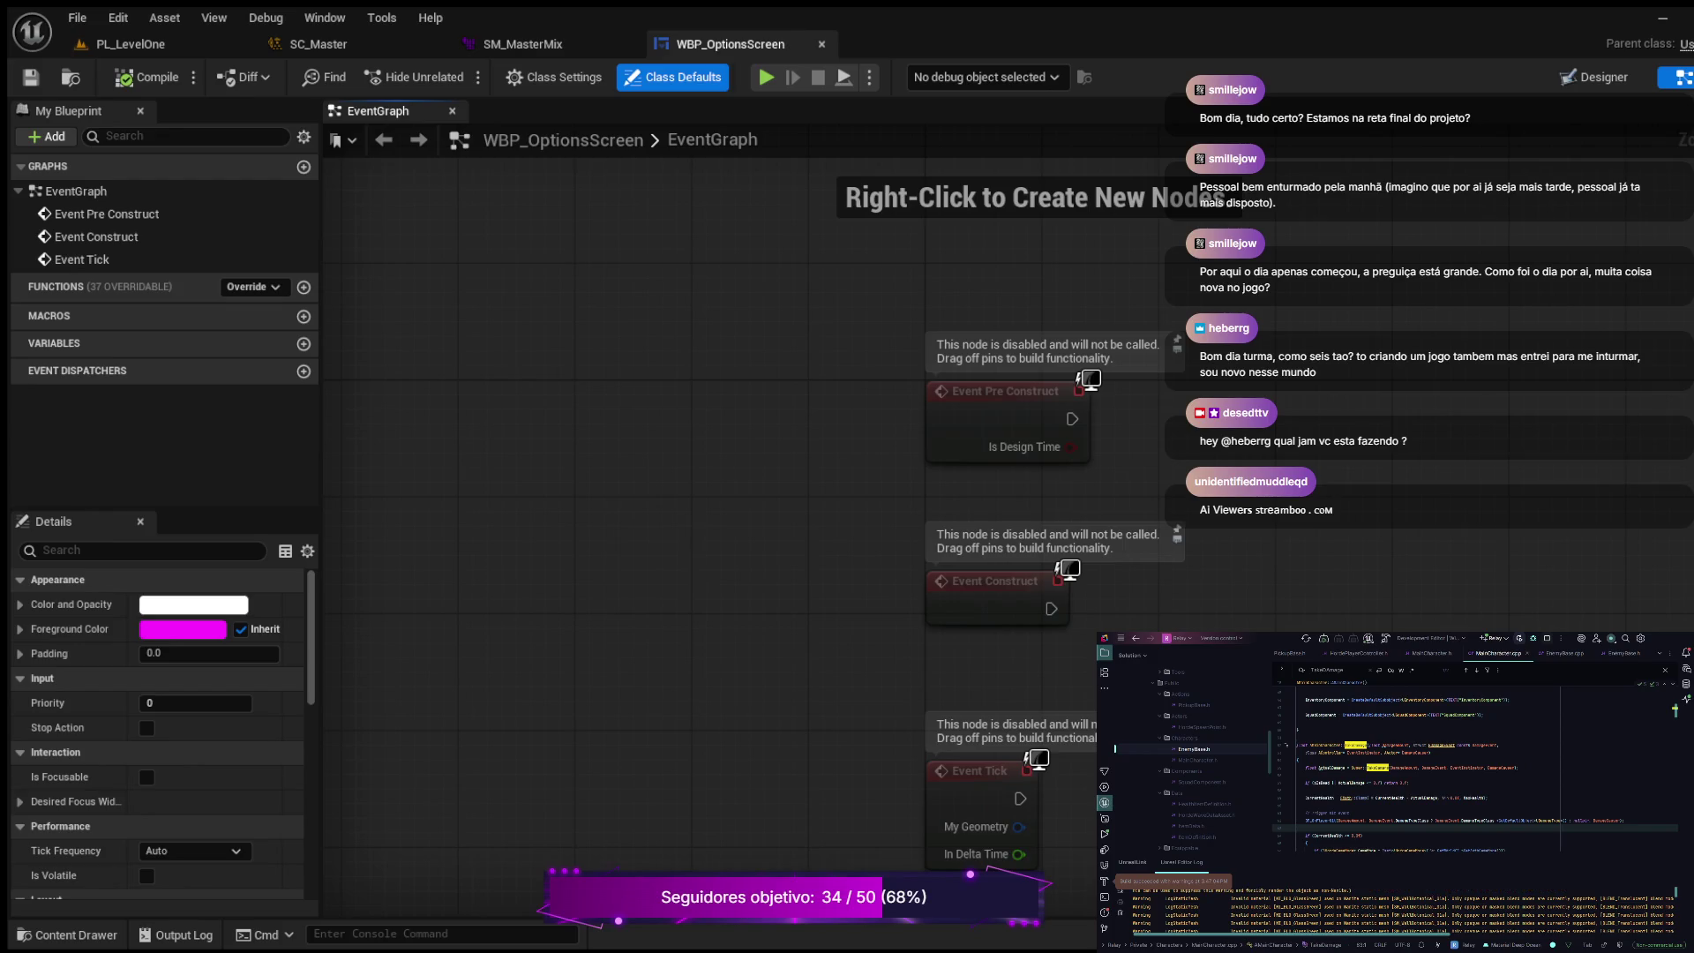
Step: Switch back to WBP_OptionsScreen's Designer view
click(1594, 76)
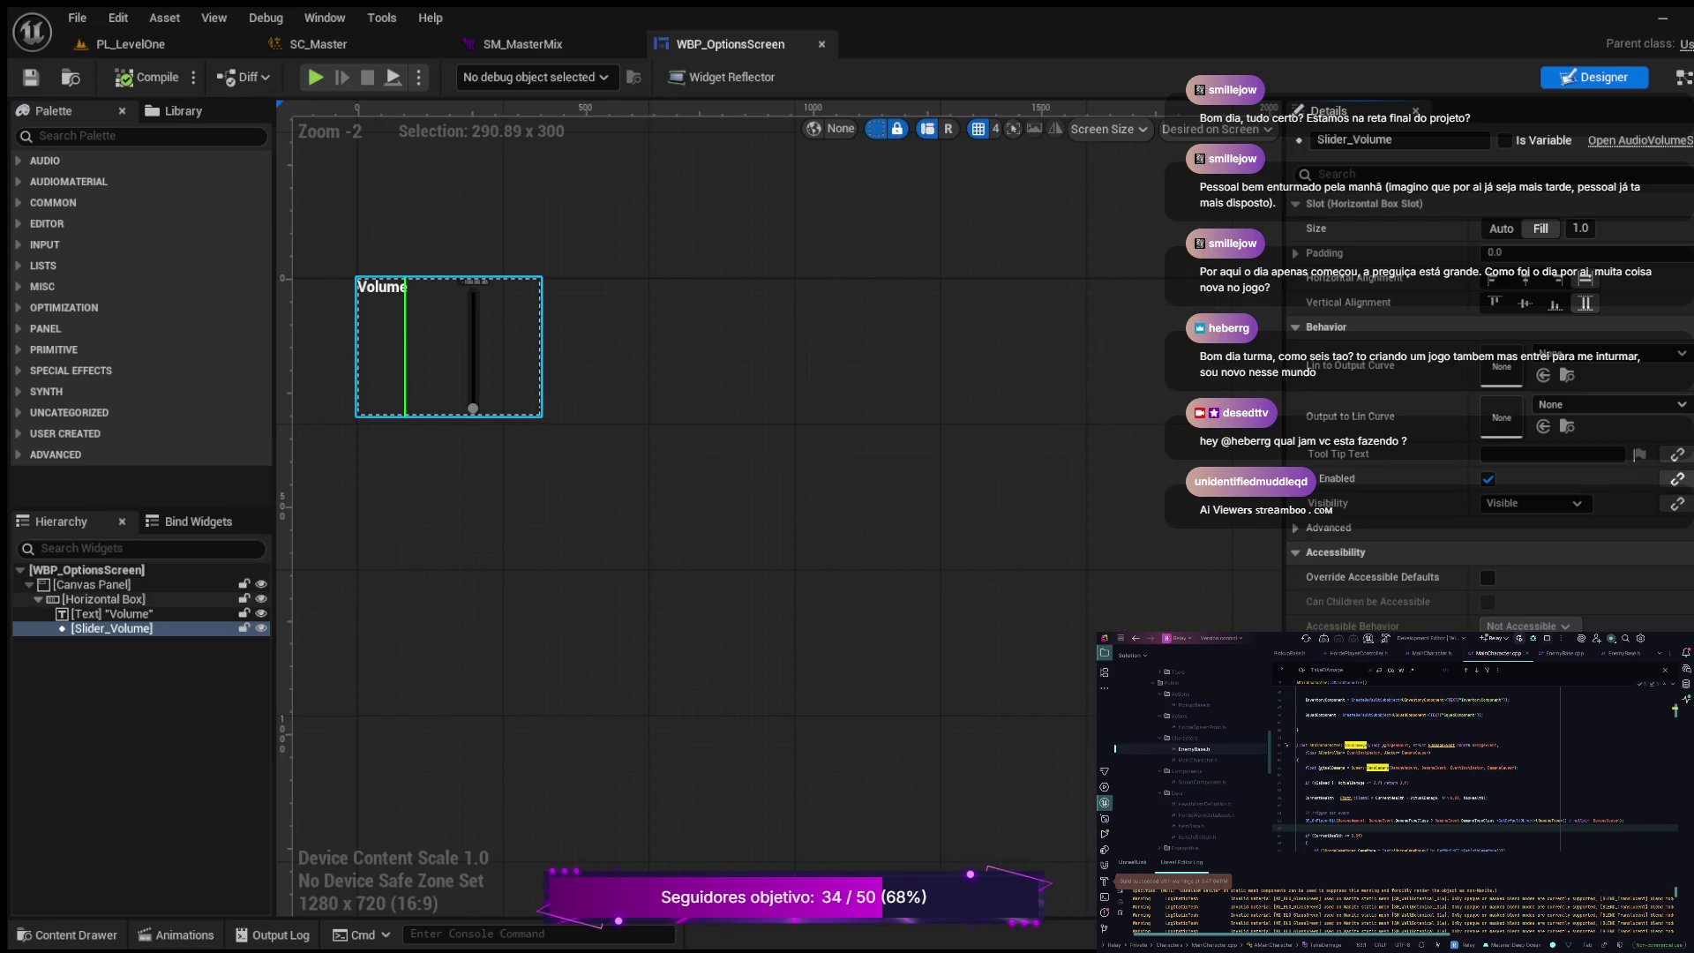
click(38, 599)
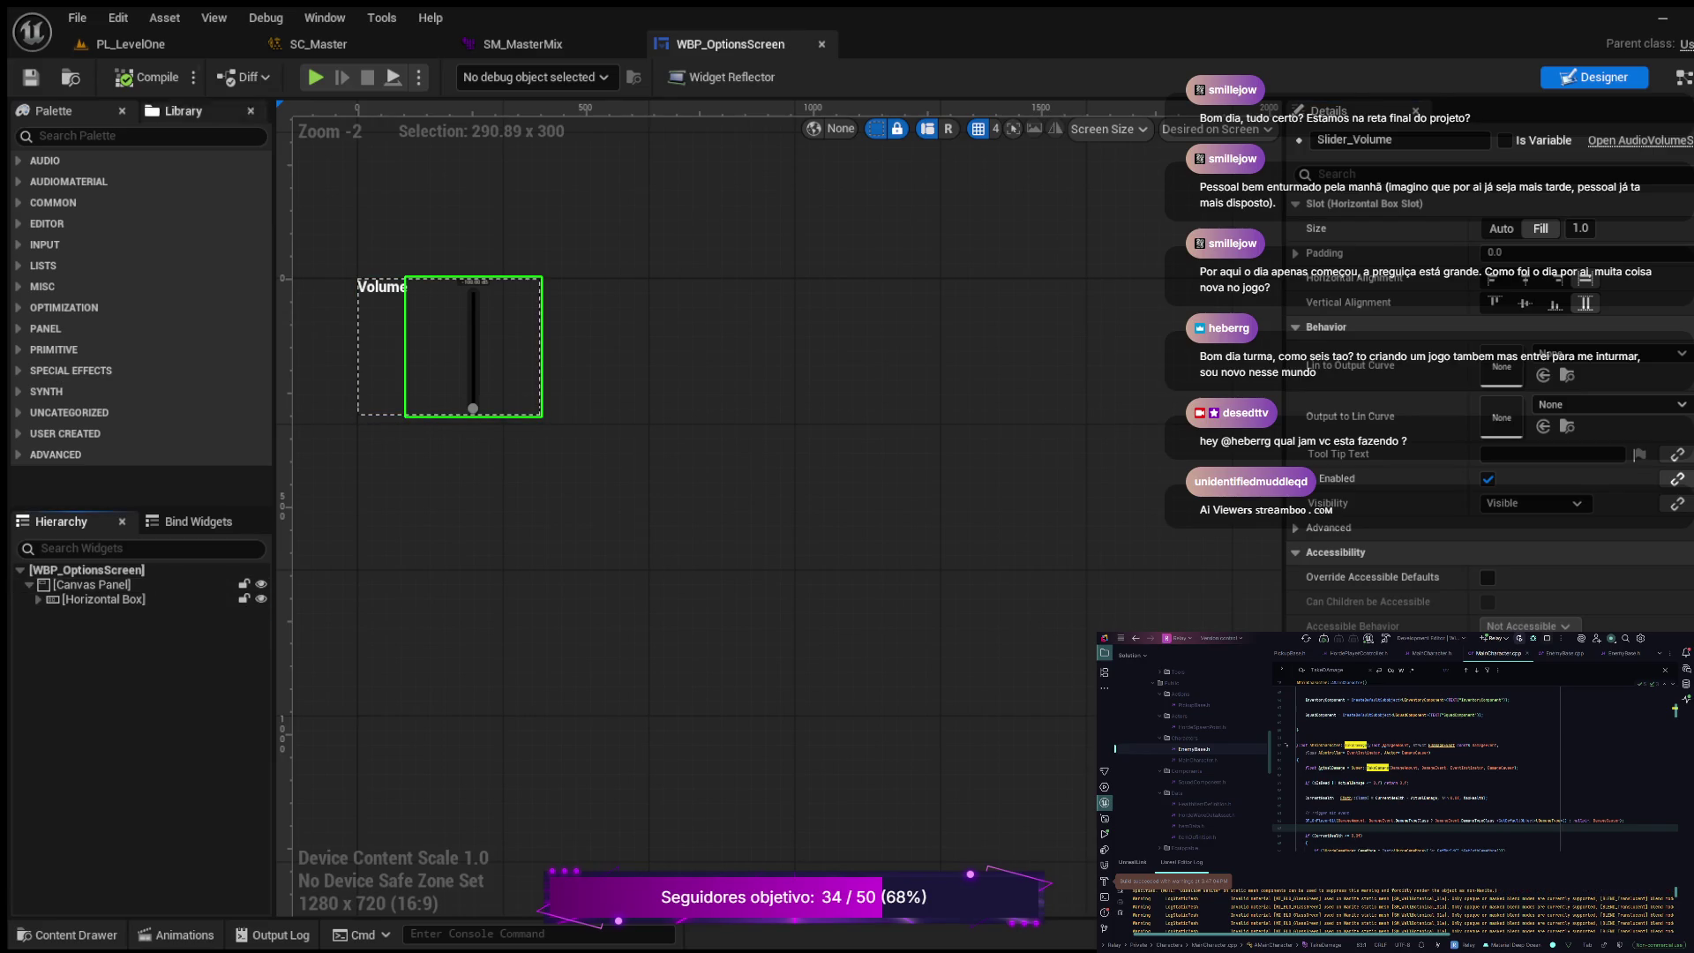
click(88, 136)
text(button)
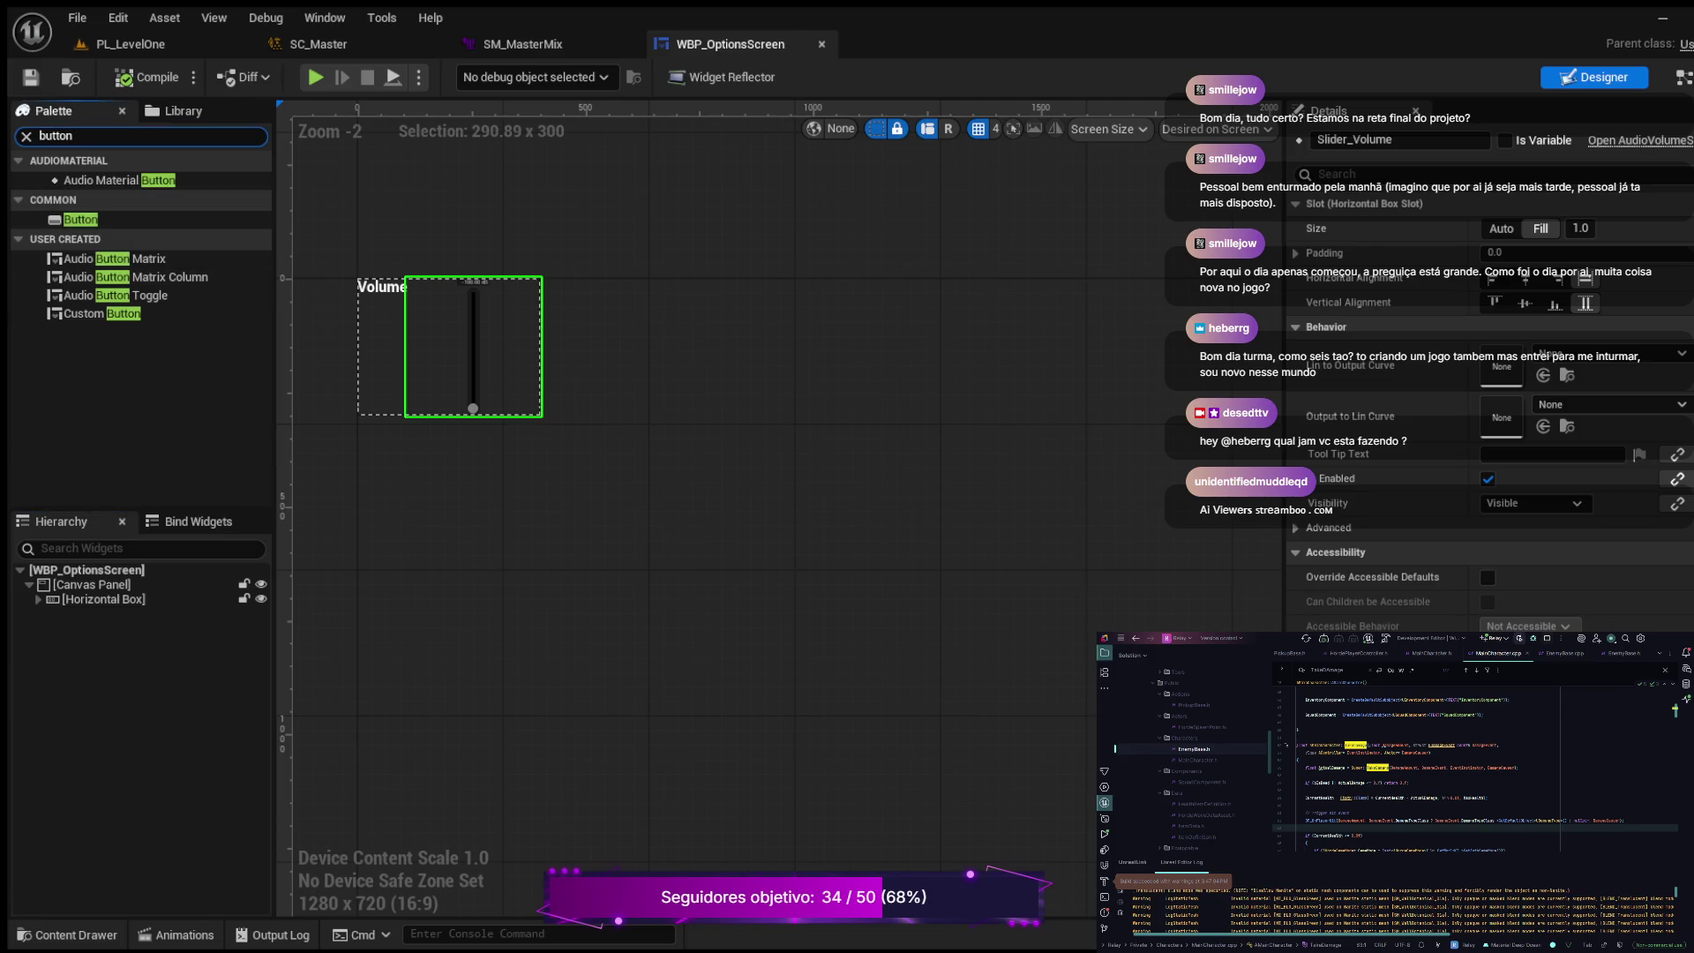
drag(80, 219, 88, 584)
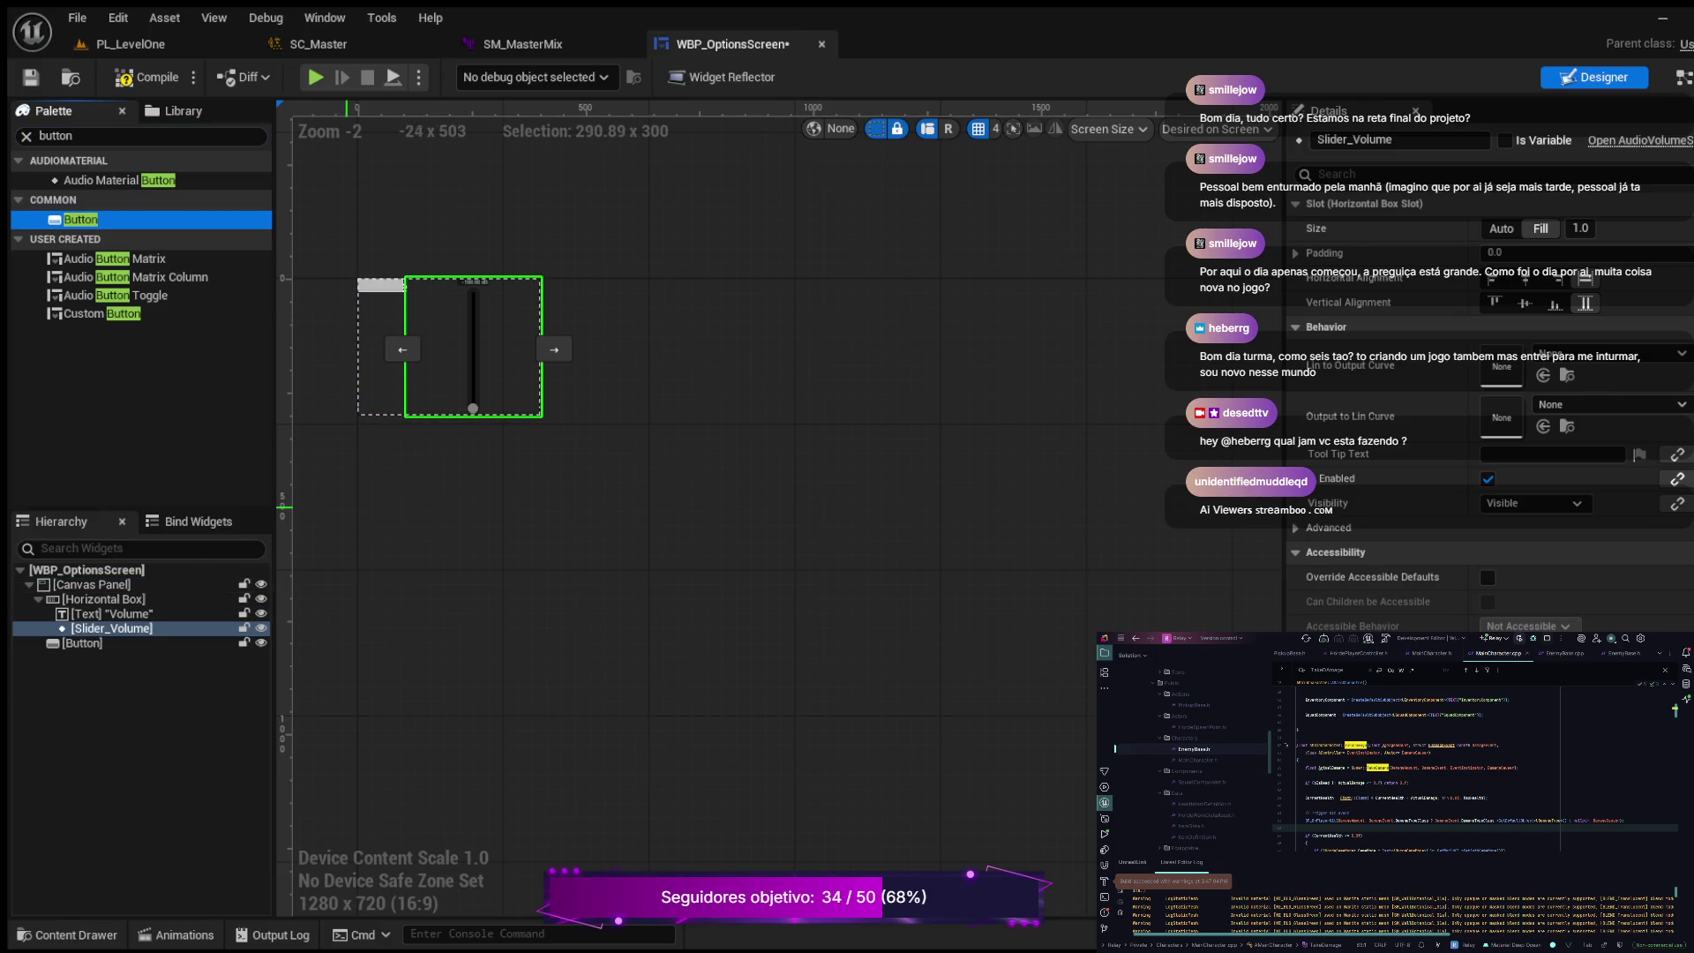
scroll(473, 346, up, 1)
mouse_move(530, 353)
mouse_down()
mouse_move(624, 376)
mouse_move(757, 469)
mouse_move(772, 517)
mouse_up()
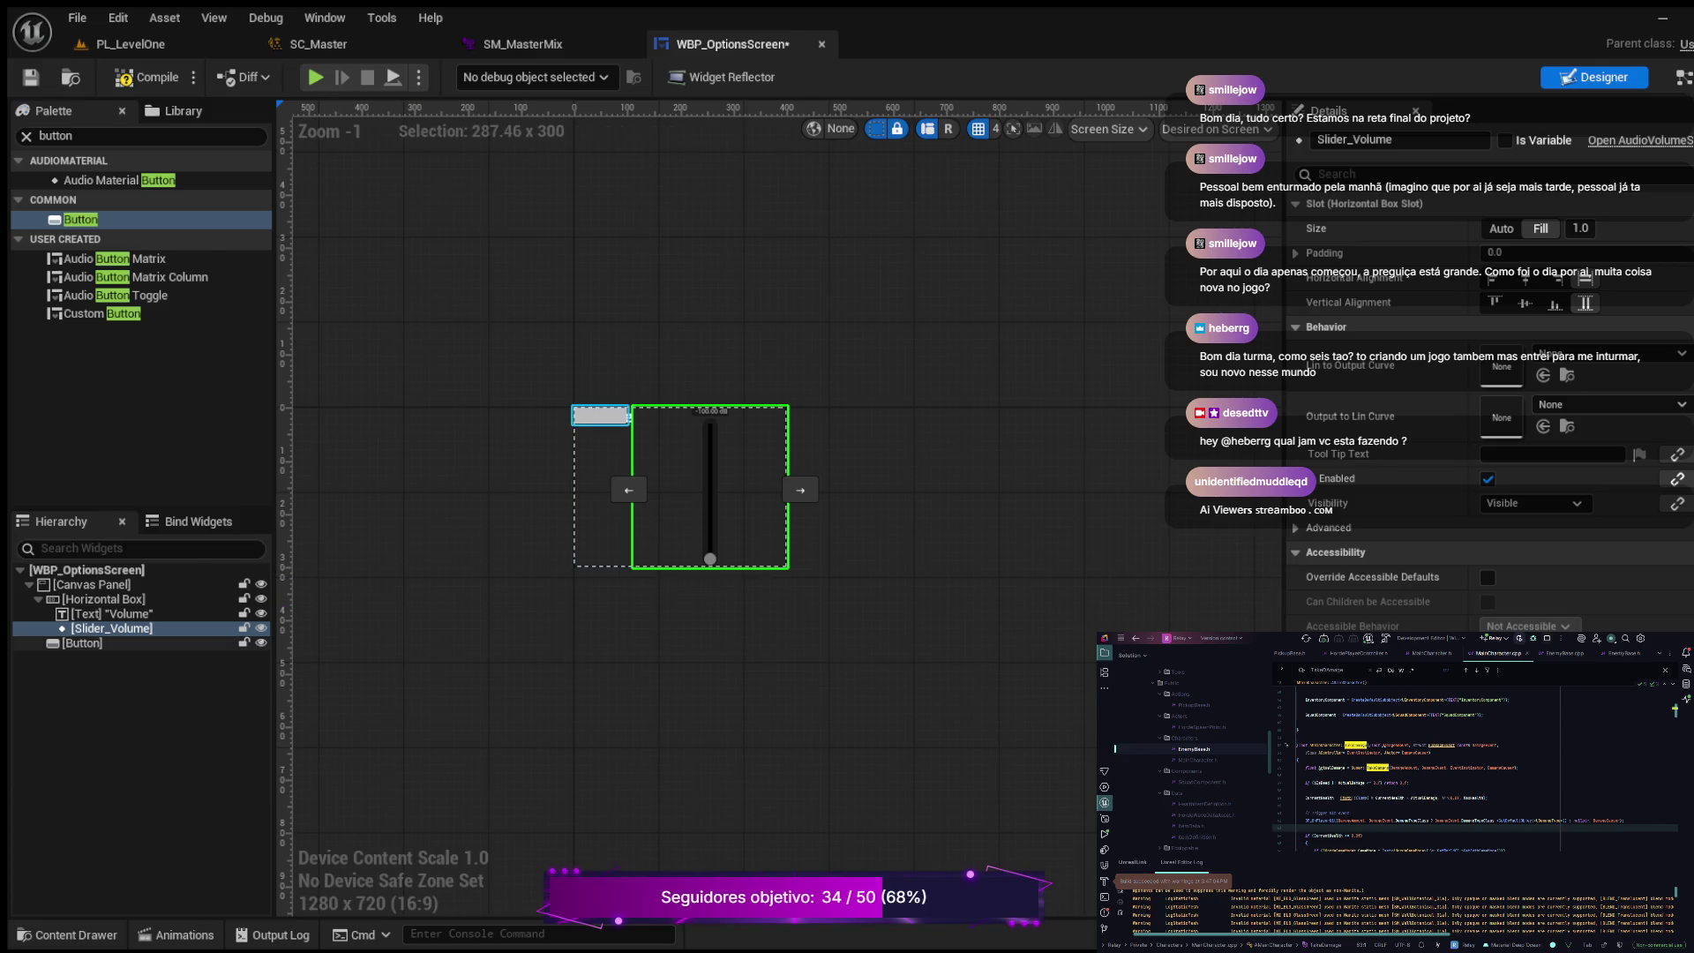
Step: Anchor the Button at the bottom centre with position 0, 0
click(82, 642)
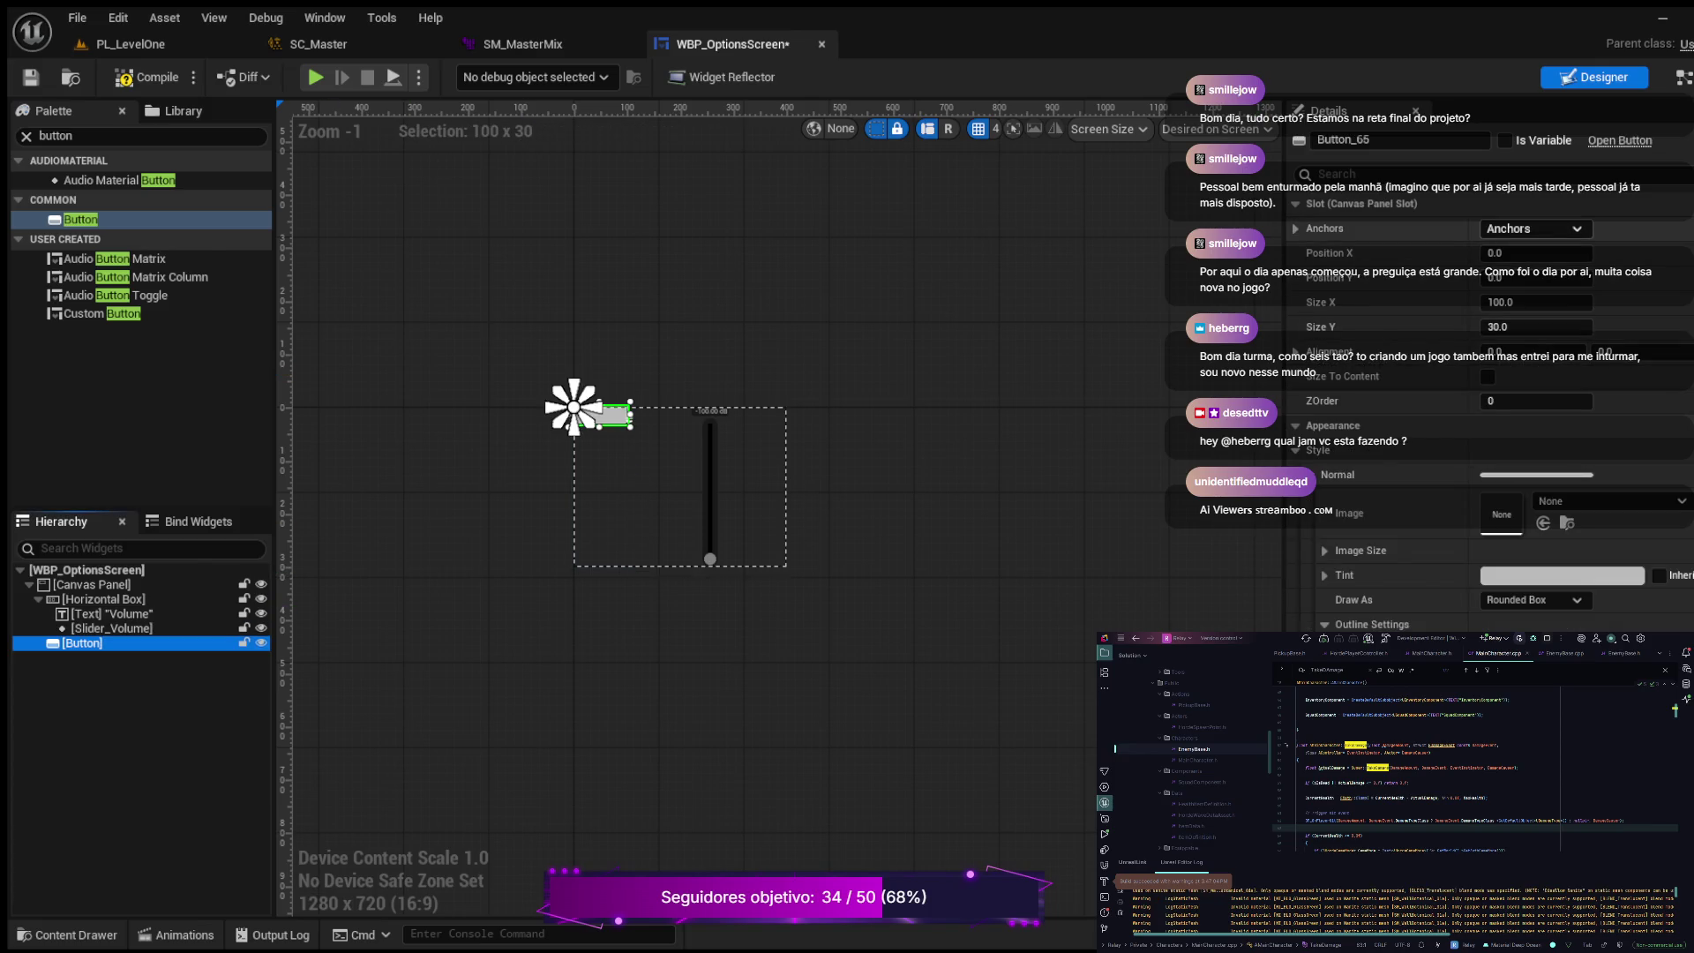
click(1359, 228)
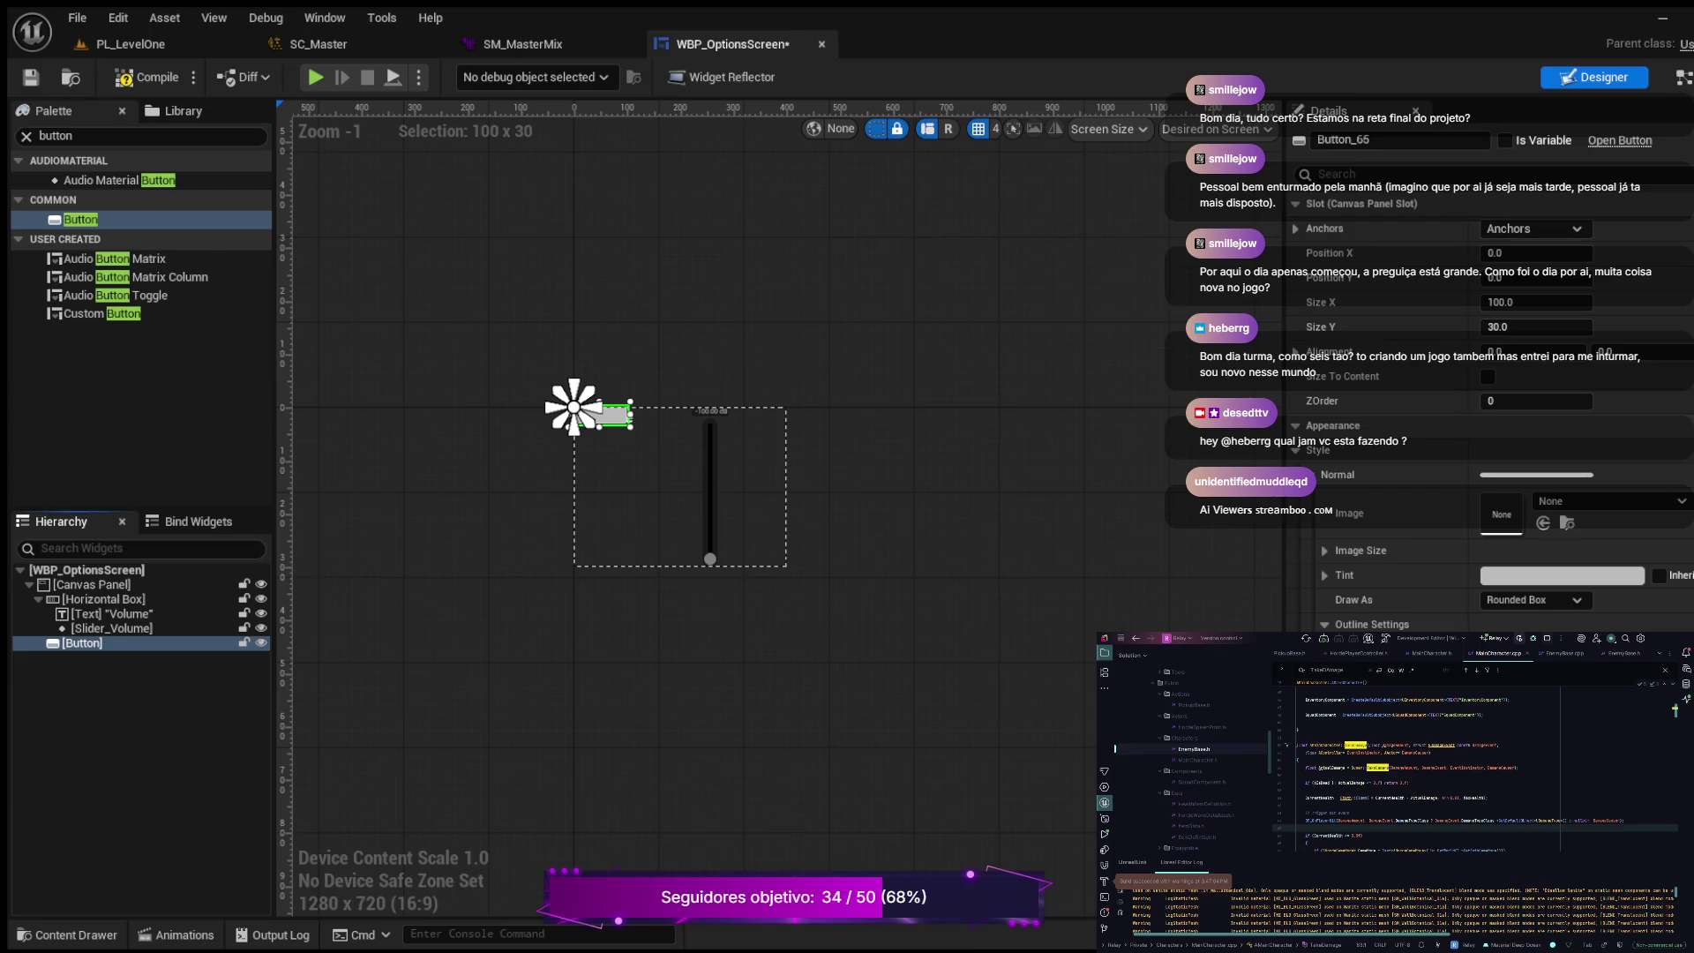
click(1535, 253)
text(0)
key(Tab)
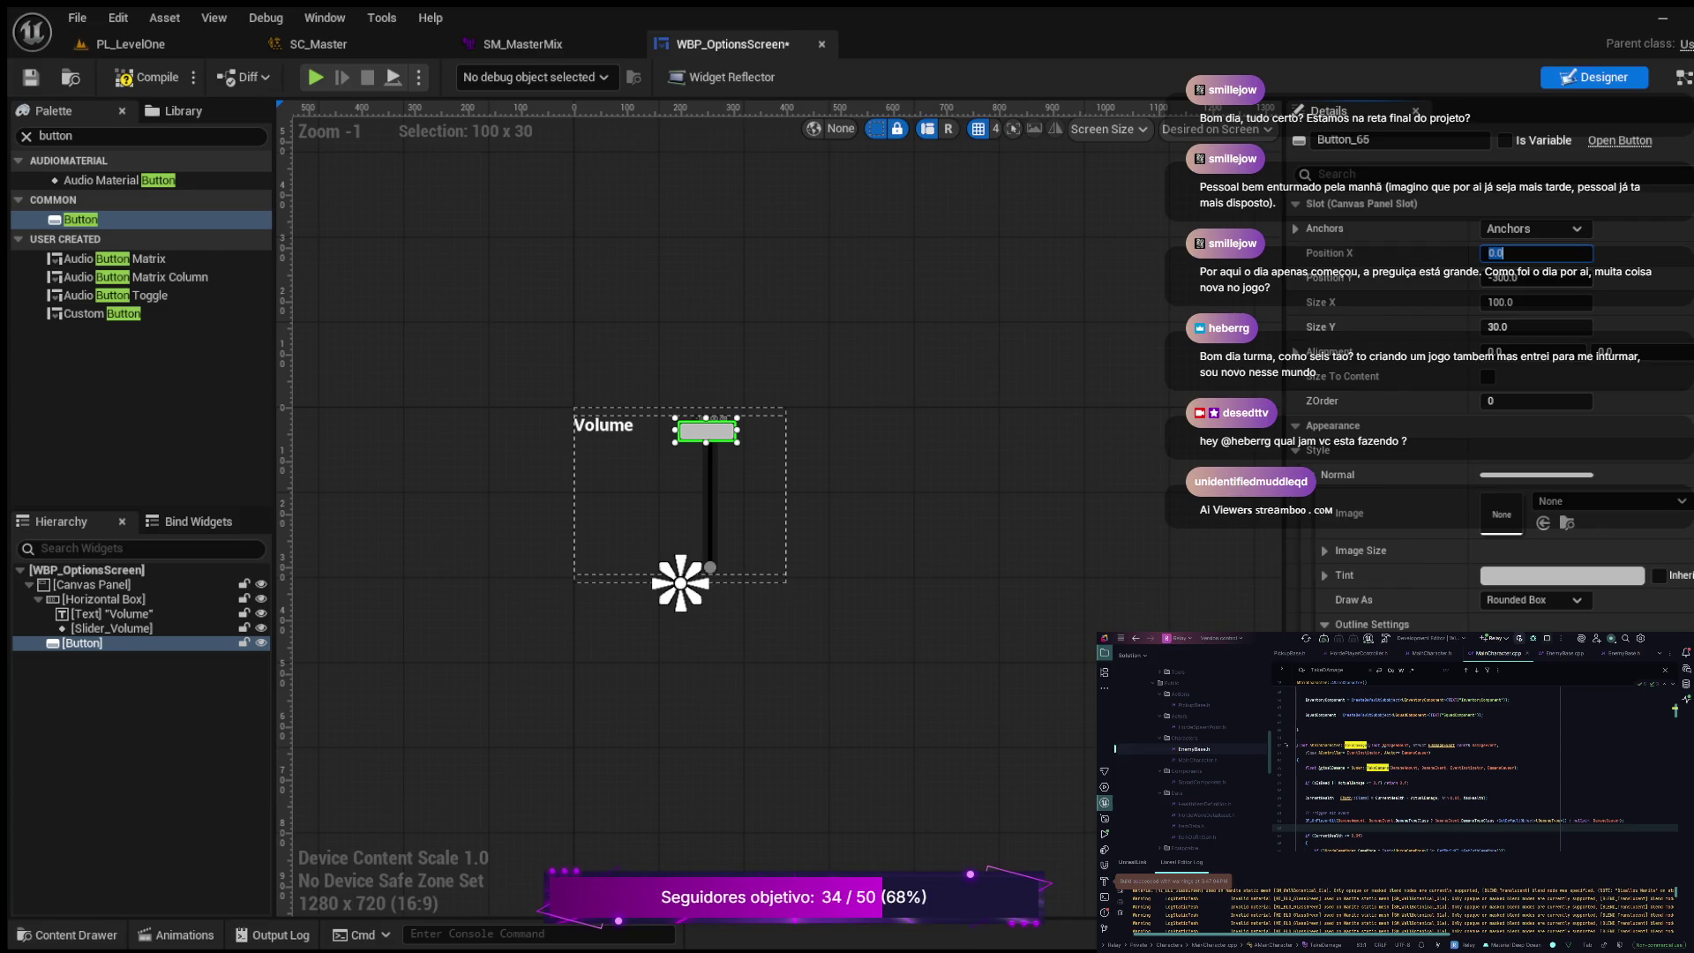
text(0)
key(Return)
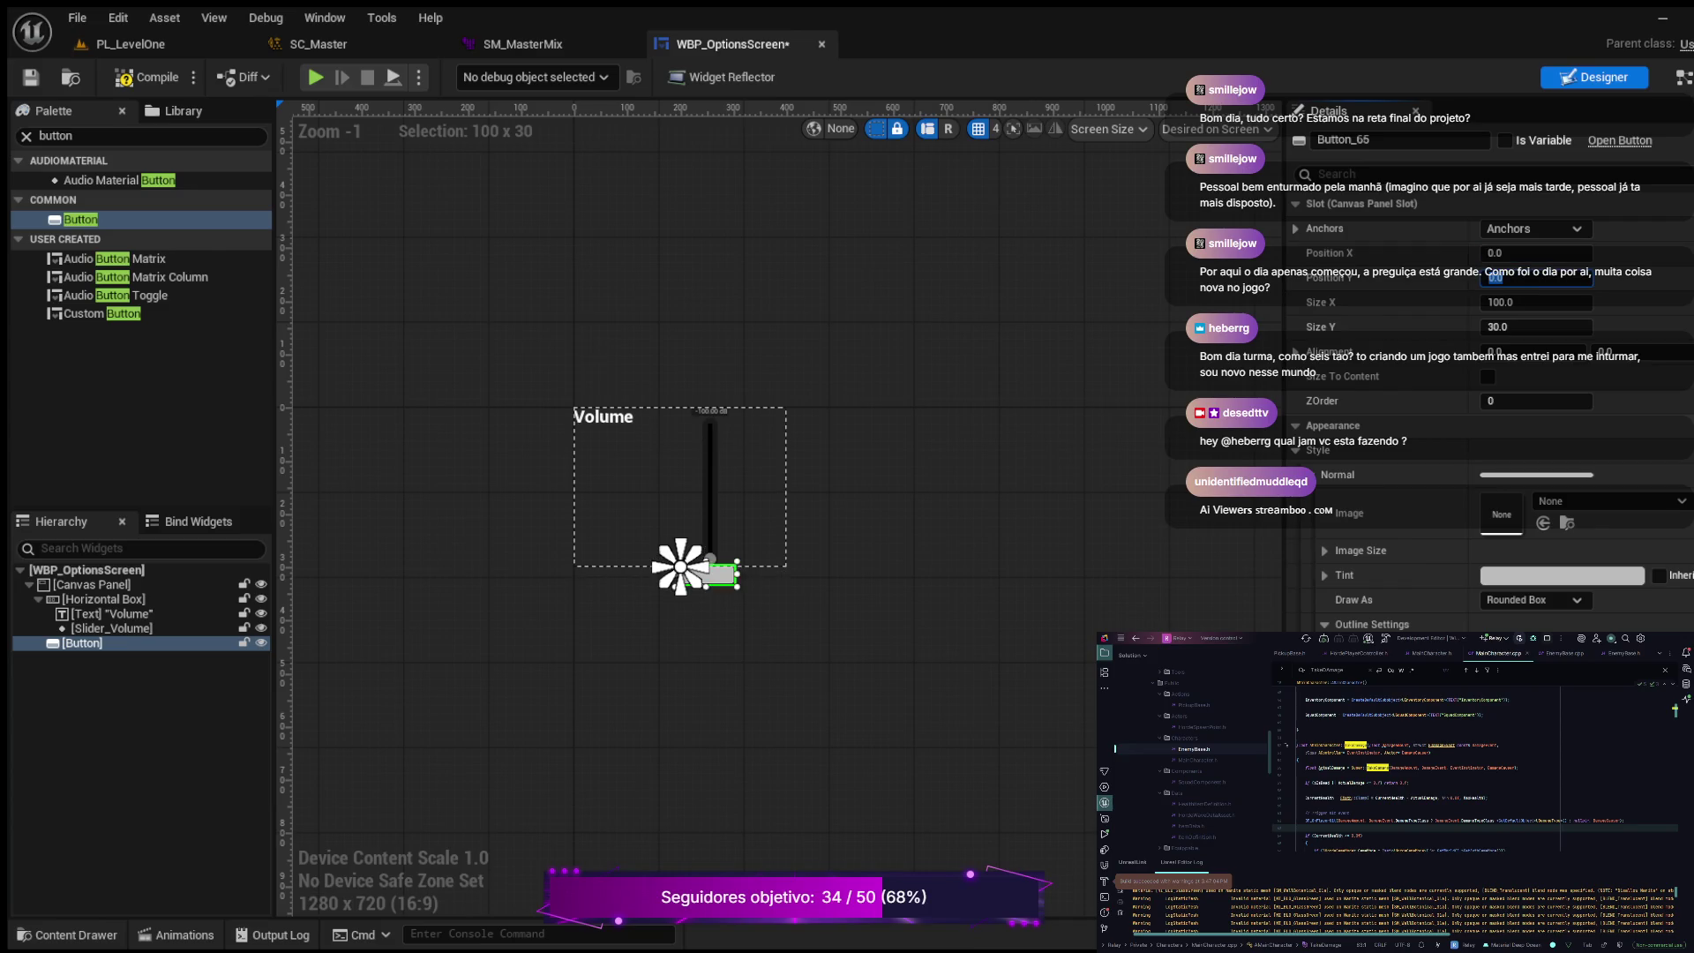
Step: Set the Button's alignment to 0.5, 0.5
key(Tab)
key(Tab)
key(Tab)
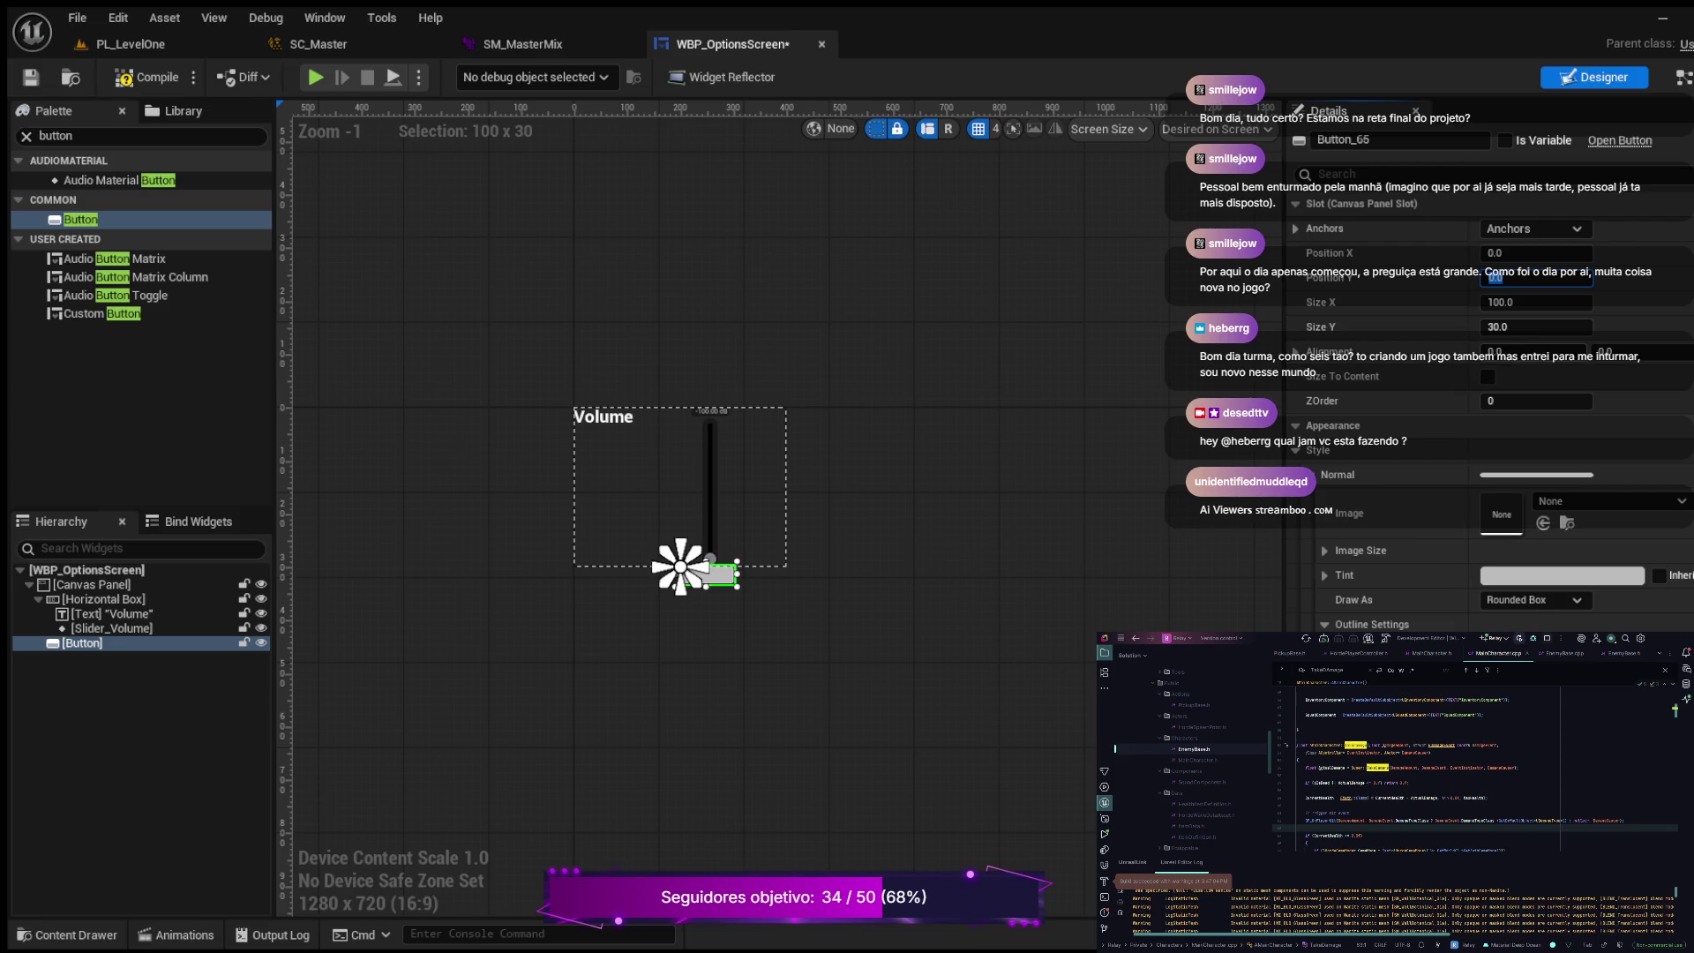
text(0.5)
key(Return)
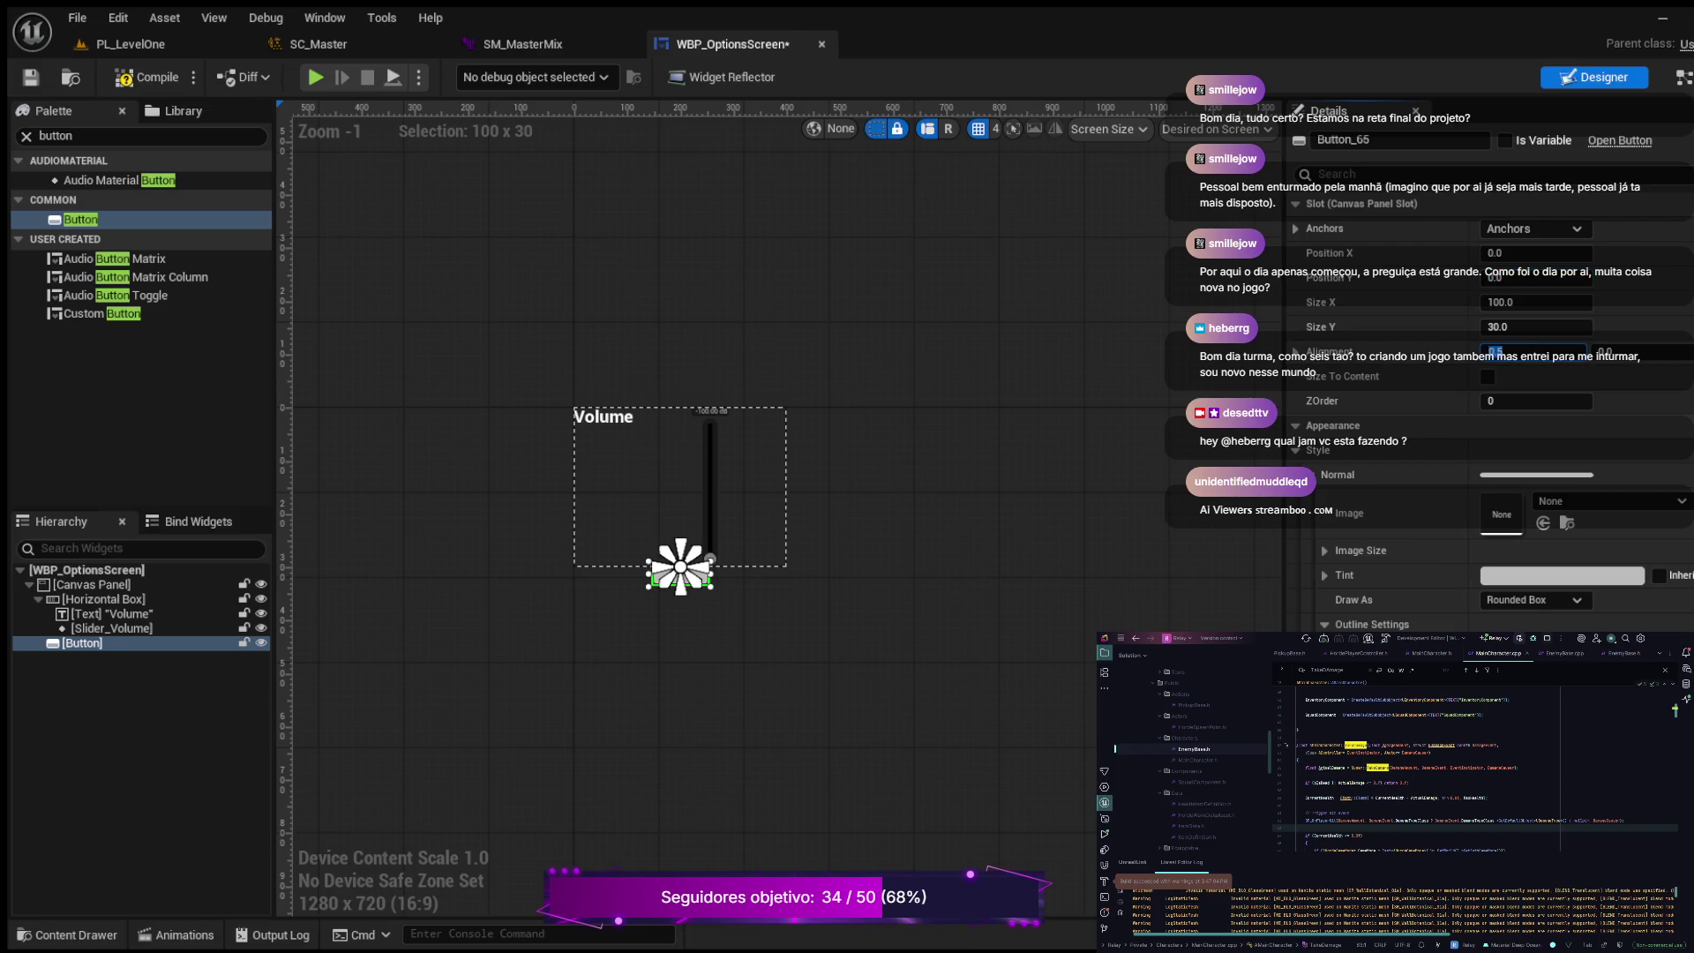
click(1606, 351)
text(0.5)
key(Return)
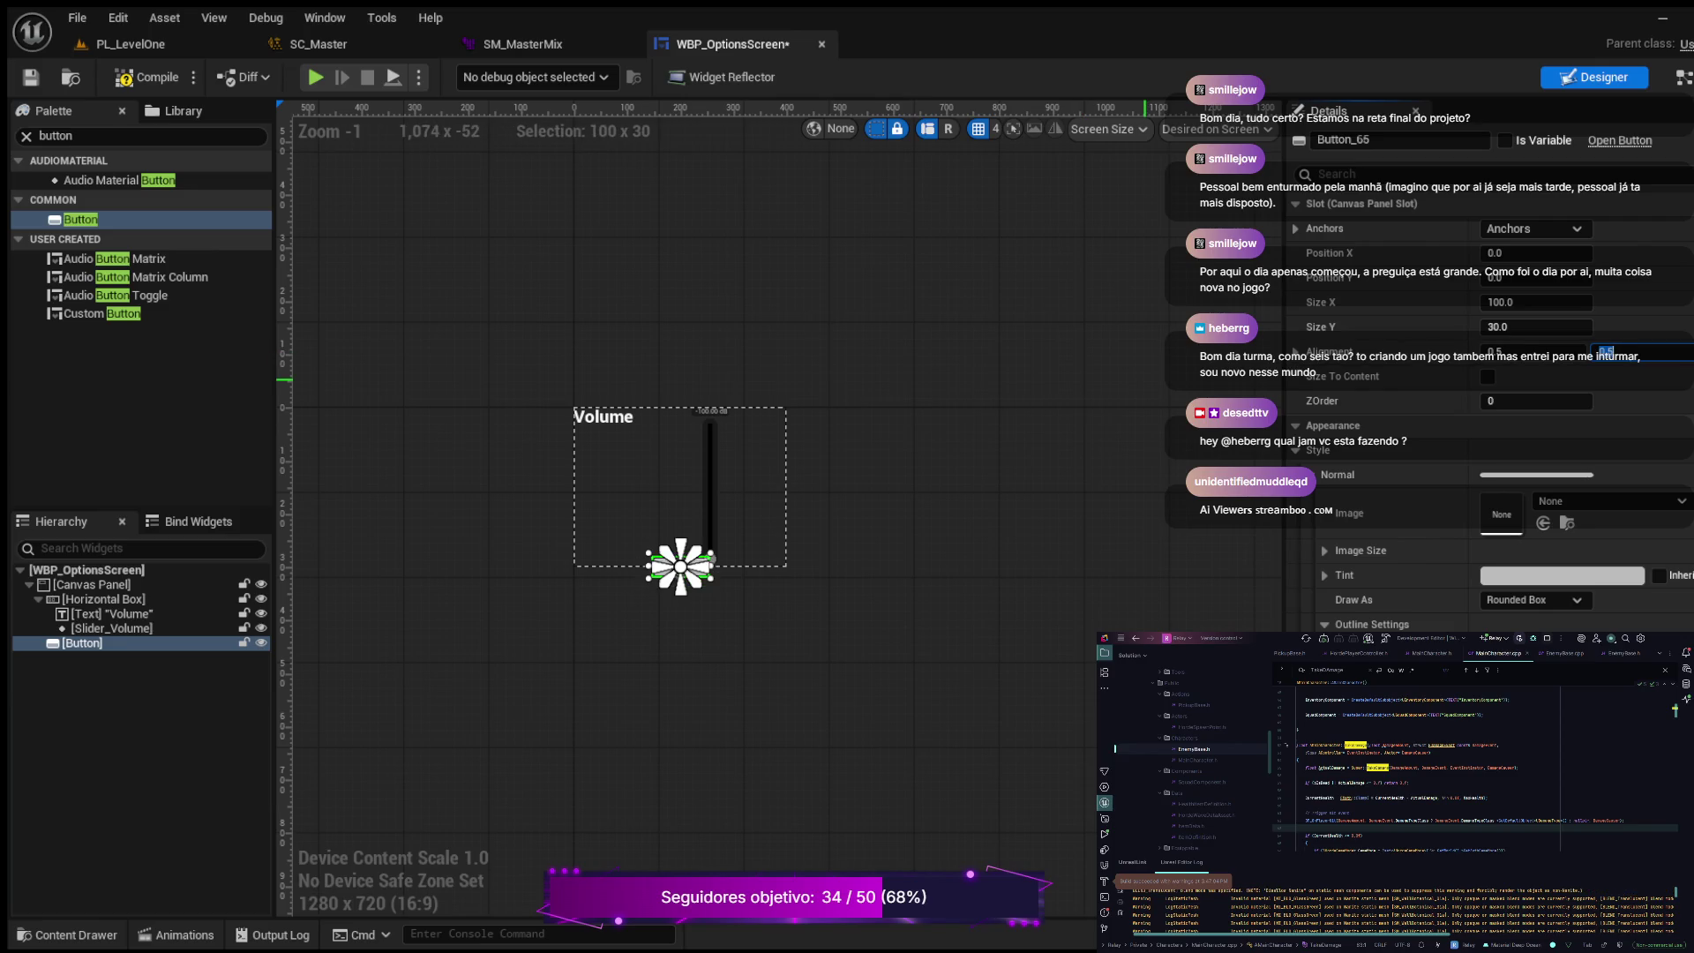
scroll(866, 455, up, 4)
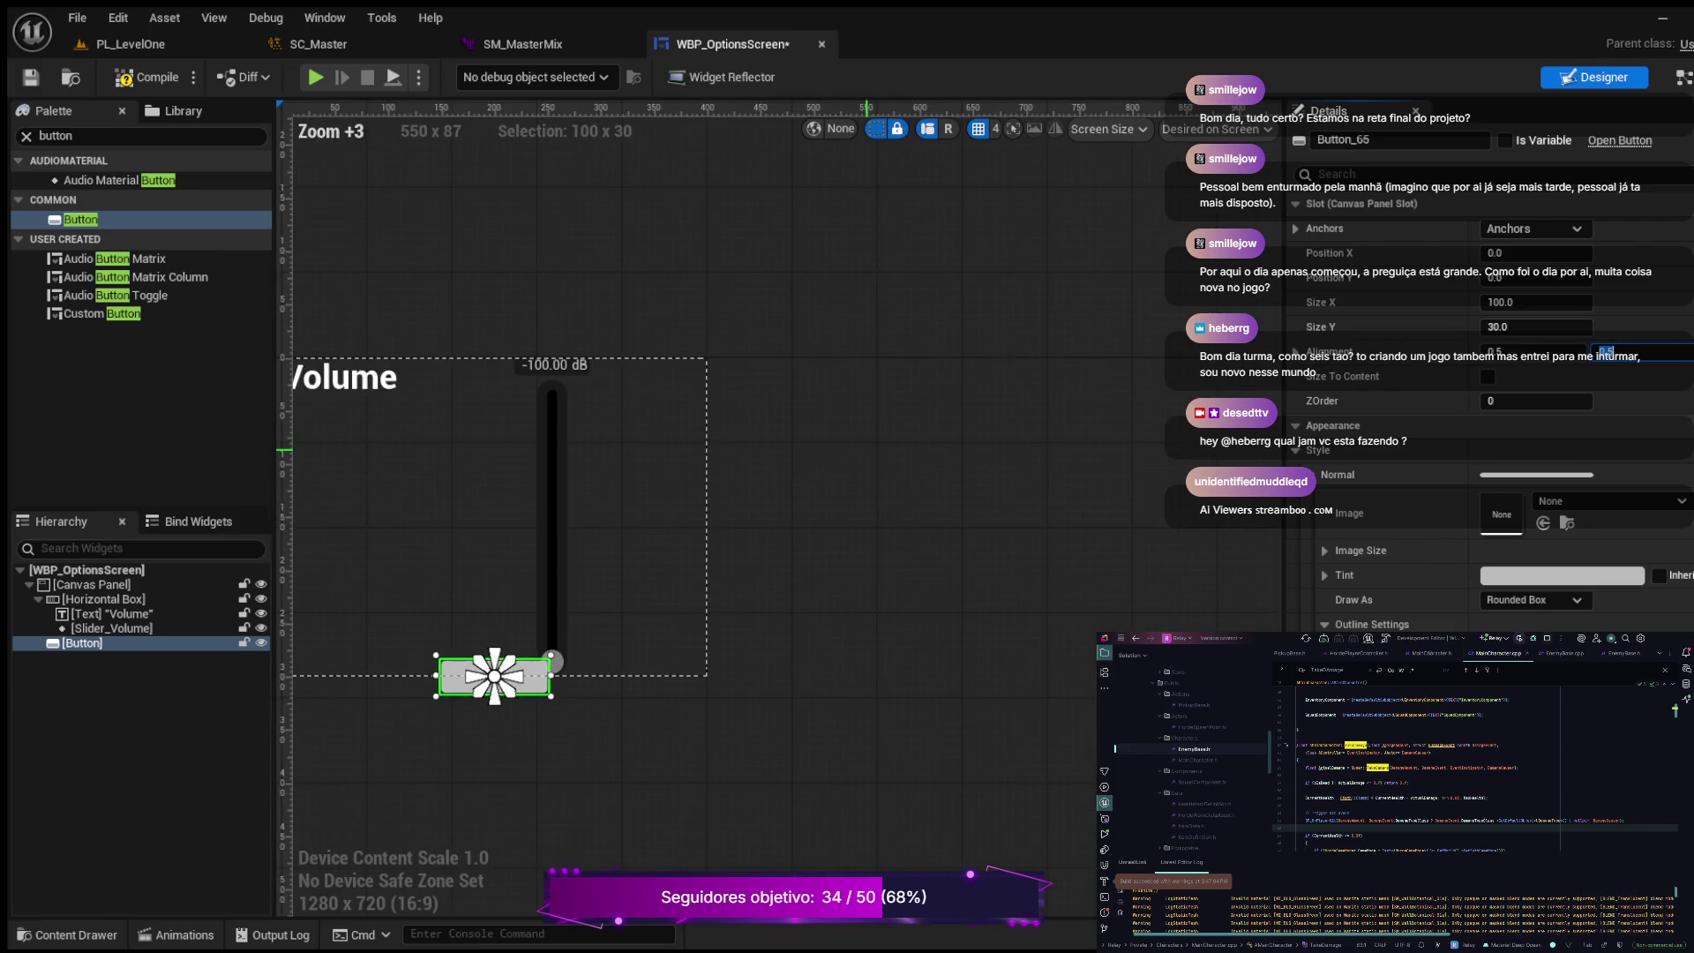
scroll(1073, 525, down, 4)
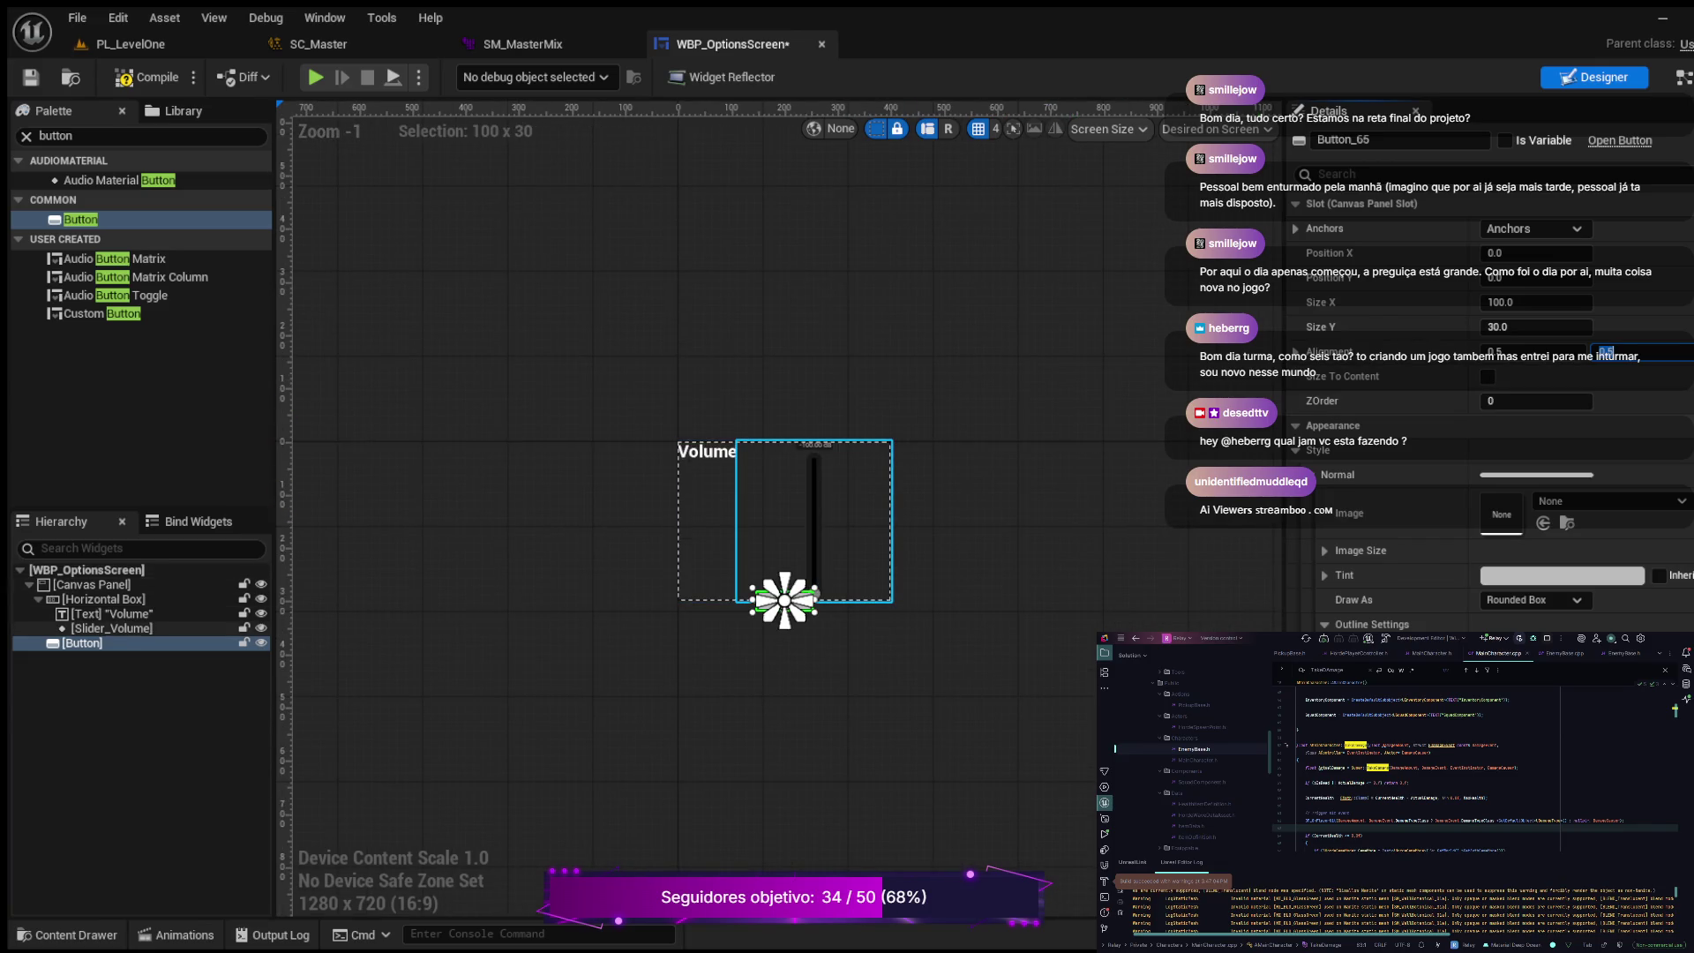
click(784, 600)
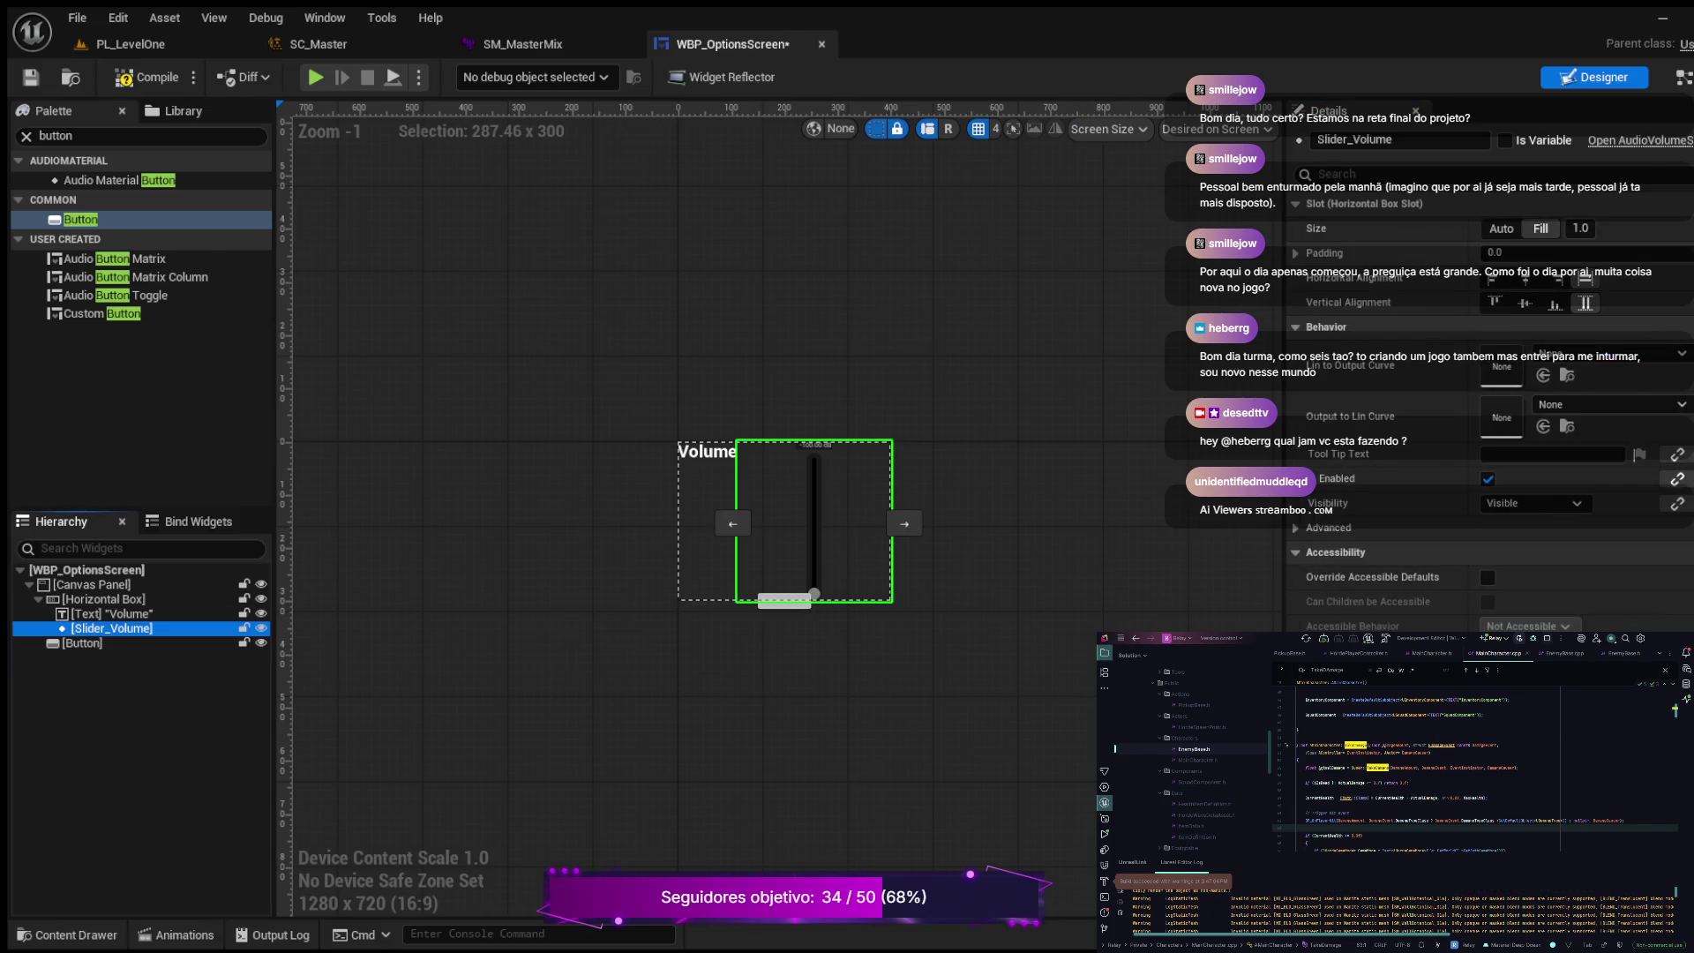
Step: Give Slider_Volume bottom padding 50 and right padding 100, compile, and save
click(1295, 254)
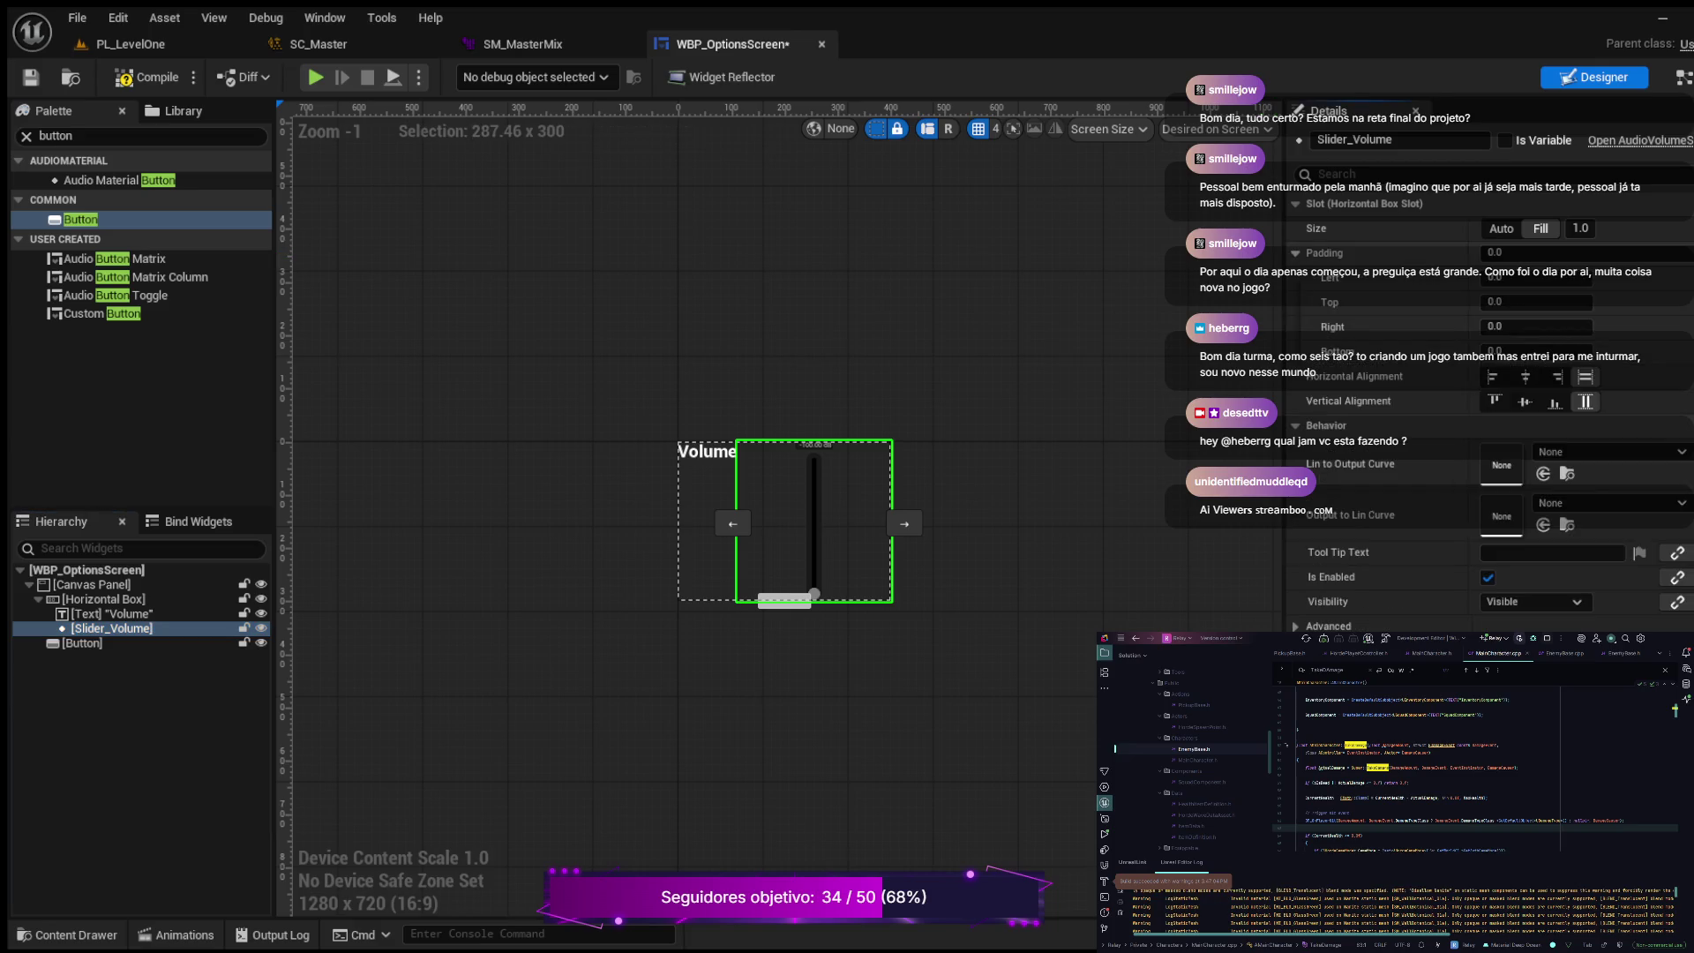
click(1535, 350)
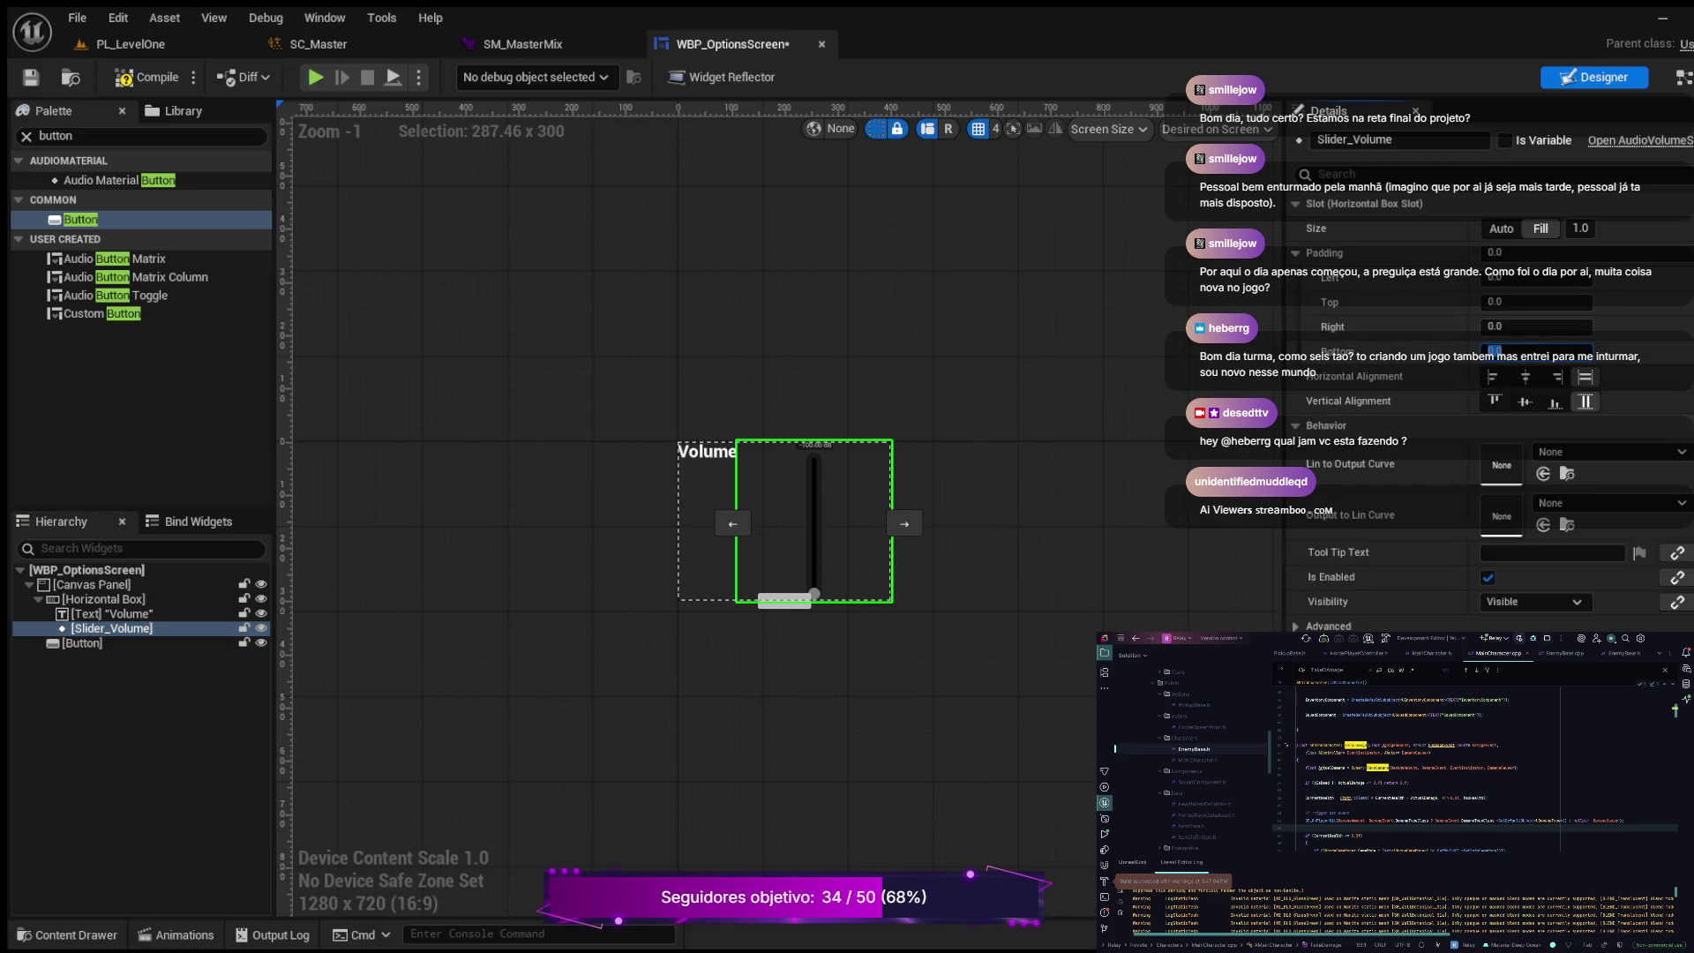
text(50)
key(Return)
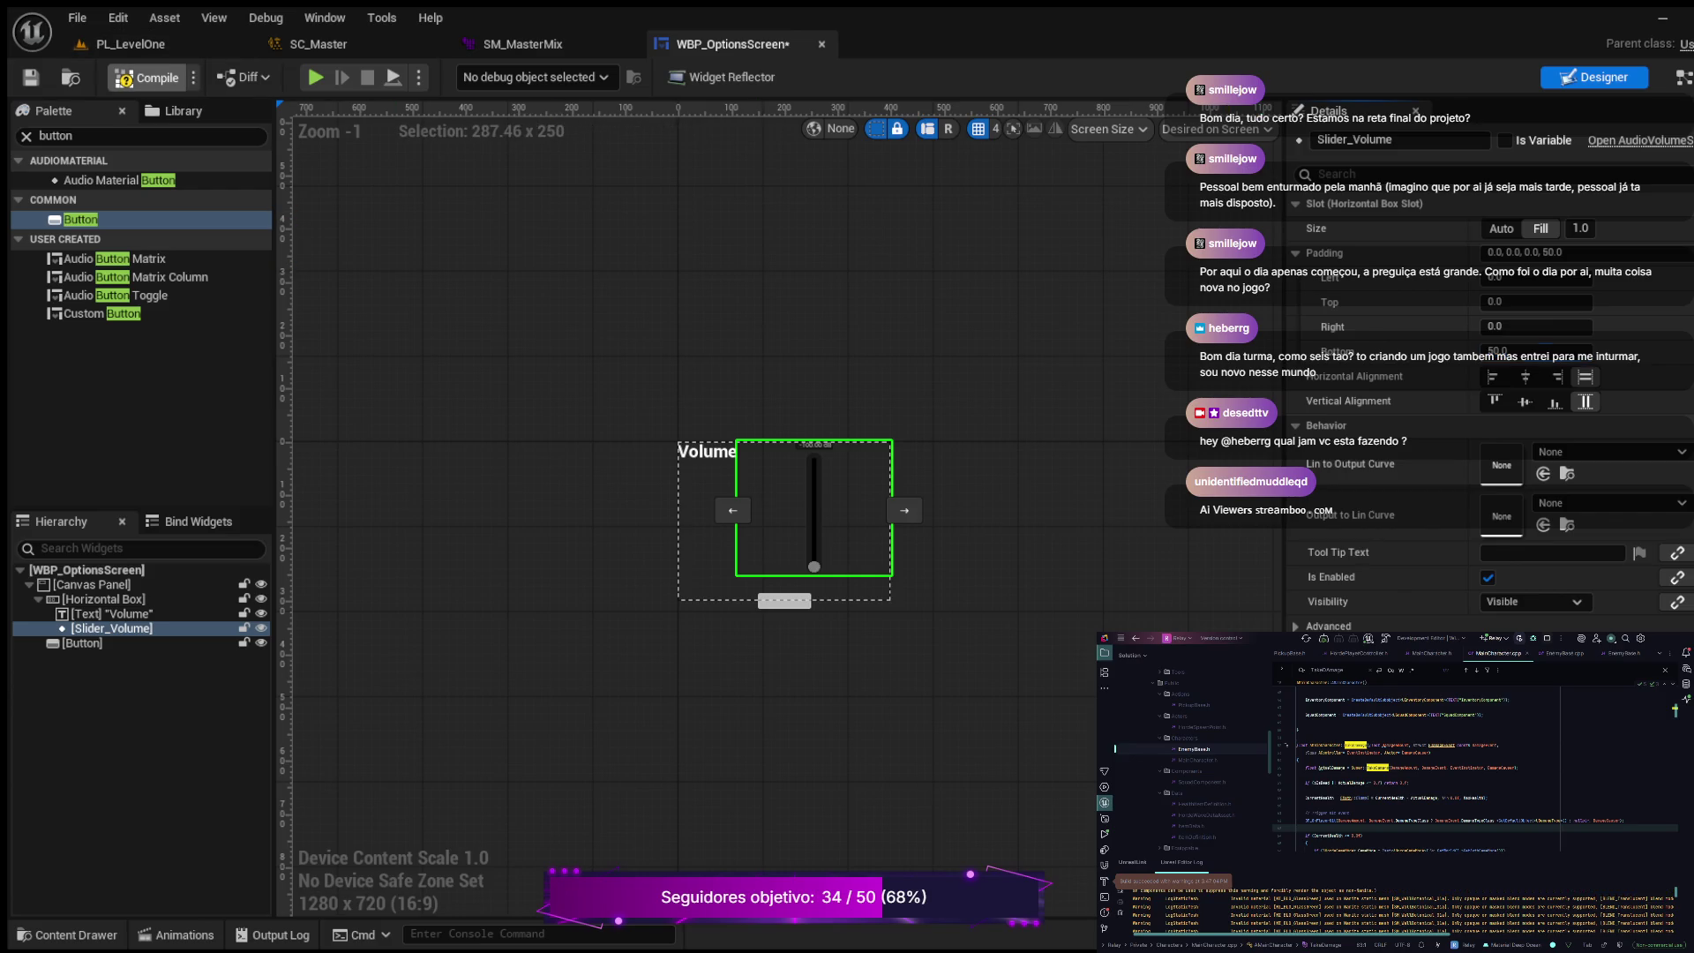
click(145, 77)
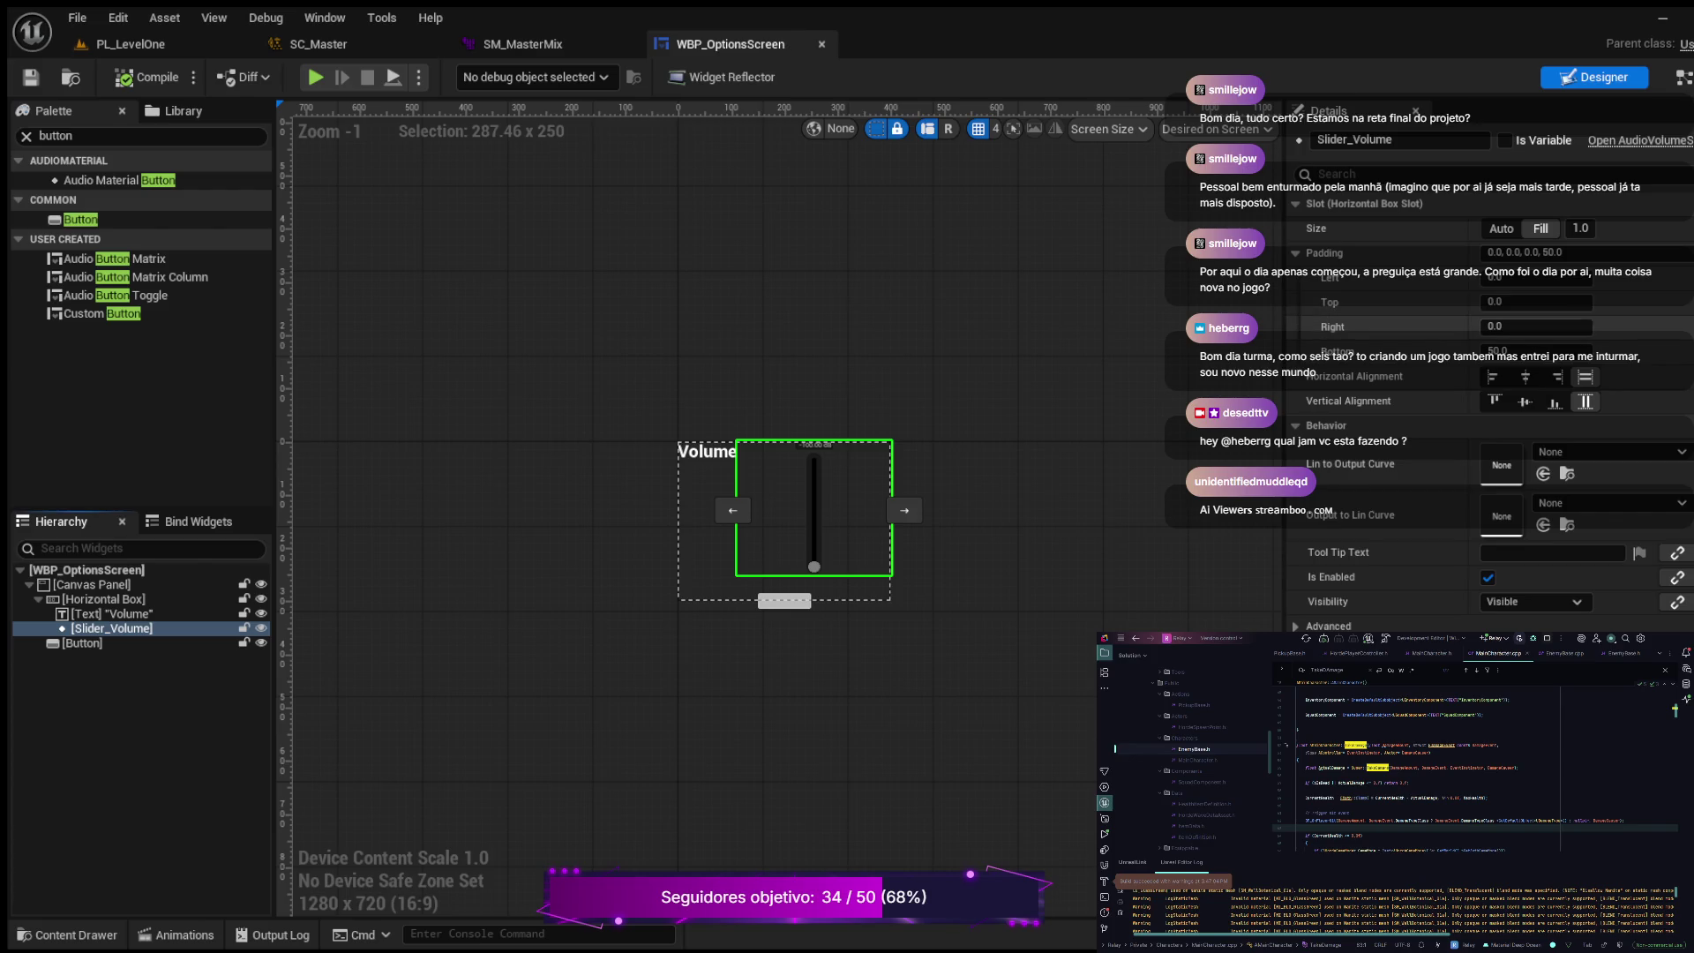
click(1500, 327)
text(100)
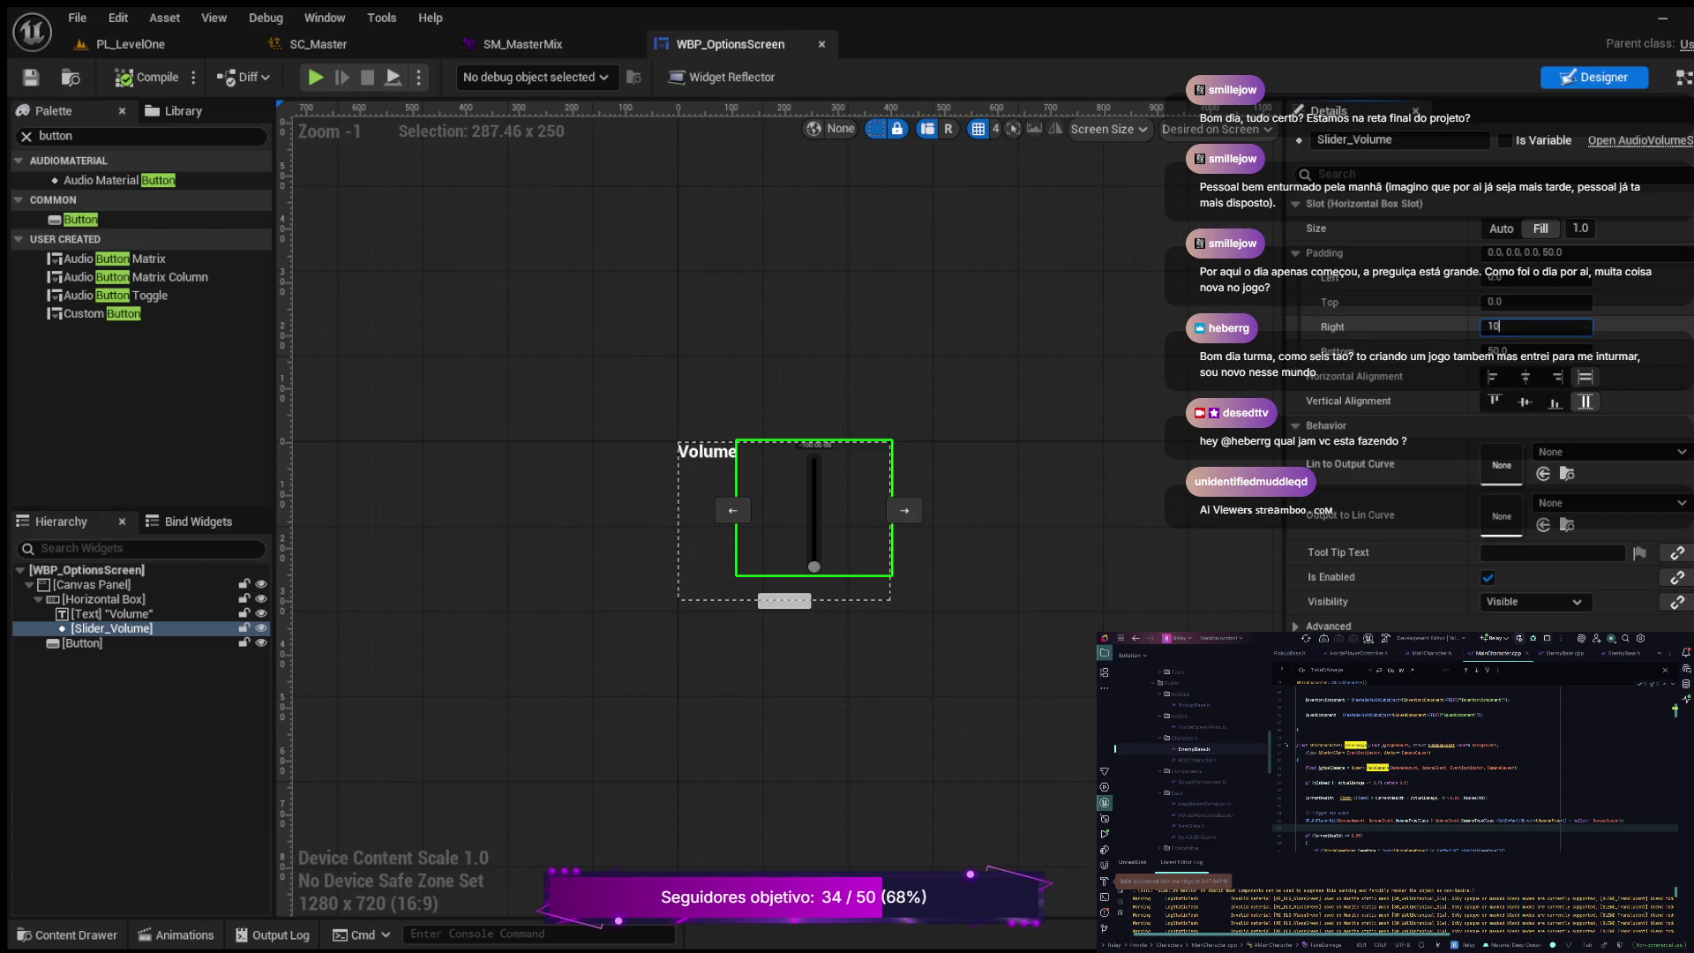
key(Return)
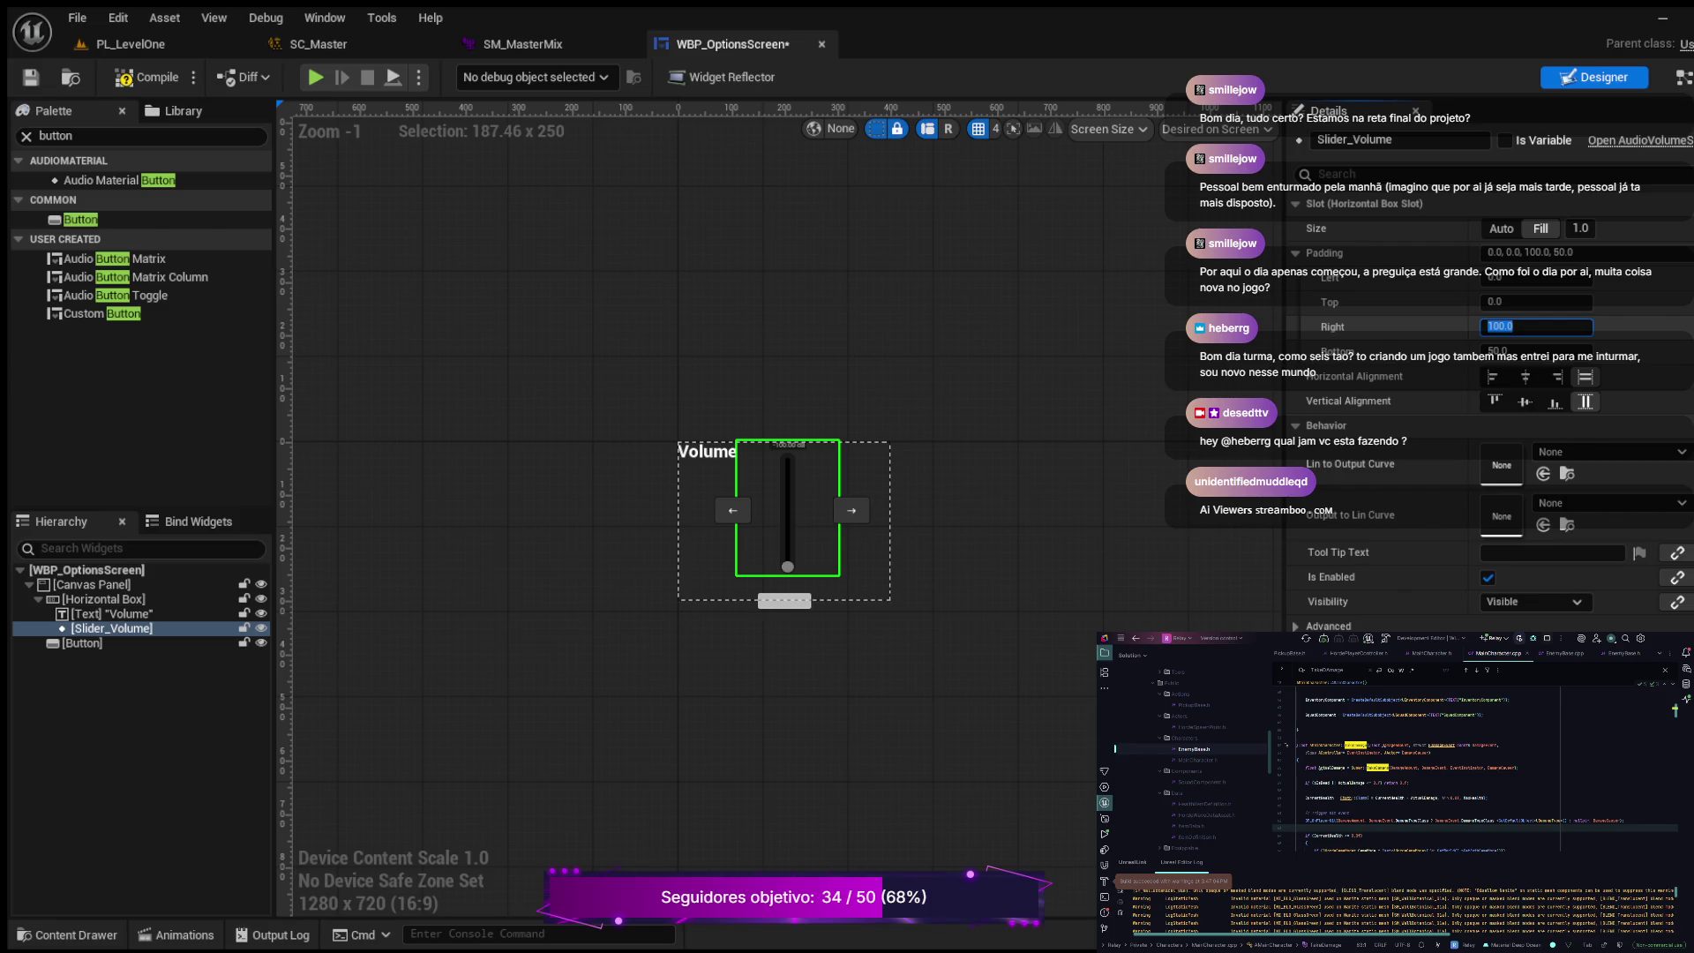
key(ctrl+s)
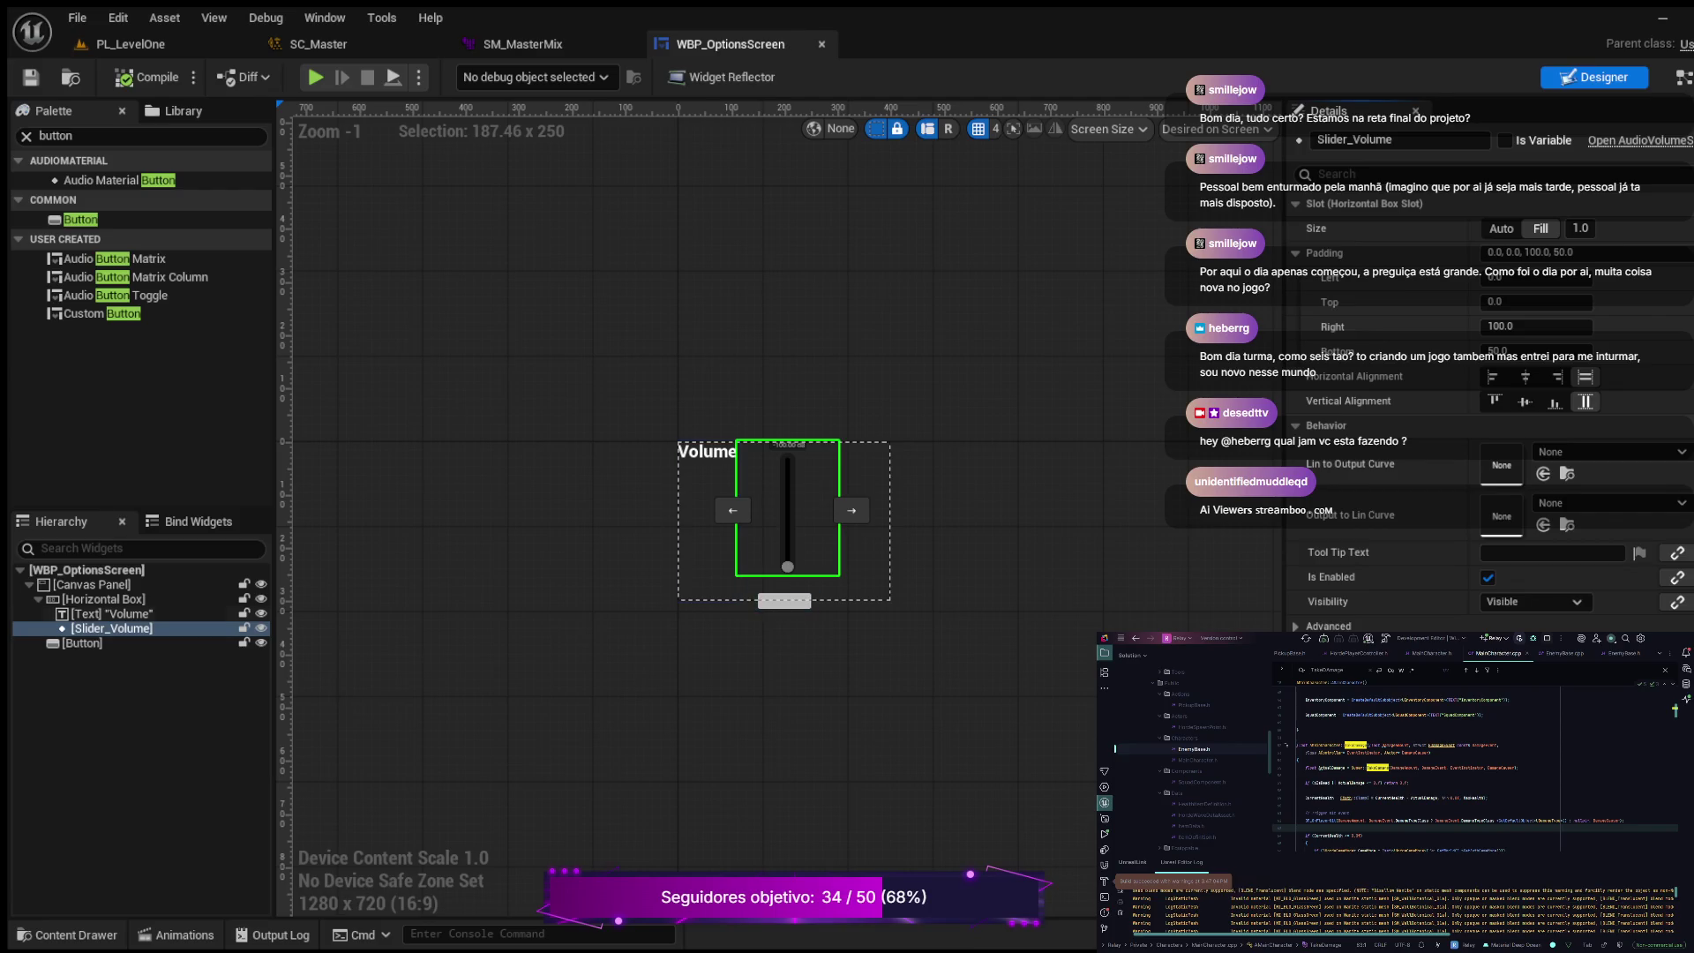
Step: Add a Text widget inside the Button and set its text to 'Back'
click(784, 600)
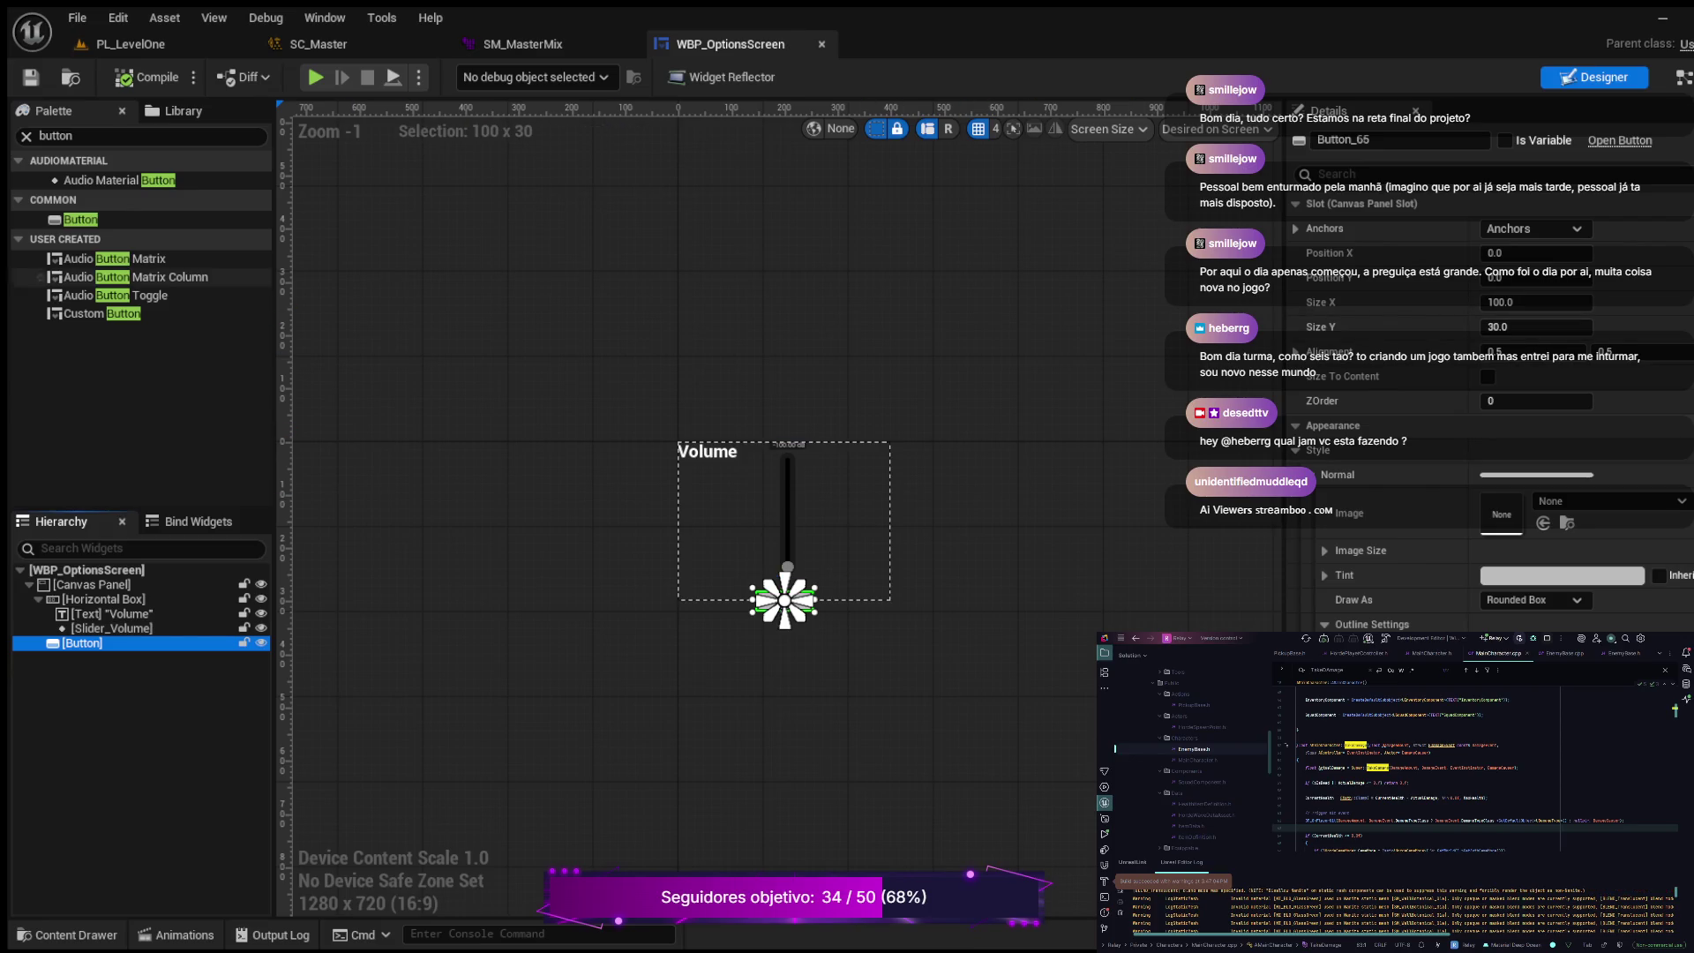
click(27, 136)
text(text)
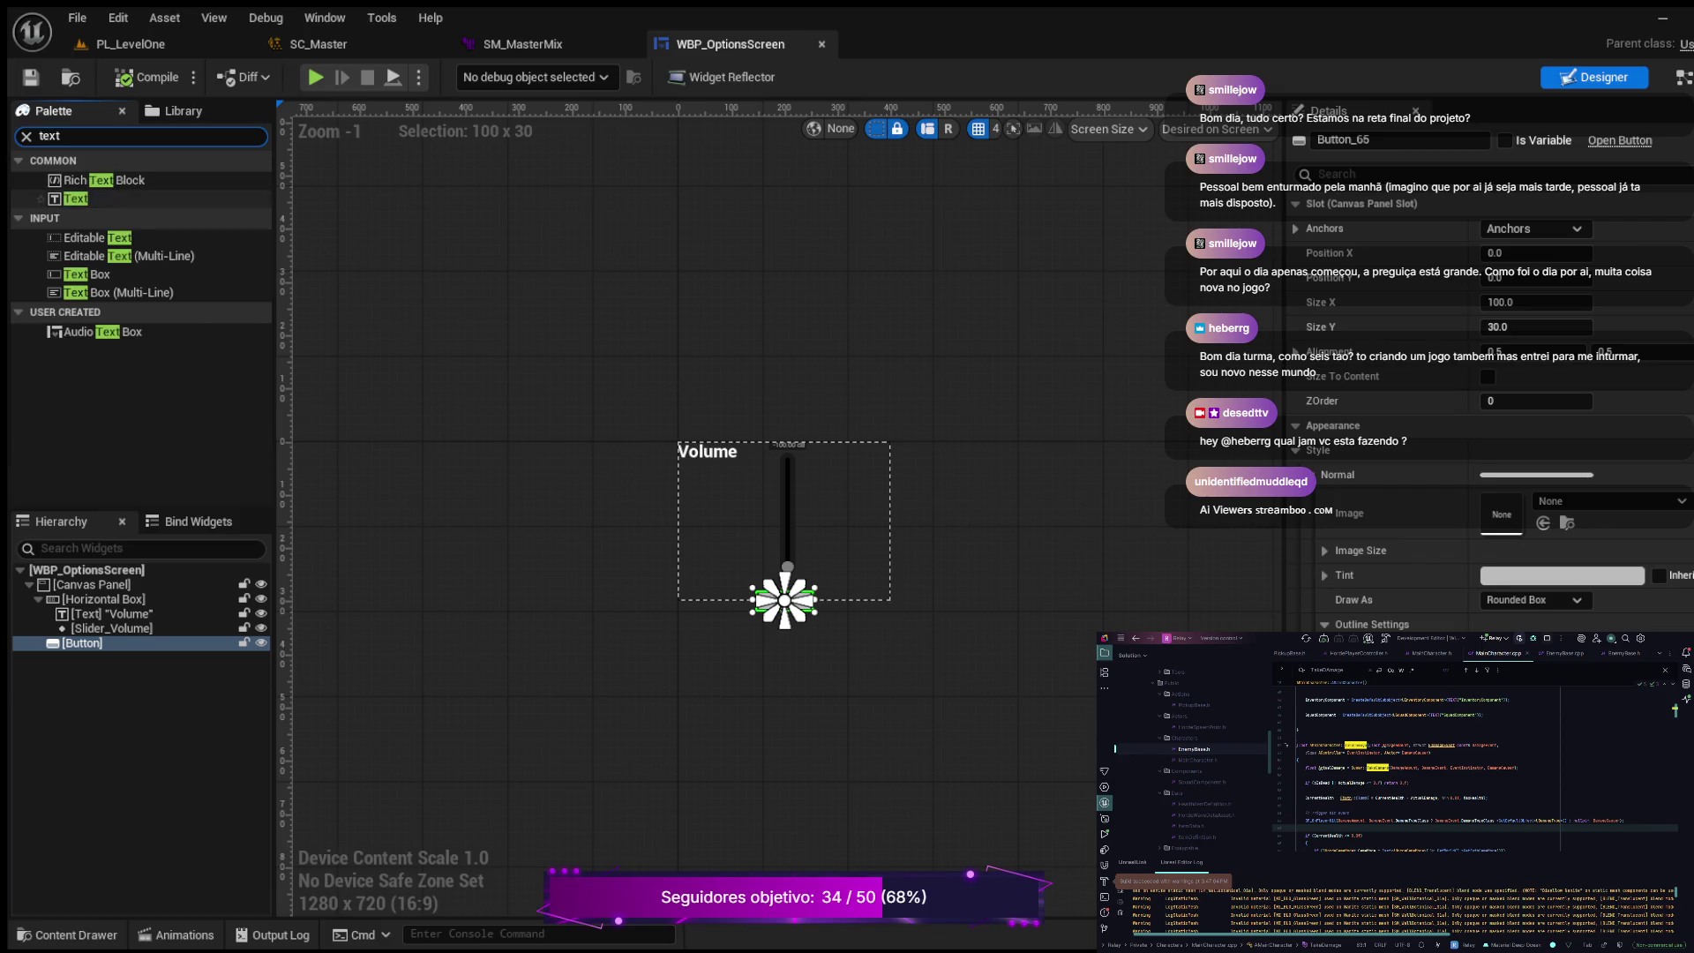
click(76, 198)
drag(76, 199, 82, 643)
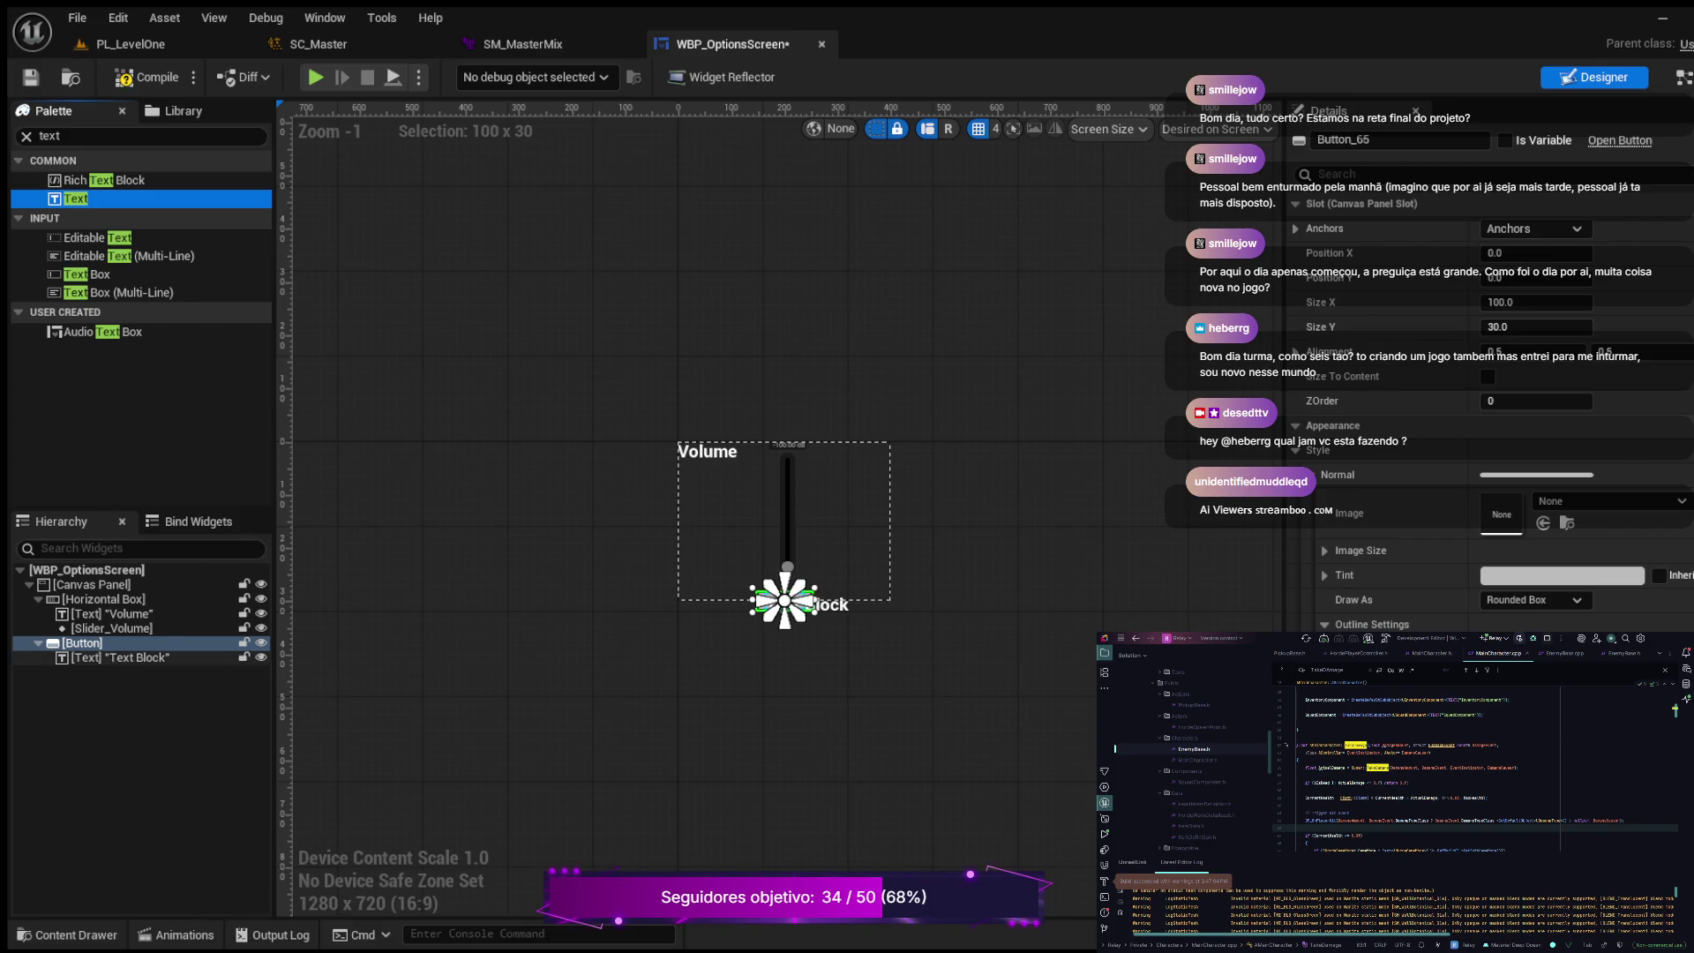
click(121, 657)
click(1550, 326)
text(Back)
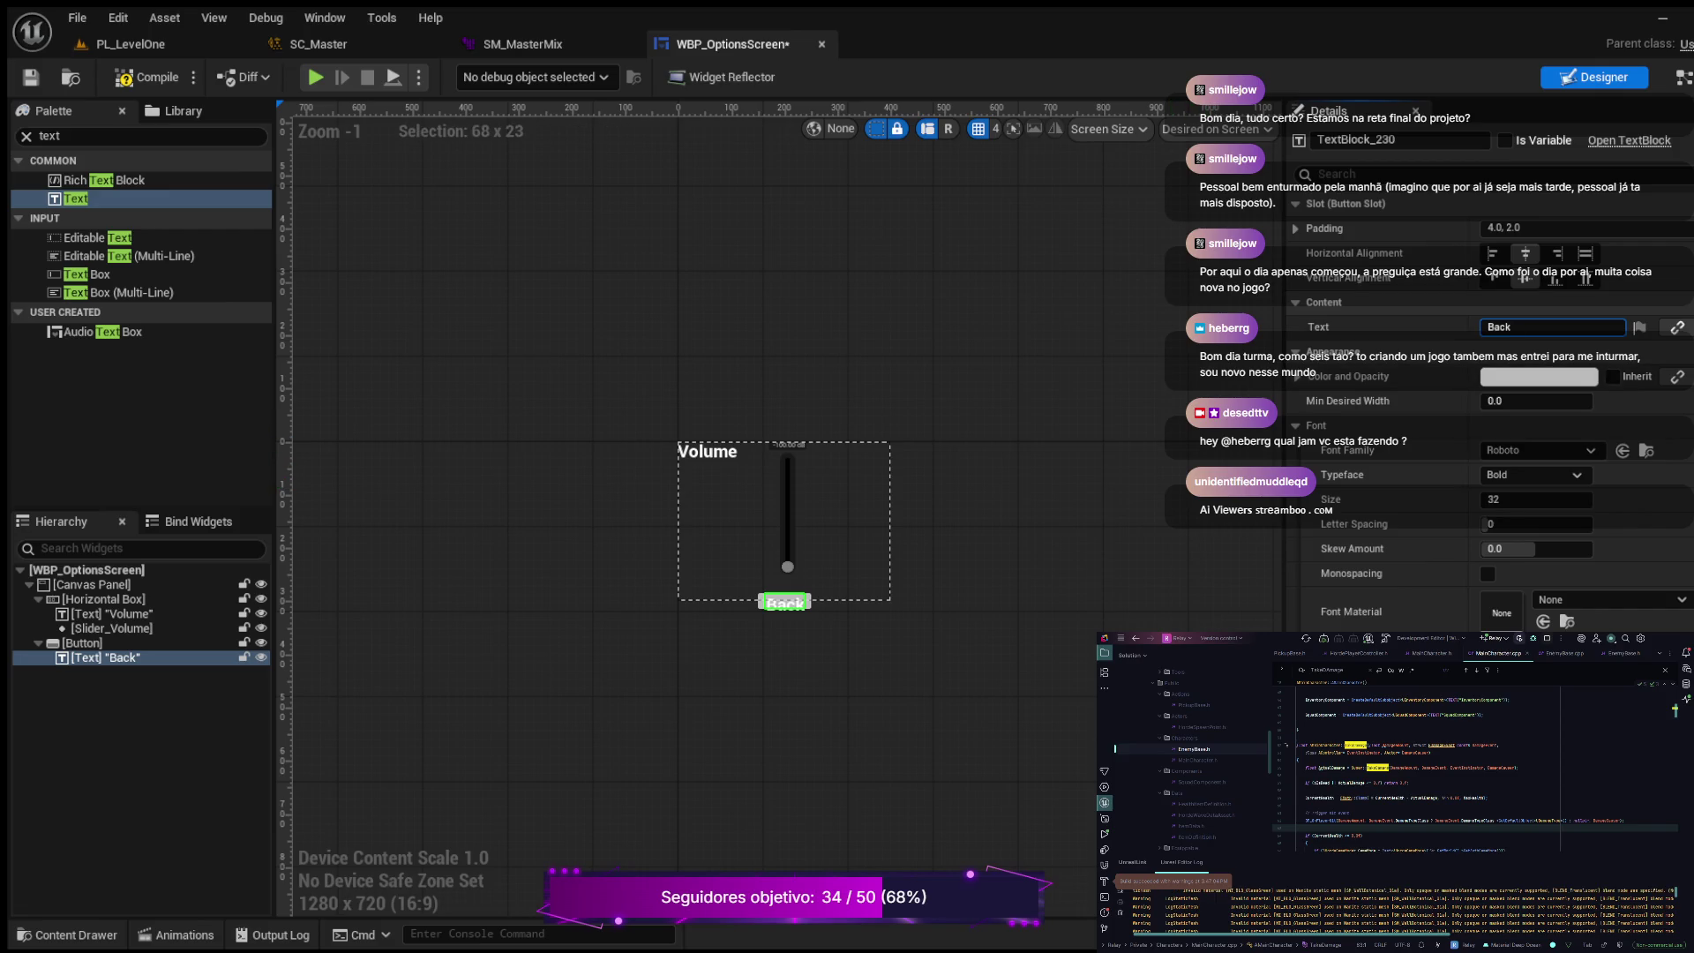
click(82, 642)
Step: Set the Back button's Size Y to 50, expose it as variable Button_65, and compile
scroll(931, 676, up, 1)
scroll(863, 613, up, 4)
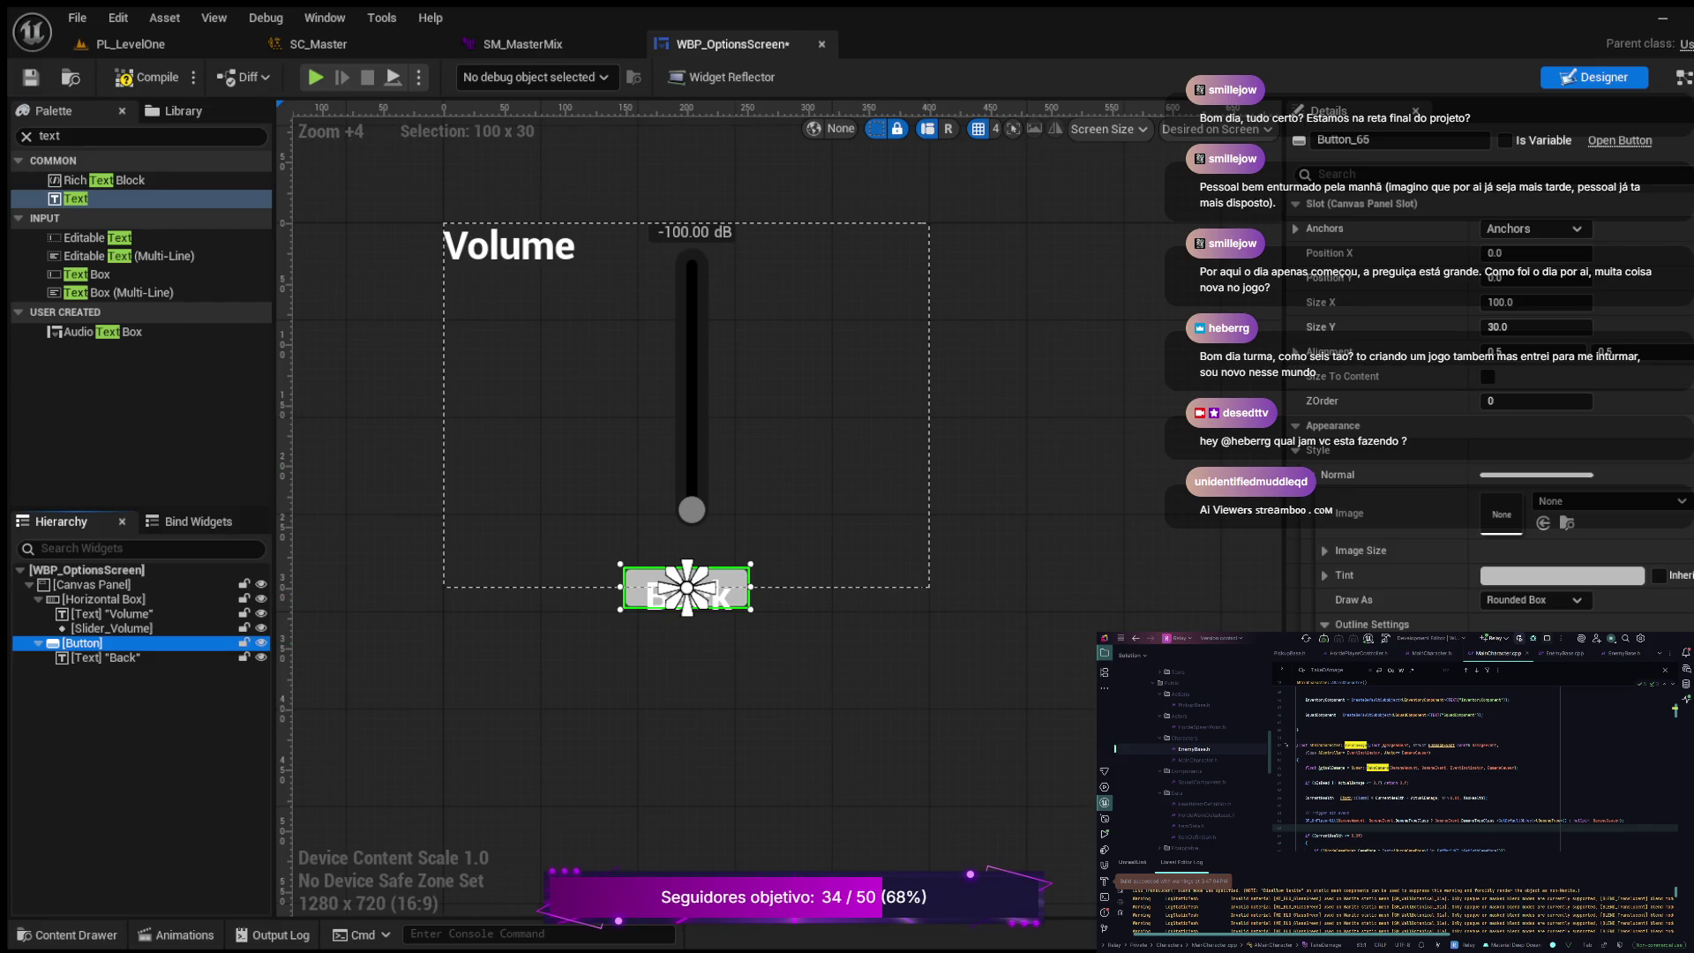
click(1535, 326)
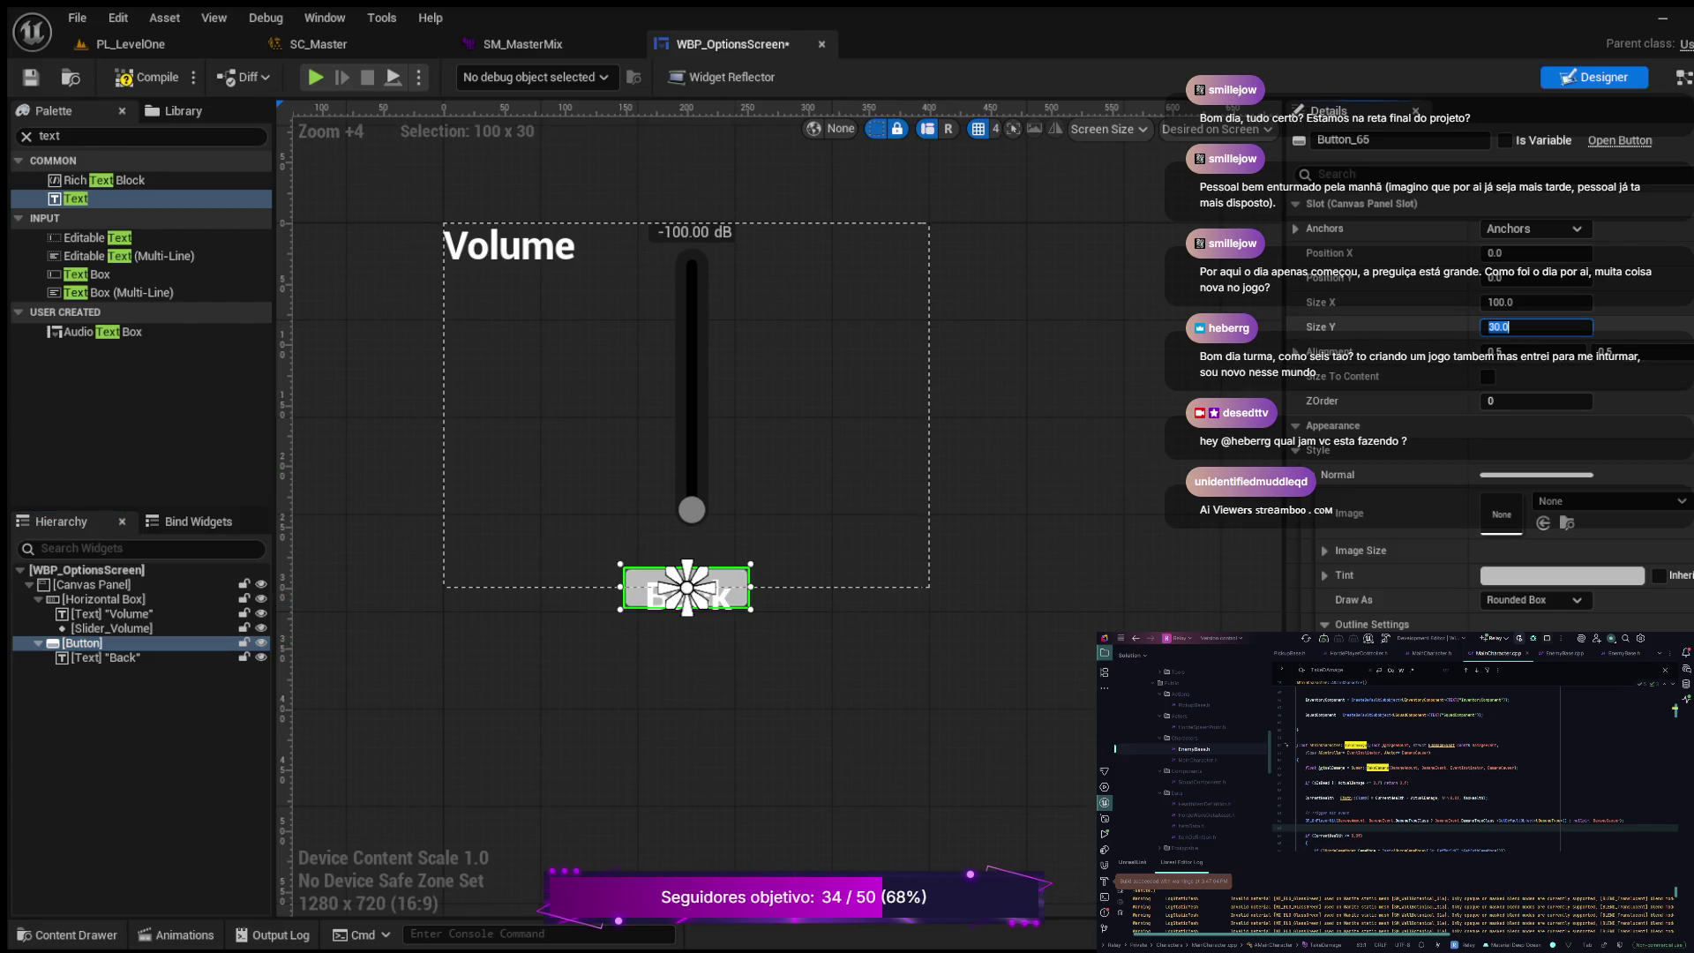
text(50)
key(Return)
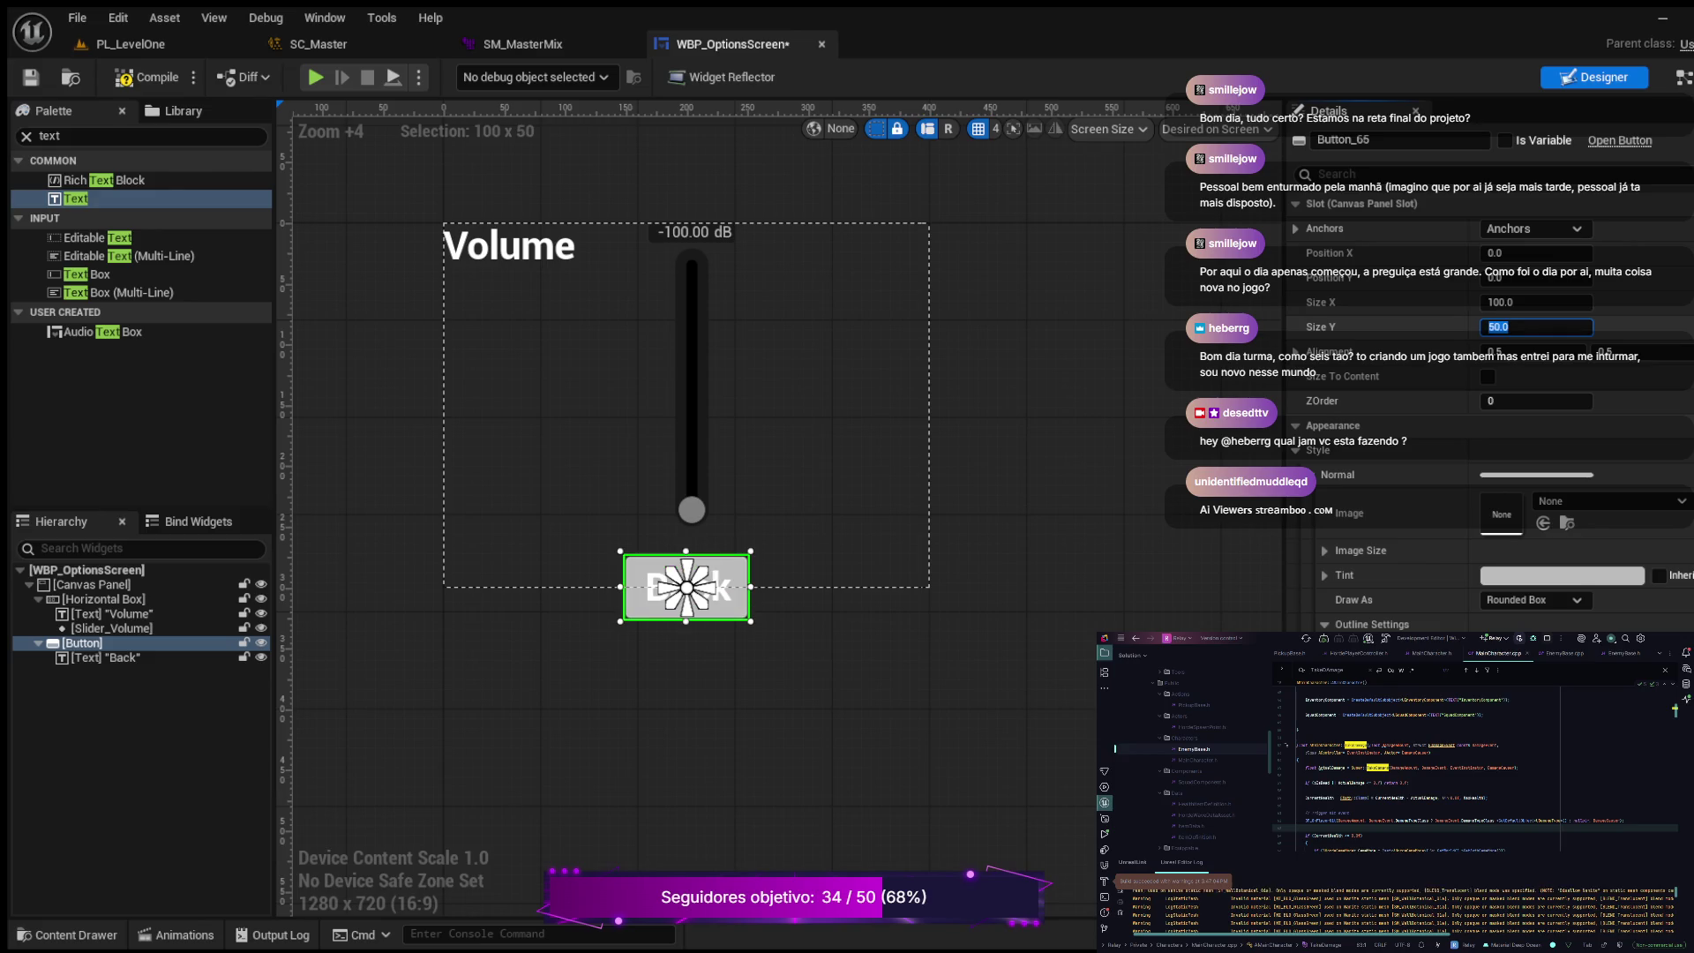
click(146, 76)
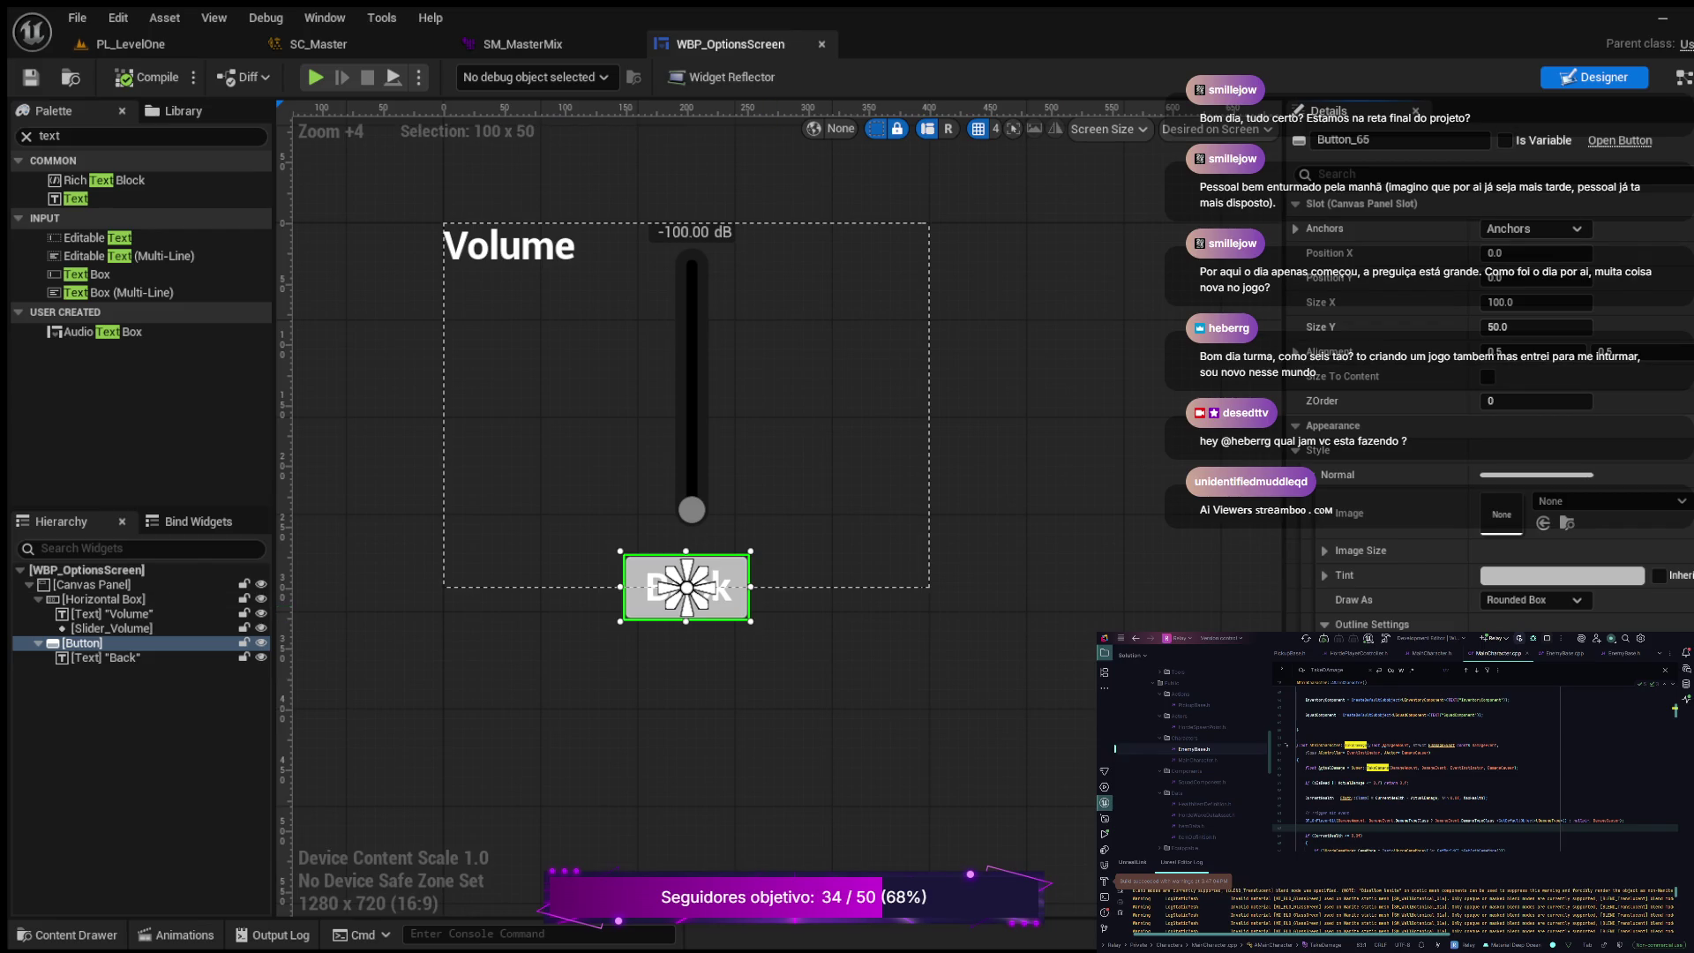
click(1505, 140)
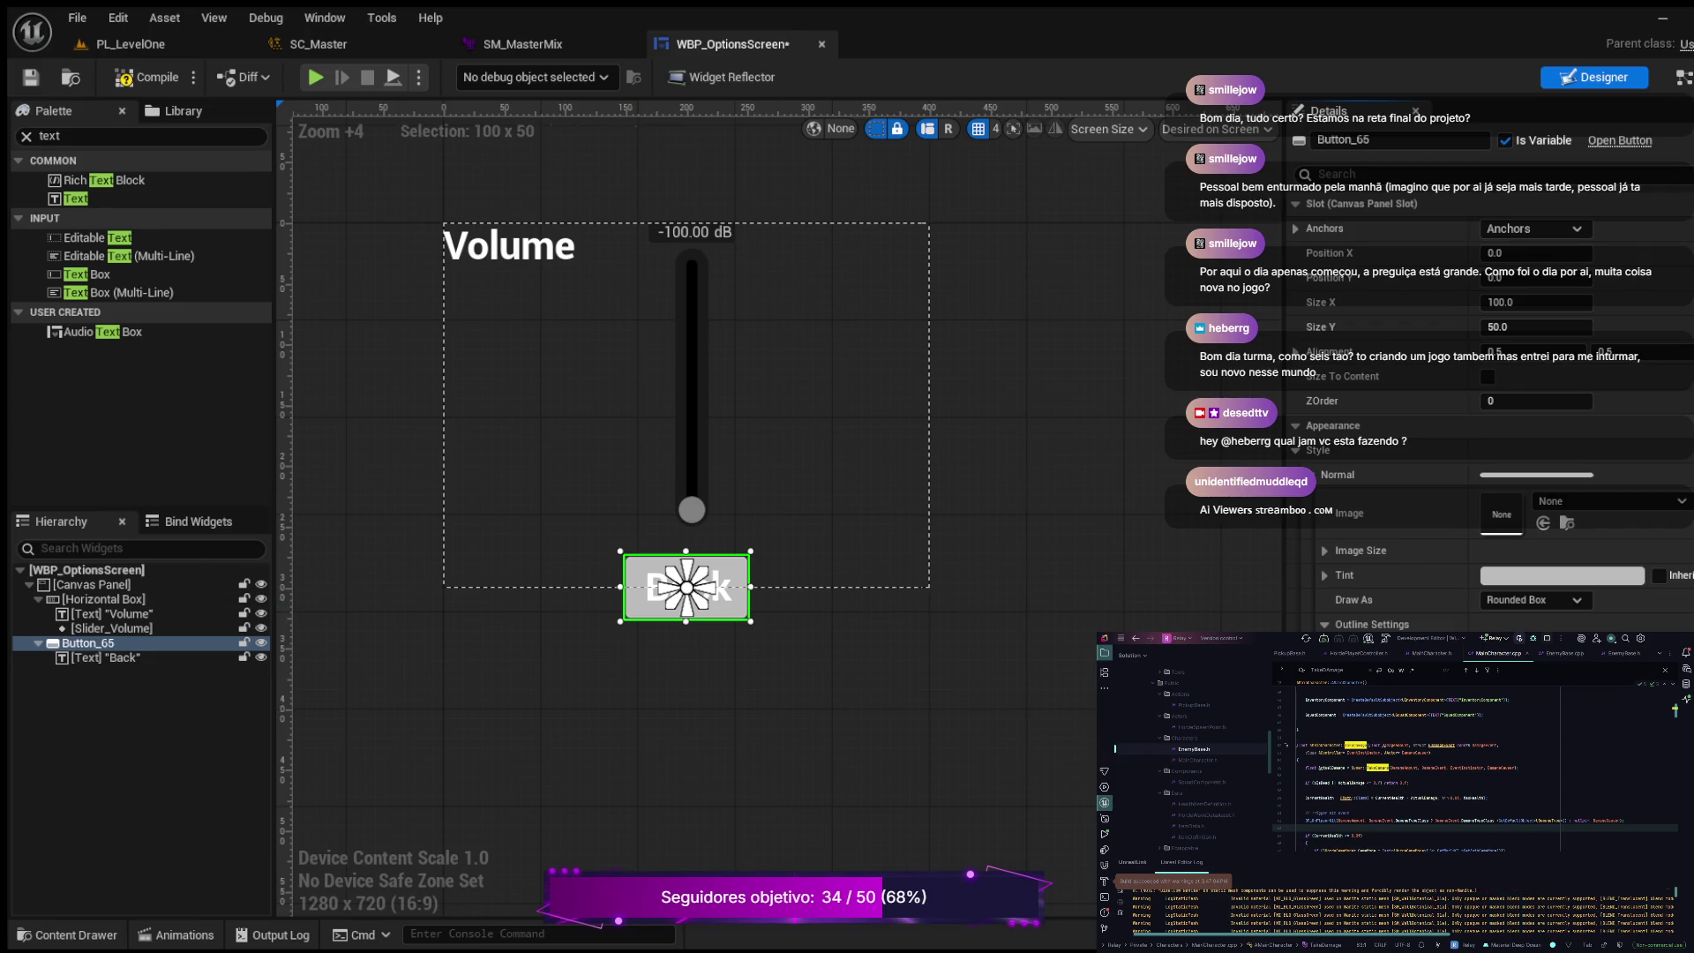
click(147, 76)
Step: Create the event dispatcher OnOptionsBackClicked in the Event Graph and compile the blueprint
double_click(686, 586)
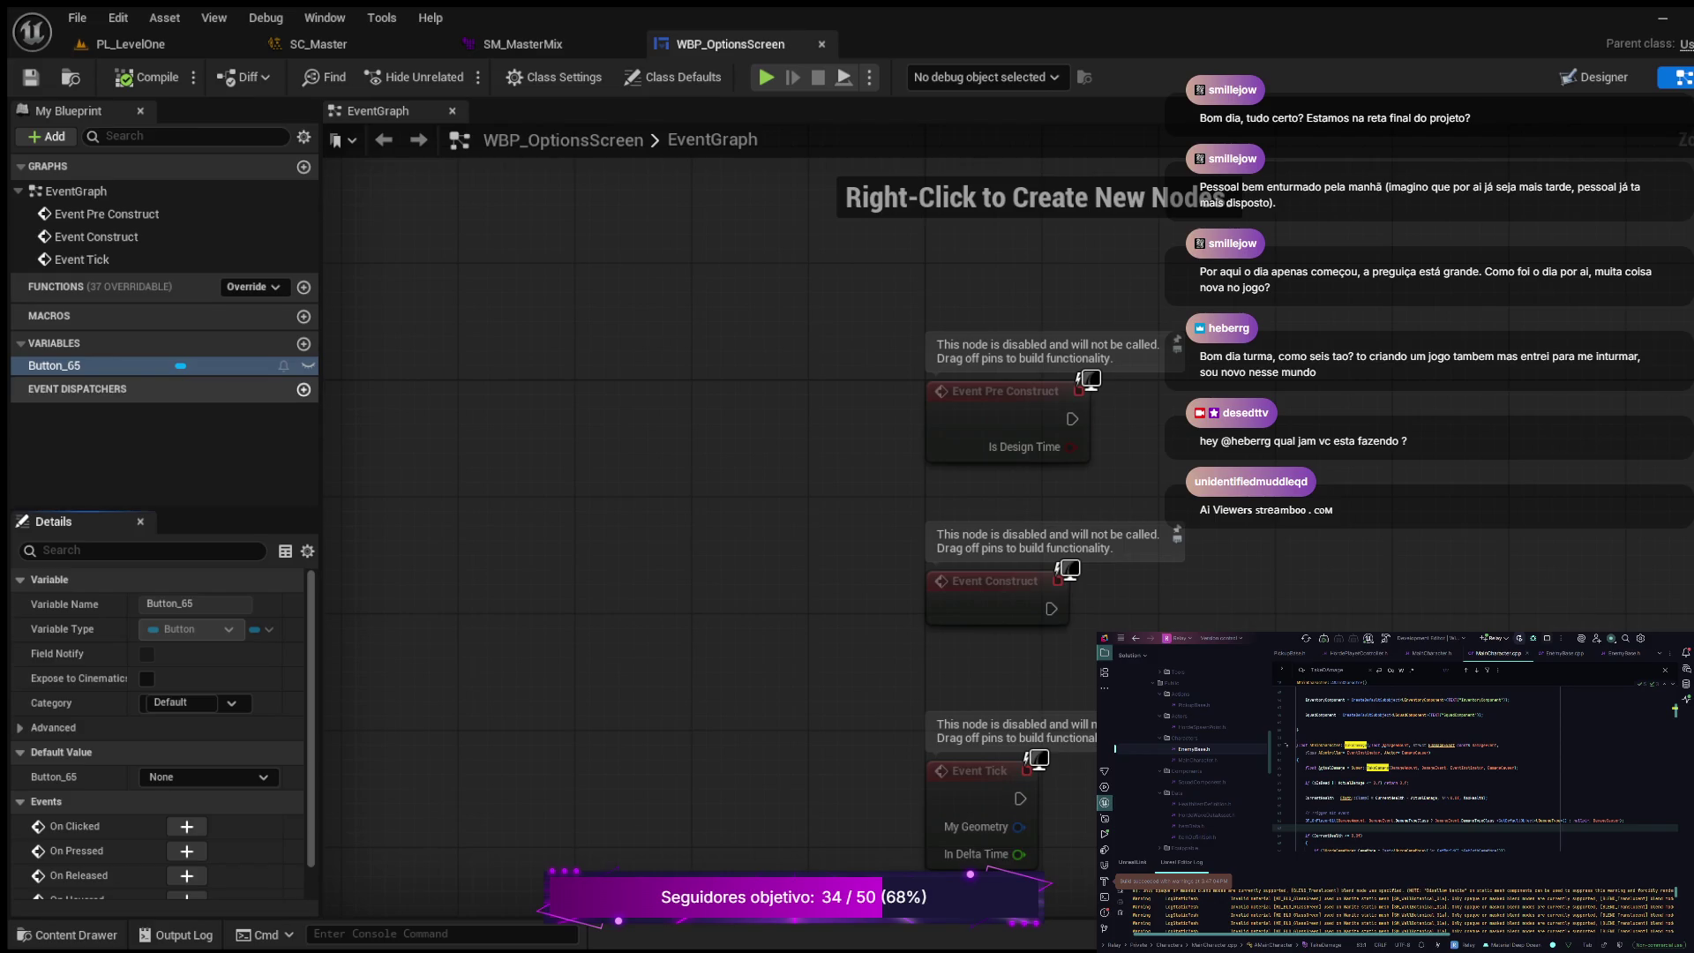
click(304, 389)
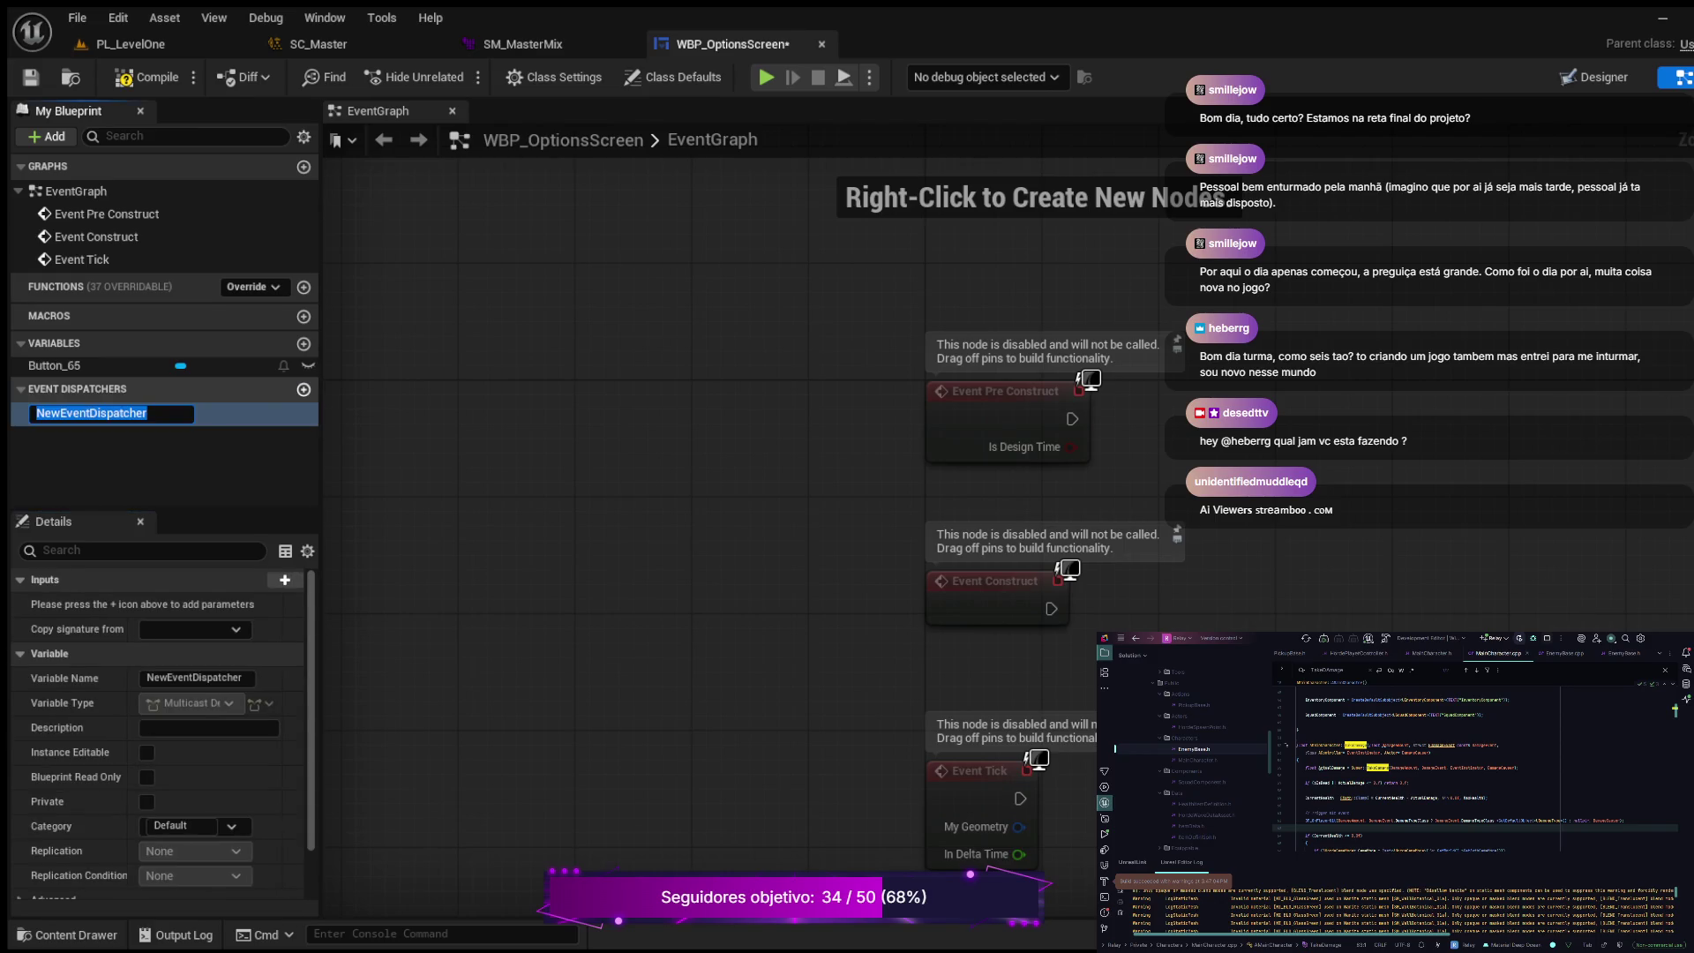
text(On)
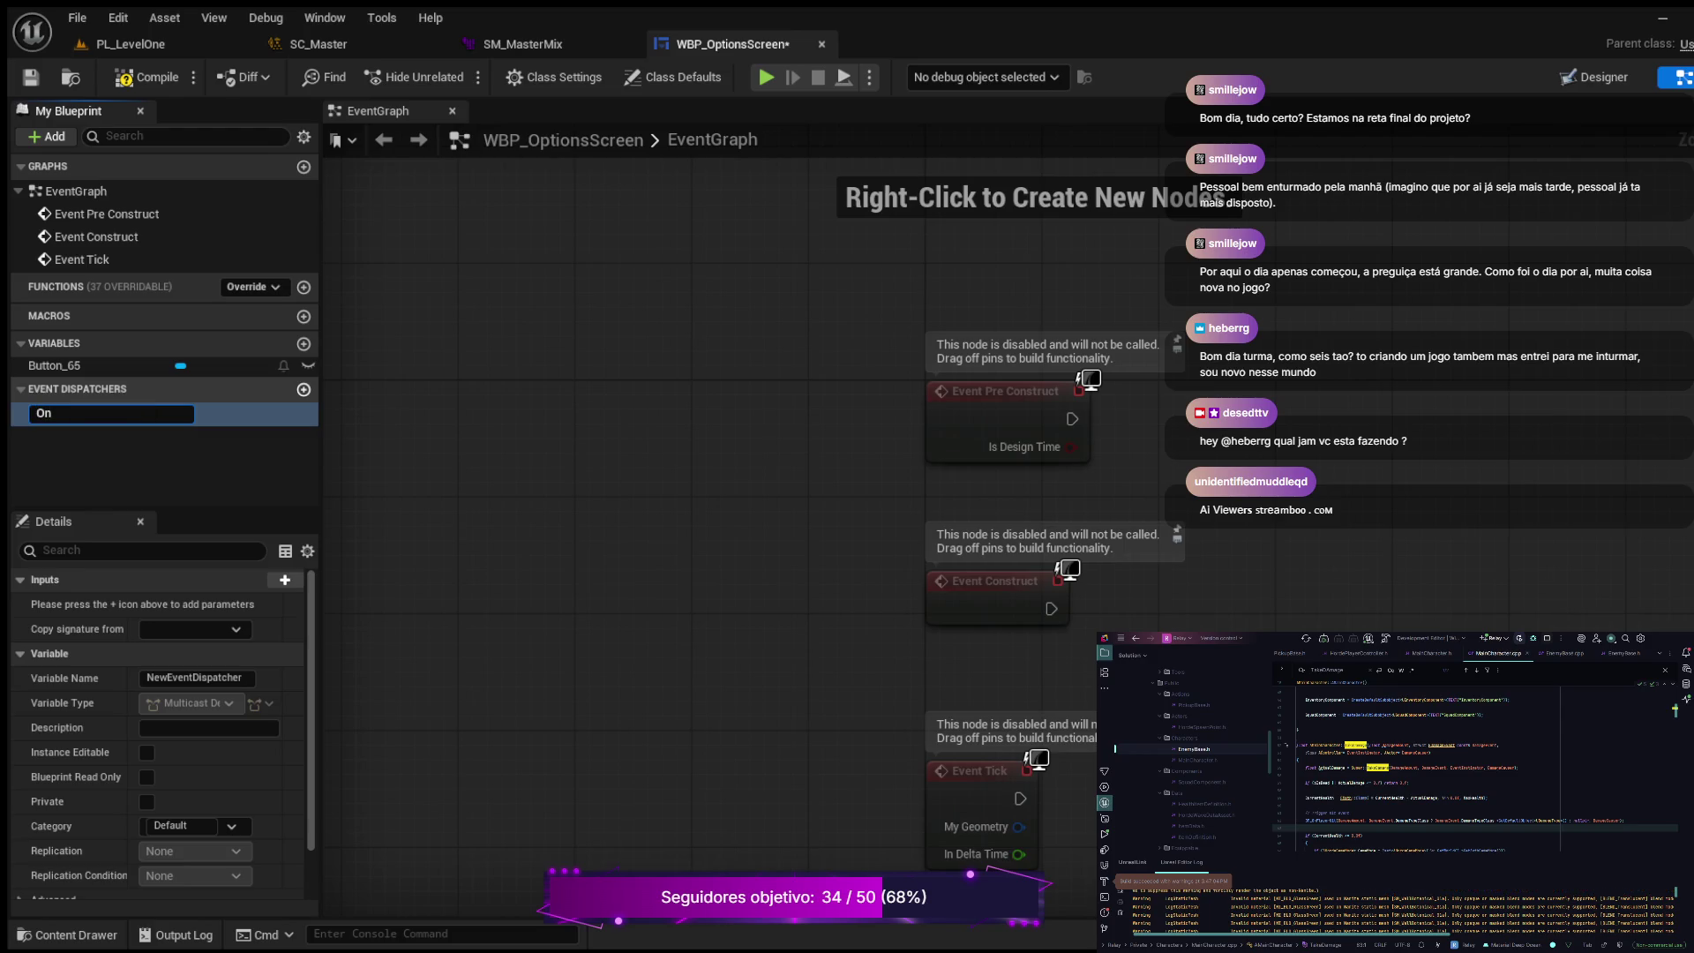
text(Option)
text(sBack)
text(Clicked)
key(Return)
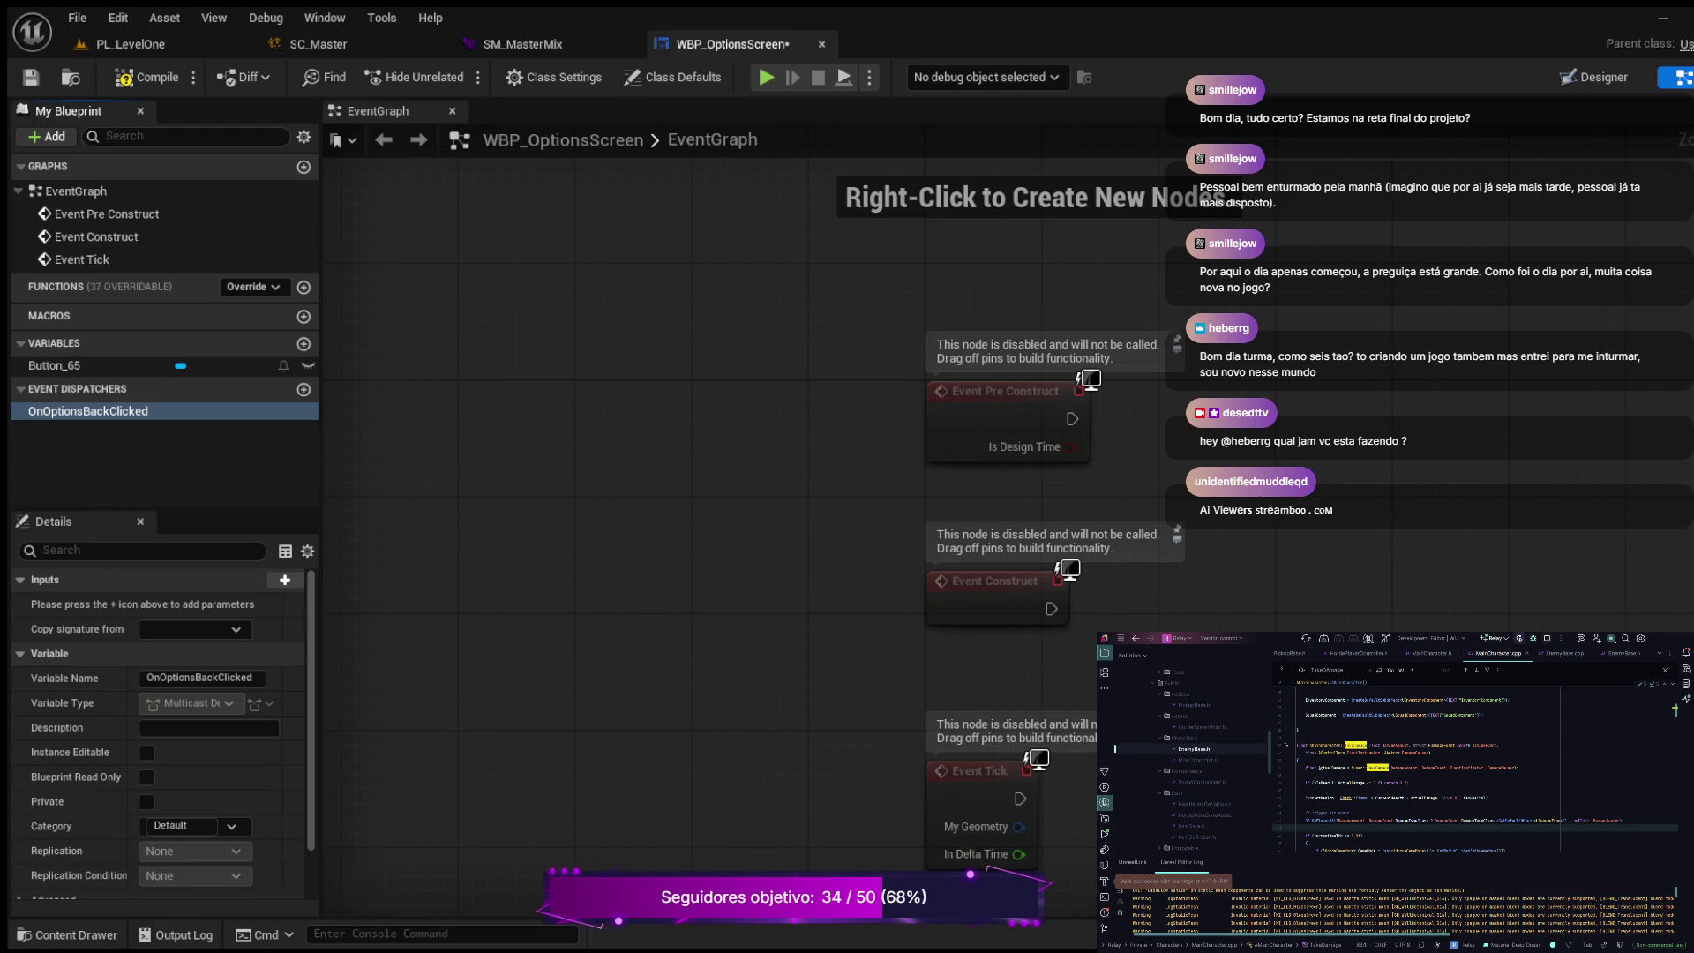
click(146, 77)
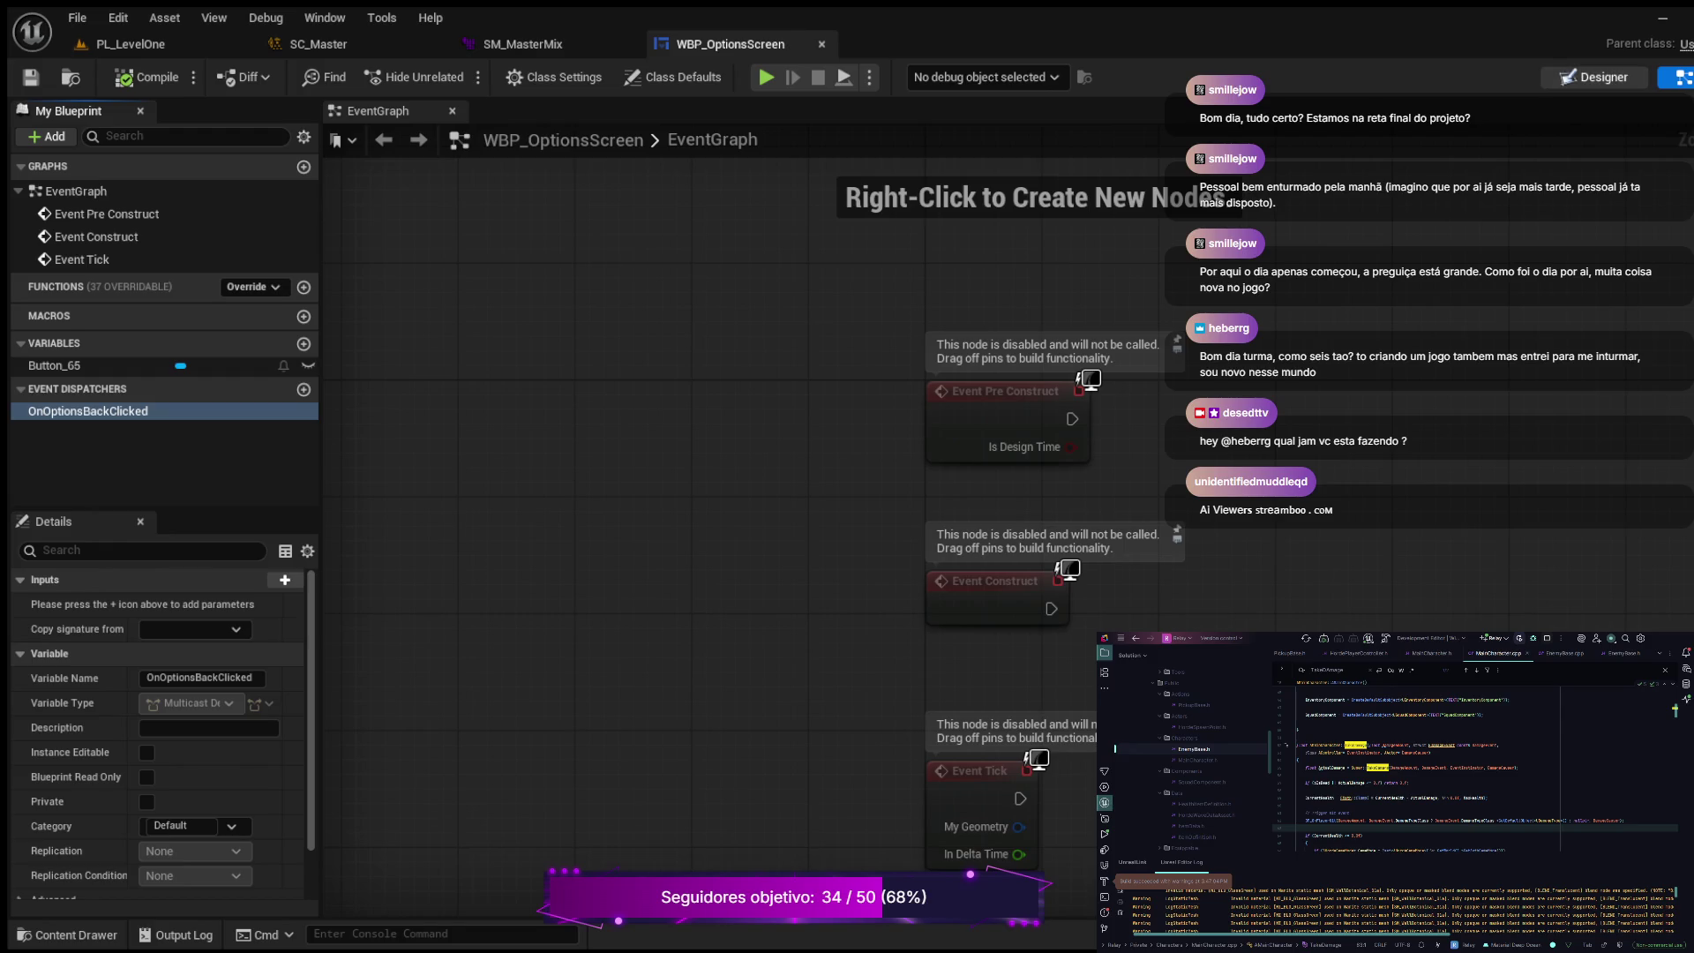
click(1593, 77)
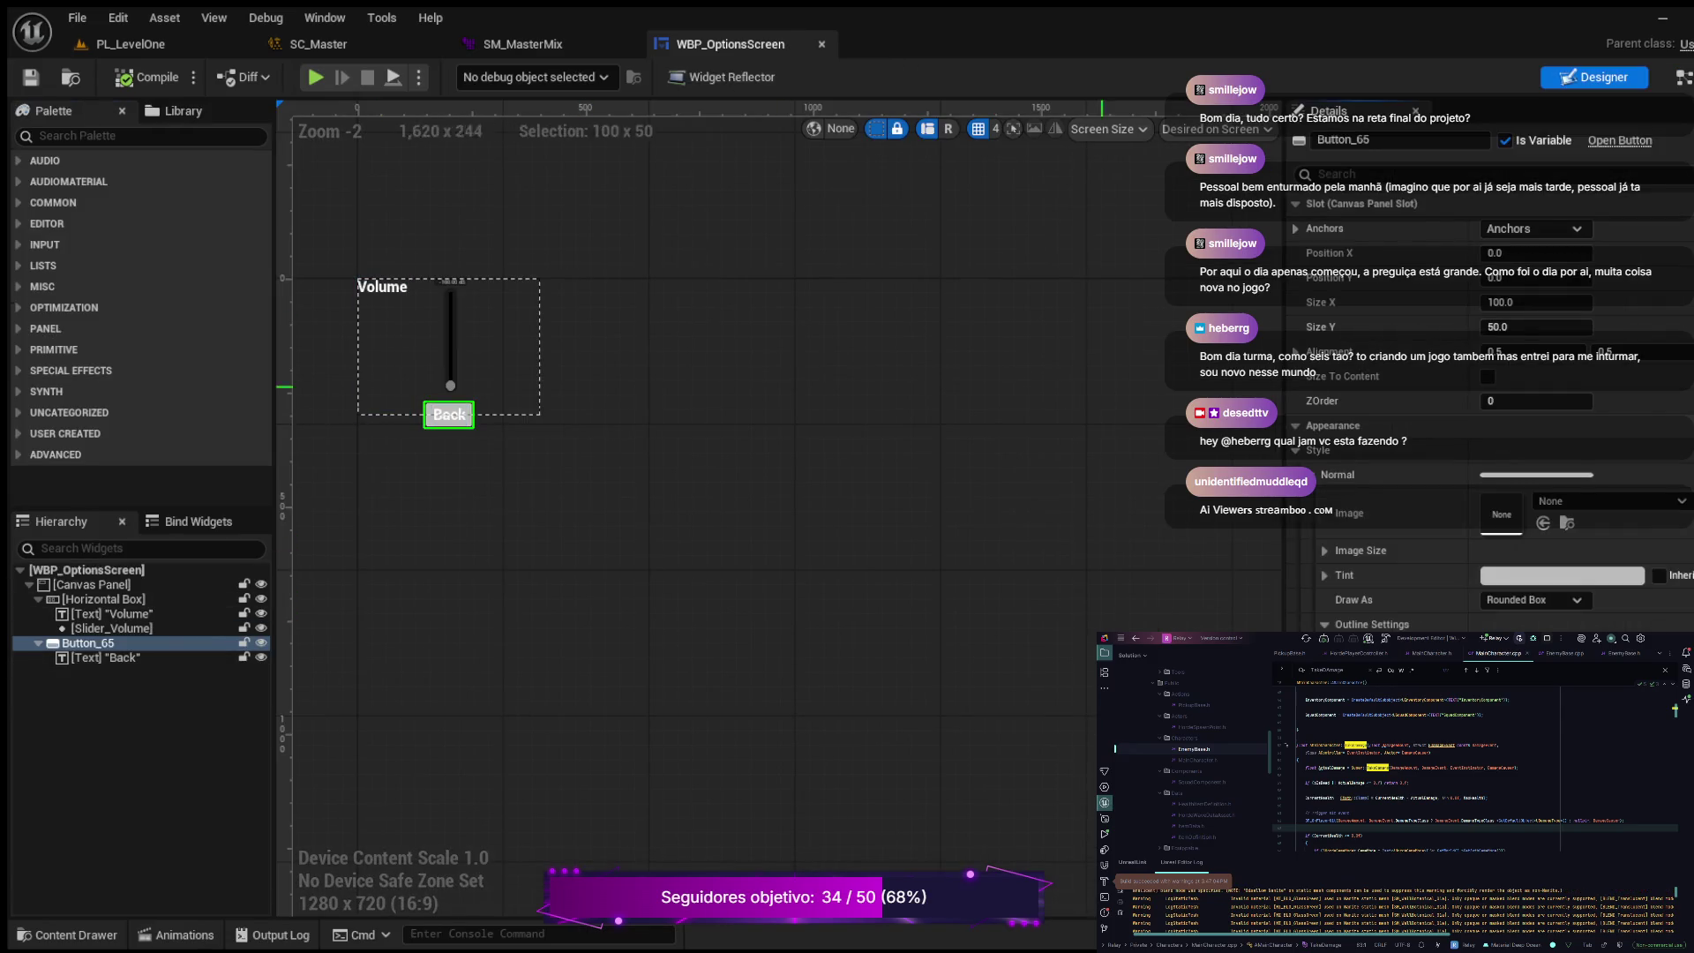
Step: Rename Button_65 to Btn_BackFromOptions, compile, and add its On Clicked event
click(1394, 140)
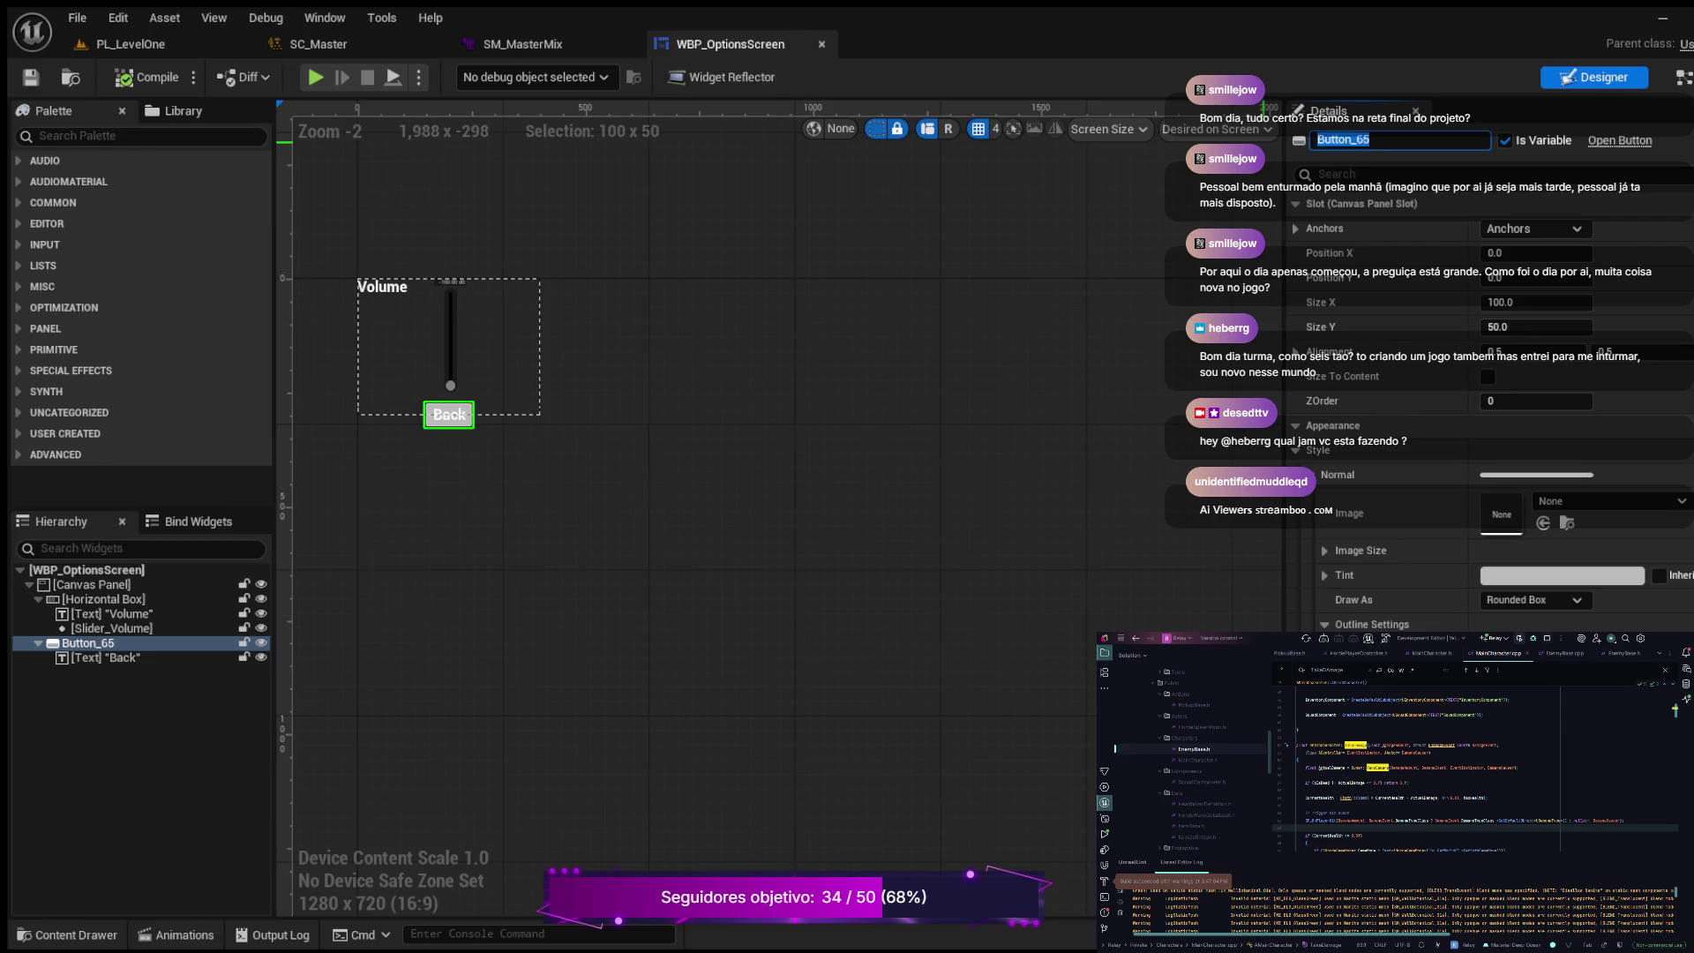
text(Btn_Back)
key(Return)
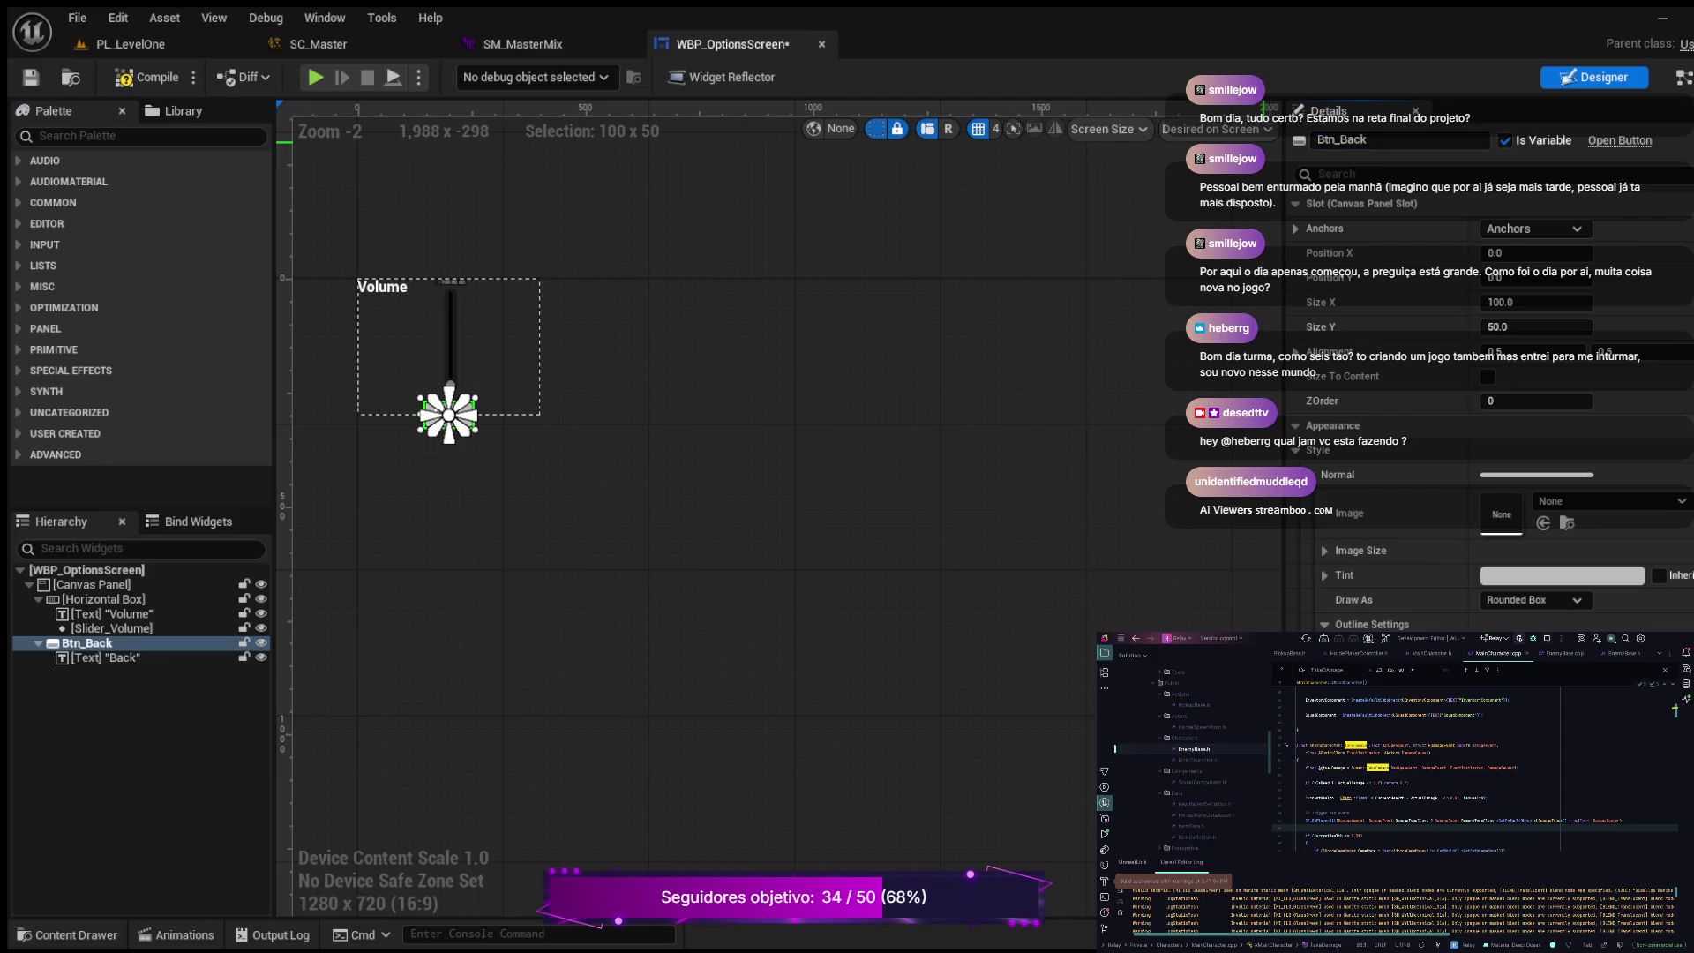
click(147, 77)
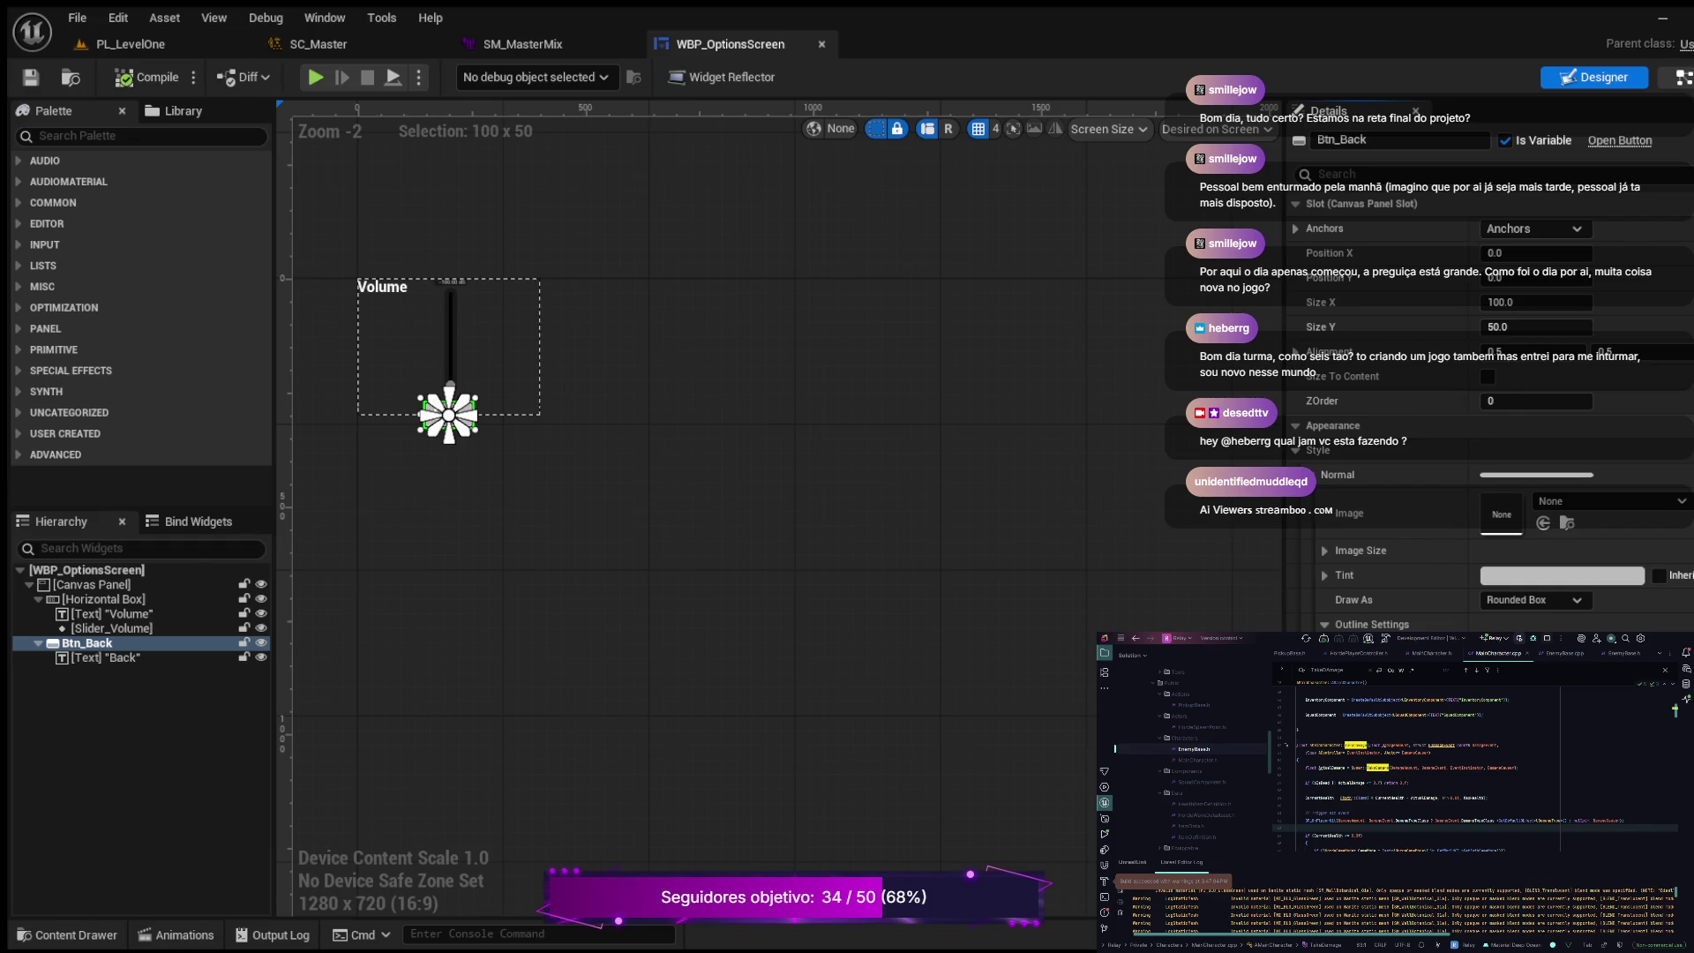
click(1683, 77)
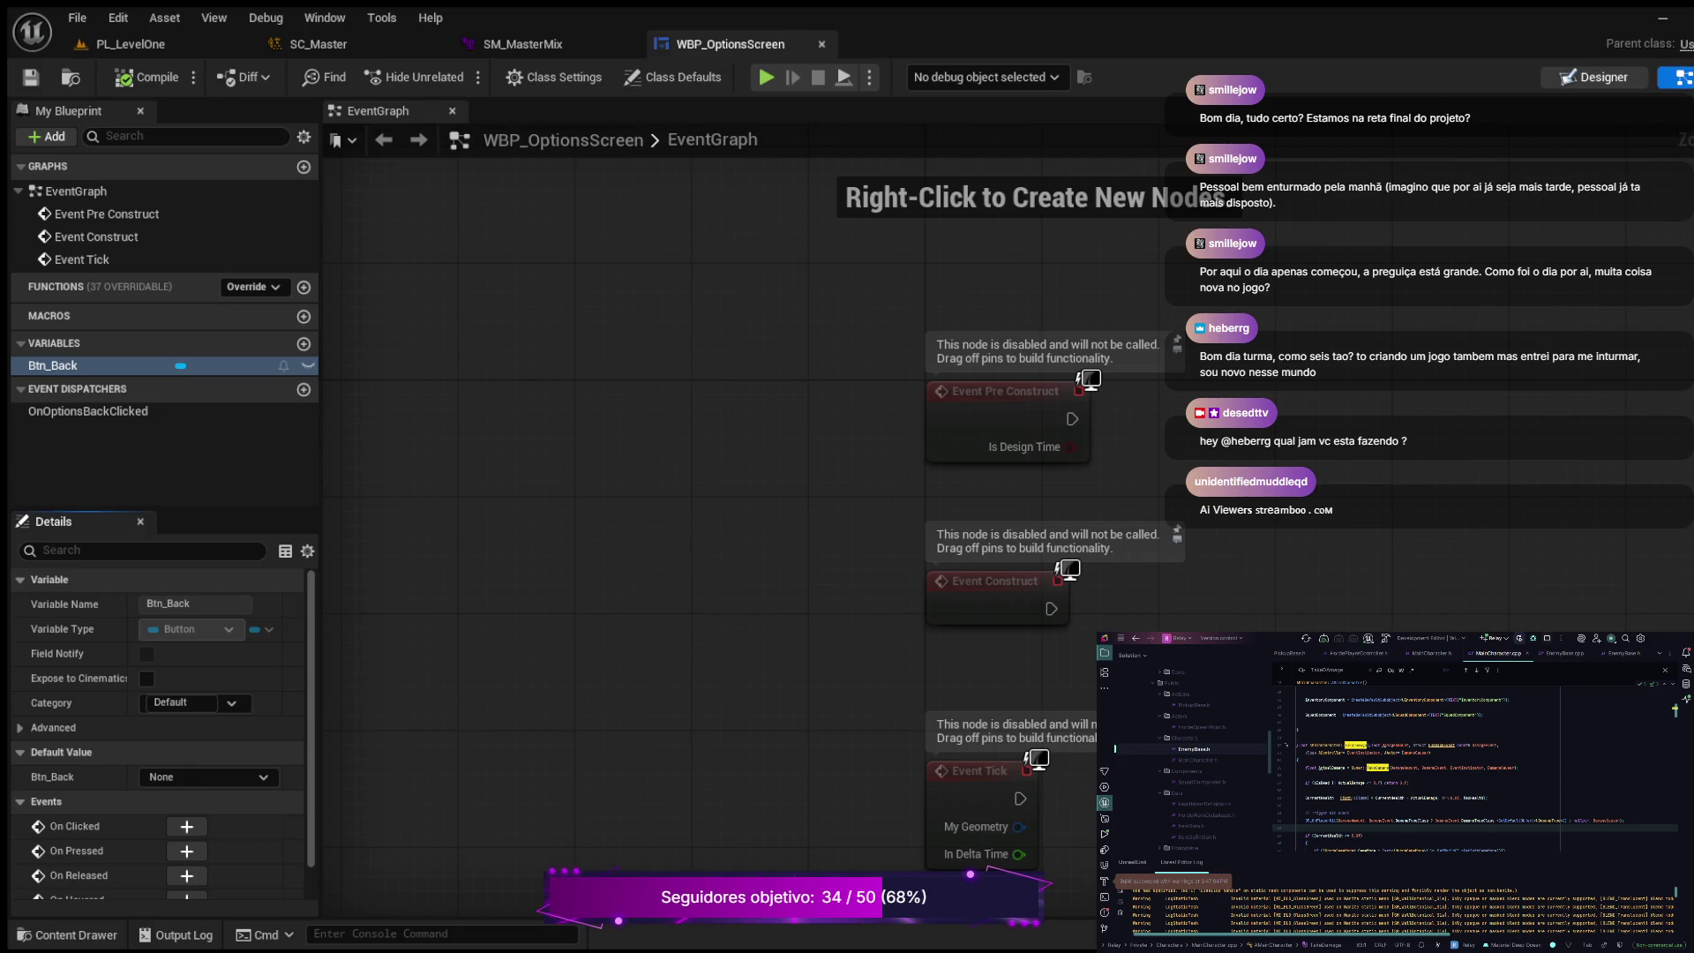
click(1597, 77)
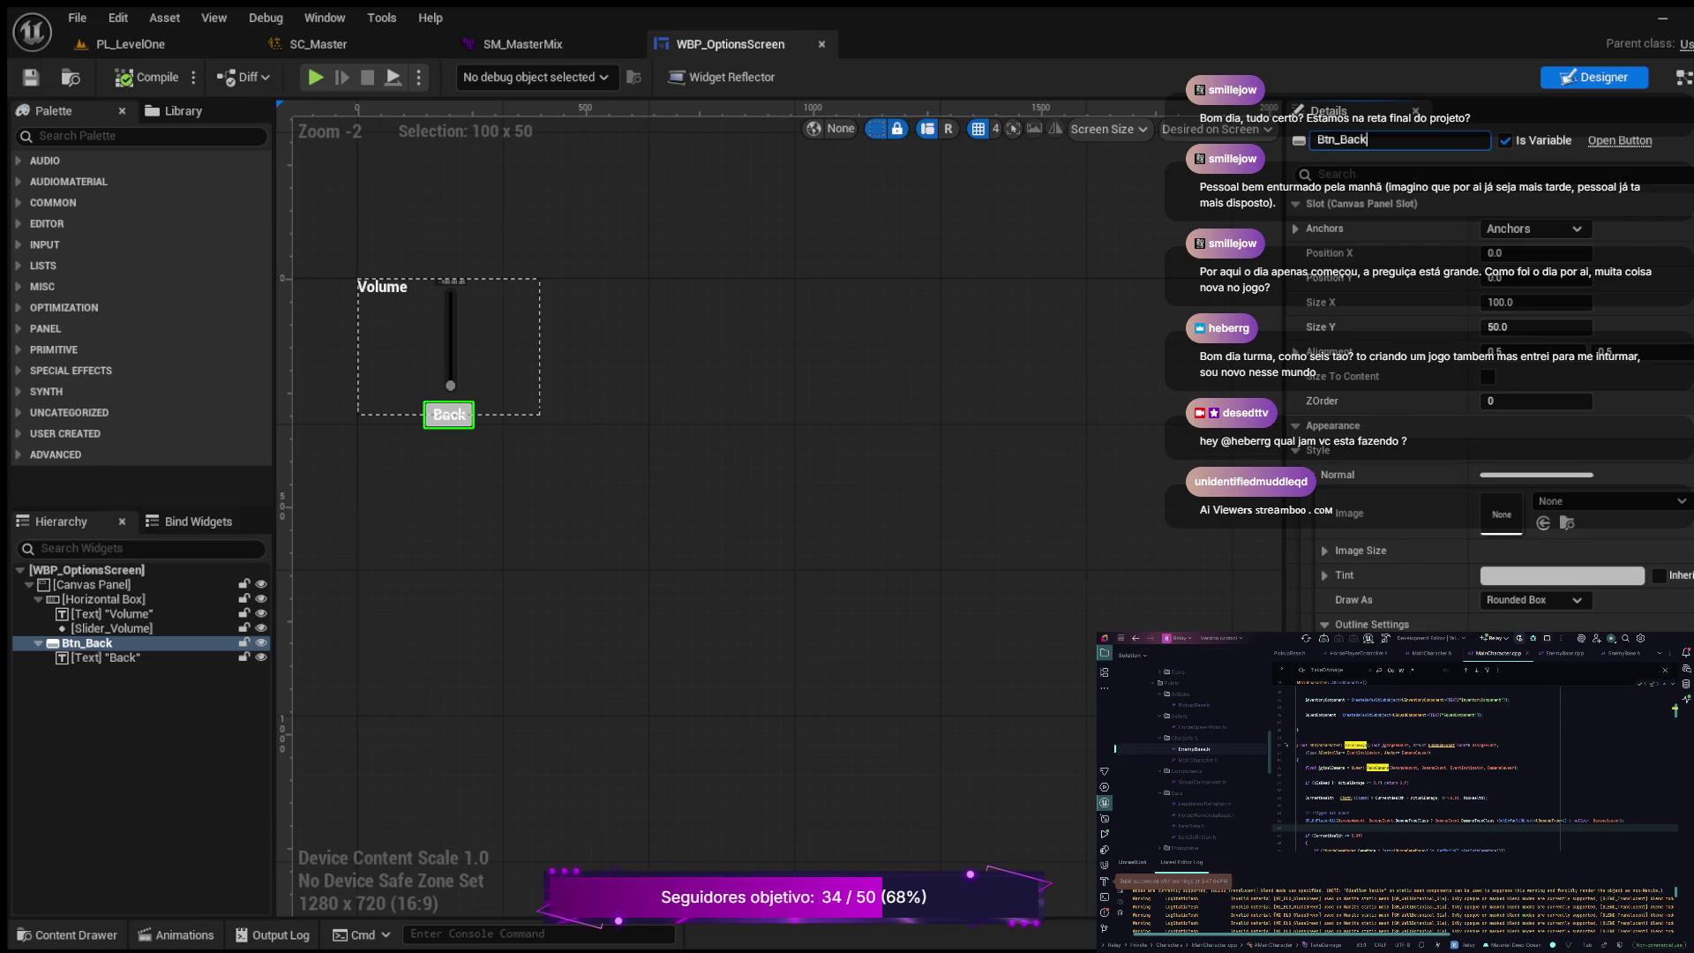
text(FromOptio)
text(ns)
key(Return)
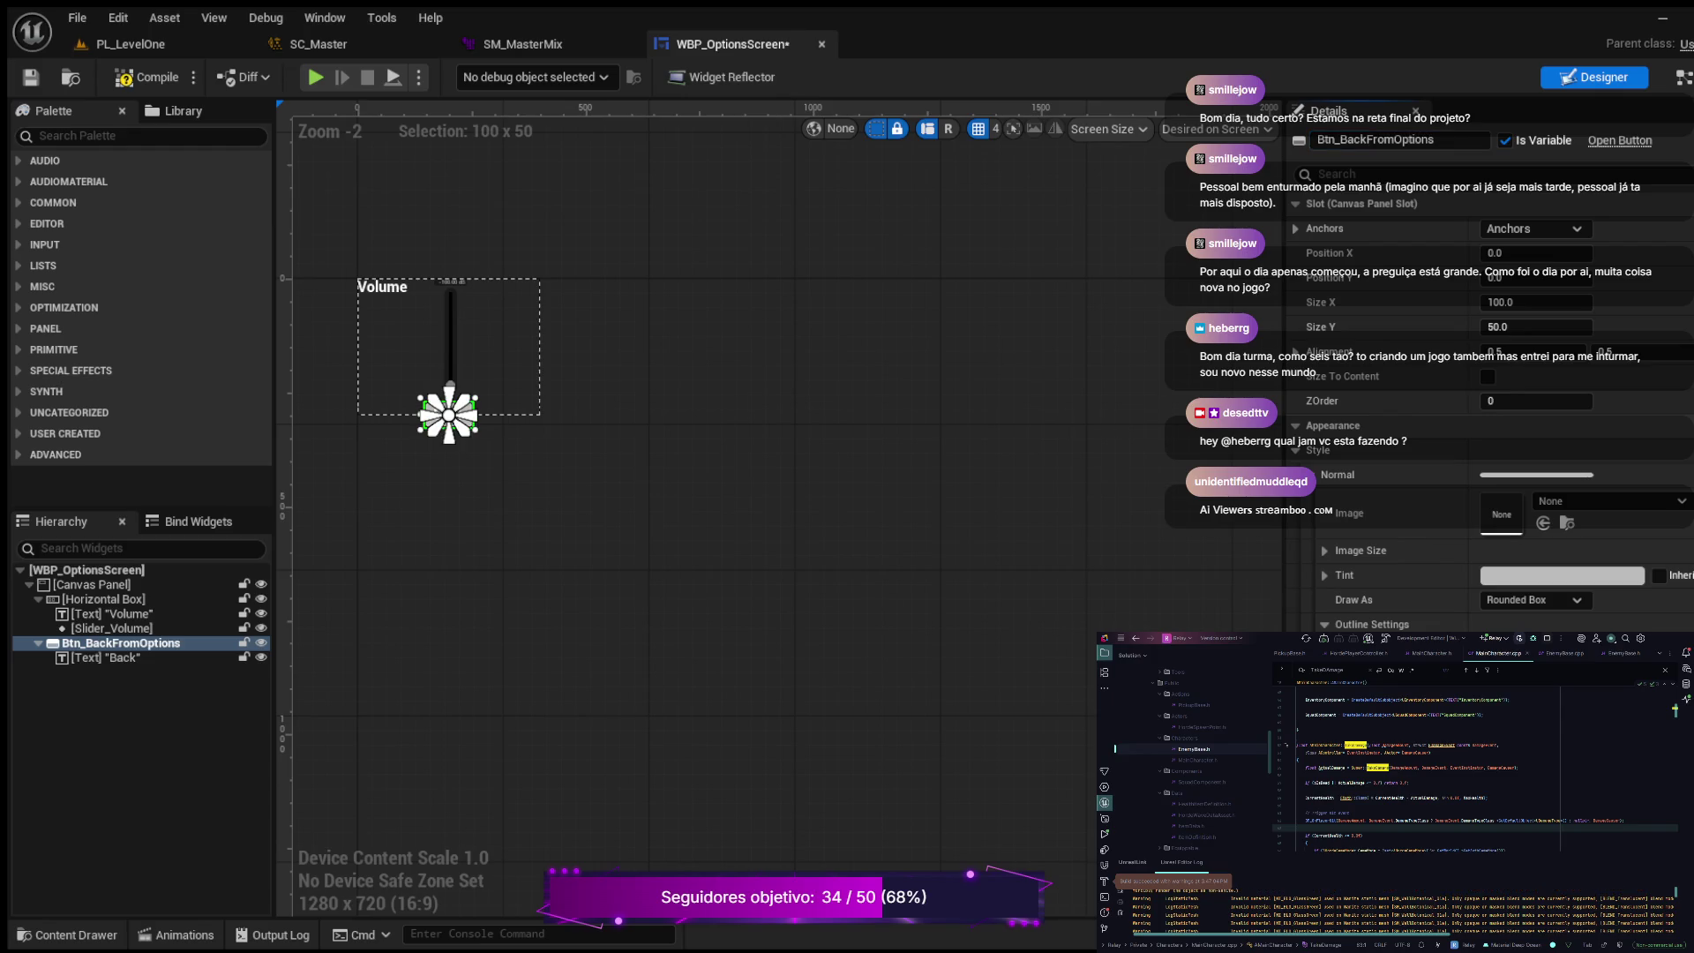
click(147, 77)
scroll(1491, 397, down, 15)
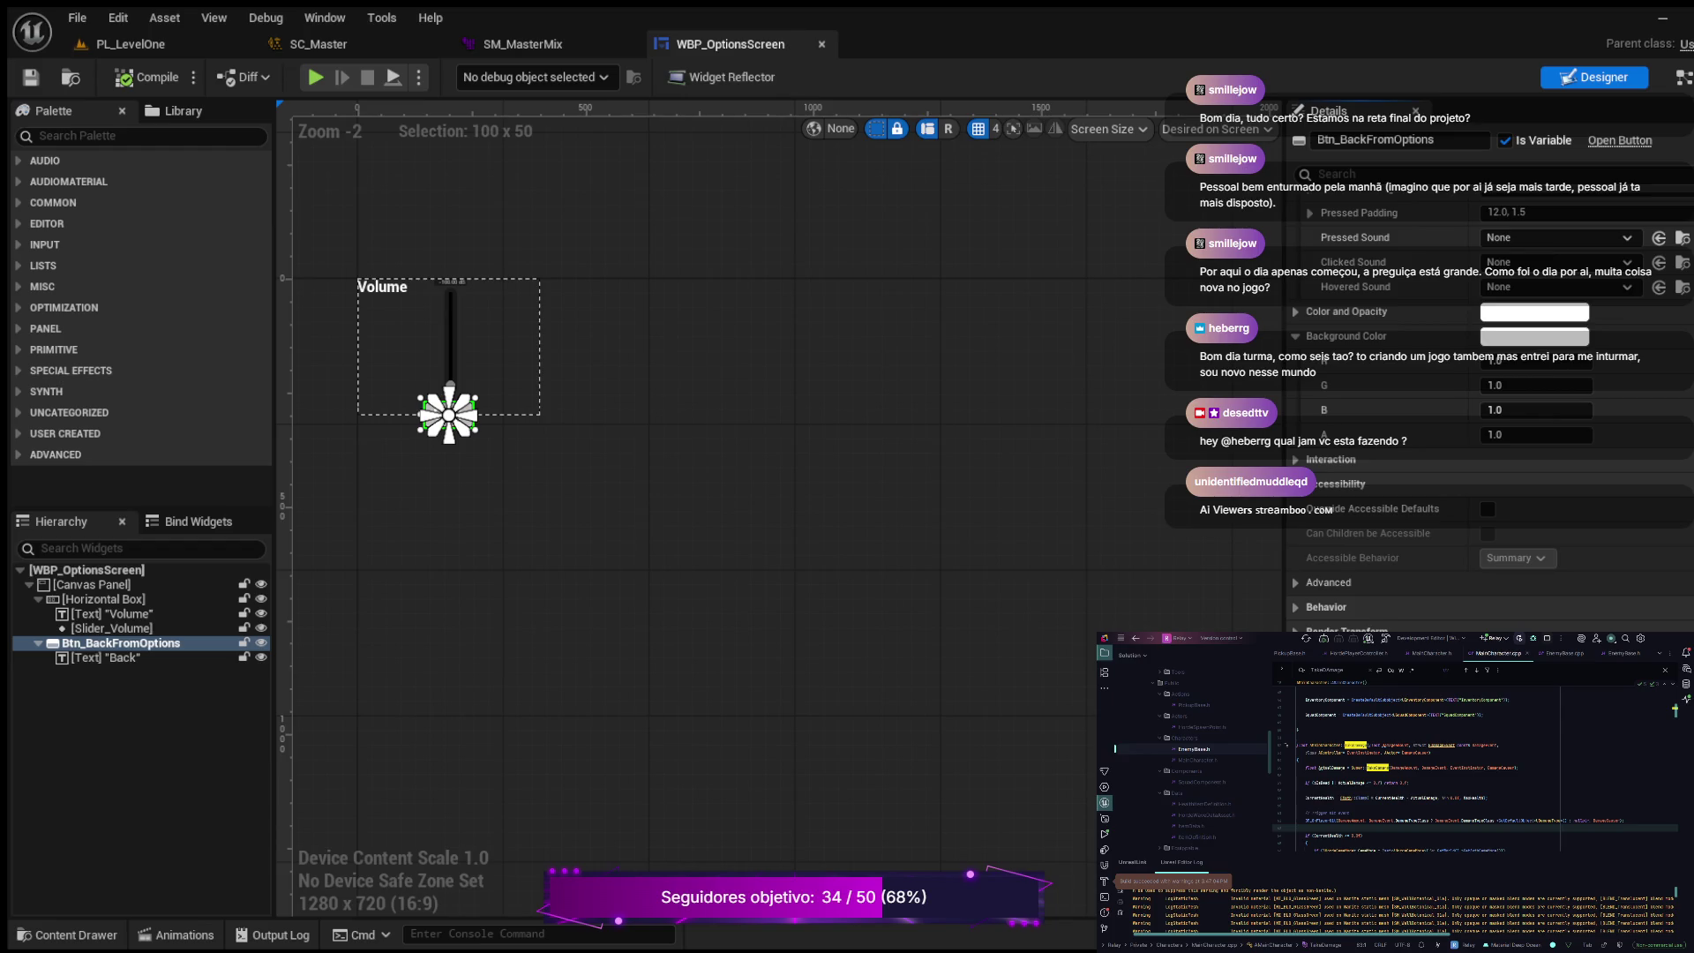
click(1667, 670)
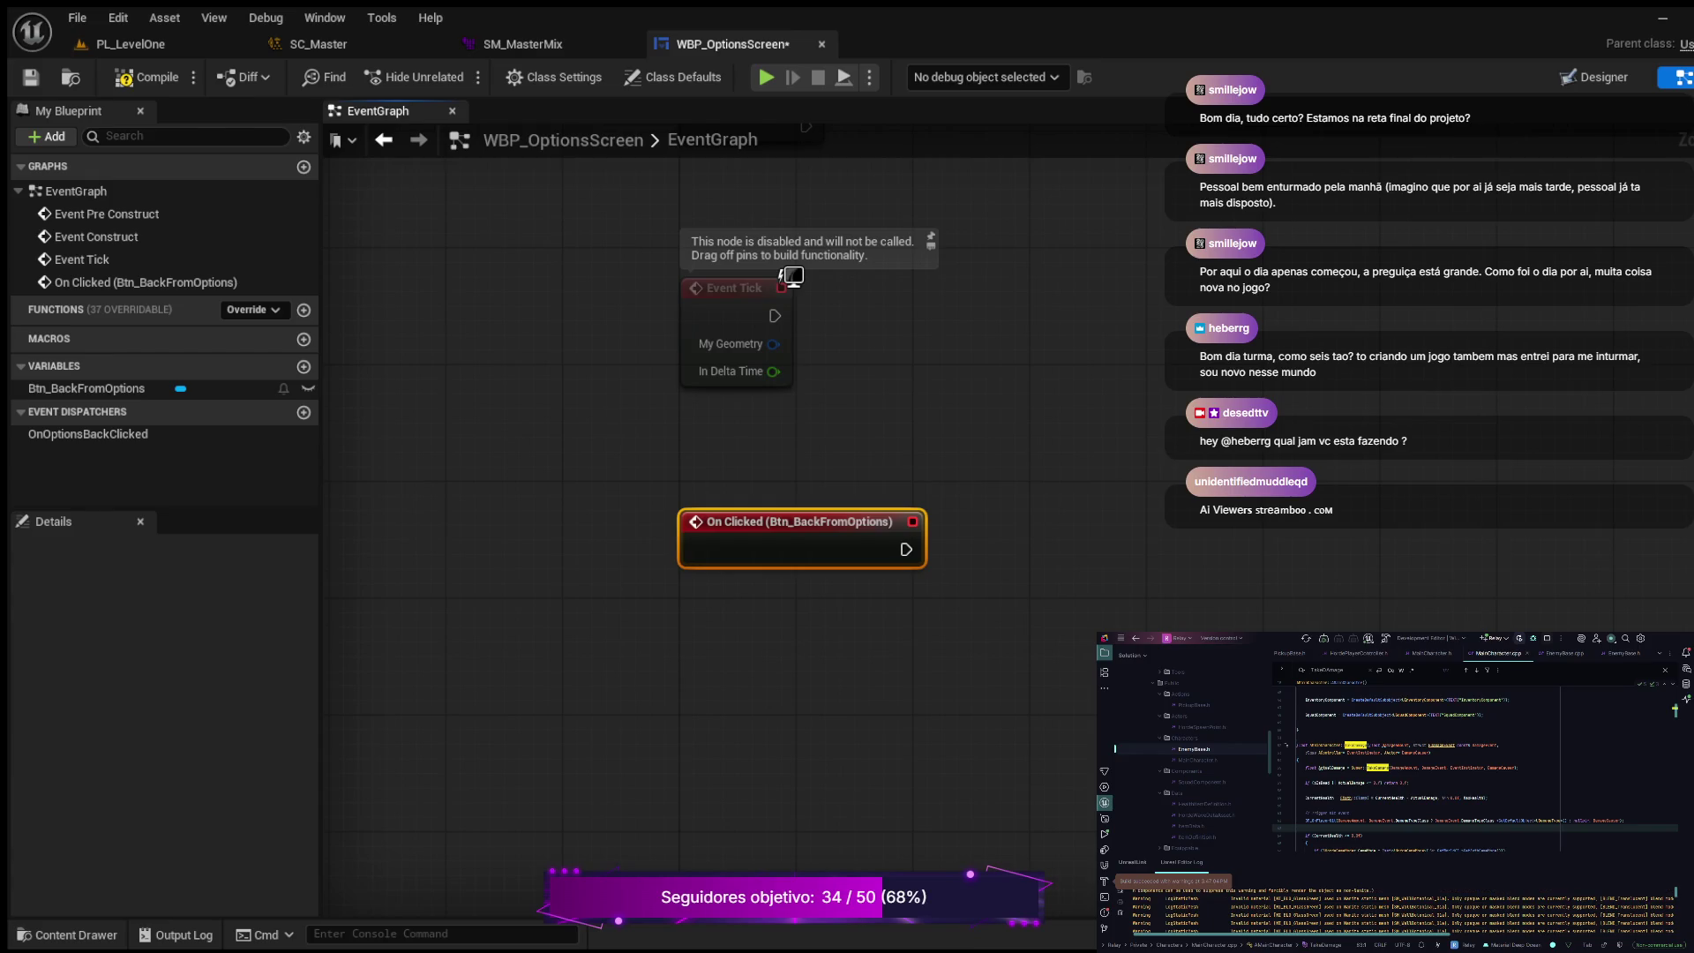
Step: Wire Btn_BackFromOptions' On Clicked event into a Call OnOptionsBackClicked node and compile
click(88, 434)
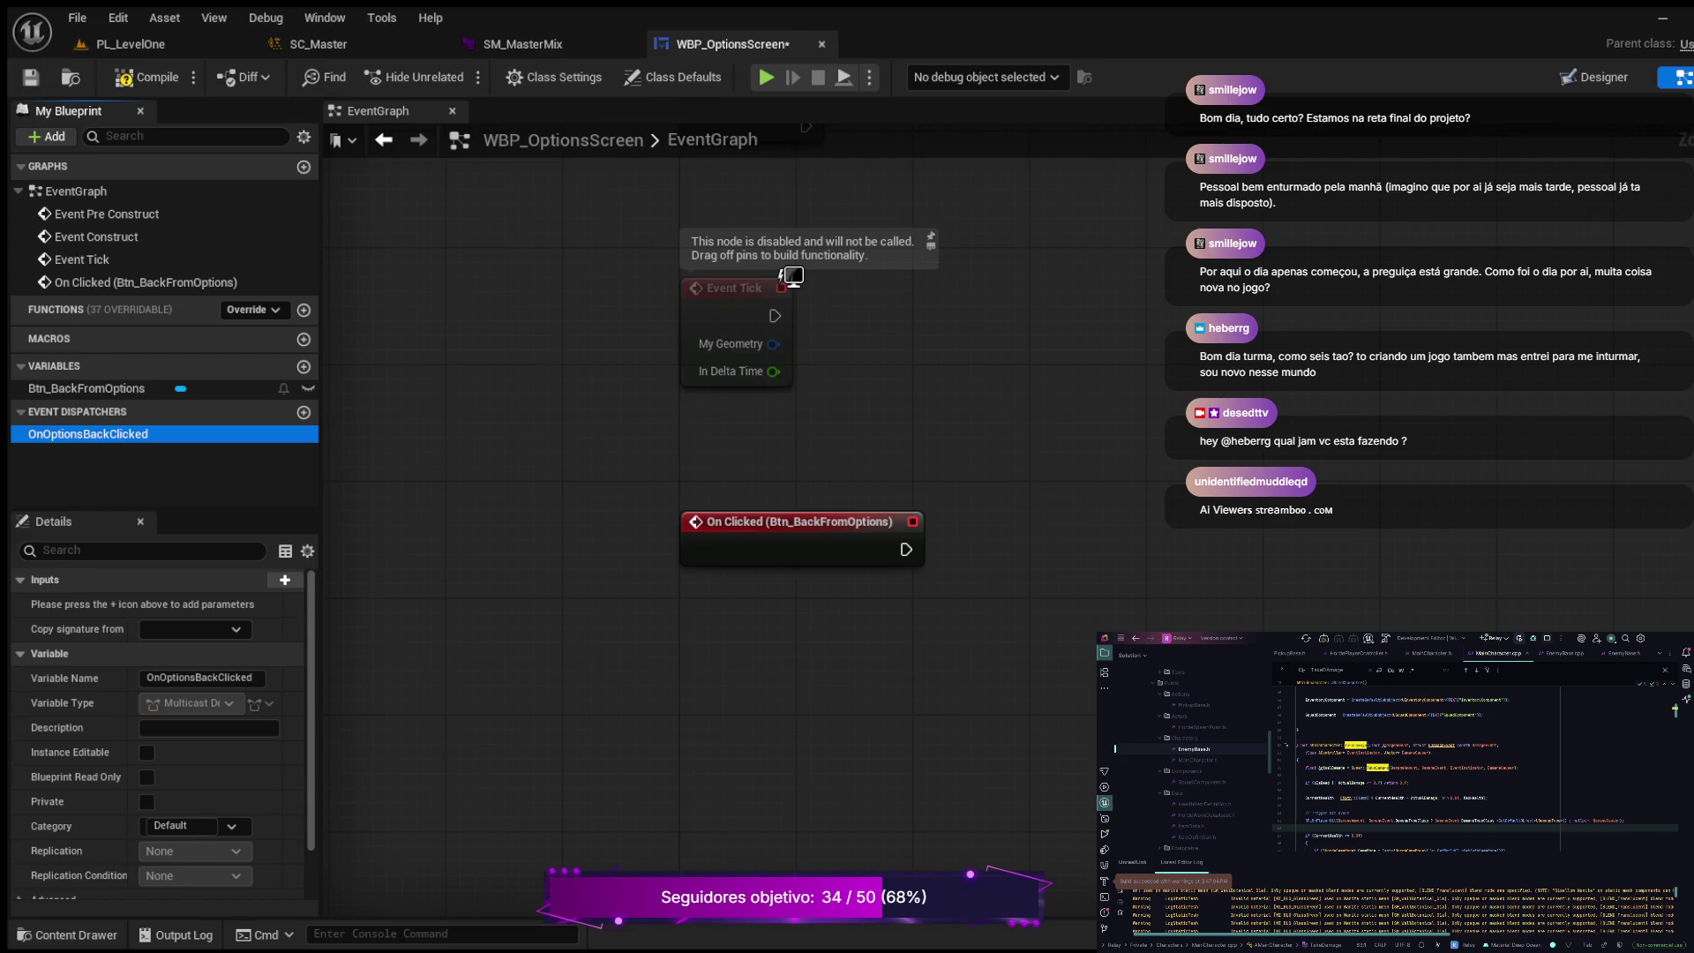
drag(89, 434, 1094, 516)
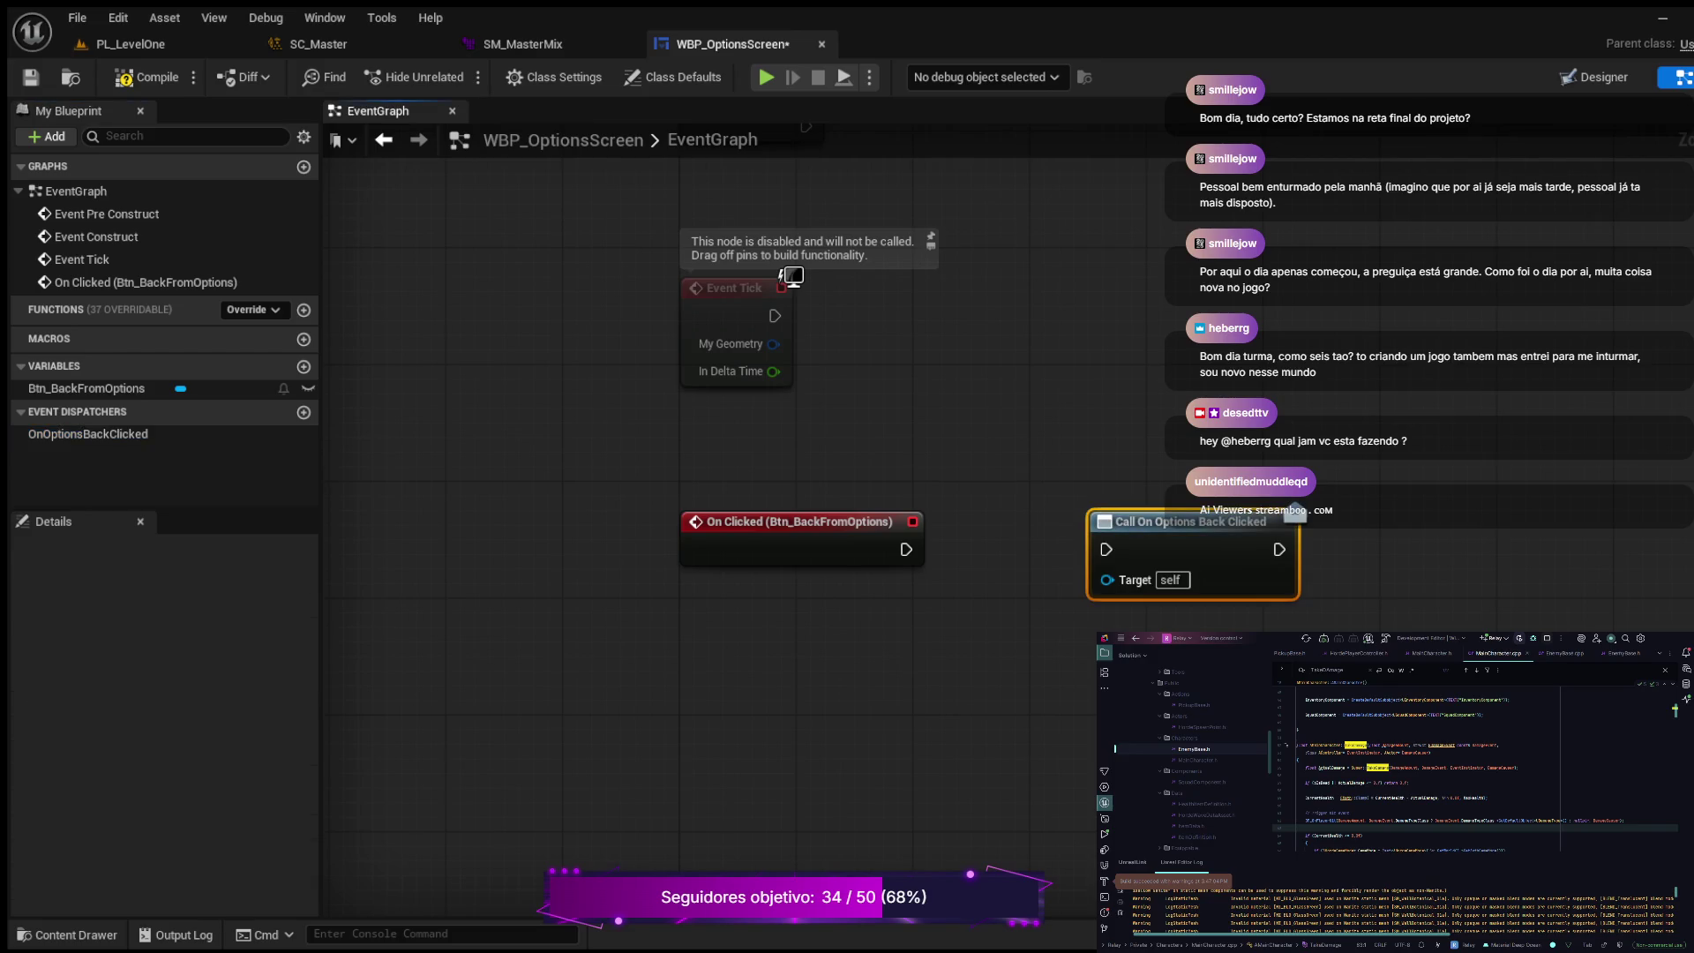
drag(906, 548, 1105, 549)
key(ctrl+s)
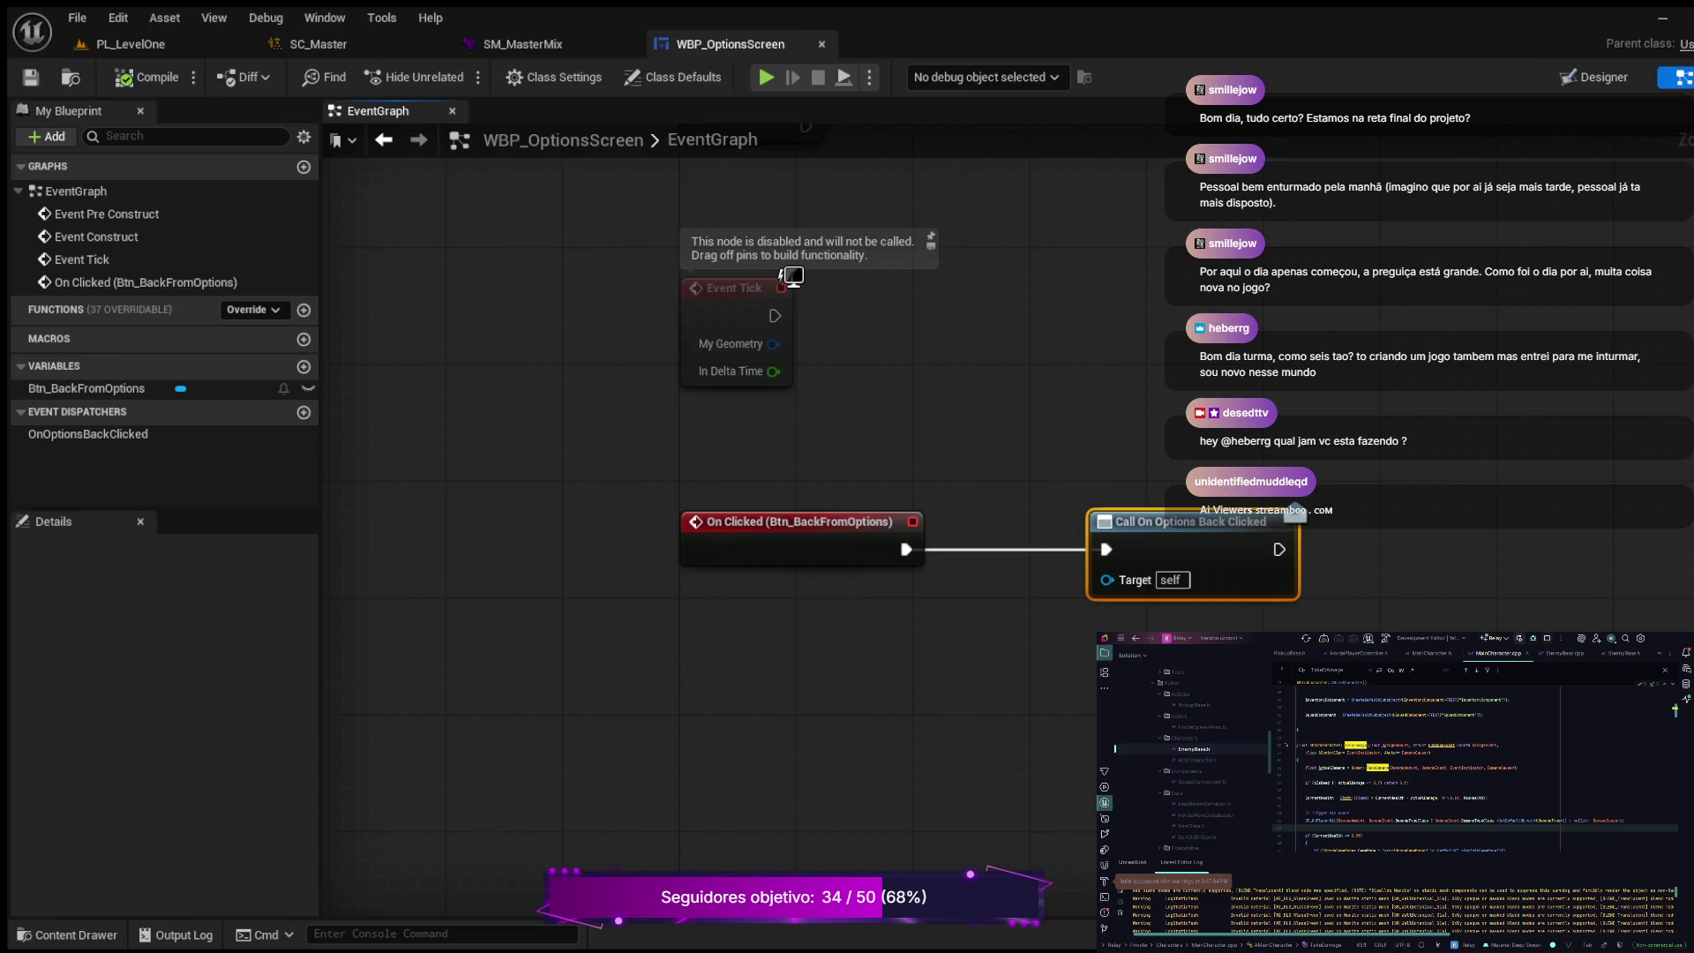
click(1596, 77)
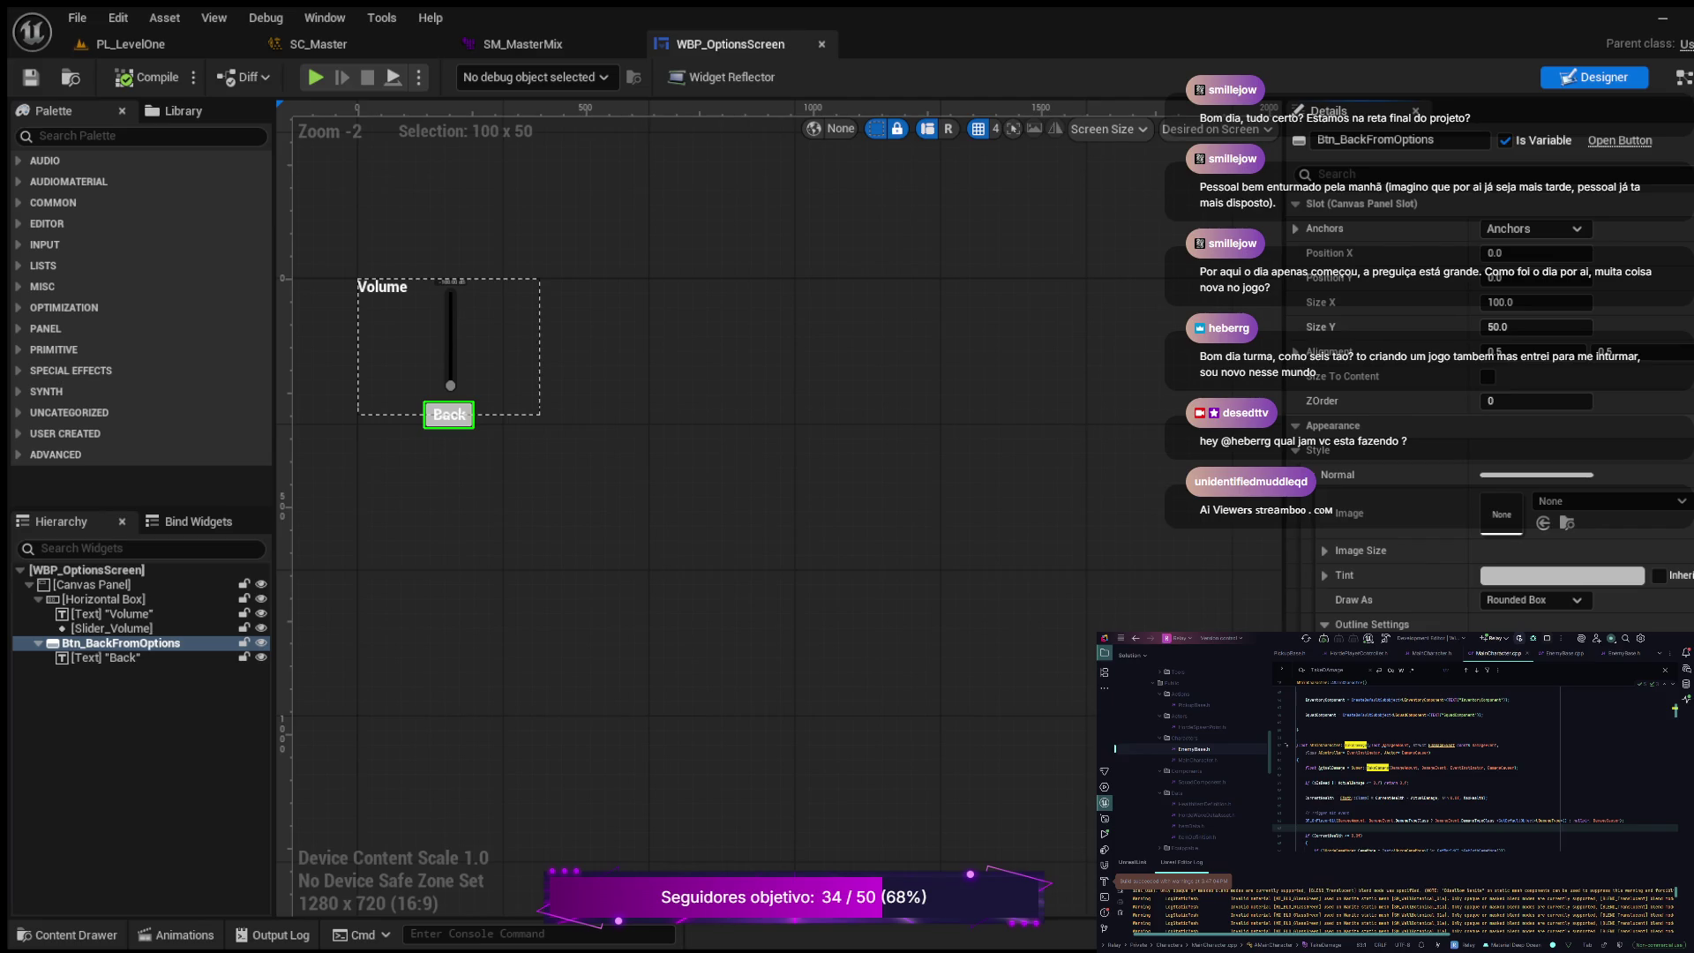
Step: Tick Is Variable on Slider_Volume and add its On Value Changed event to the graph
click(112, 628)
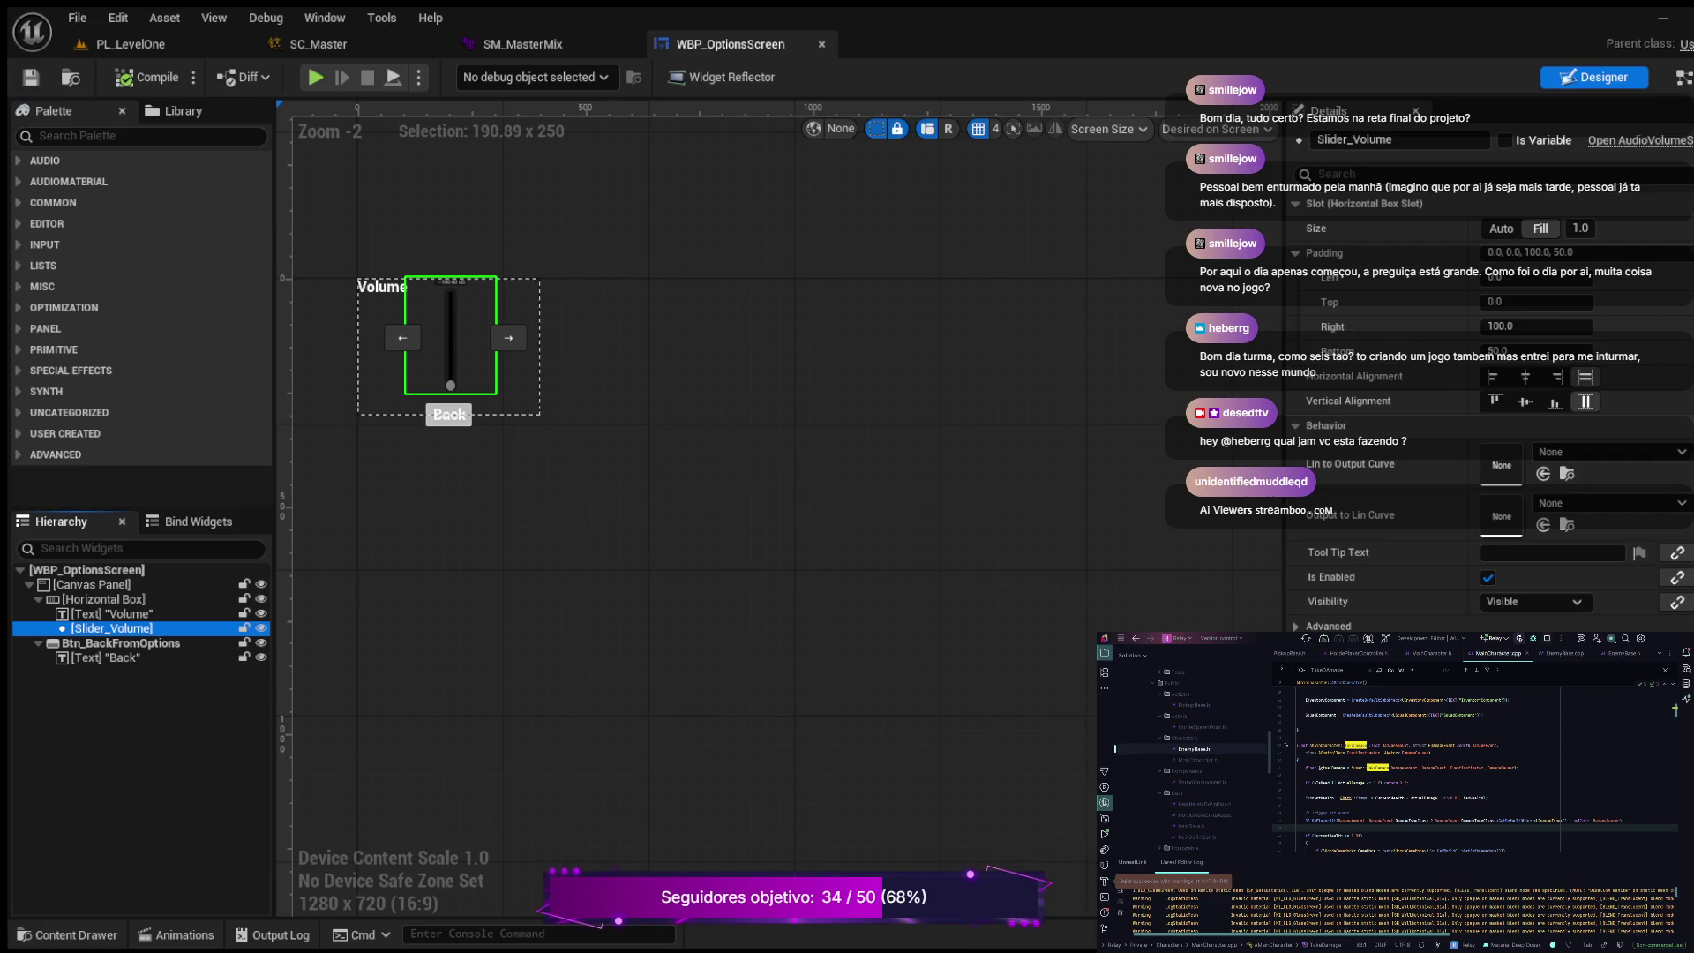
scroll(1492, 397, down, 10)
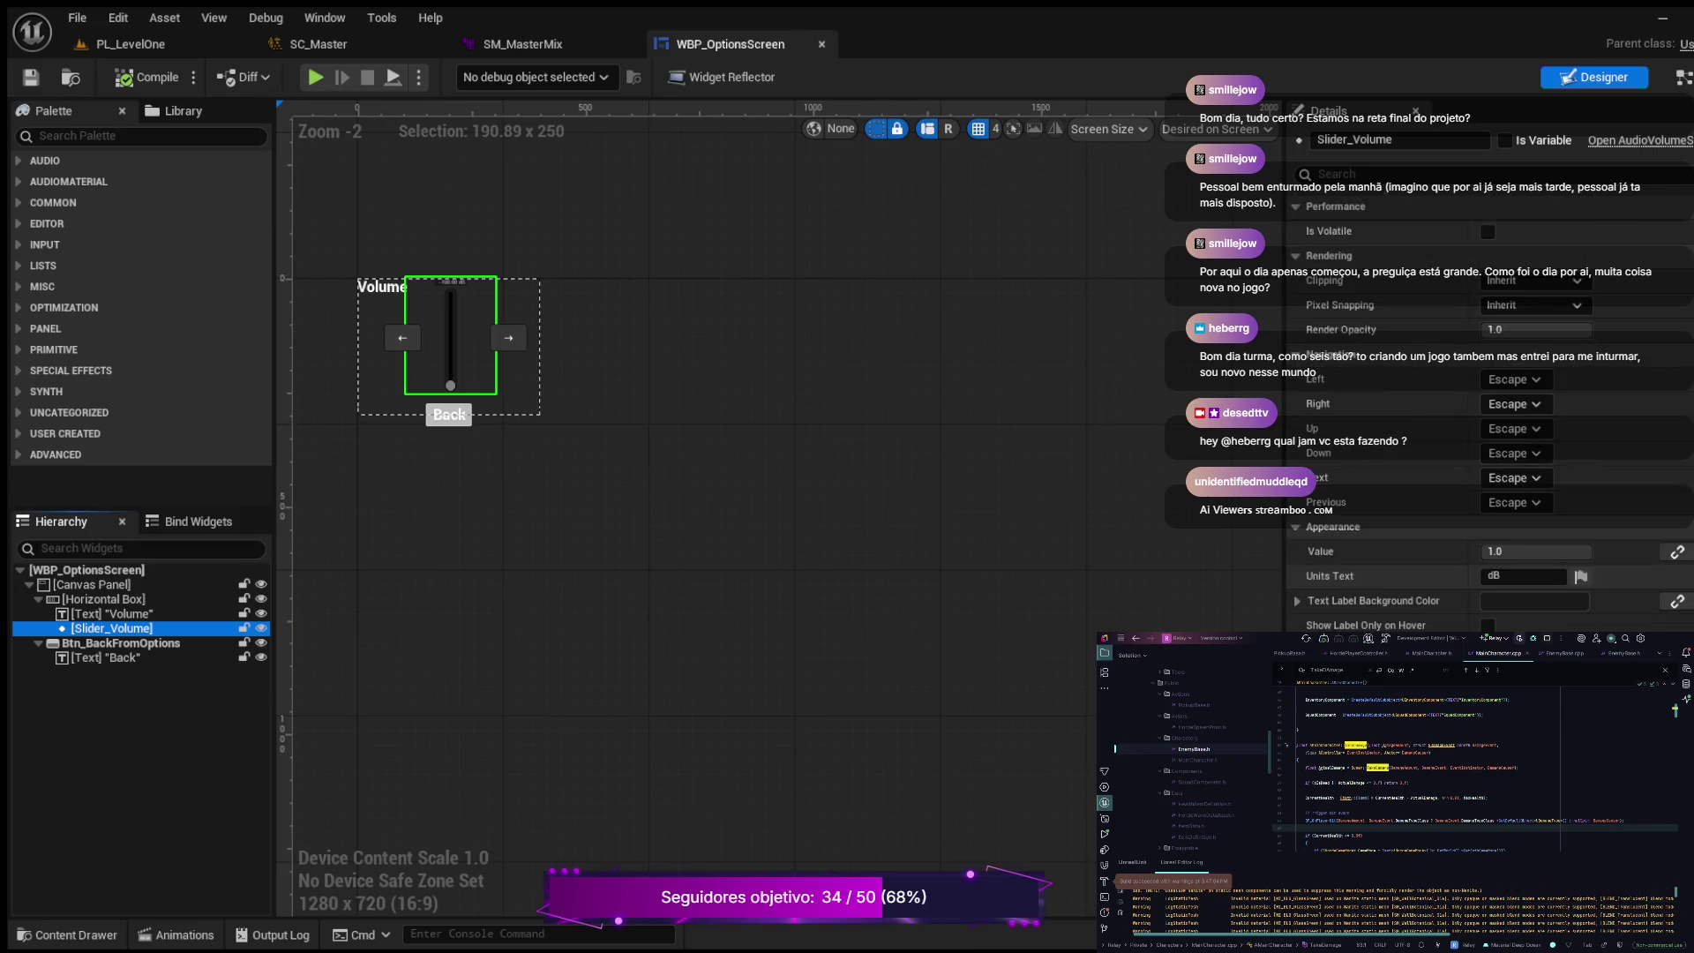
click(1505, 141)
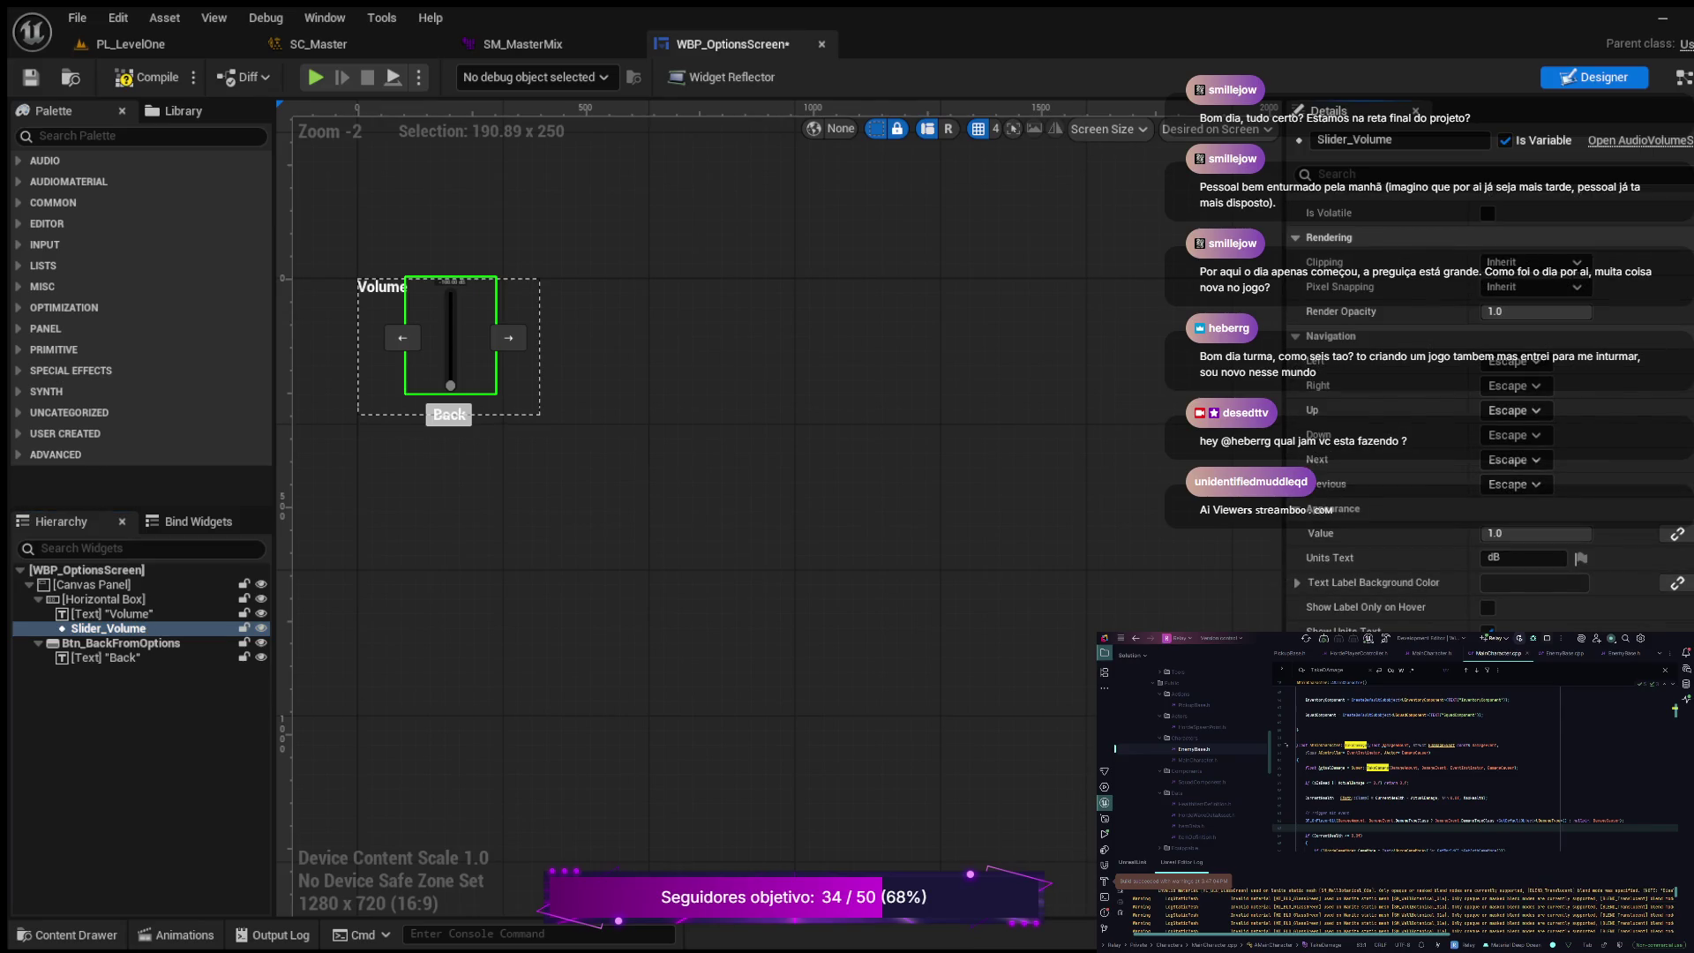
click(1681, 77)
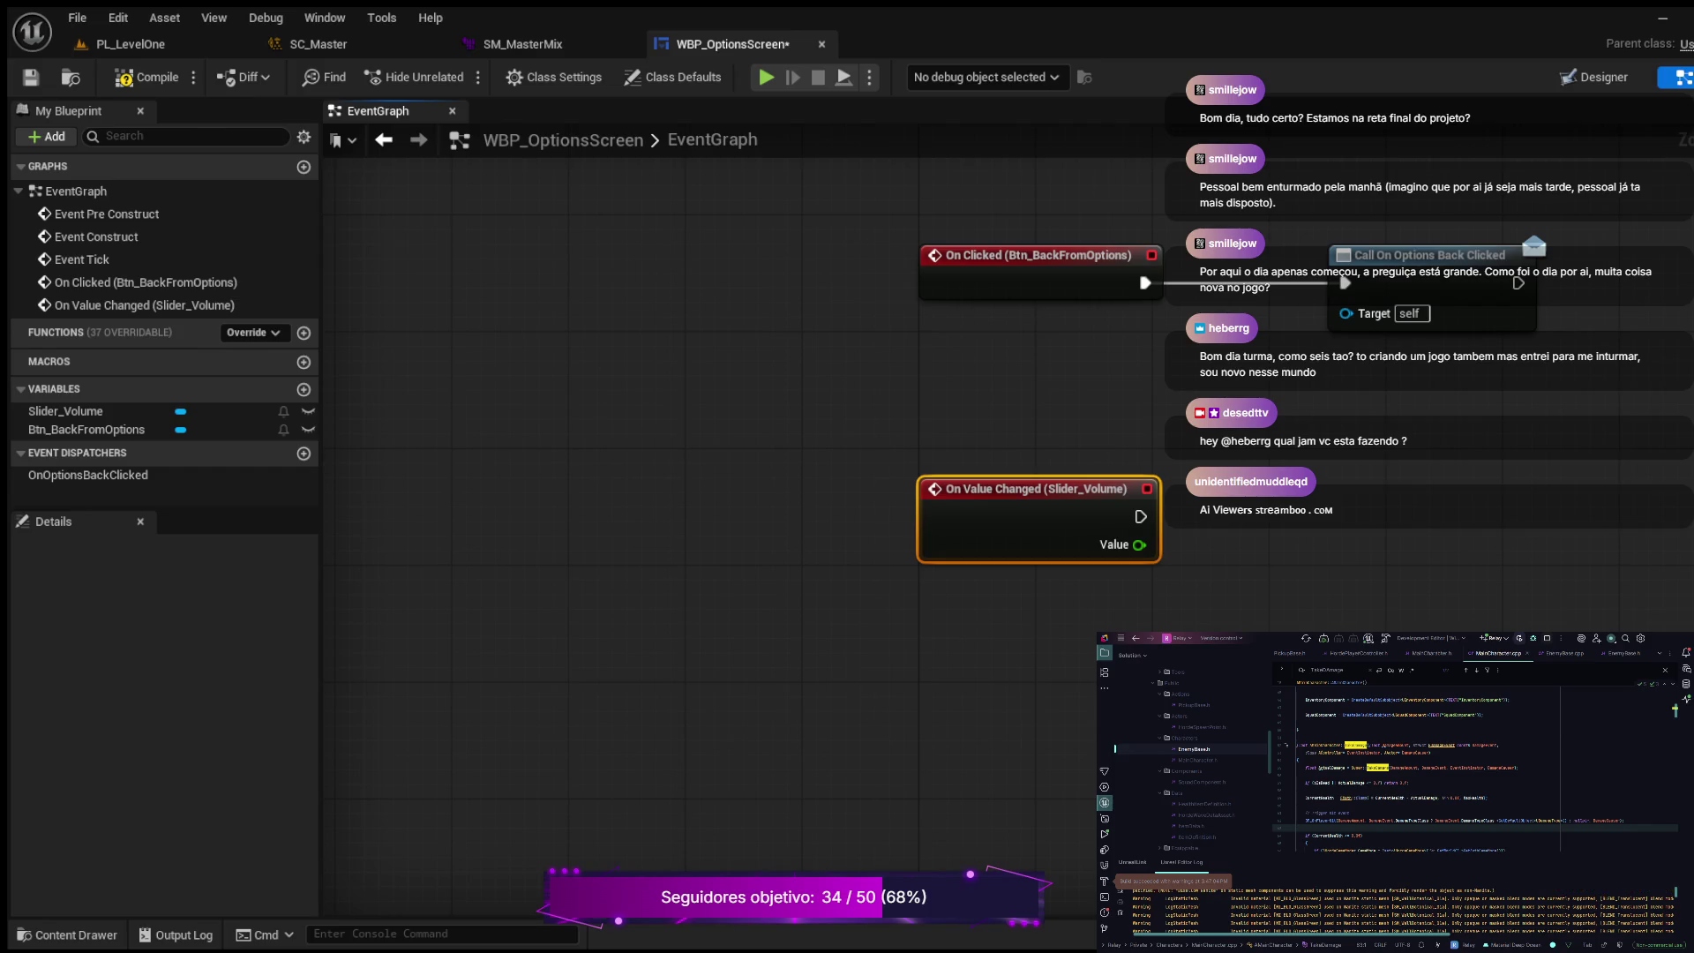
Step: Drag from On Value Changed's exec pin to add a Set Sound Class Distance Scale node
drag(1140, 517, 1322, 446)
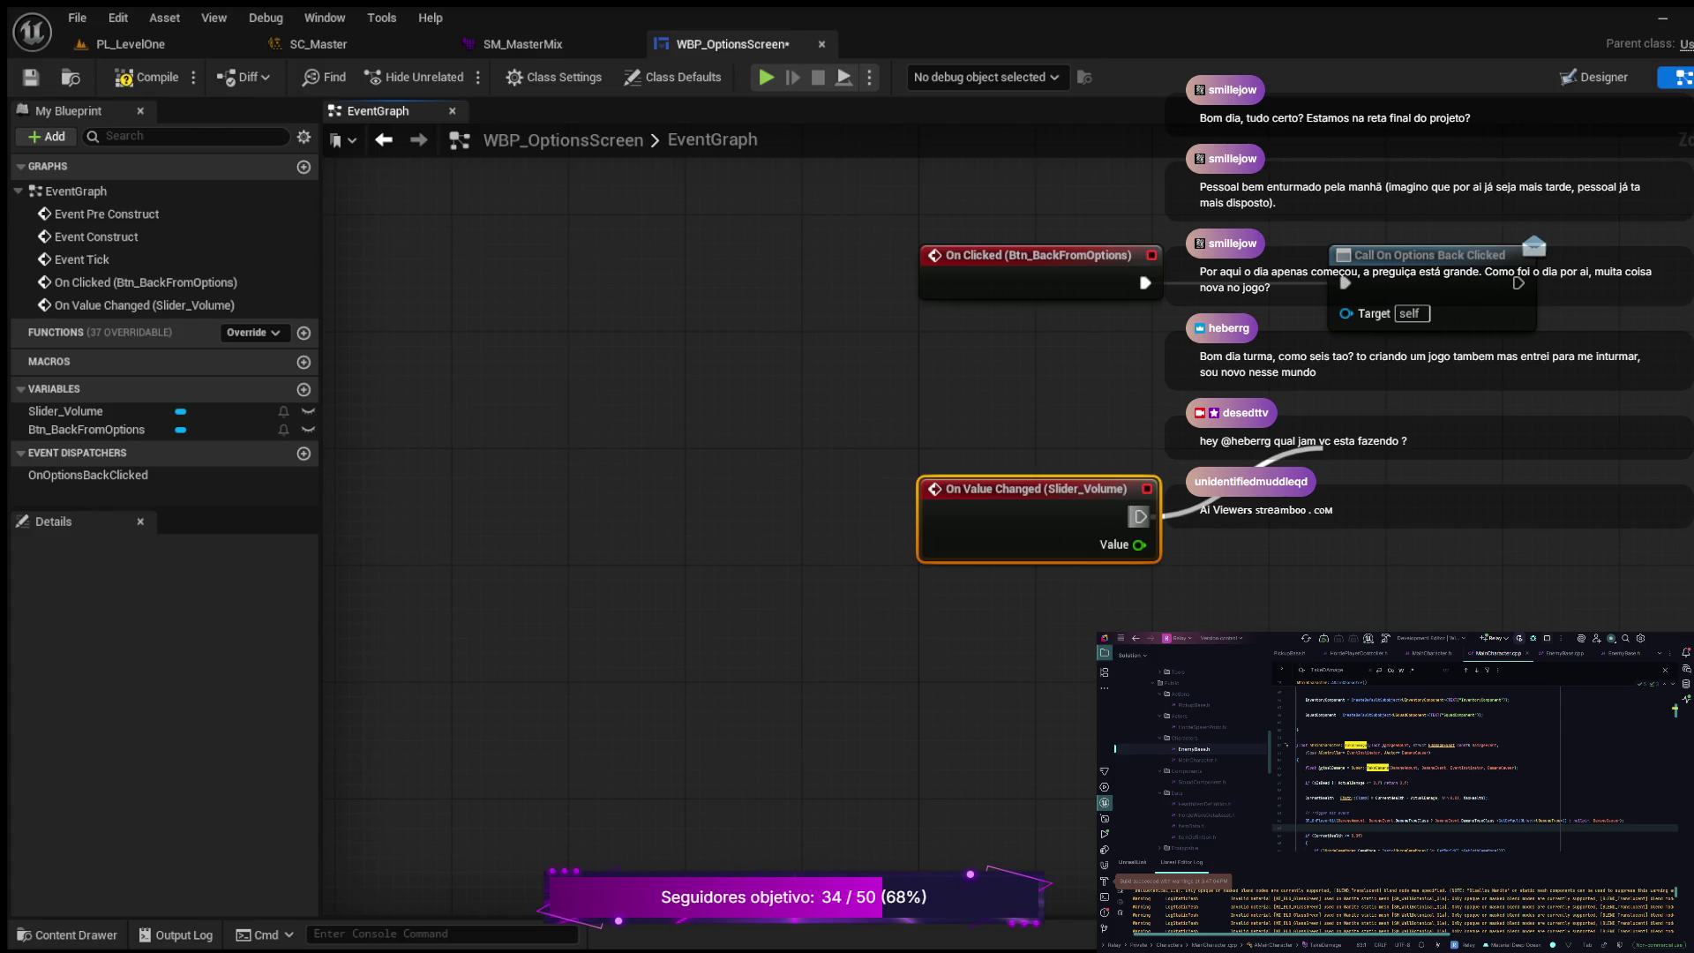
key(Return)
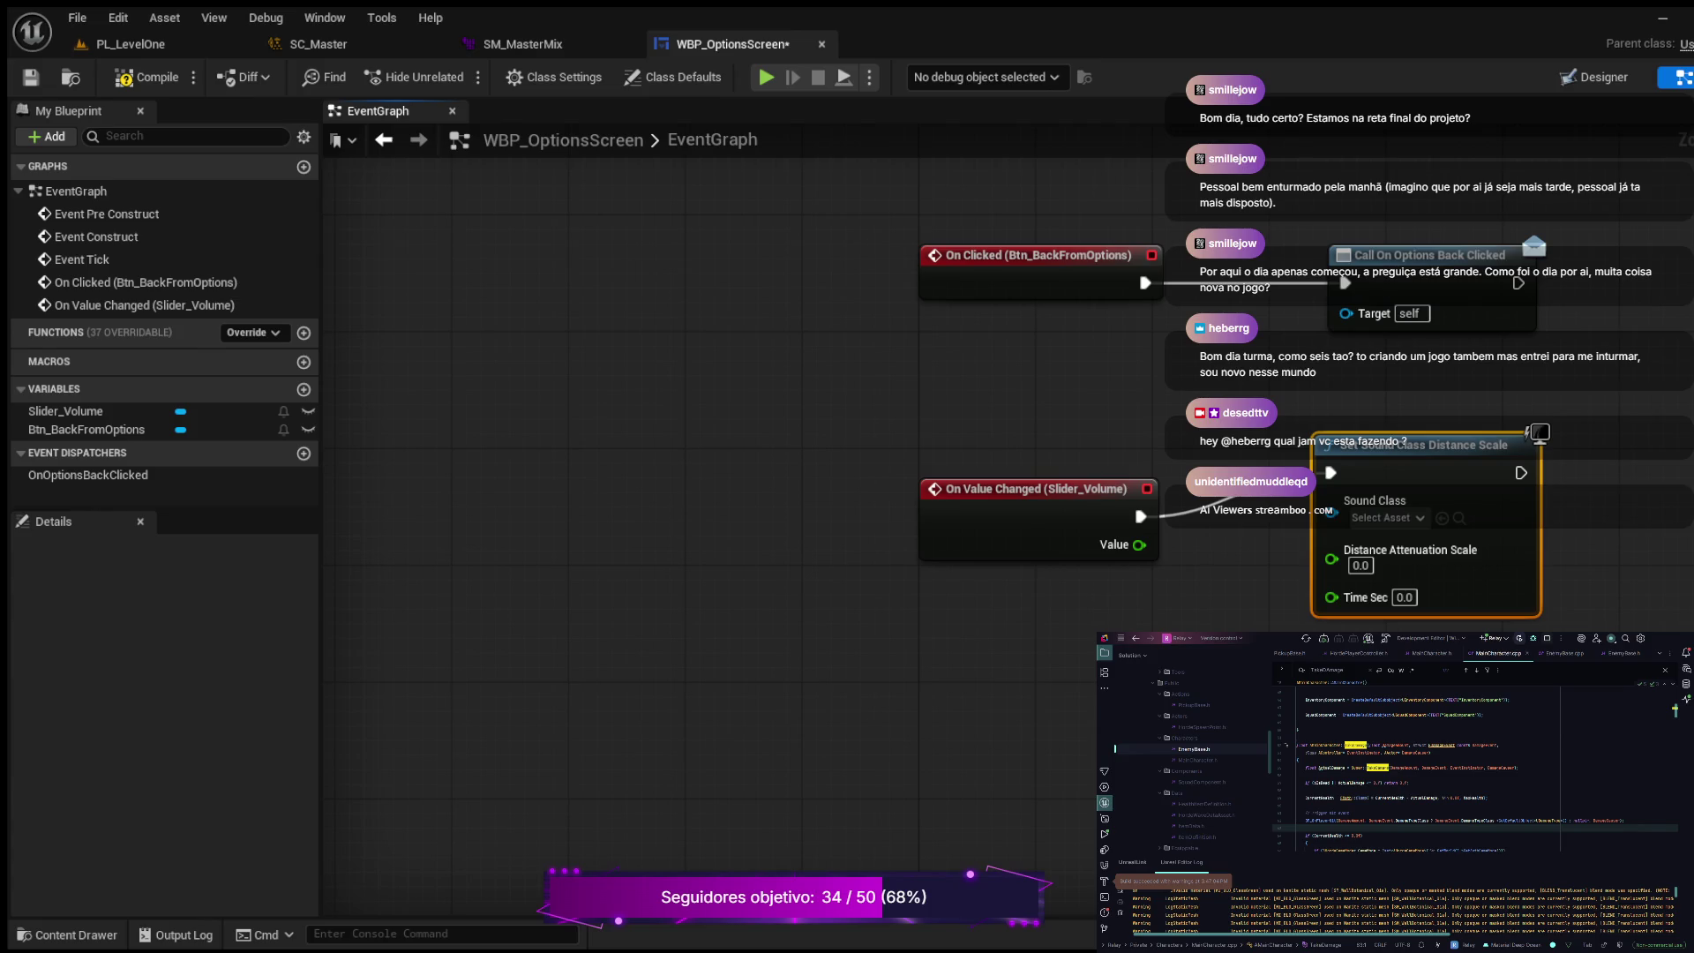
Step: Move the On Value Changed exec wire from the distance scale node to Set Sound Mix Class Override
mouse_move(1330, 473)
ctrl+mouse_down()
mouse_move(1139, 520)
mouse_move(1147, 632)
mouse_move(1176, 632)
ctrl+mouse_up()
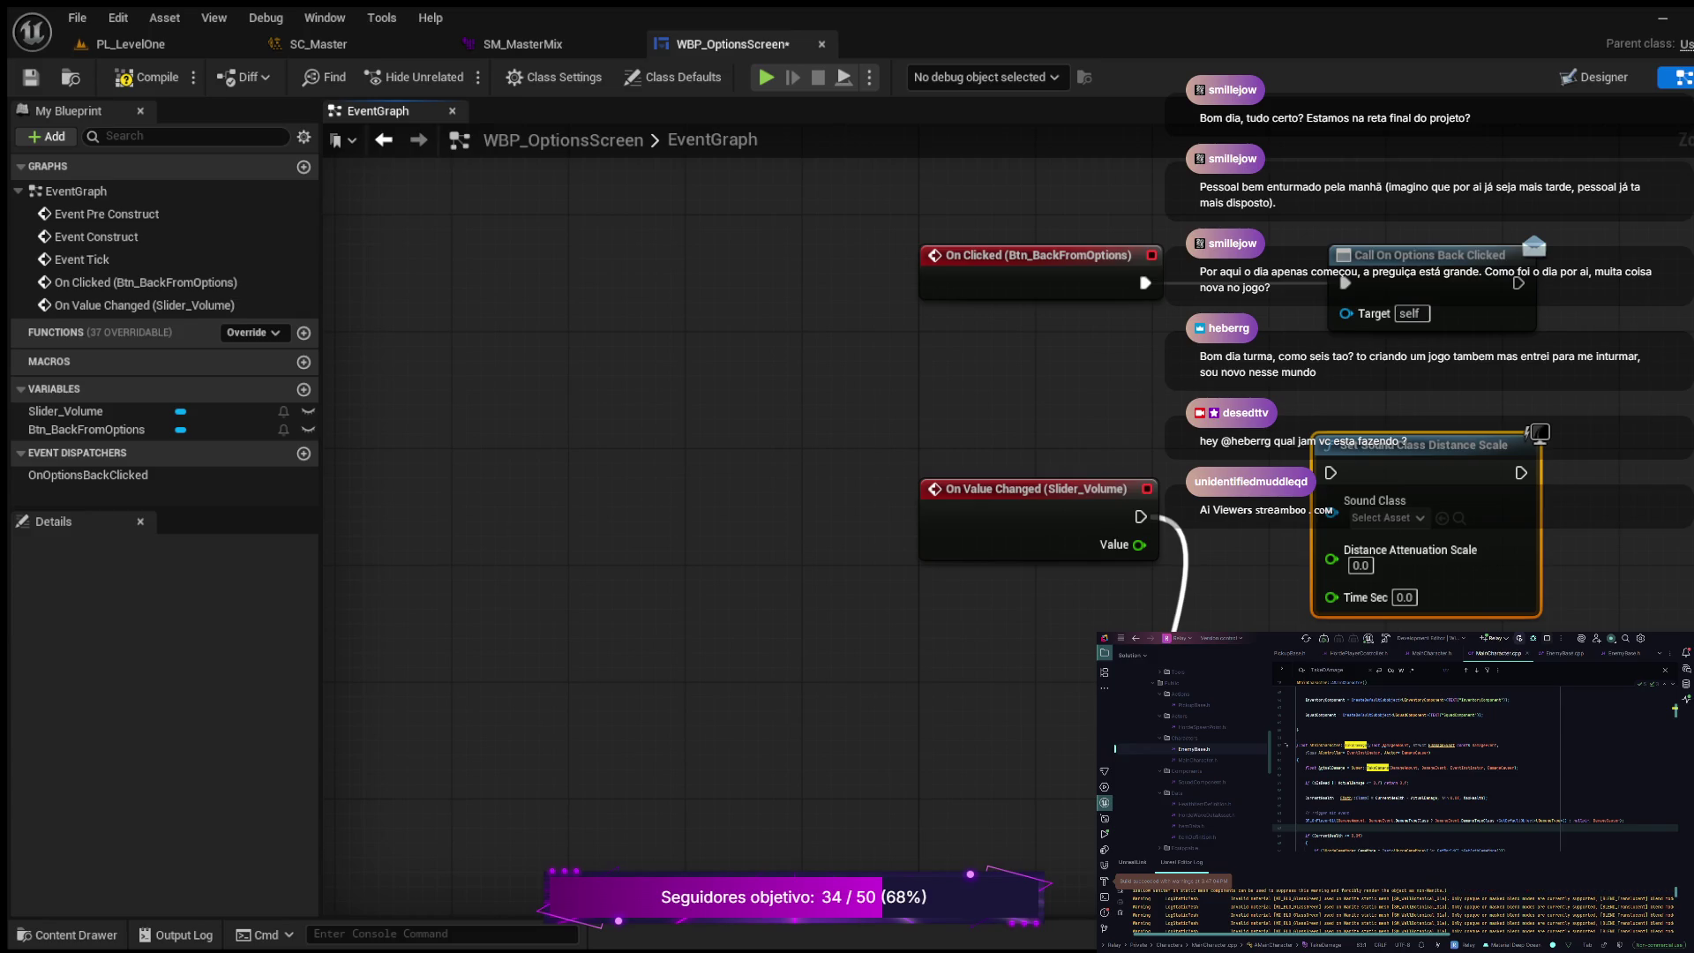
click(1331, 425)
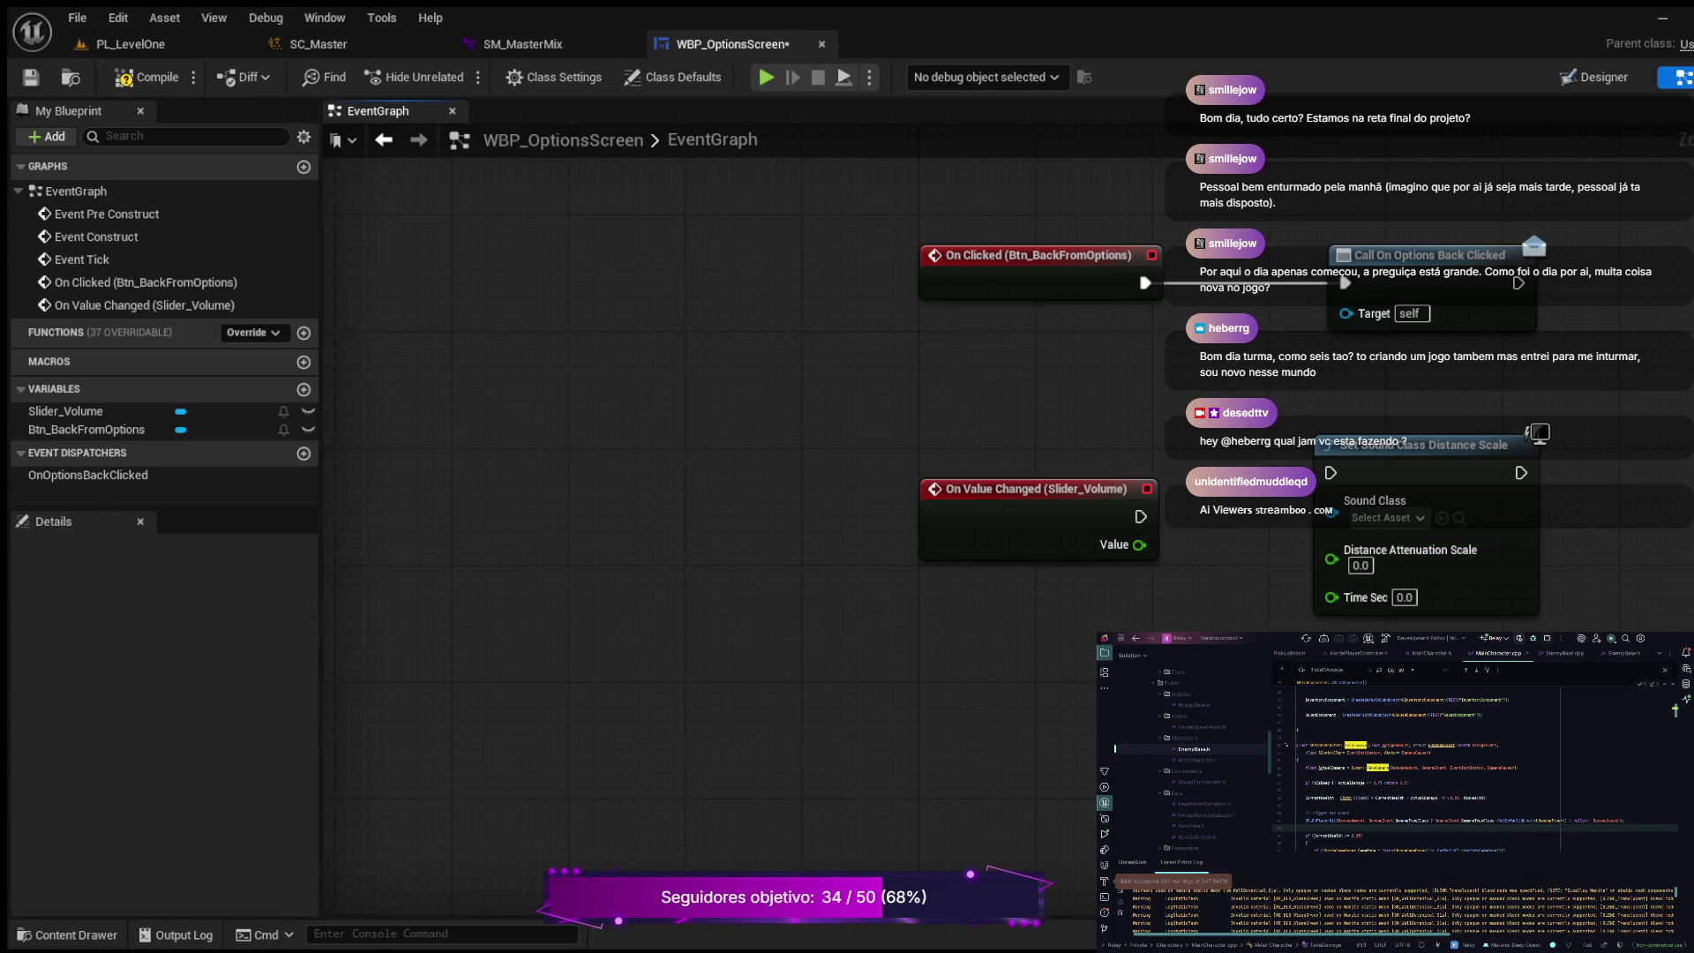
drag(1140, 516, 1161, 671)
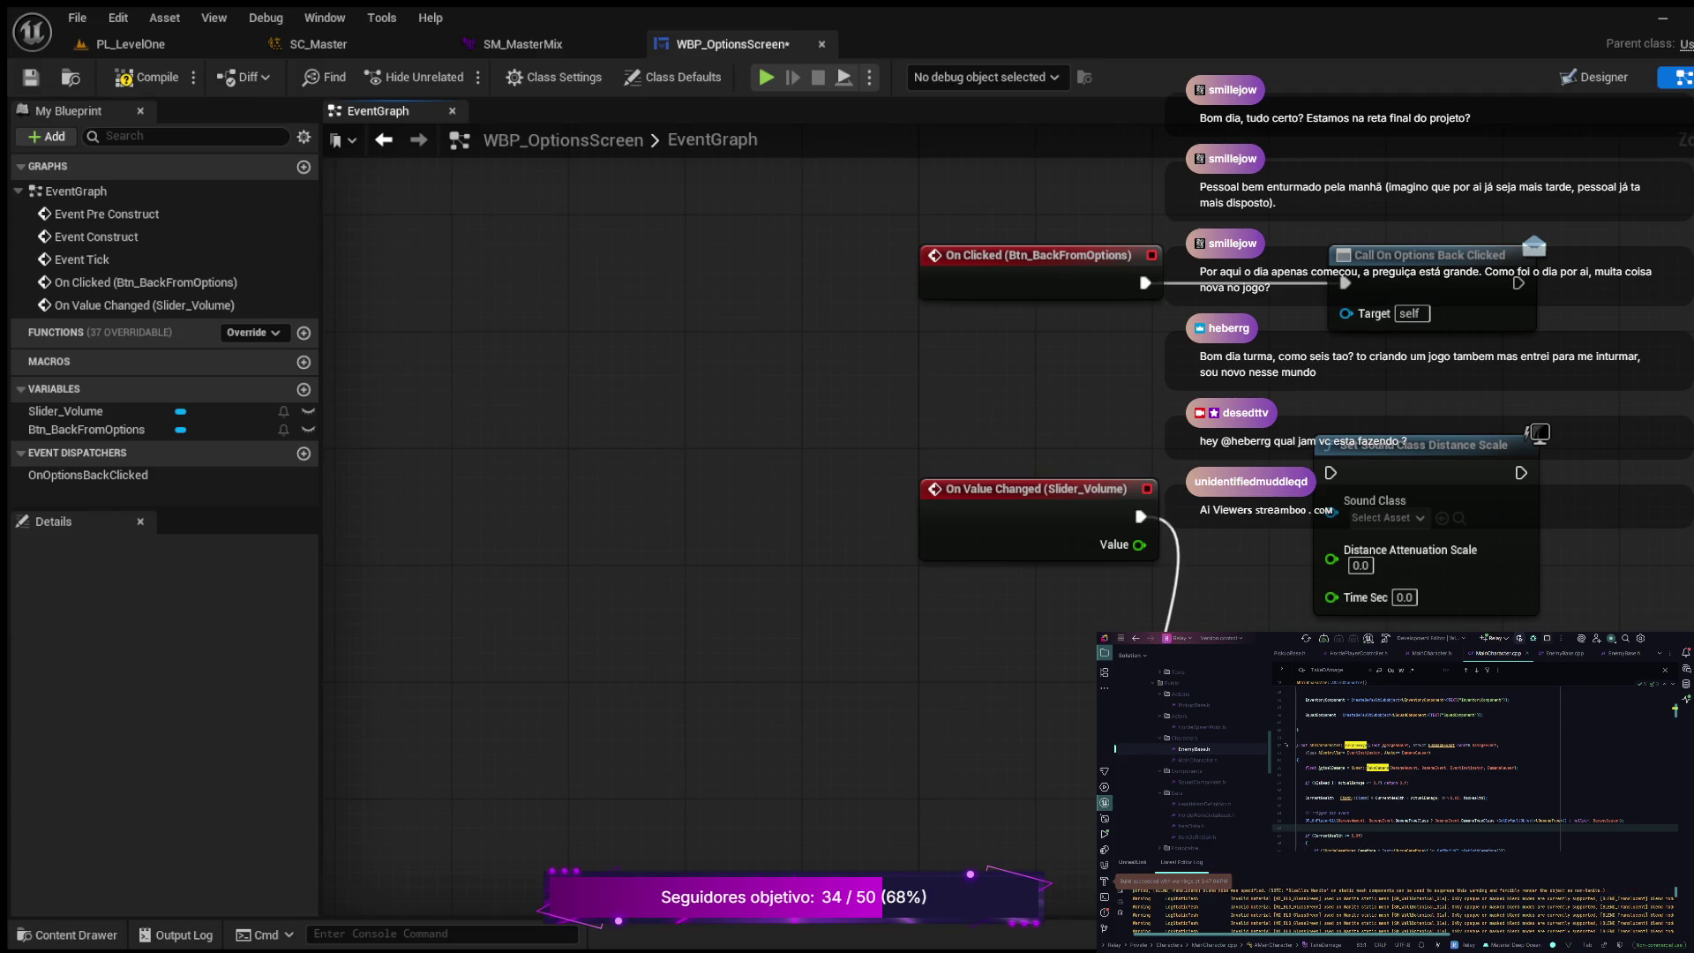
mouse_move(1015, 530)
mouse_down()
mouse_move(963, 439)
mouse_move(956, 338)
mouse_up()
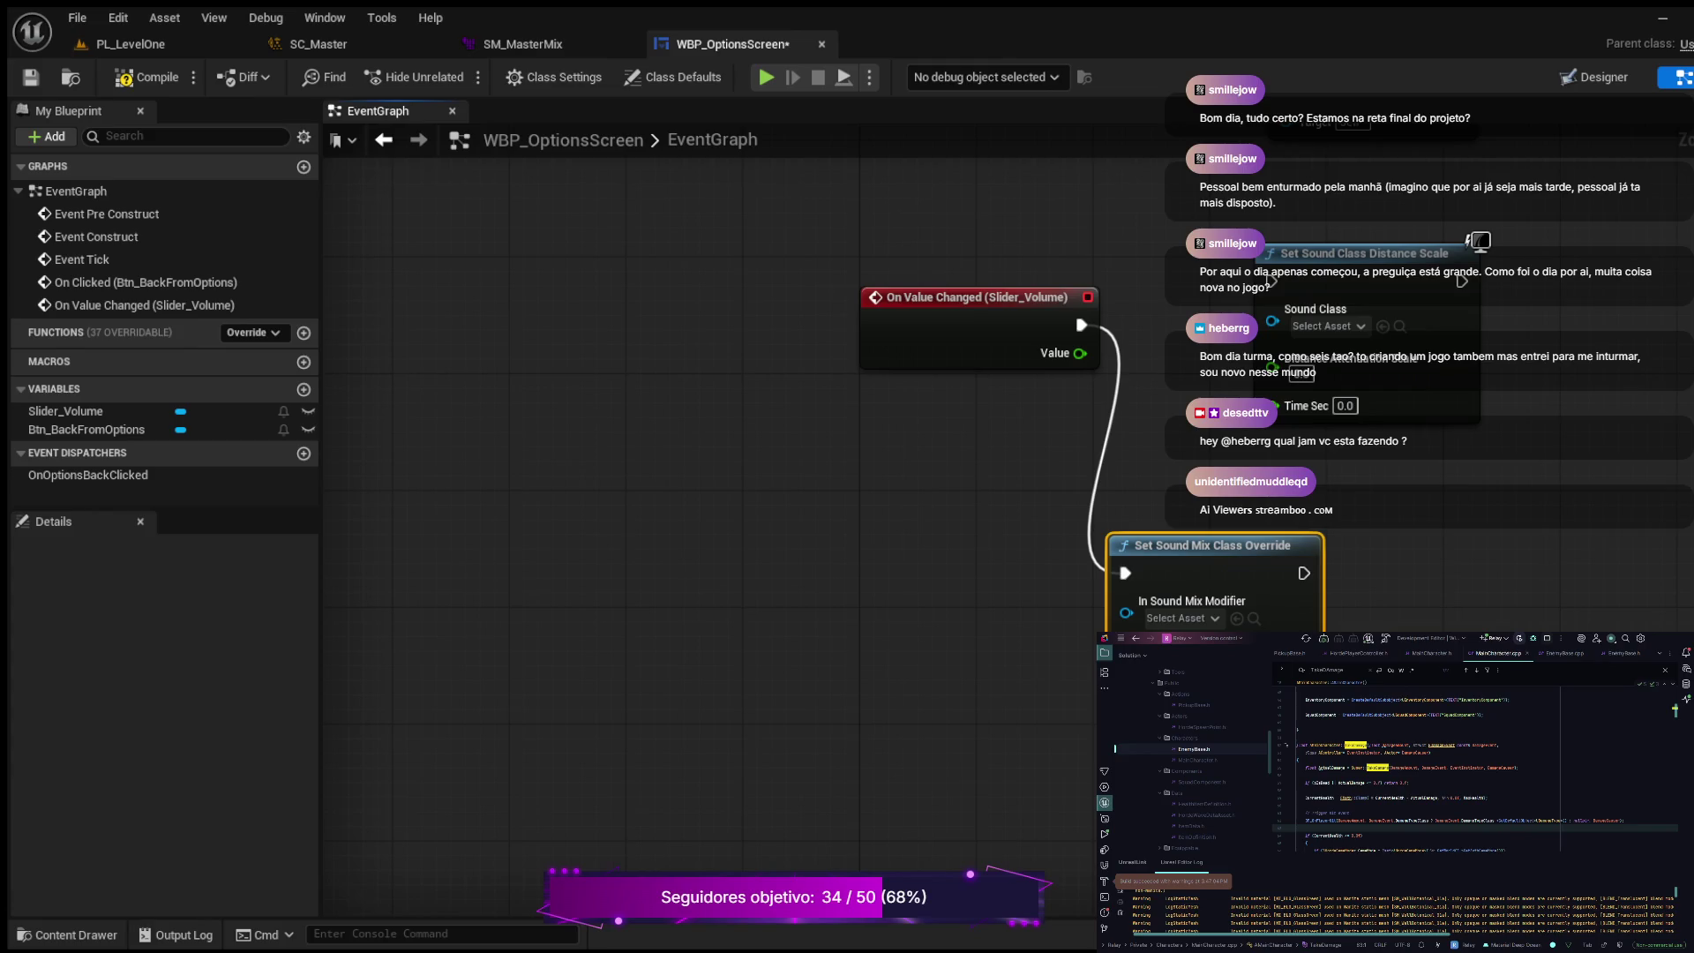
Step: Open the music sound wave from the Audio/Assets/Music folder in the Content Drawer
click(67, 934)
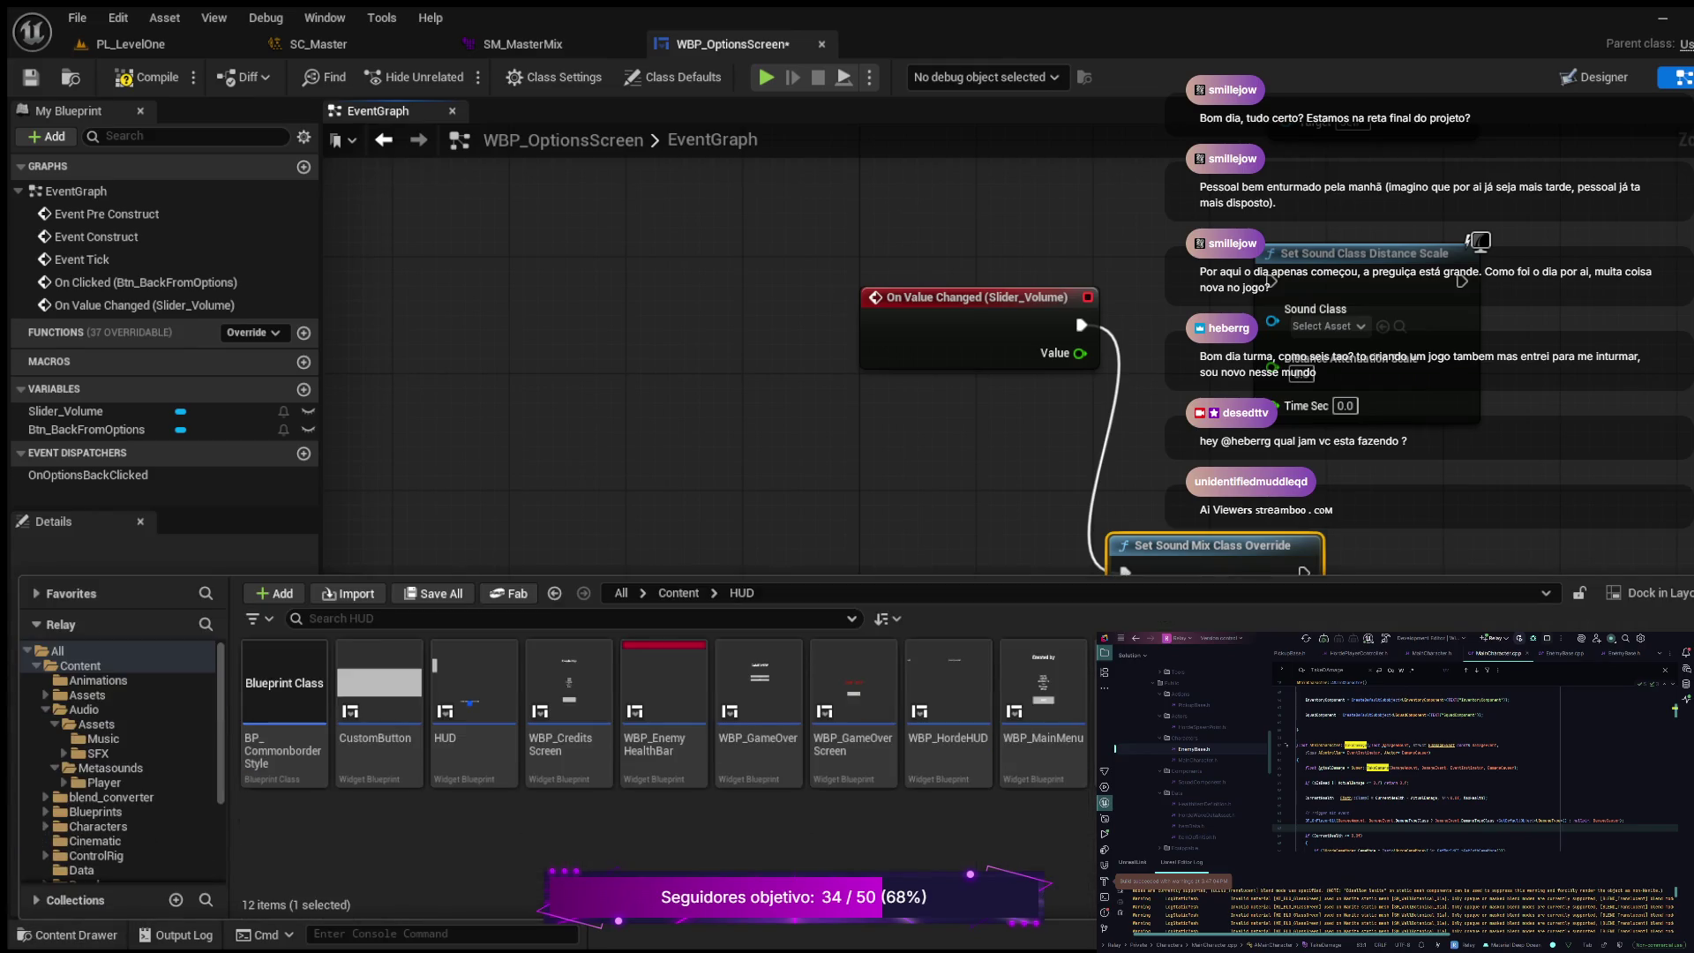
click(103, 739)
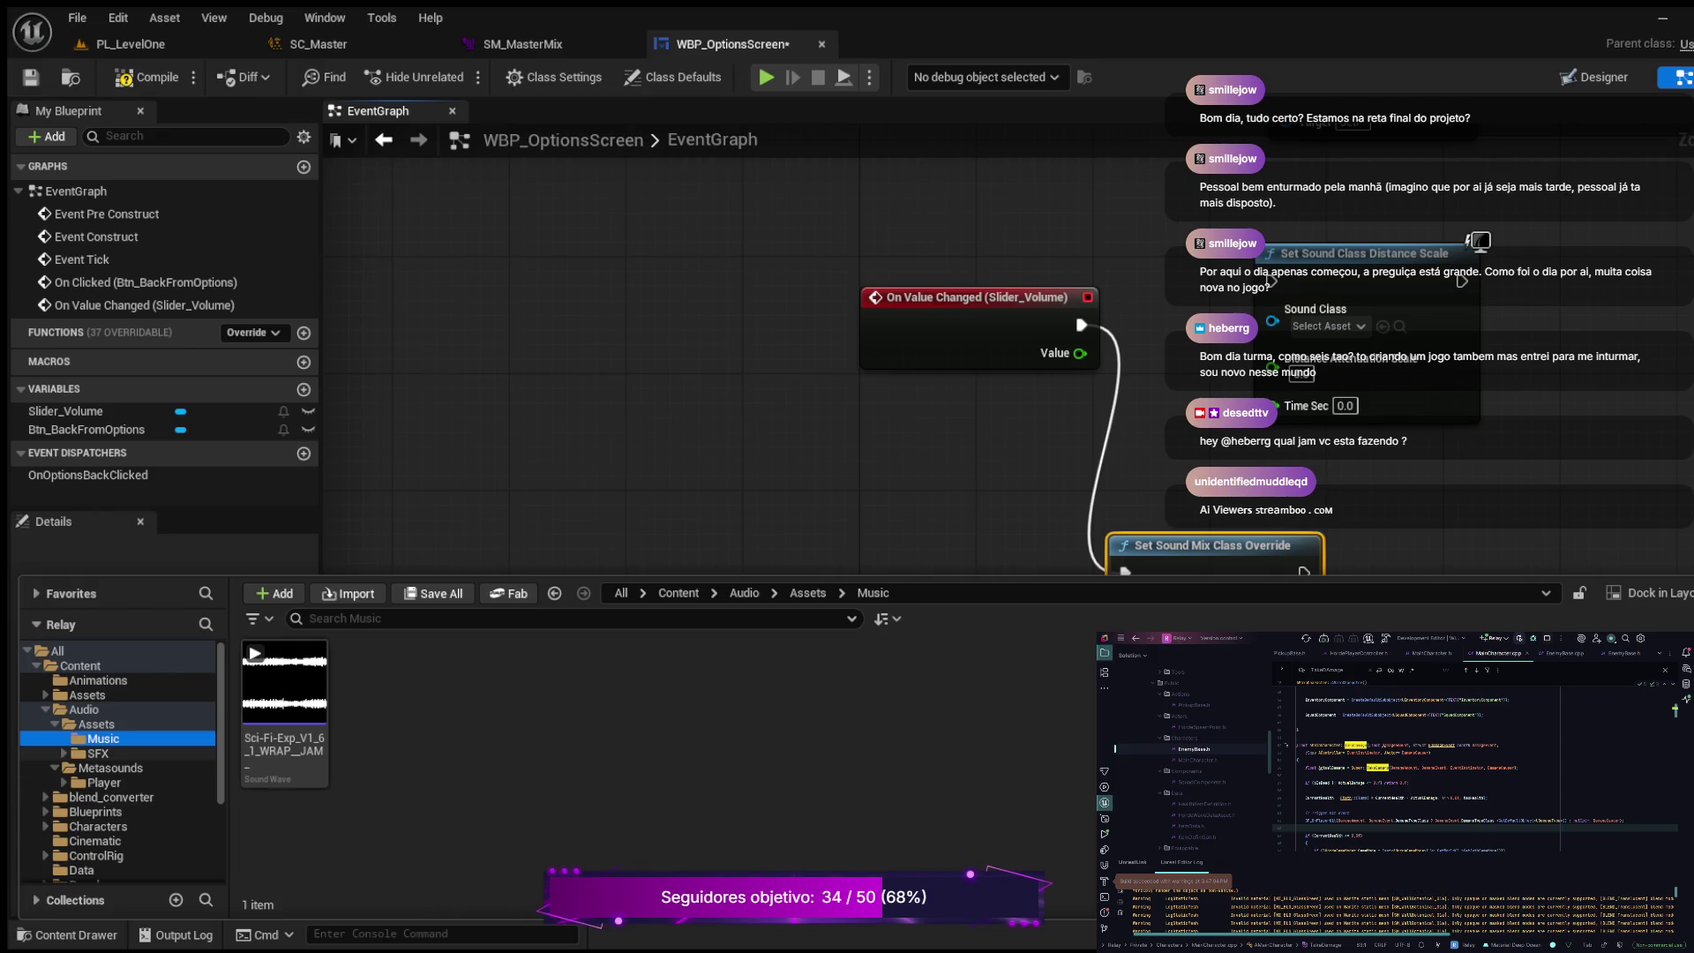
click(98, 753)
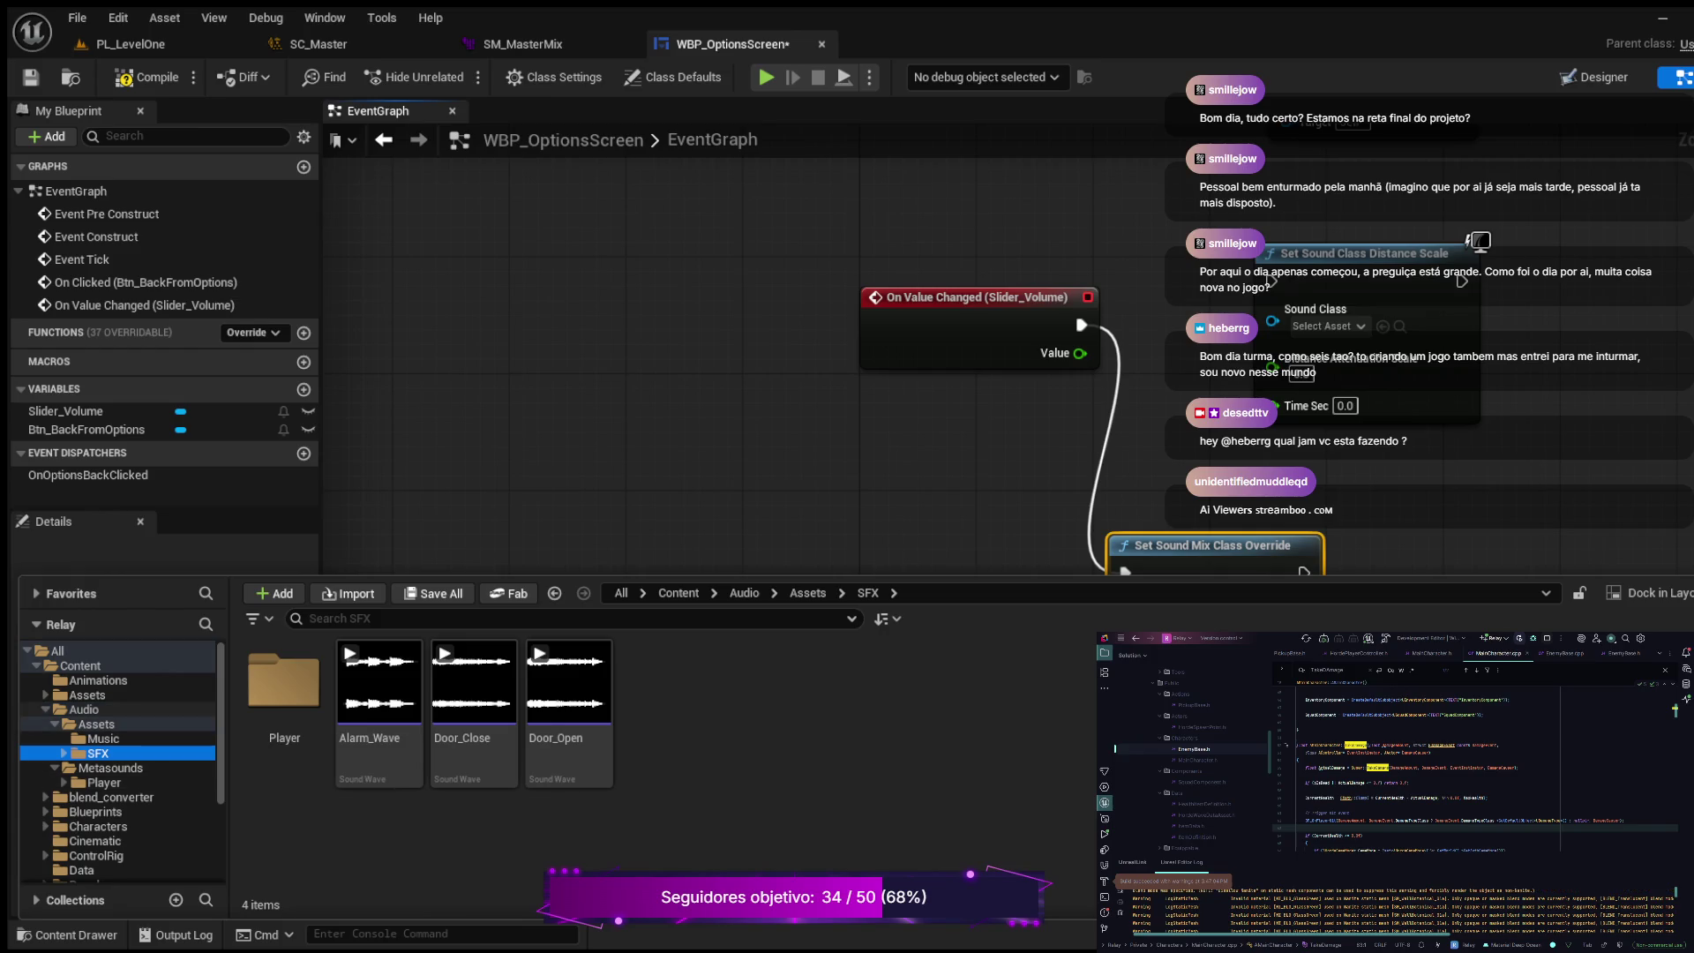
click(84, 709)
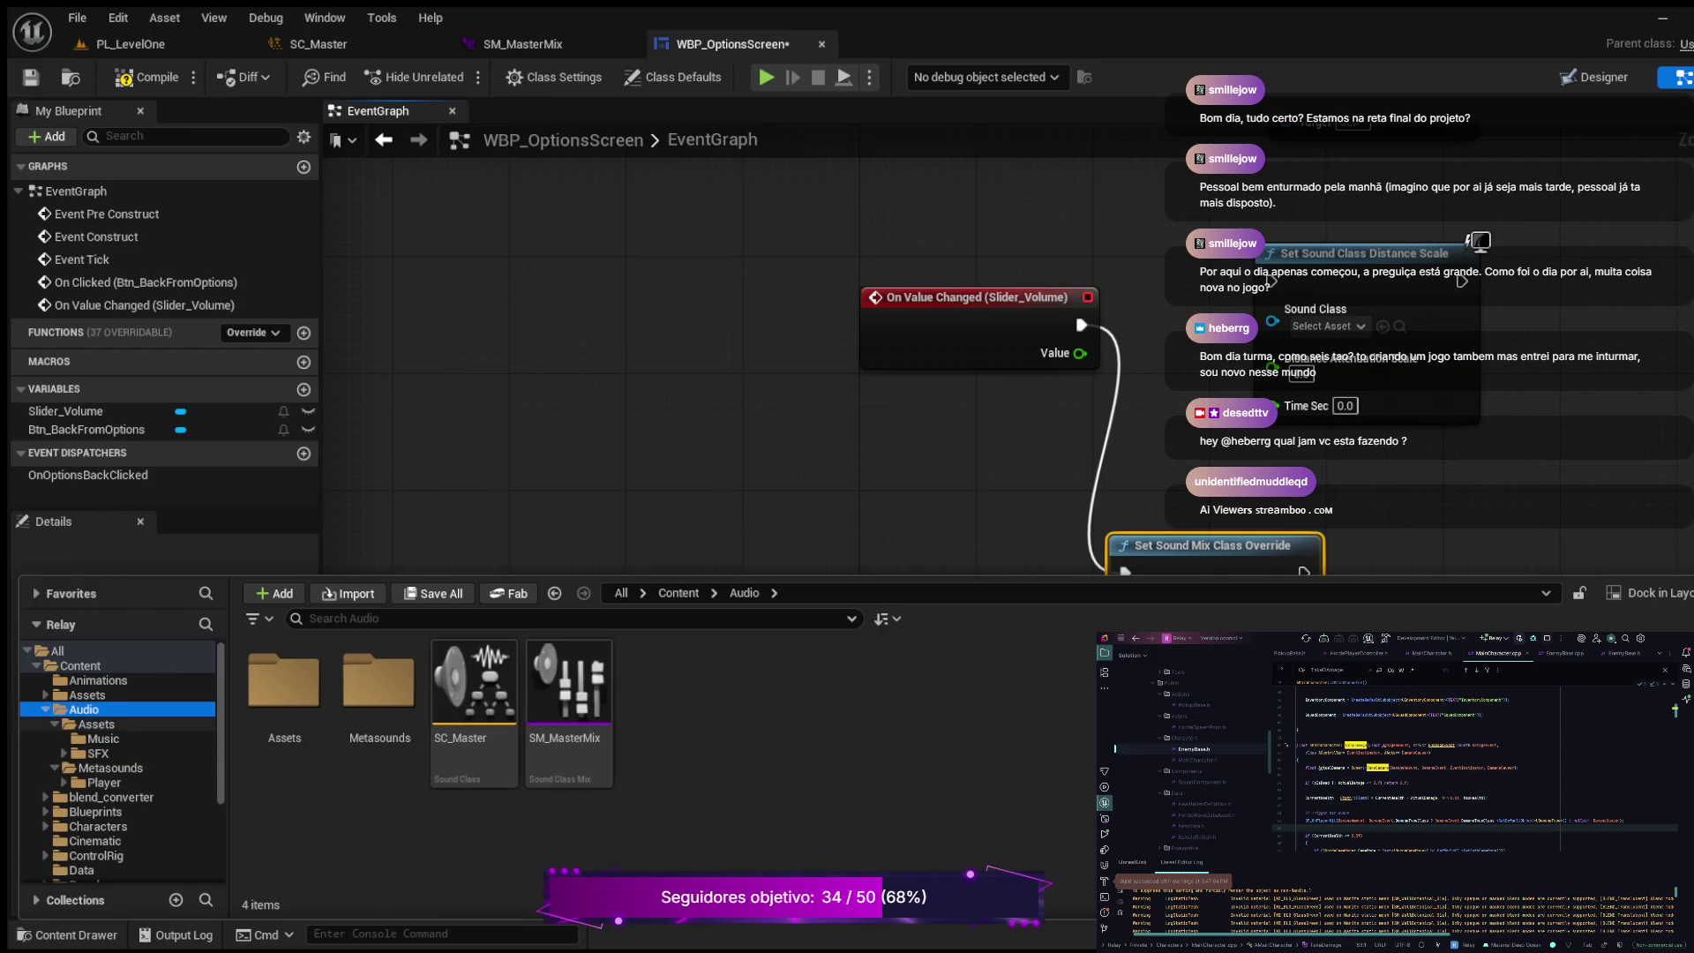
click(96, 724)
click(103, 738)
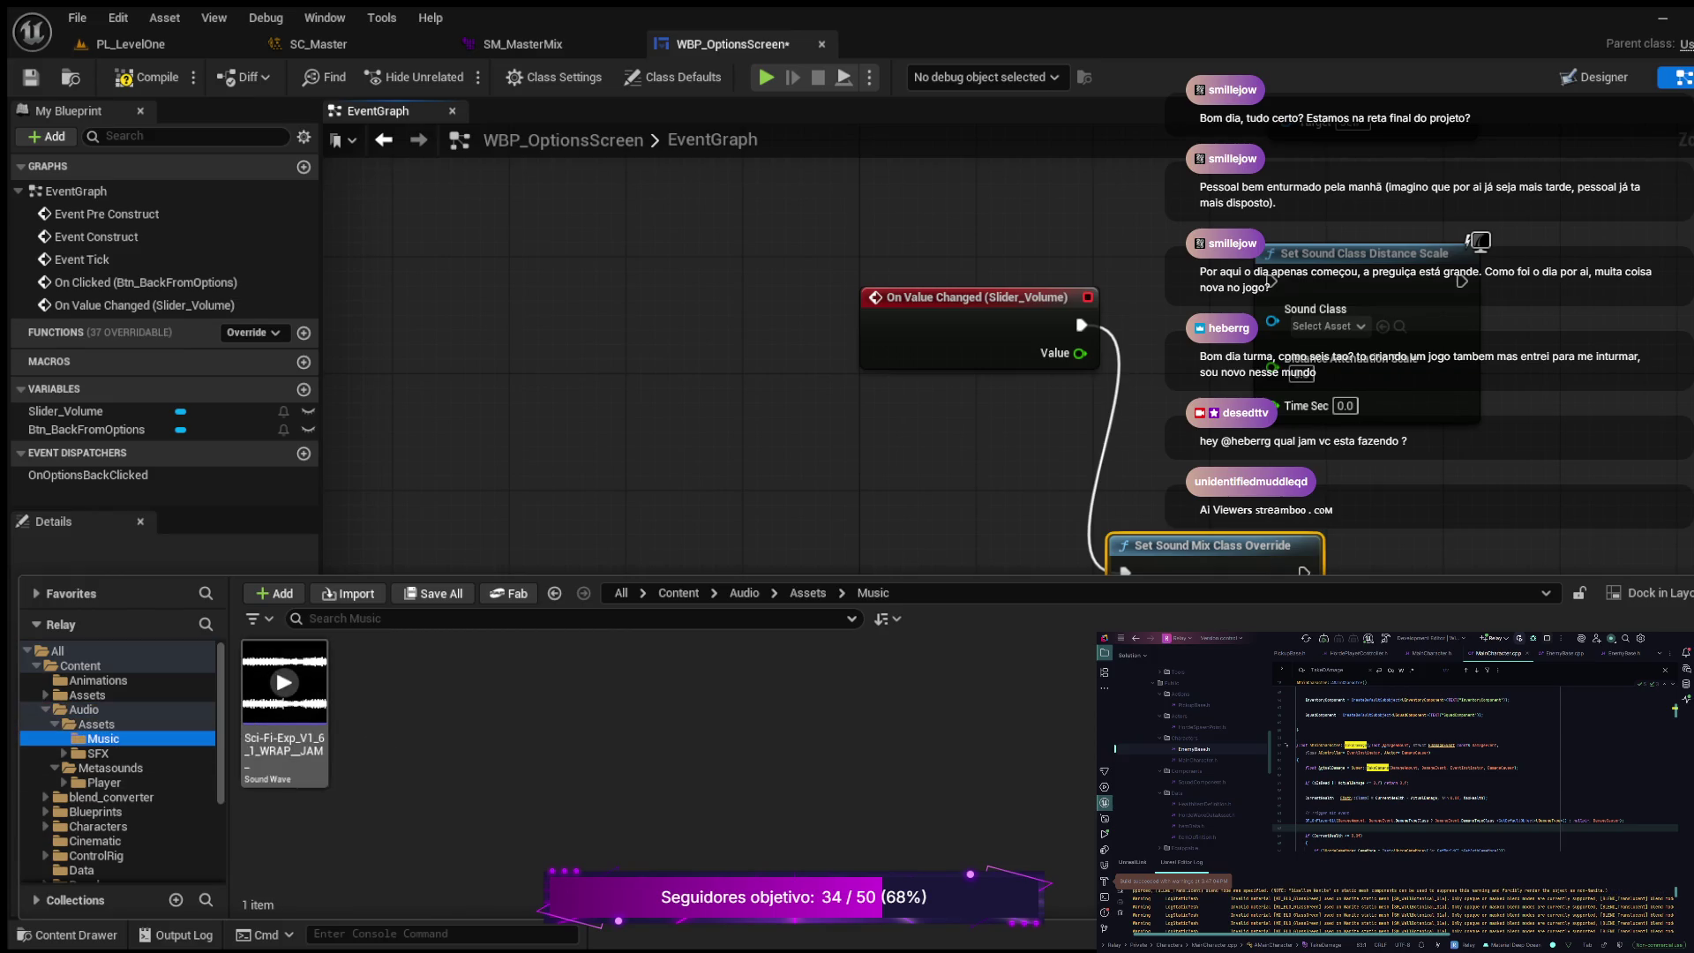
double_click(285, 684)
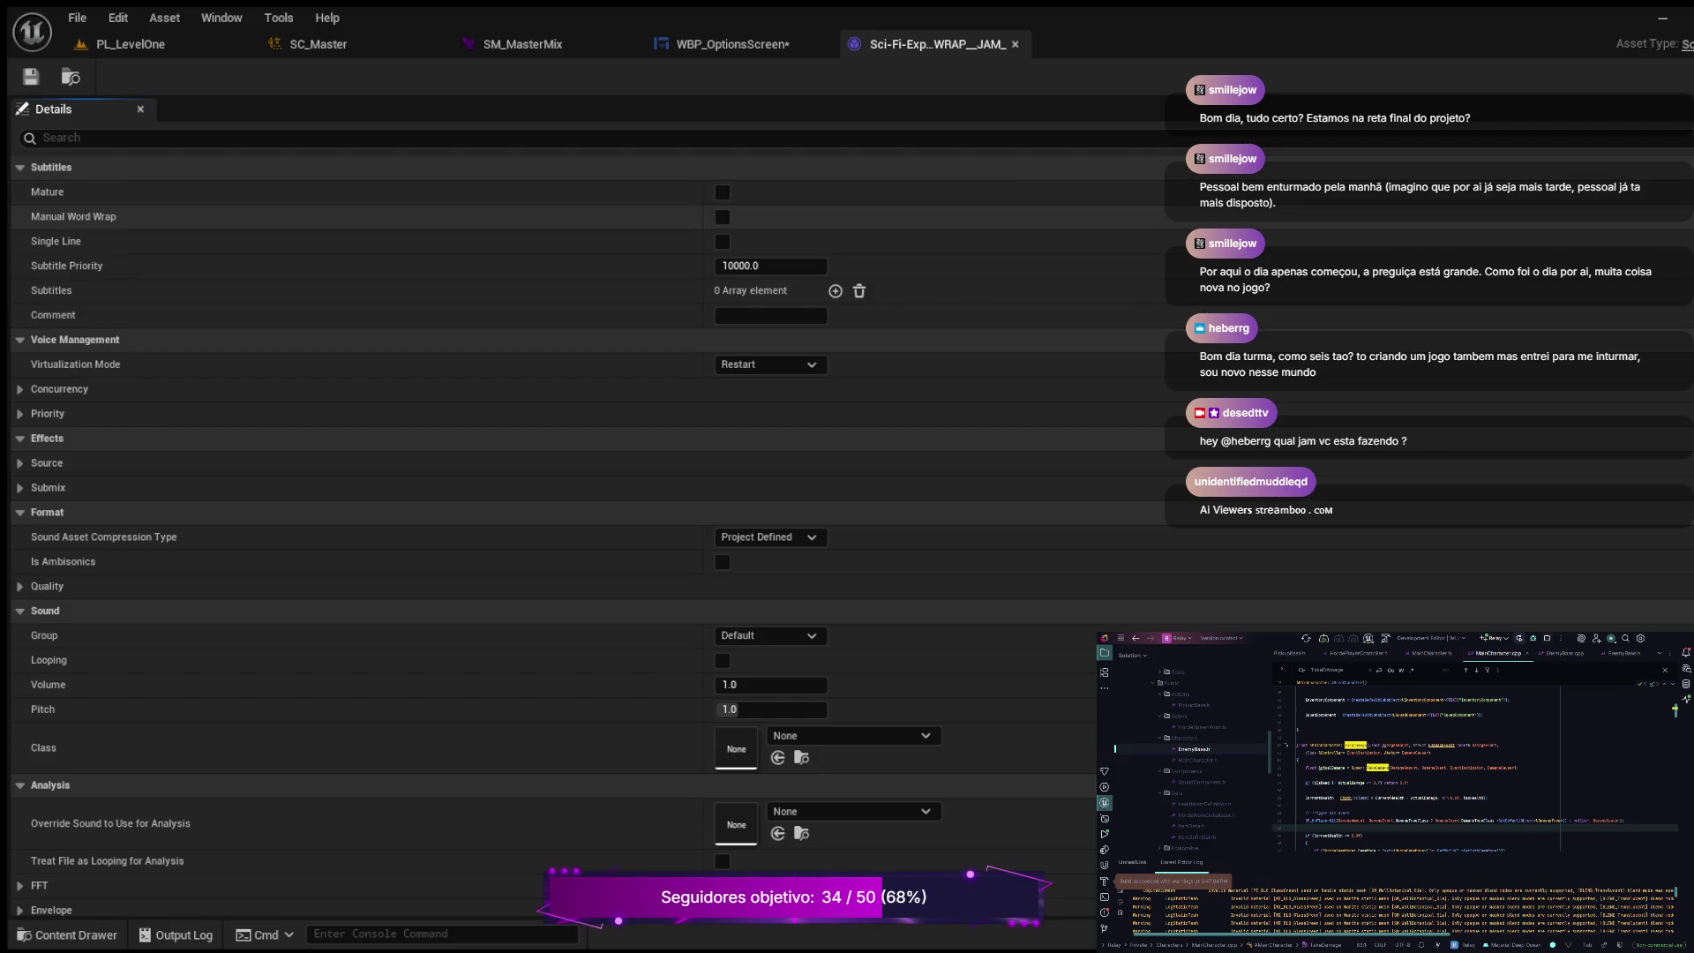
Step: Set the music wave's Sound Class to SC_Master and save it
click(49, 138)
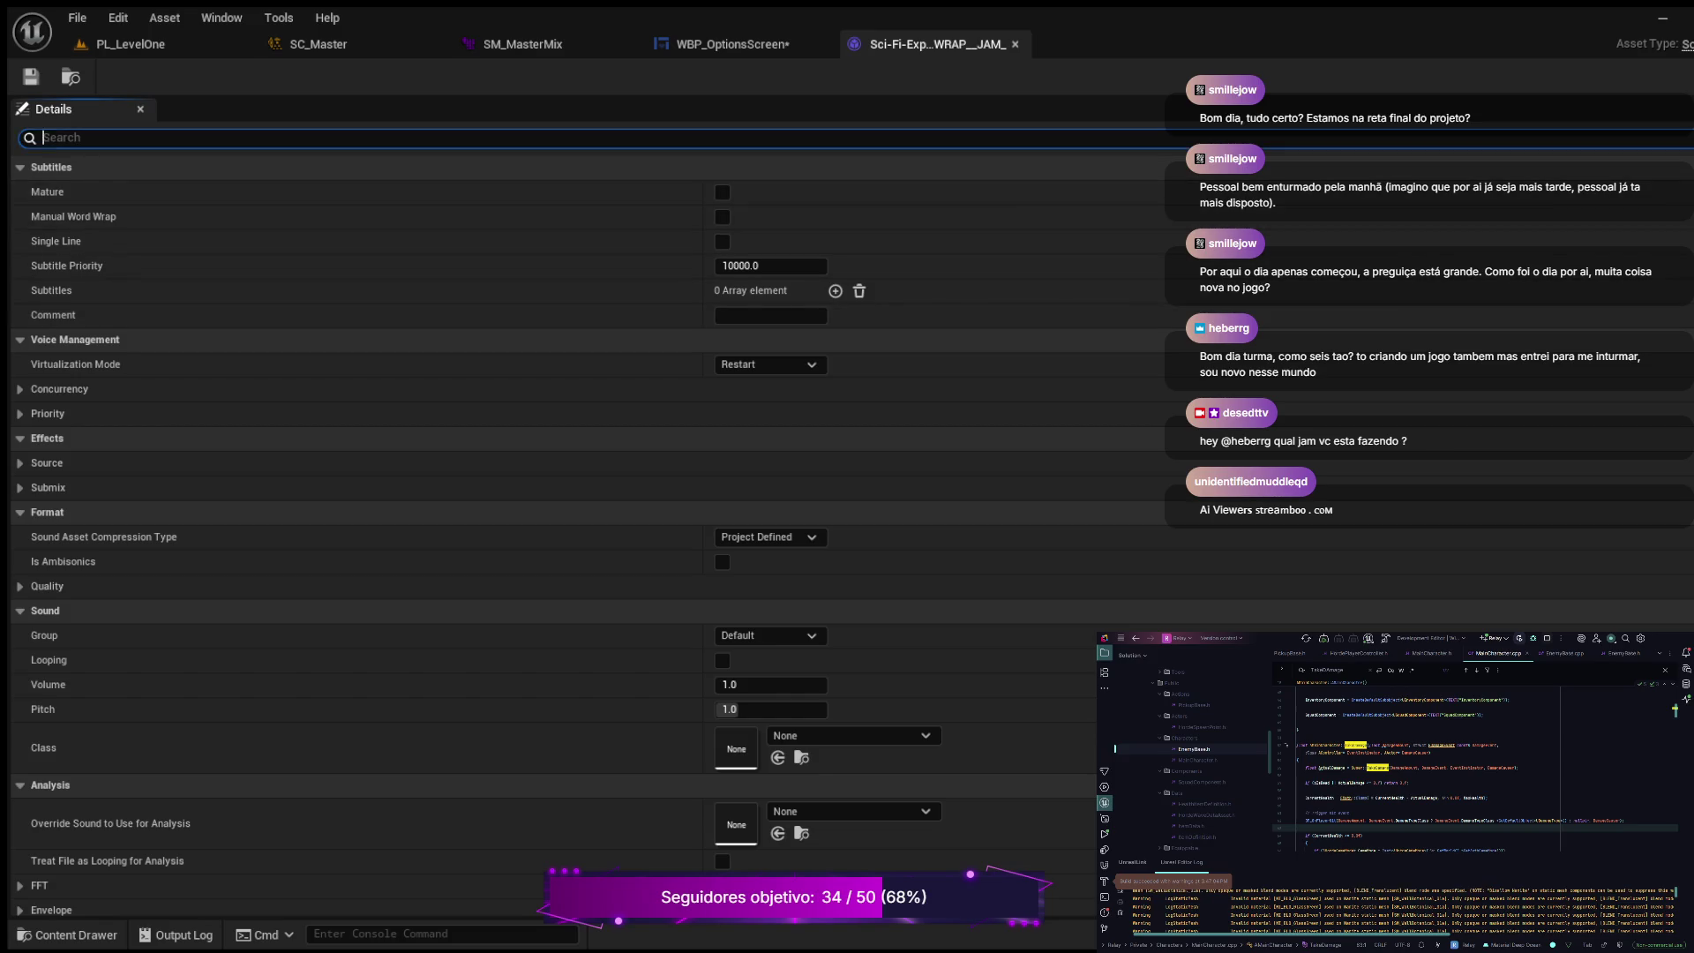
text(sound class)
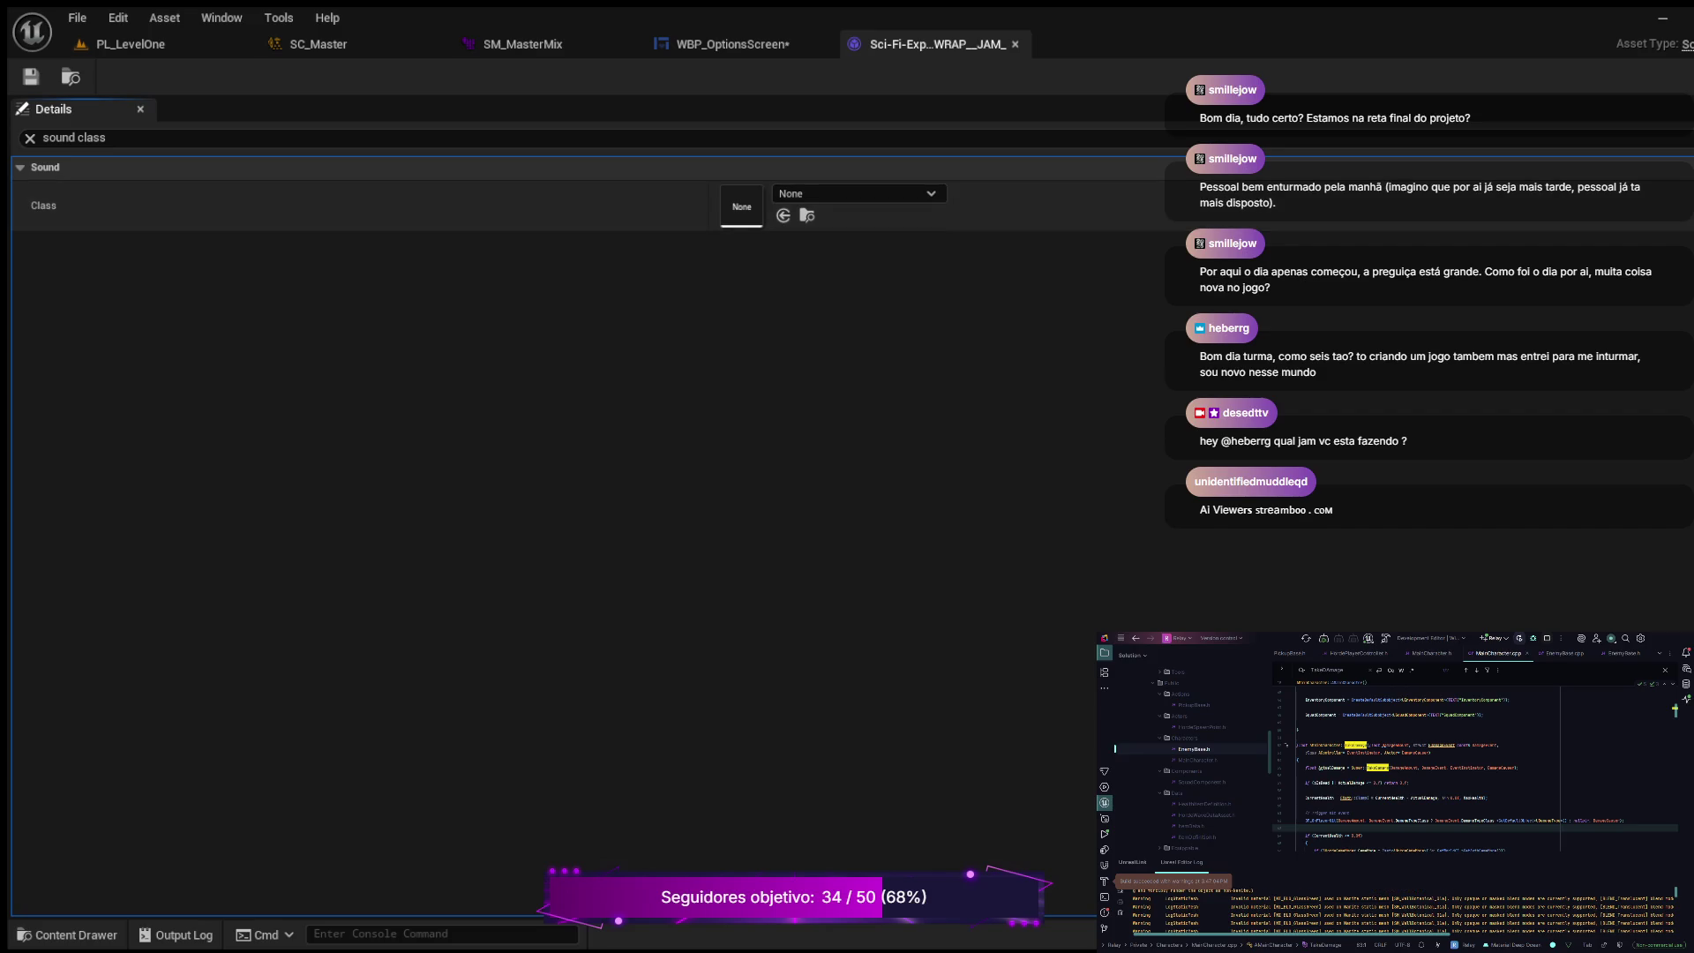
key(ctrl+v)
key(ctrl+s)
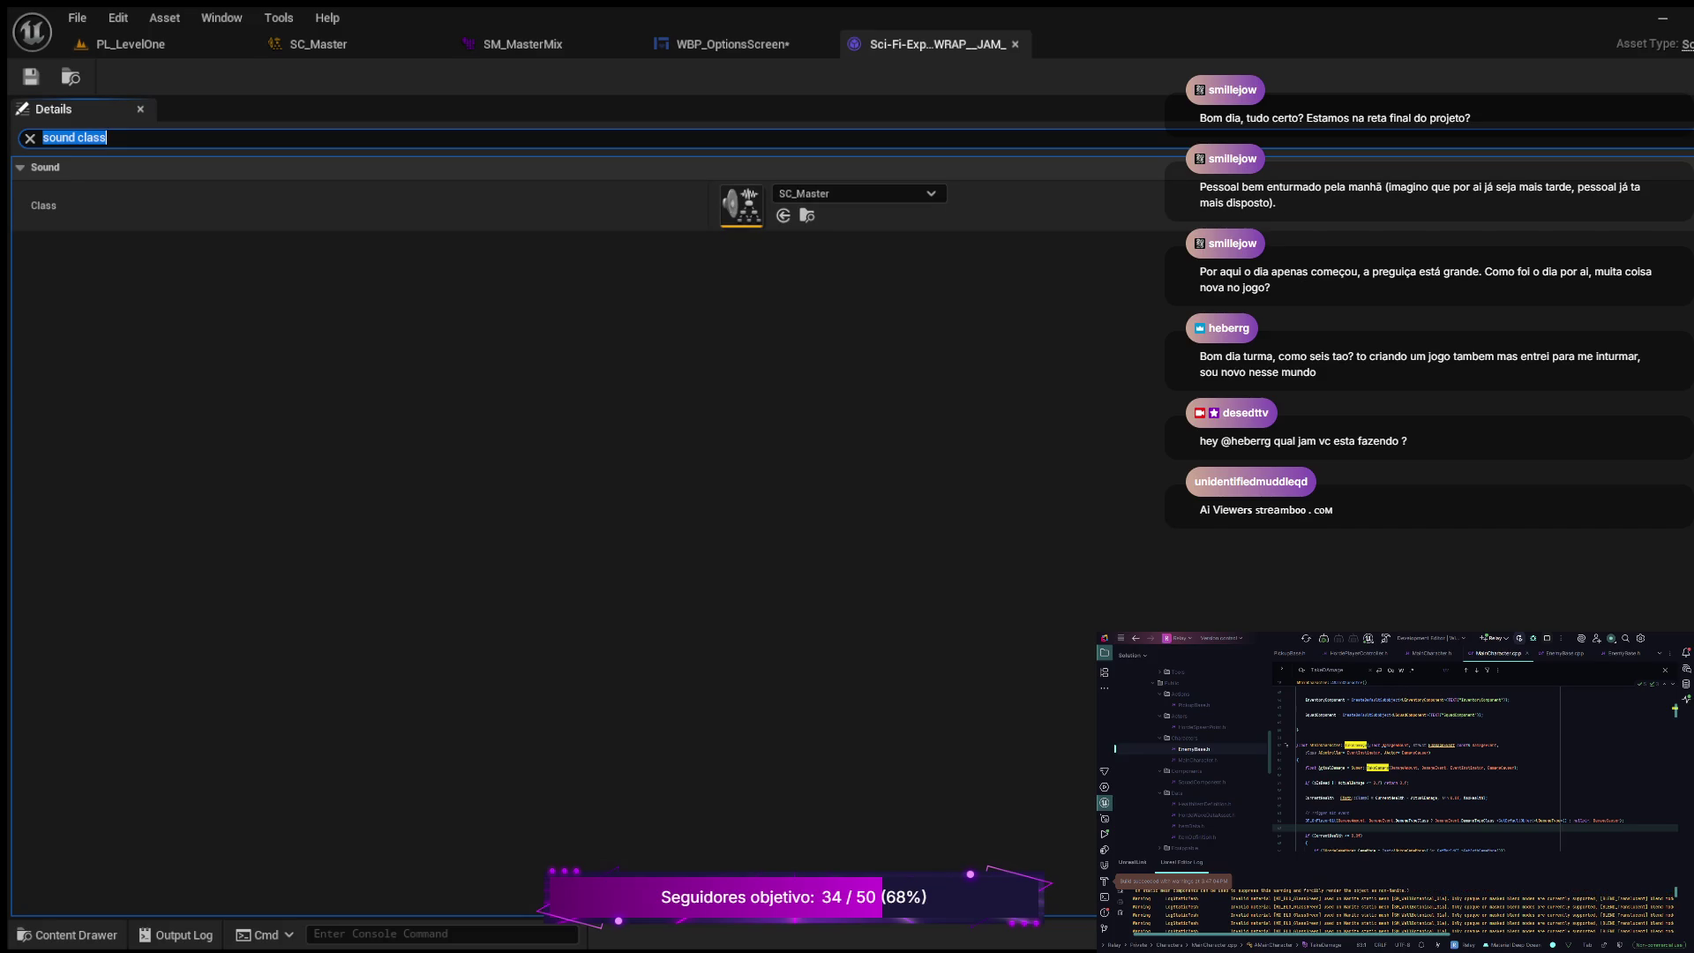
Step: Open Alarm_Wave from the SFX folder
key(ctrl+b)
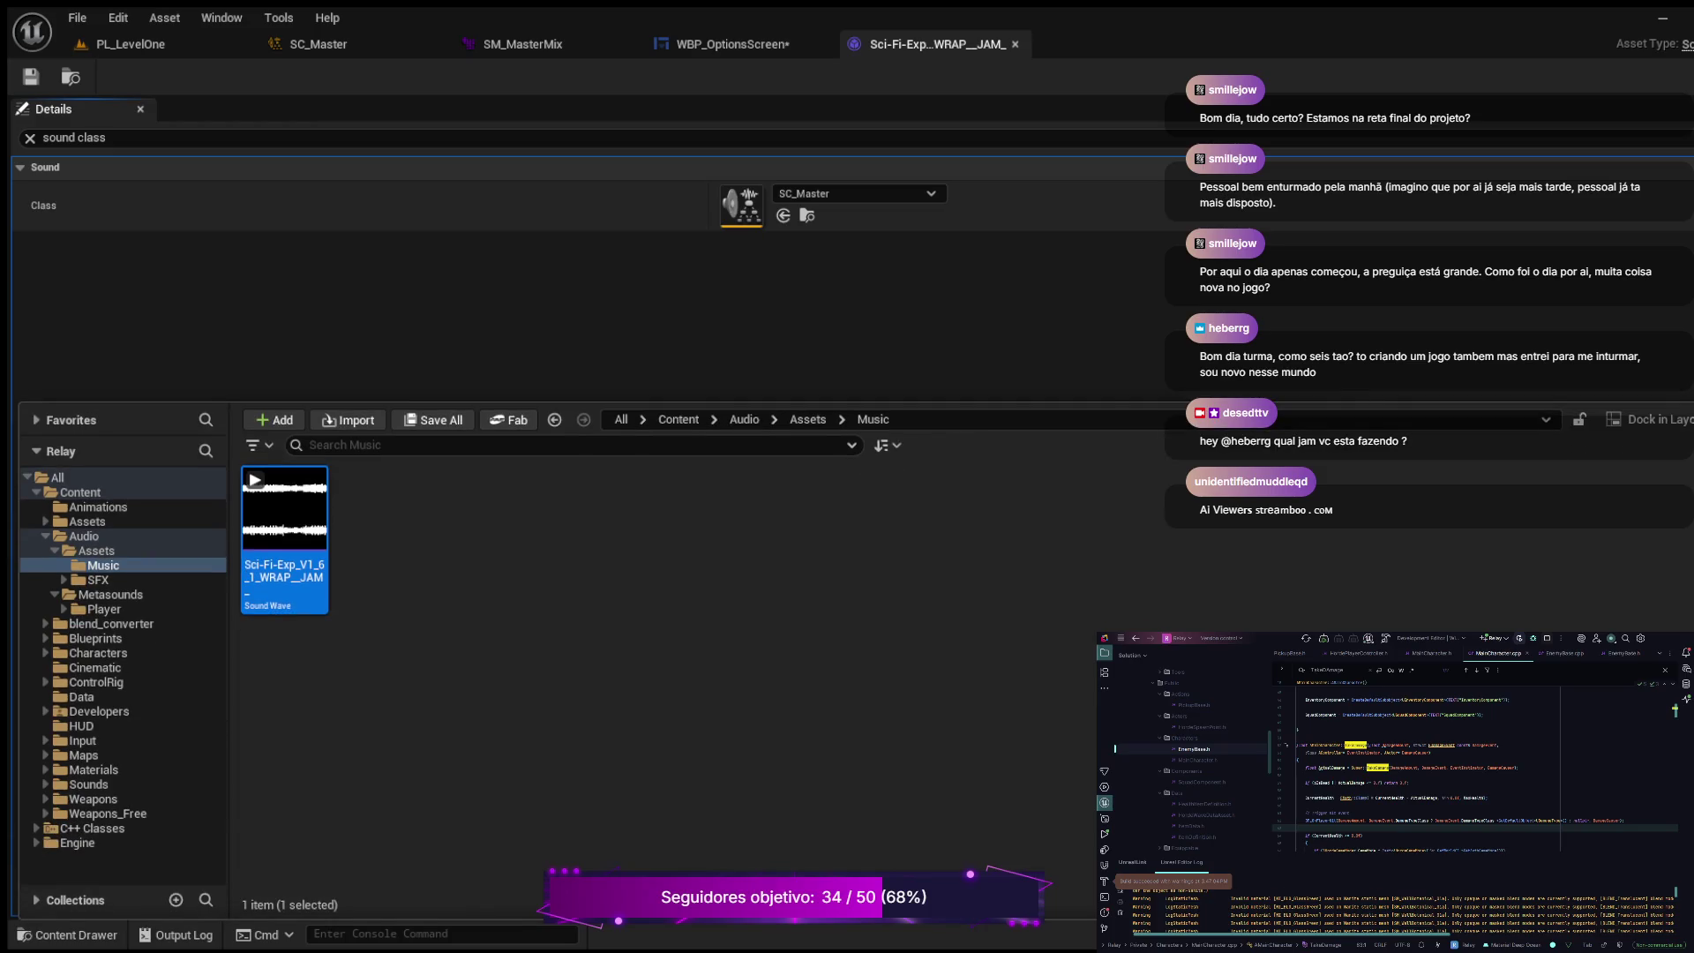
click(97, 580)
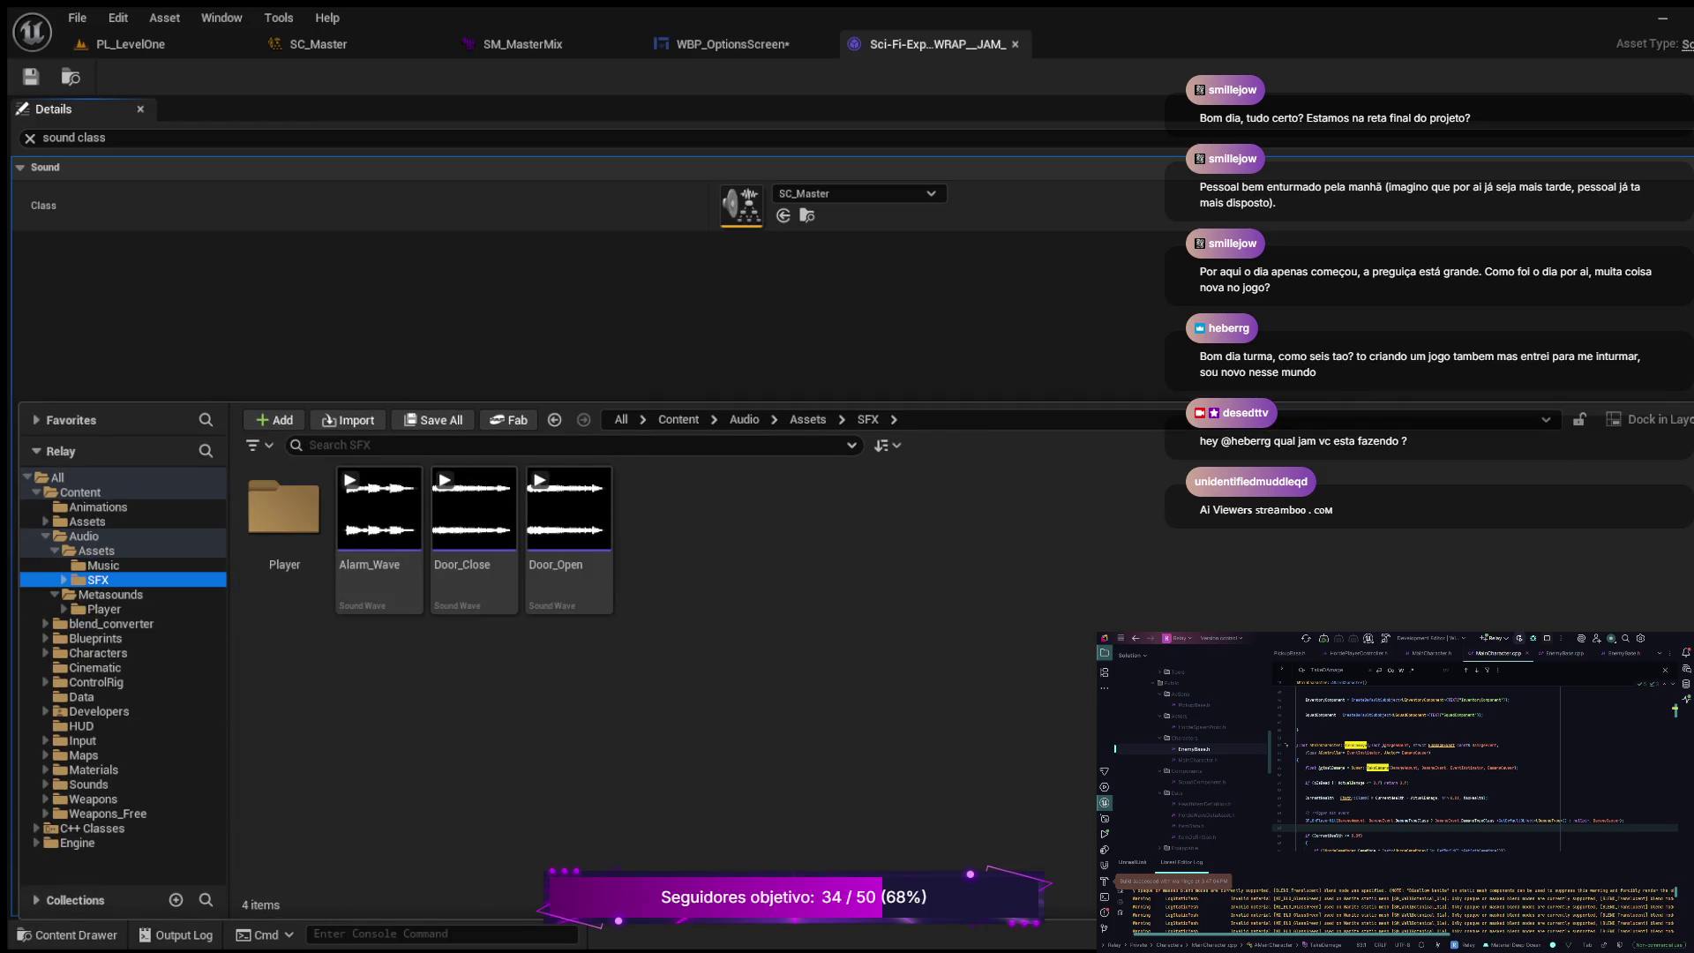
double_click(379, 521)
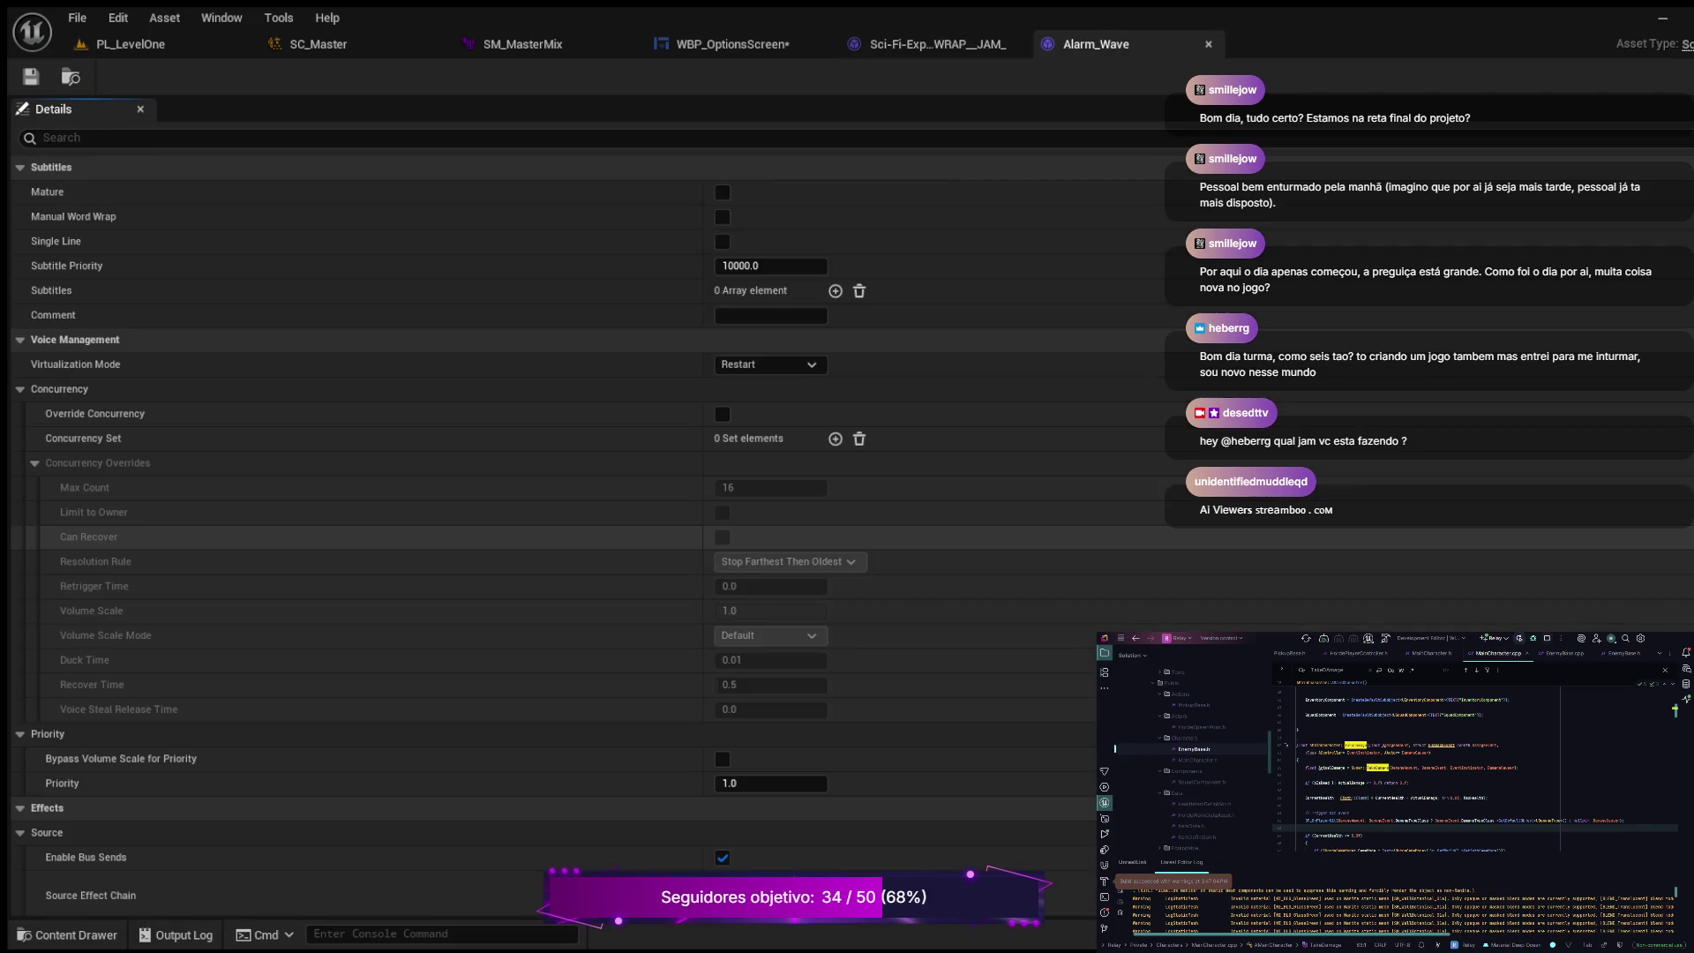
Step: Set Alarm_Wave's Sound Class to SC_Master and save it
click(88, 137)
text(sound class)
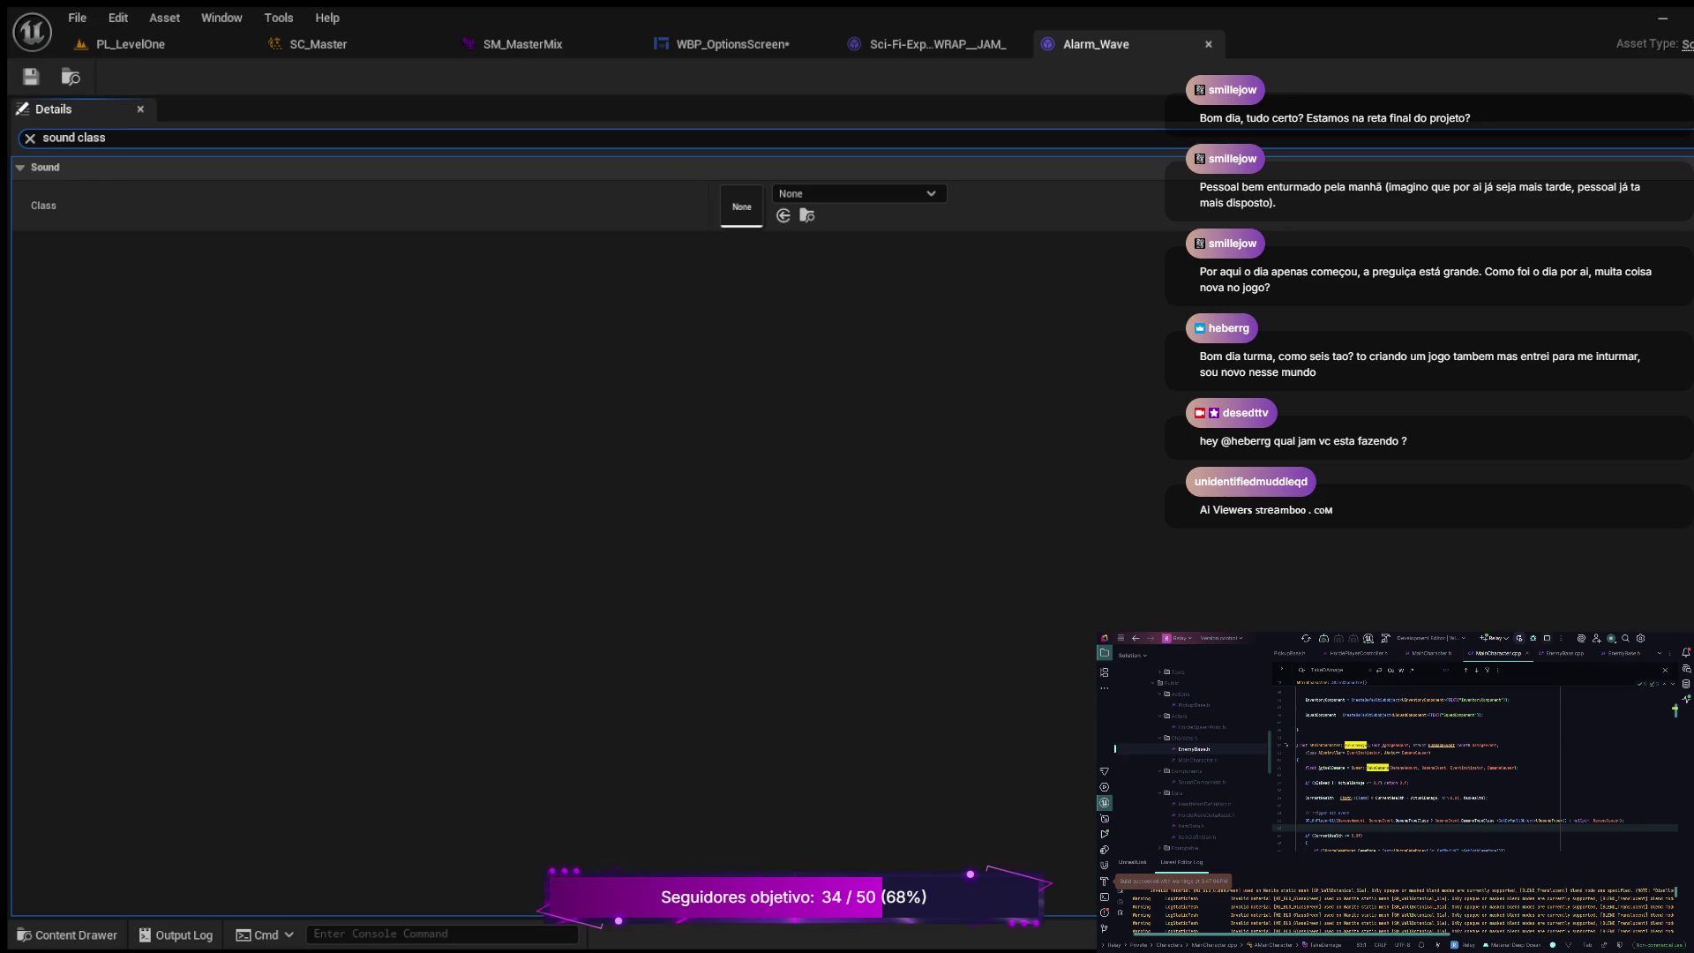
key(Return)
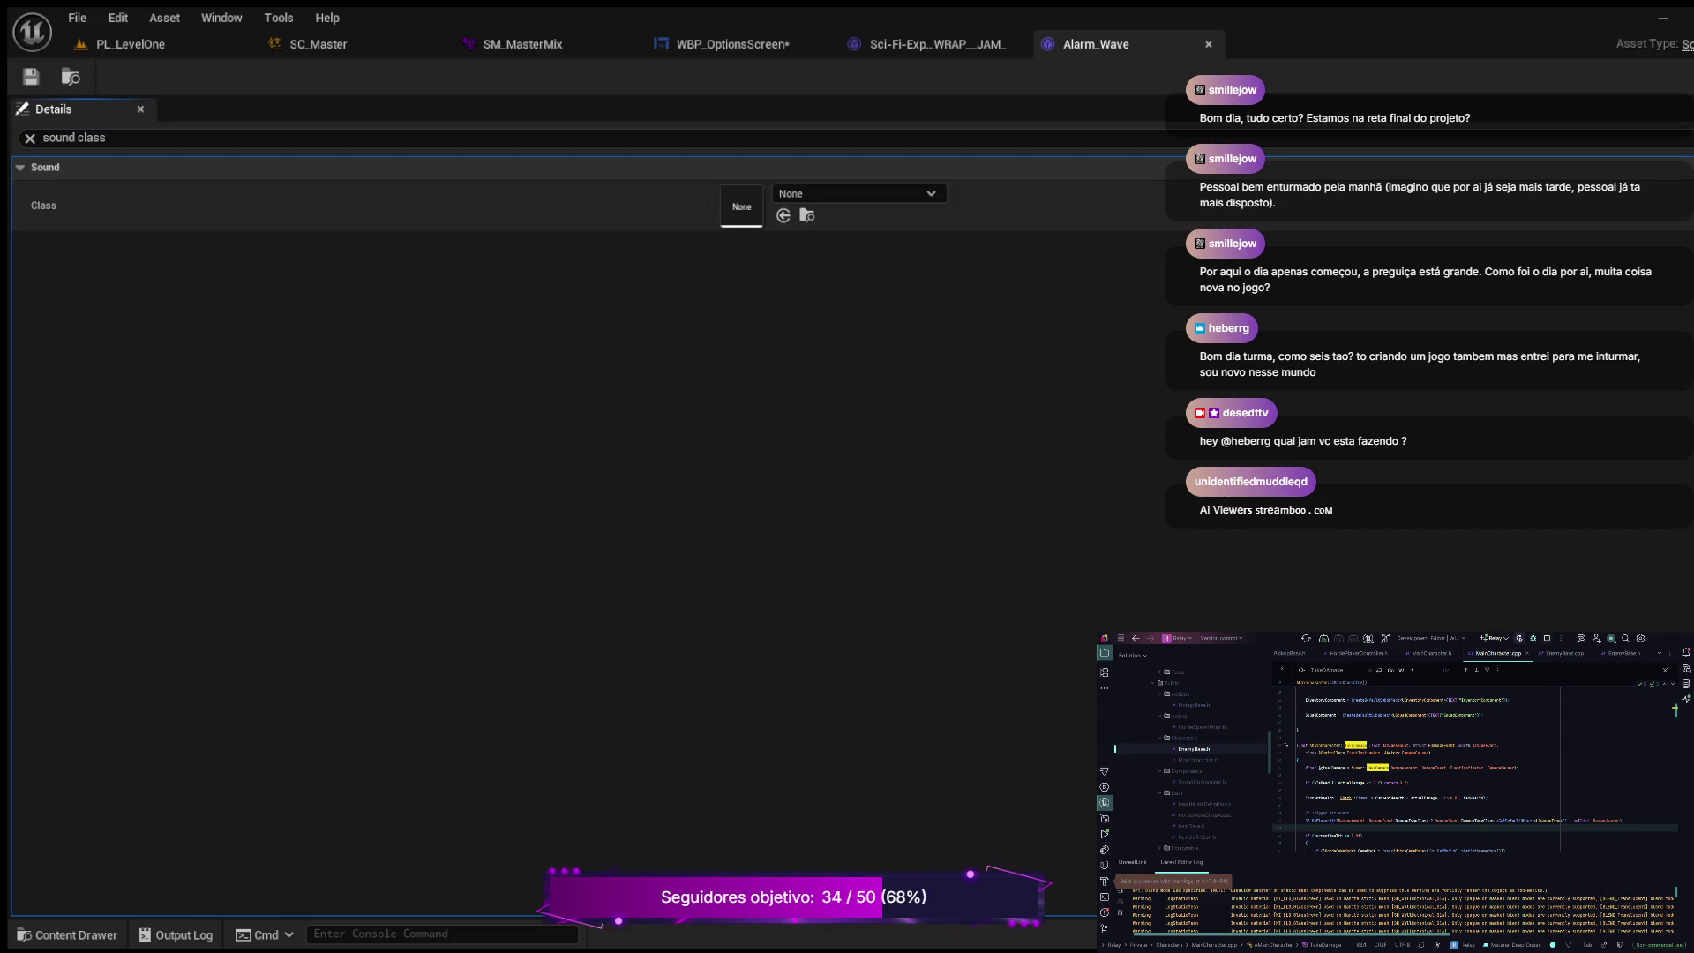
key(ctrl+v)
key(ctrl+s)
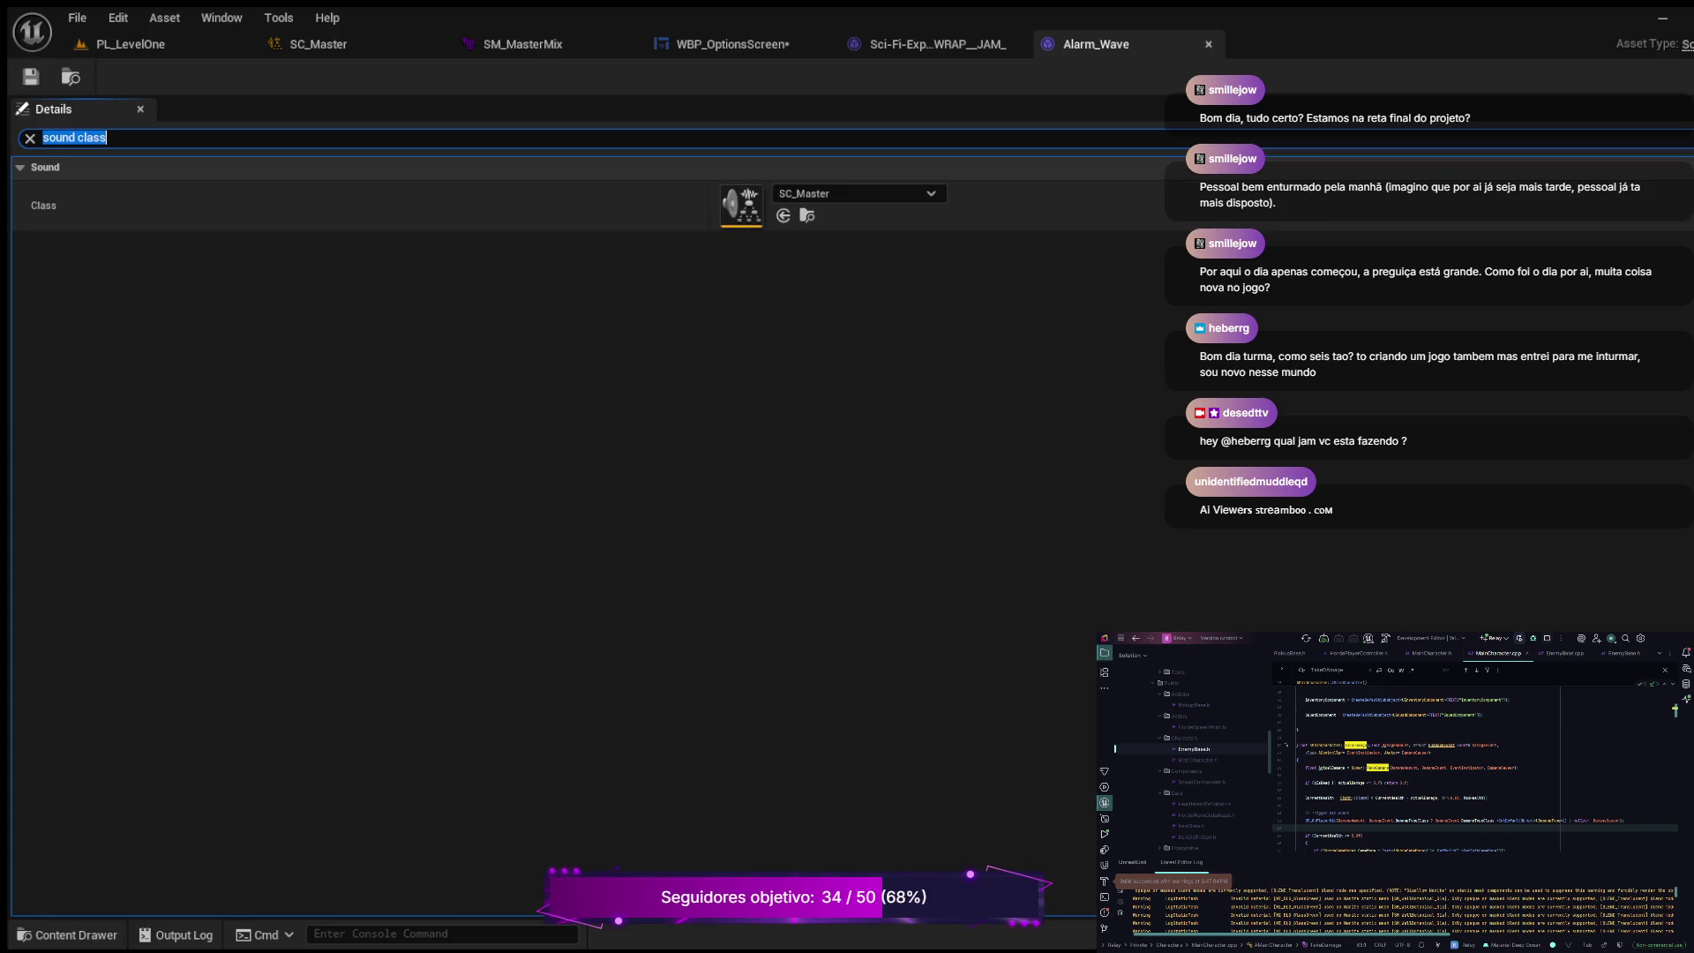
Step: Open Door_Close and set its Sound Class to SC_Master
click(66, 934)
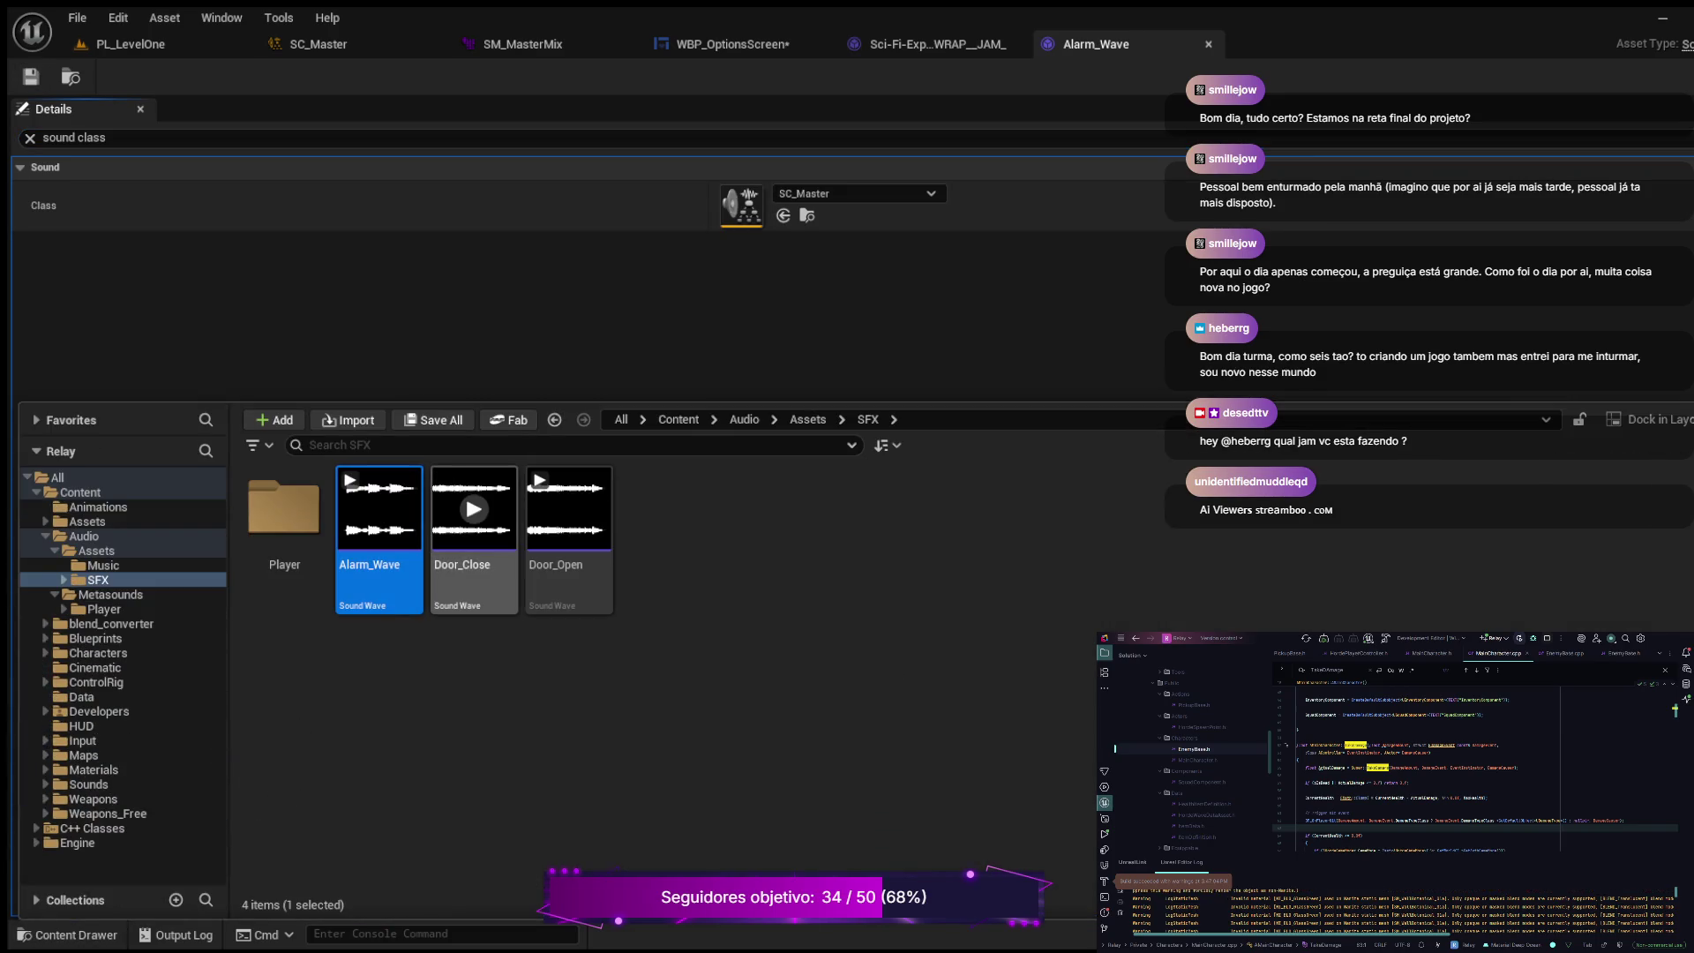
double_click(474, 538)
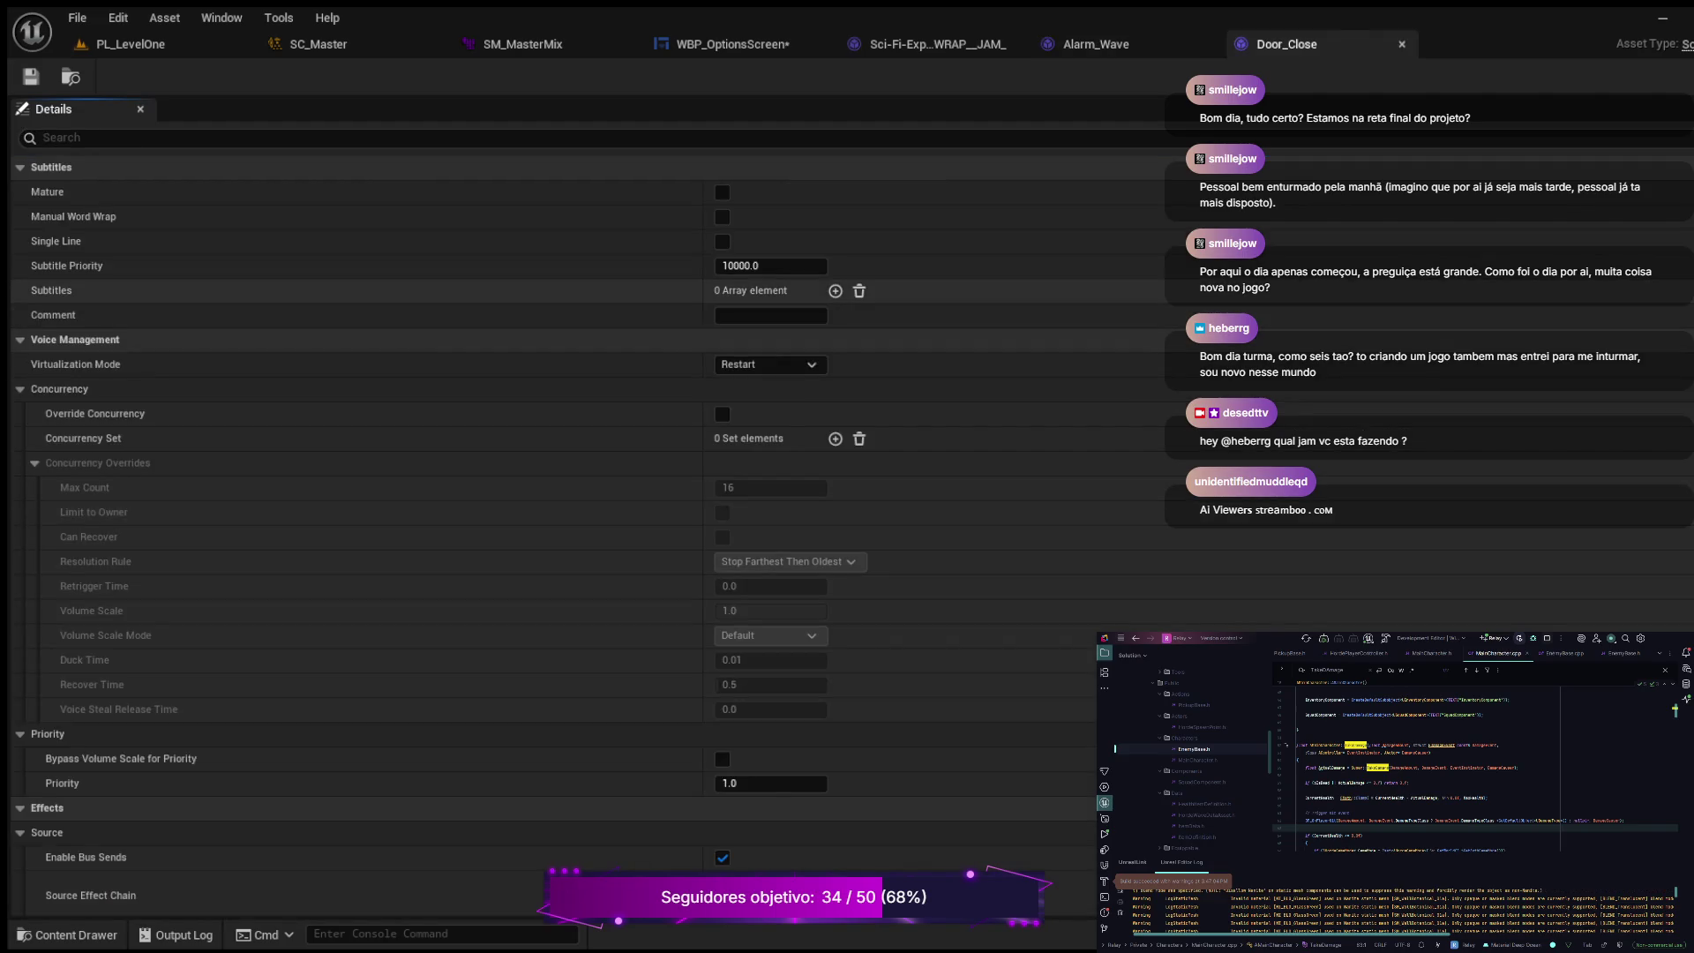
click(265, 138)
text(sound class)
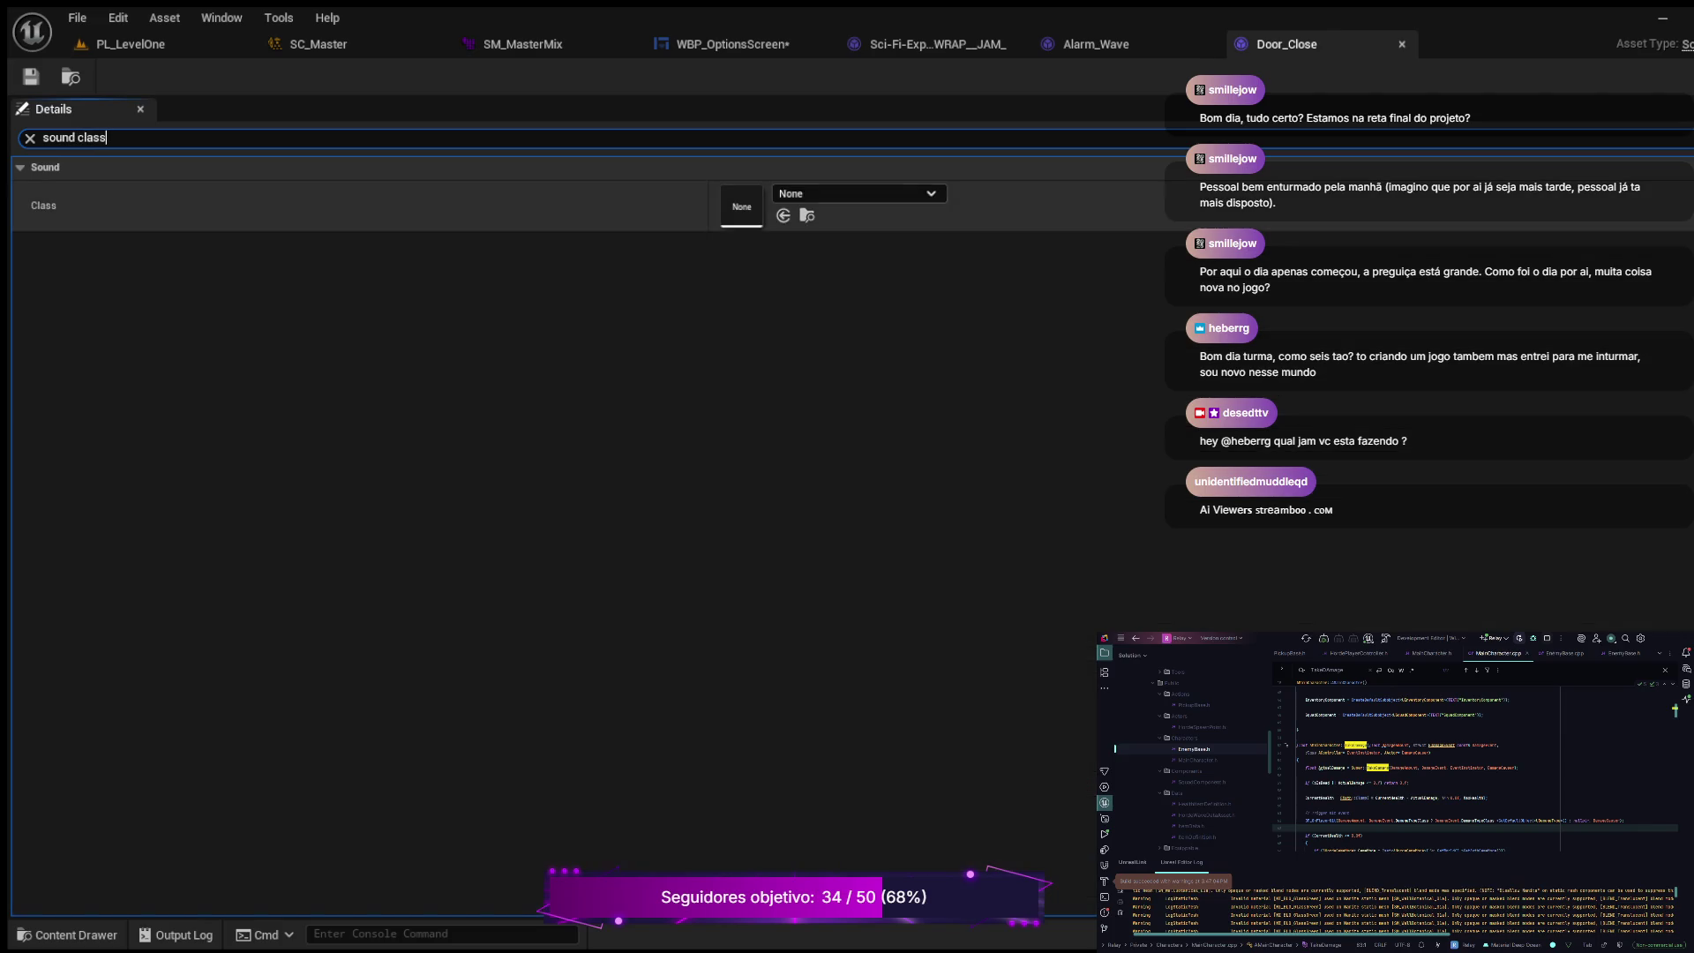
key(Return)
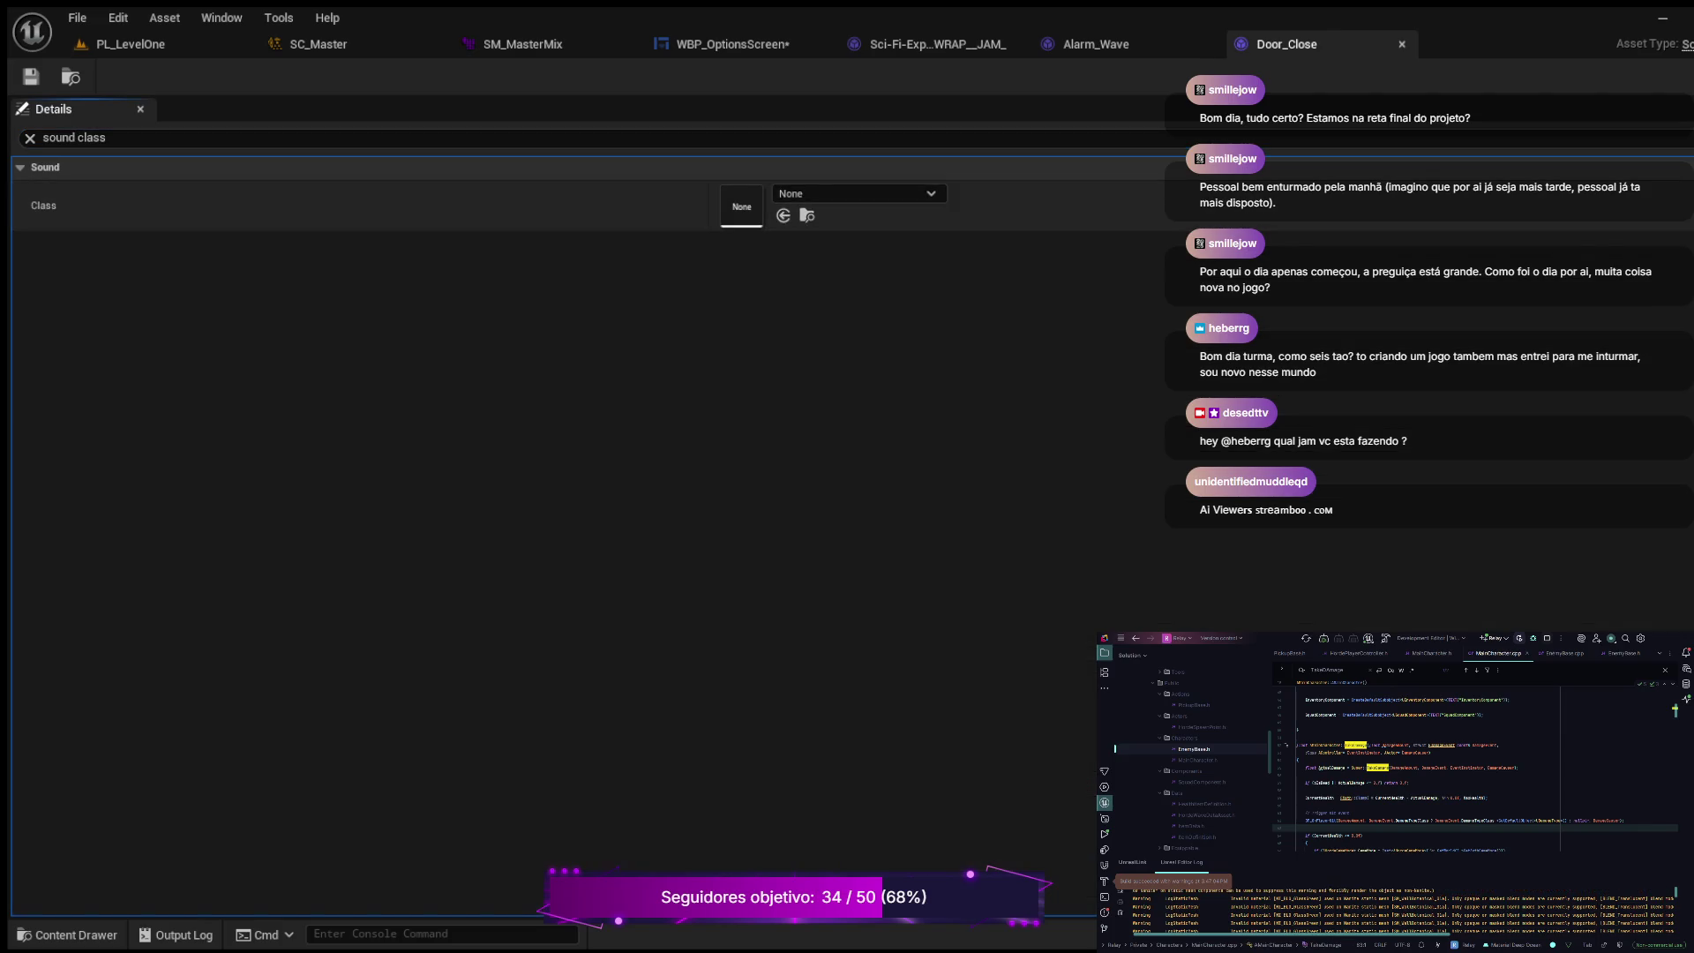
key(ctrl+v)
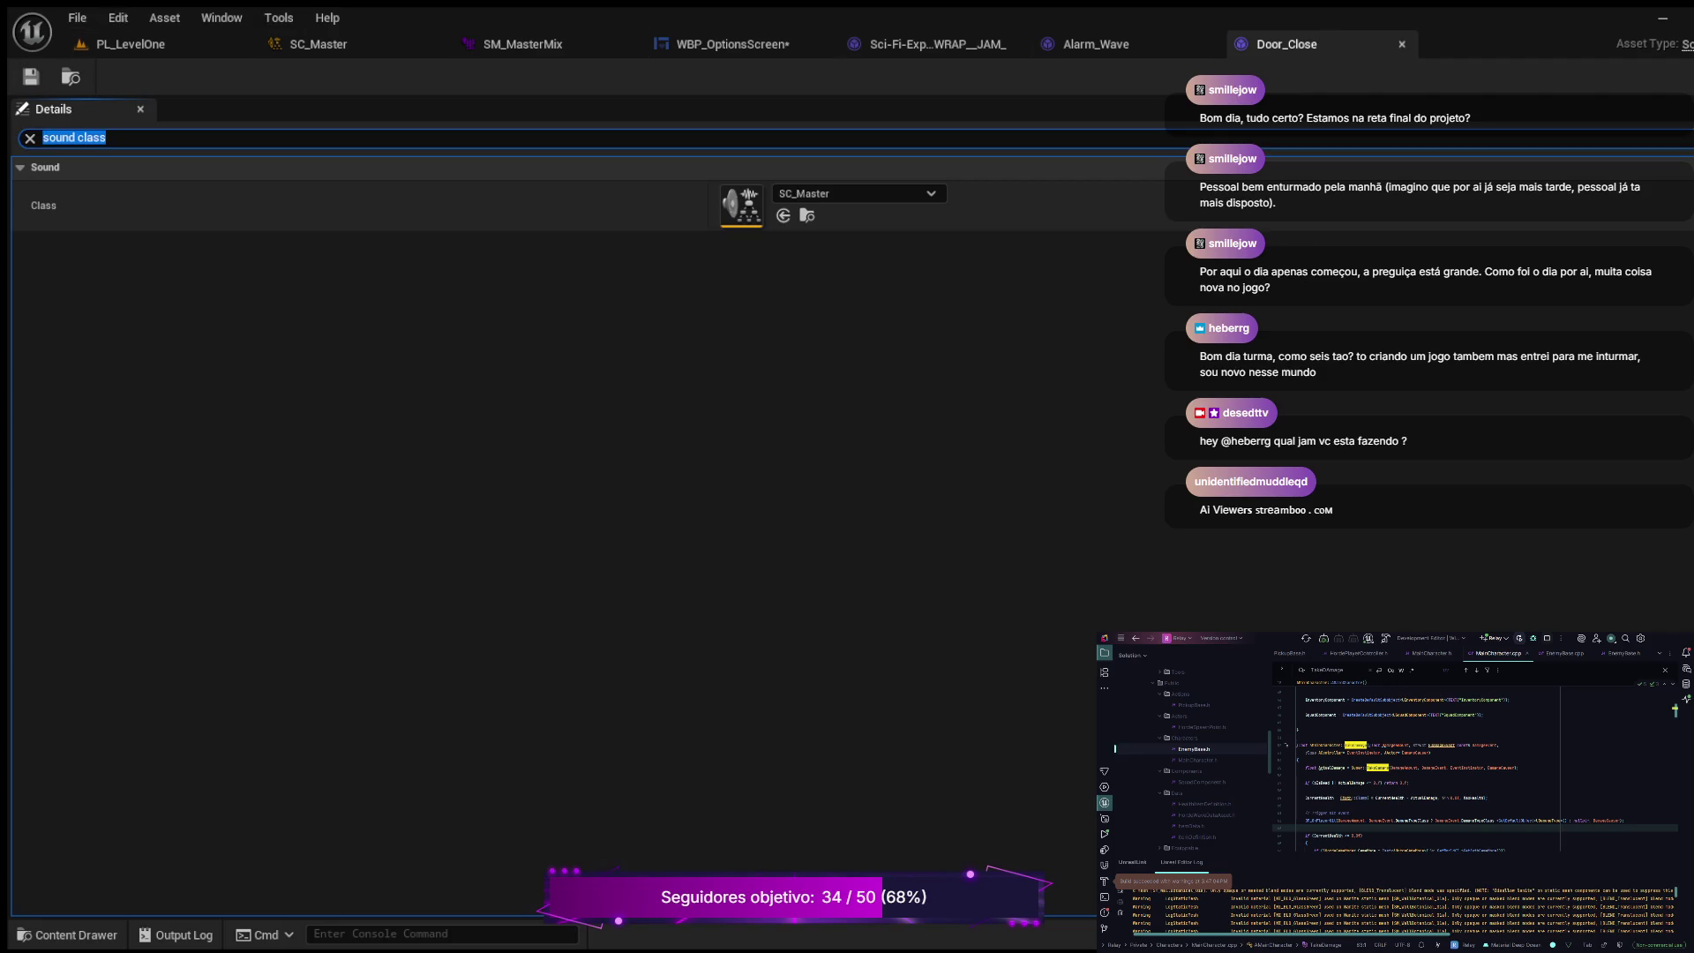
Step: Open Door_Open and set its Sound Class to SC_Master
click(67, 935)
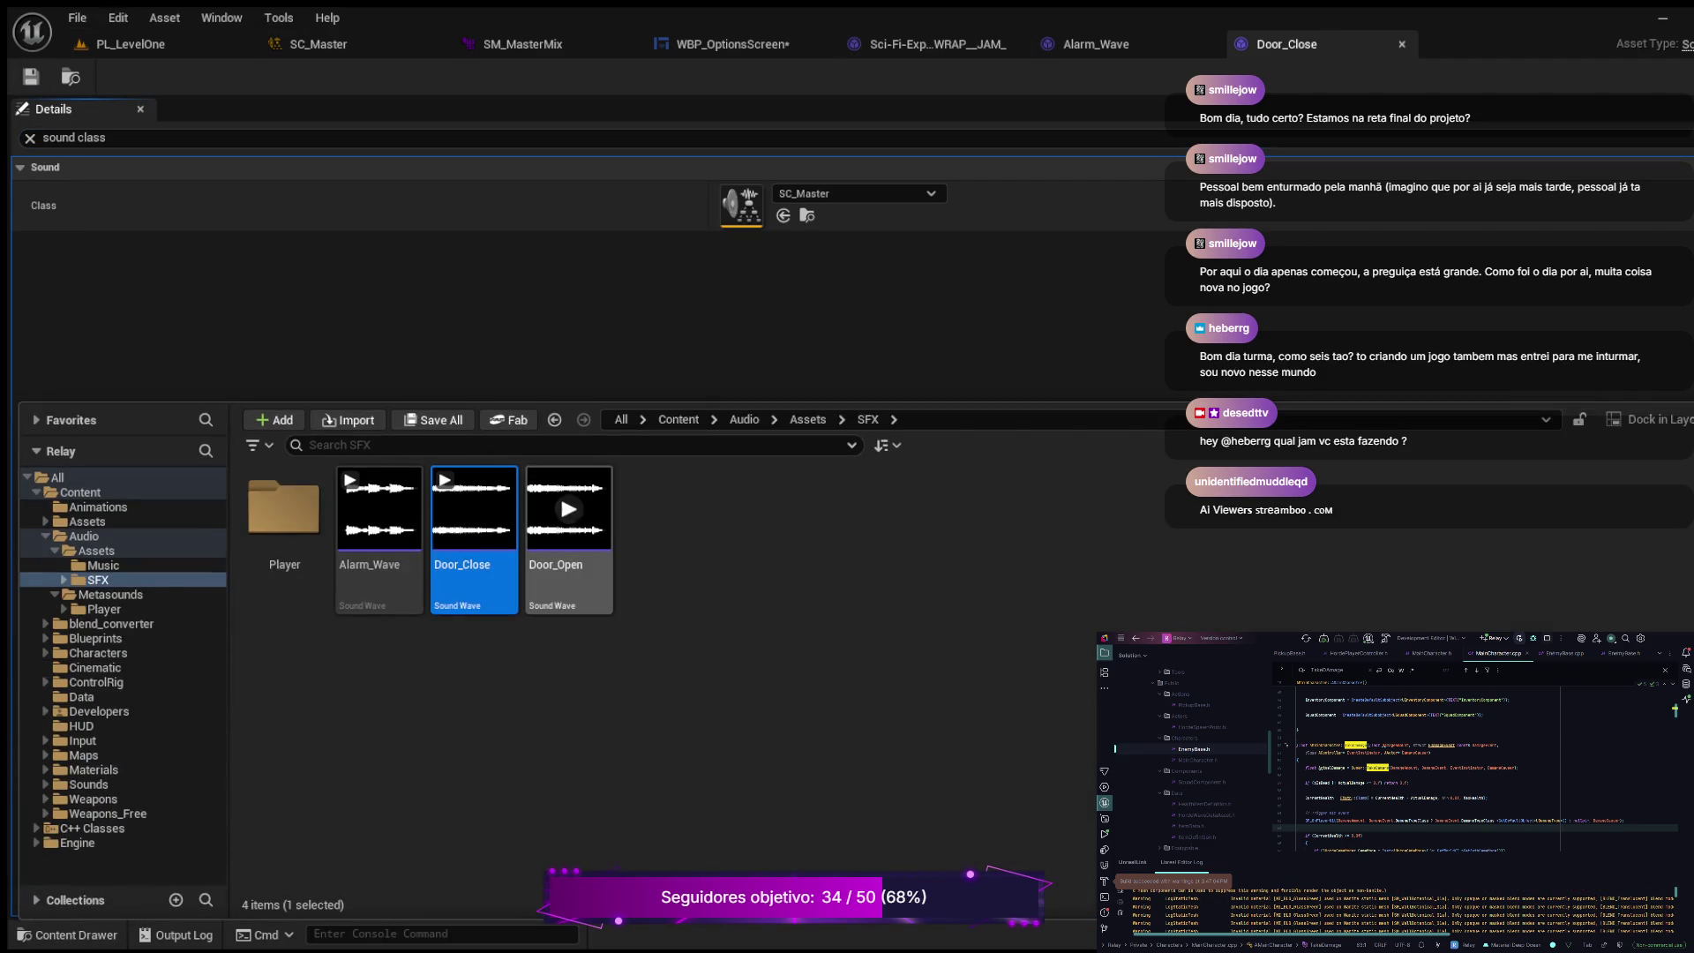
double_click(568, 530)
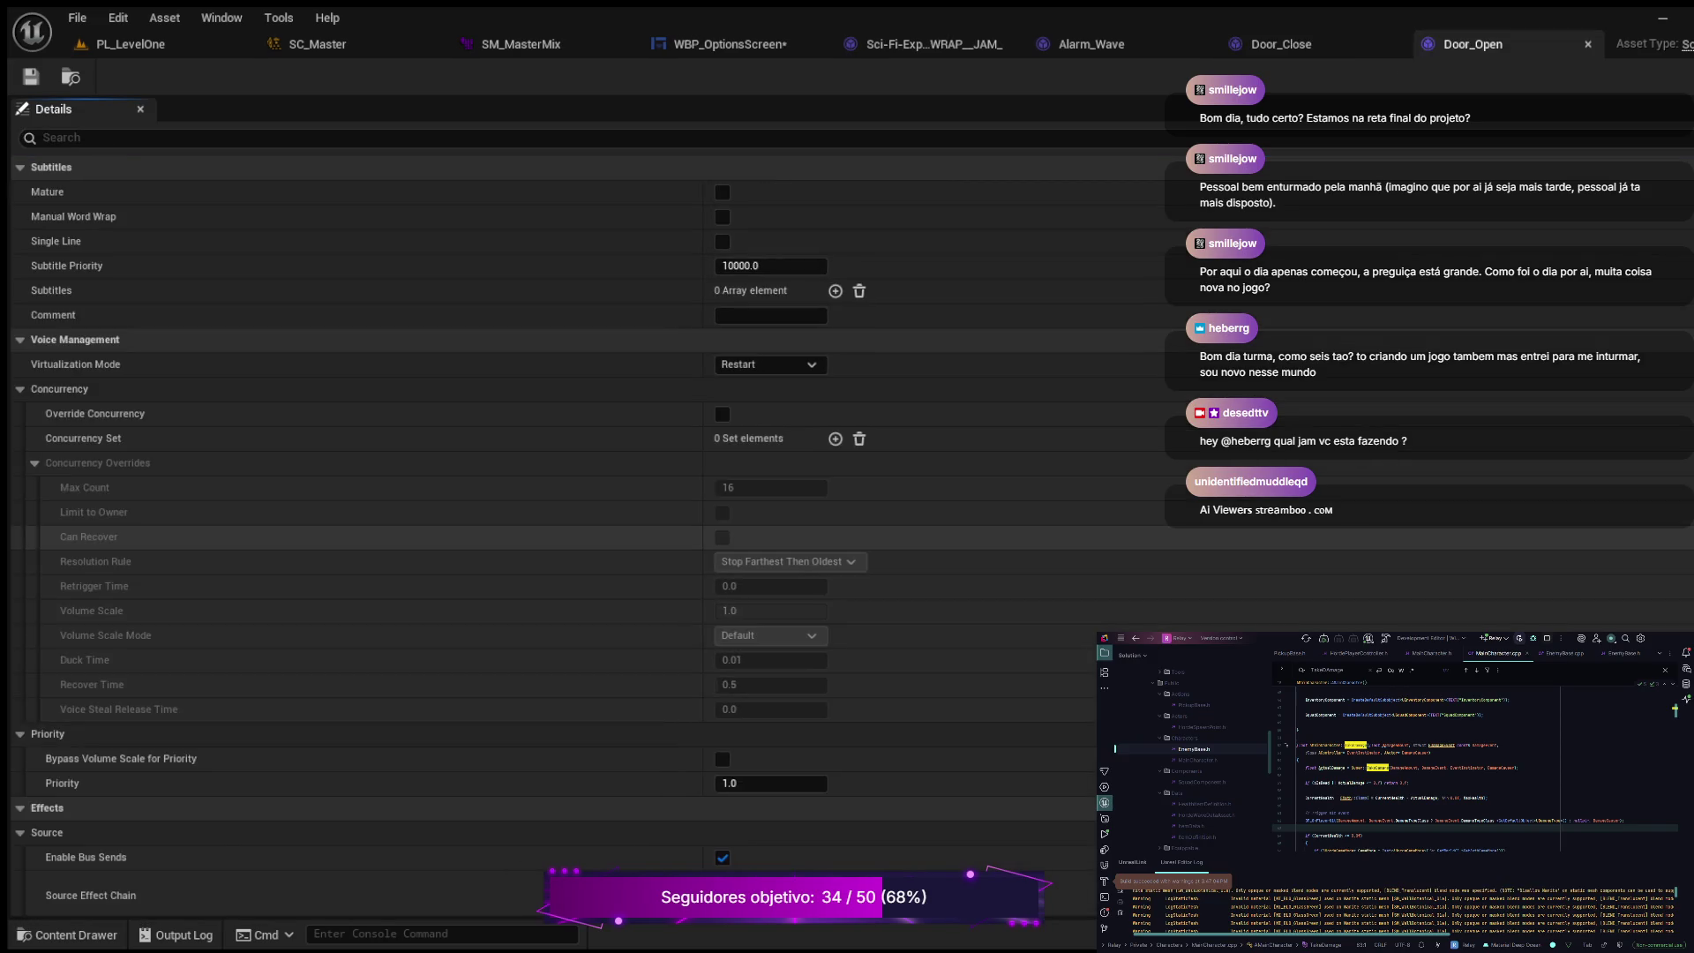
click(70, 137)
text(sound calss)
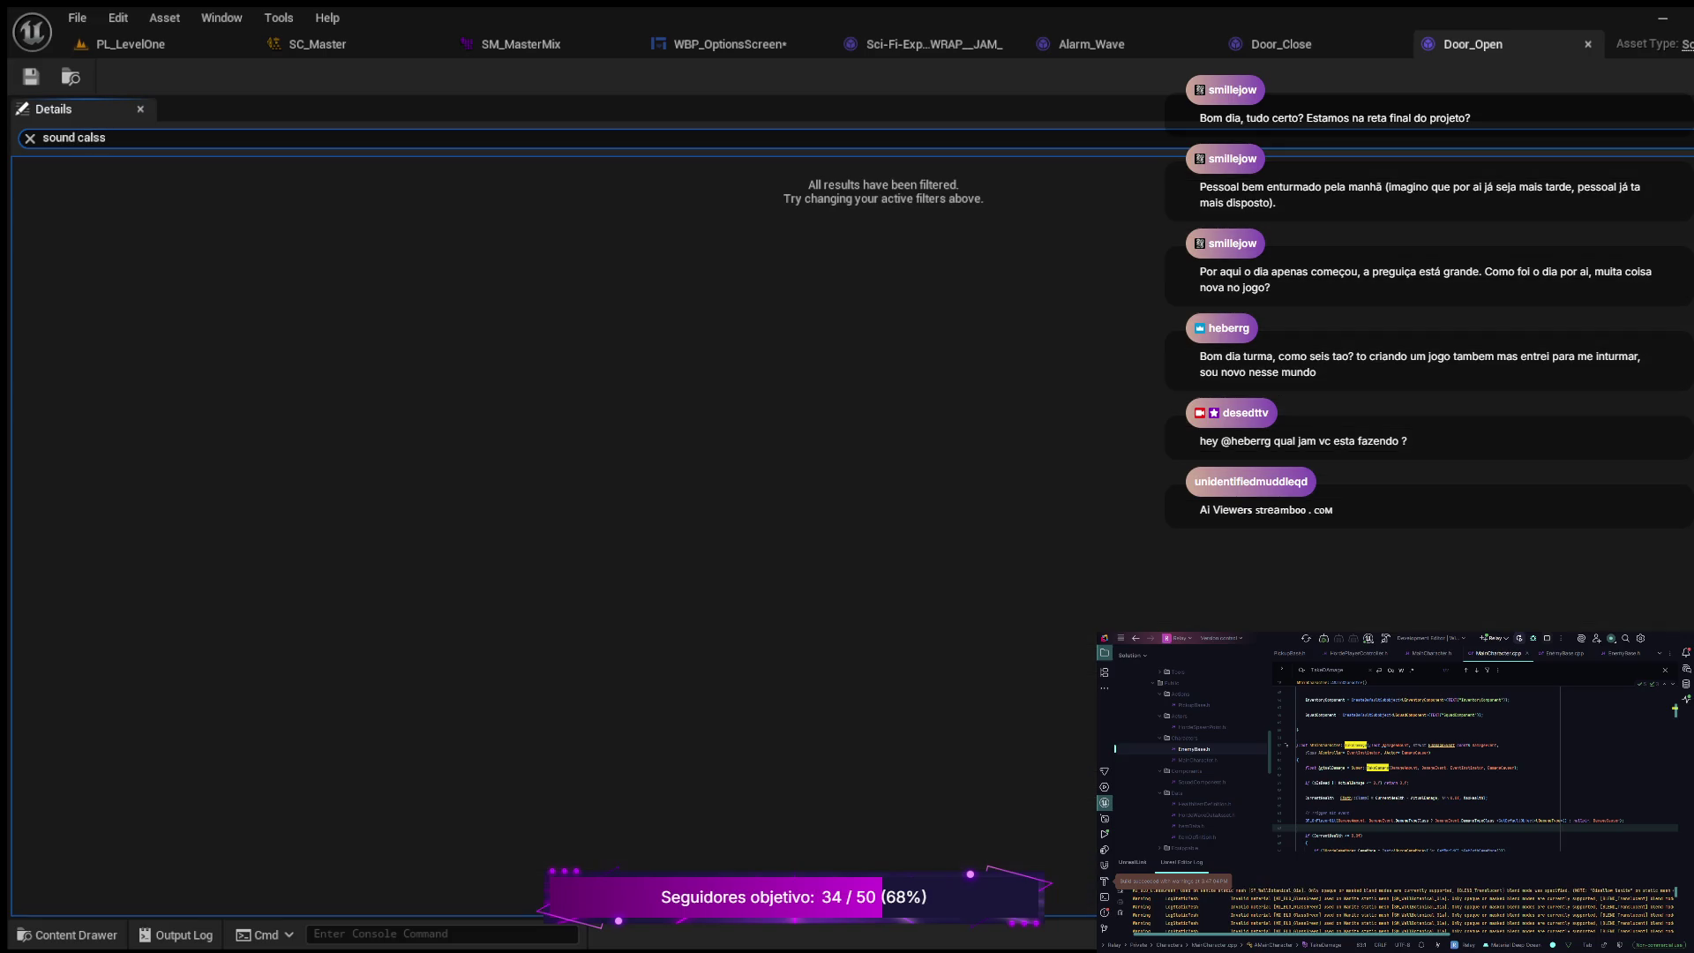
key(BackSpace)
key(BackSpace)
key(BackSpace)
text(lass)
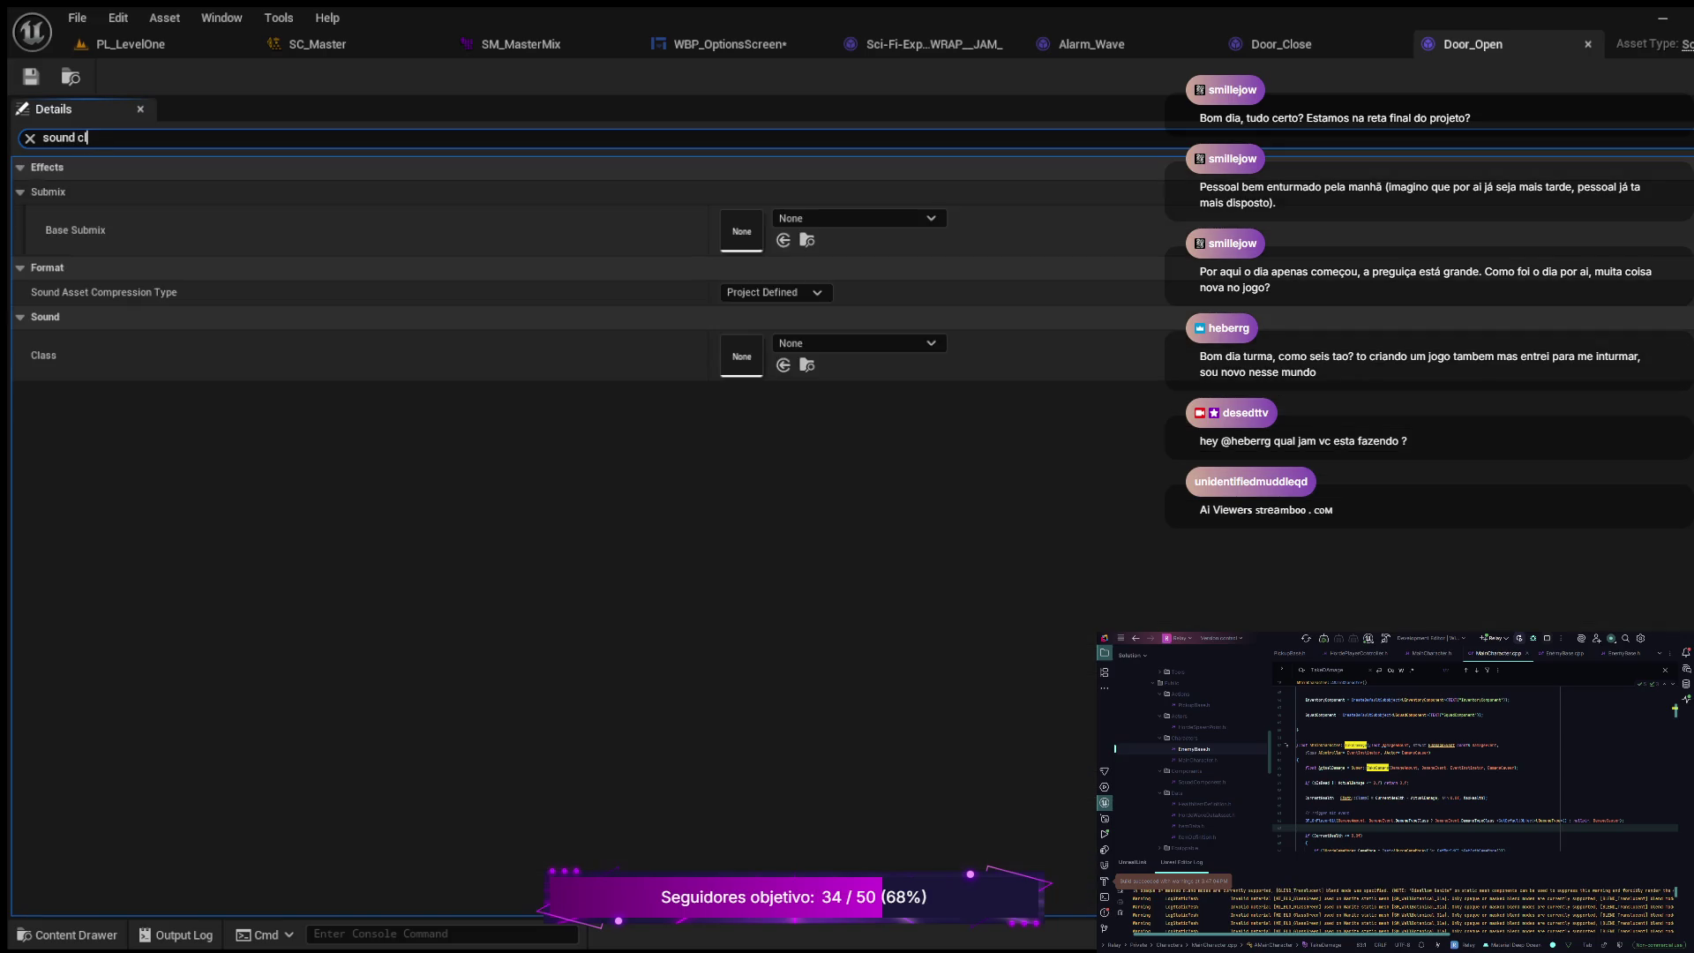
key(Return)
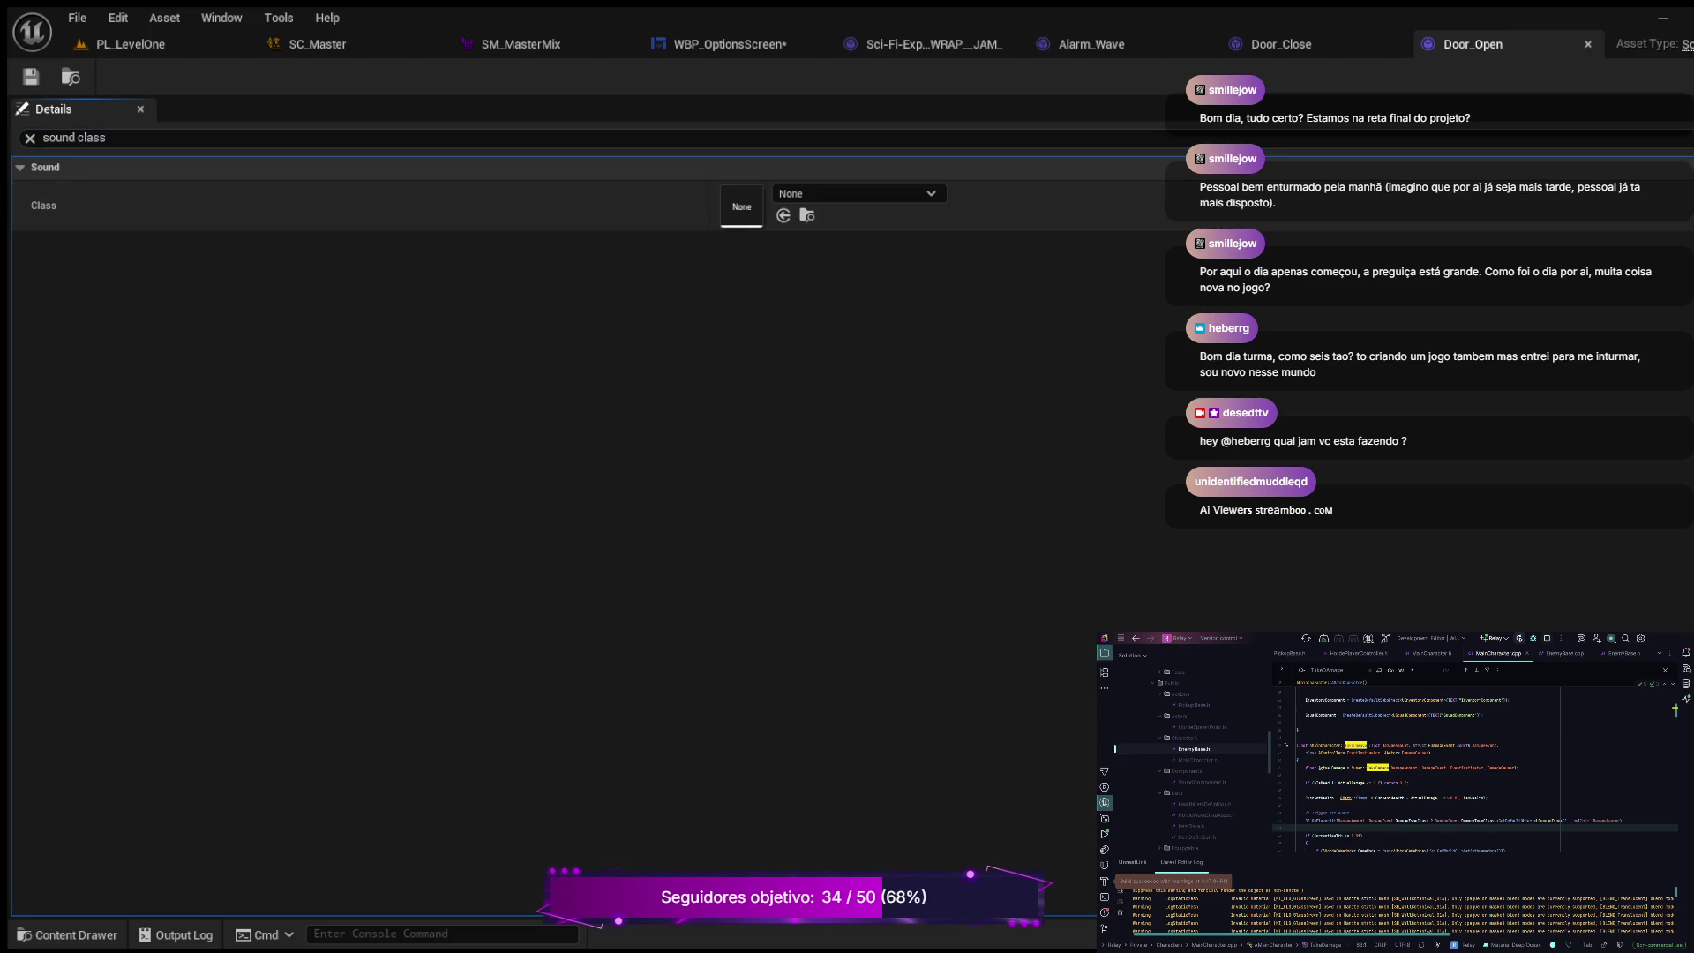
click(74, 137)
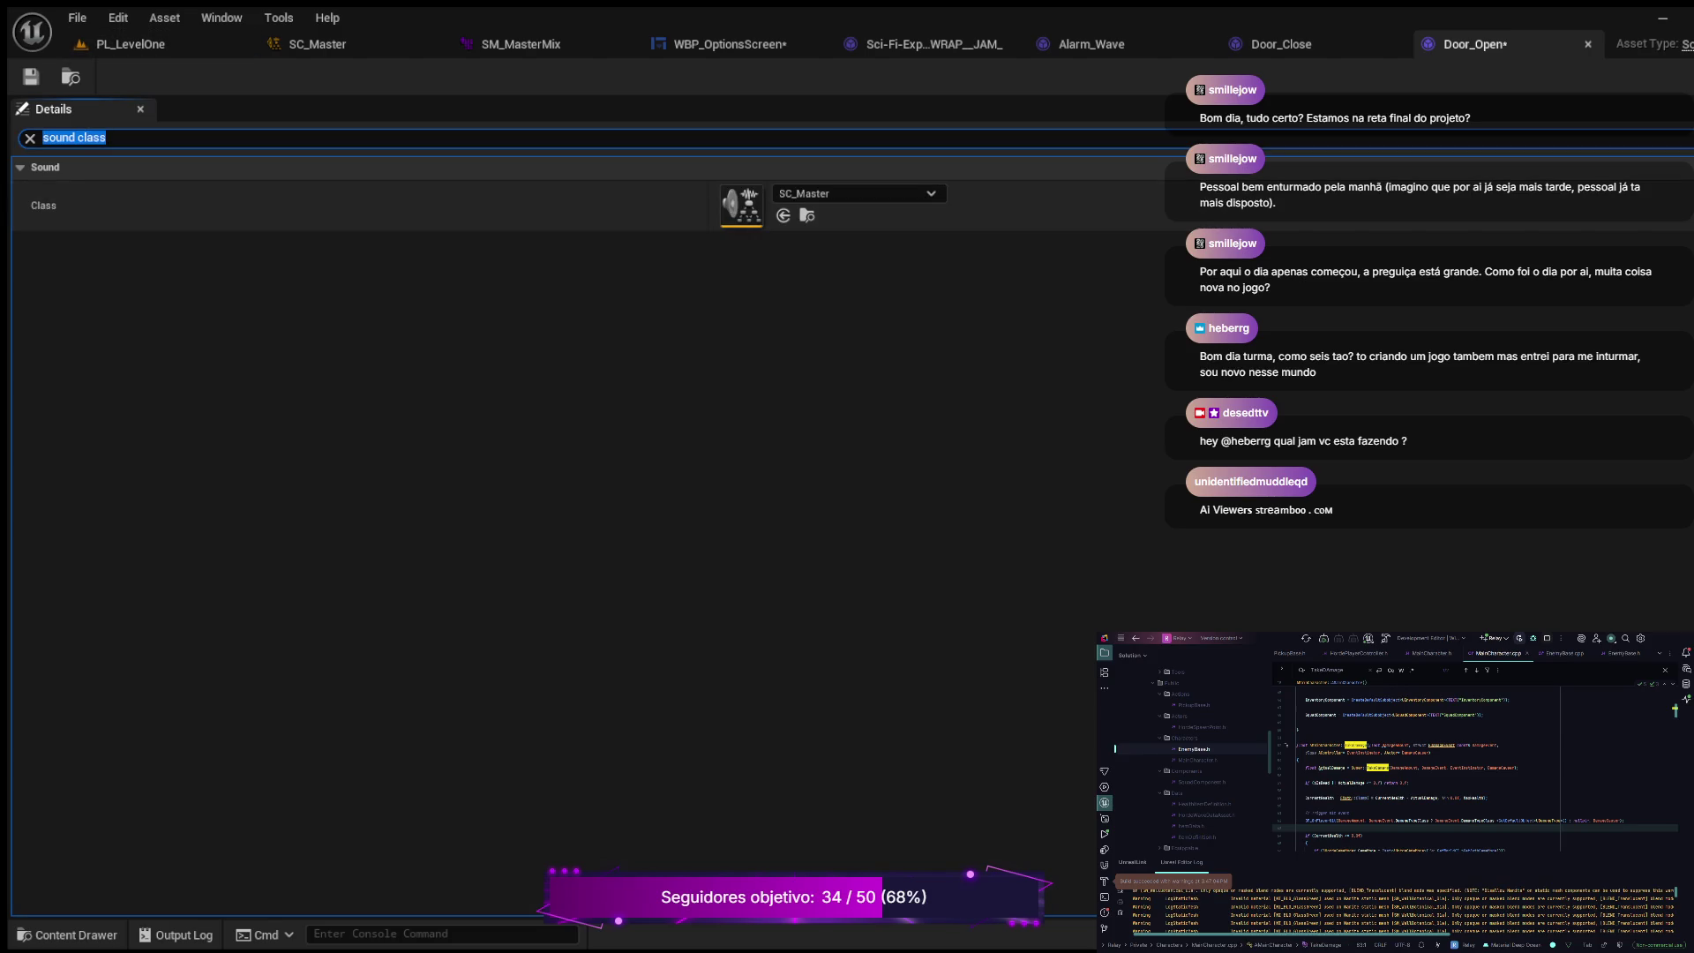
click(66, 935)
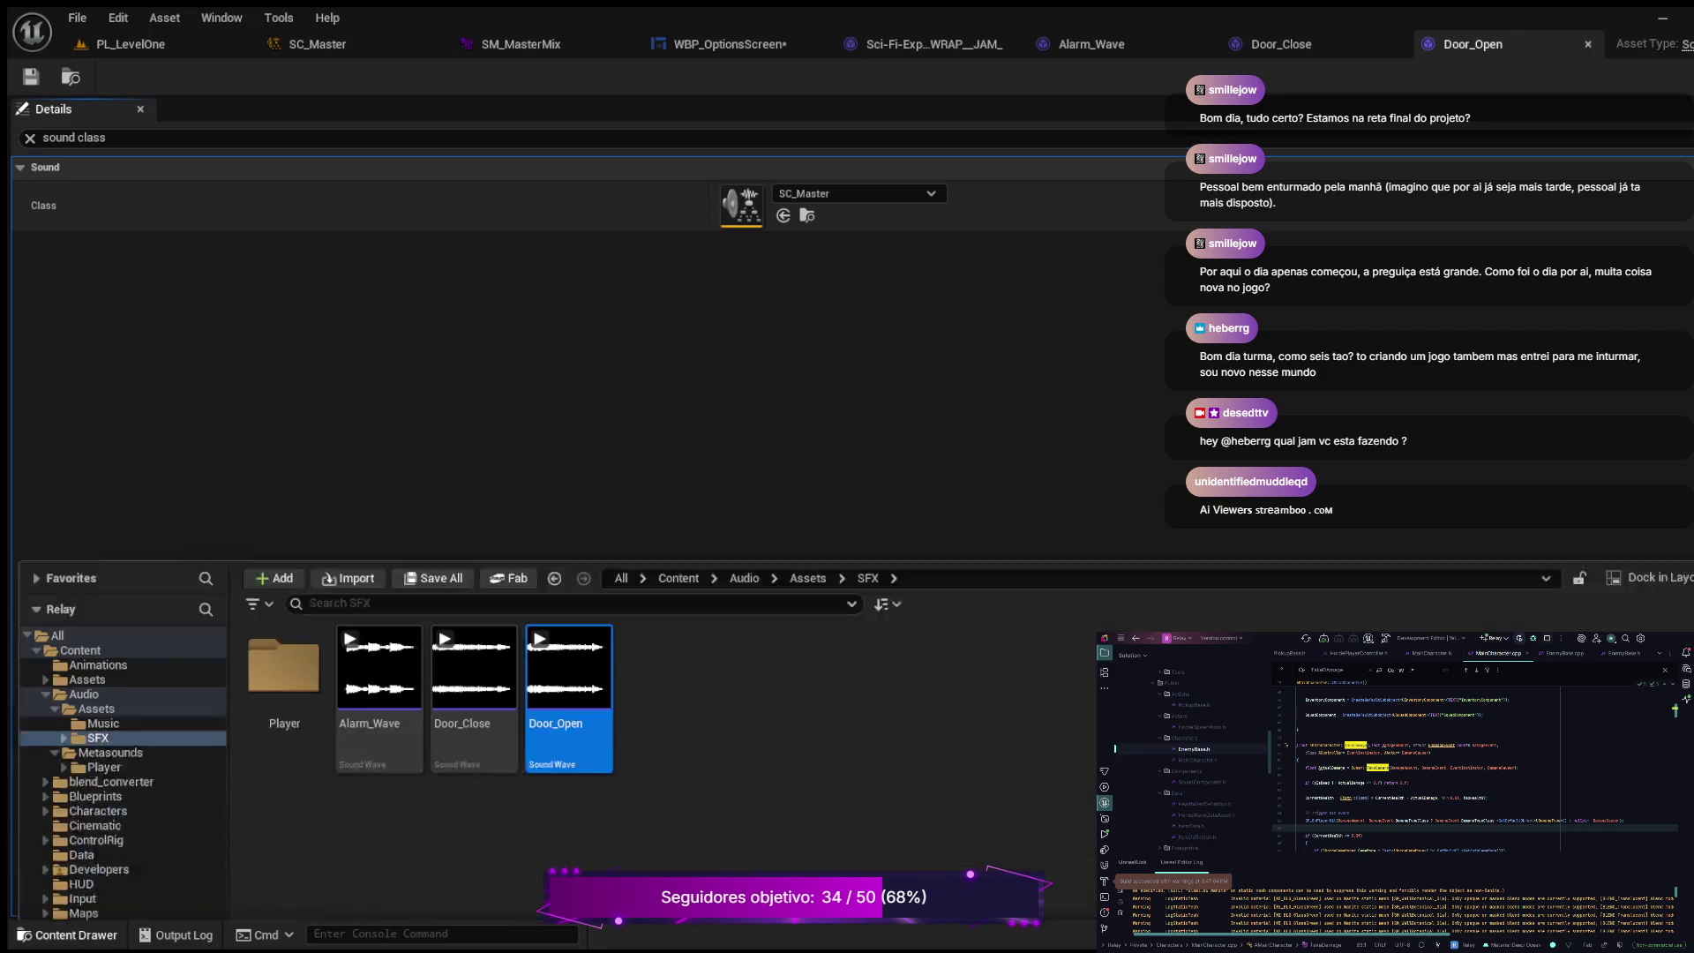
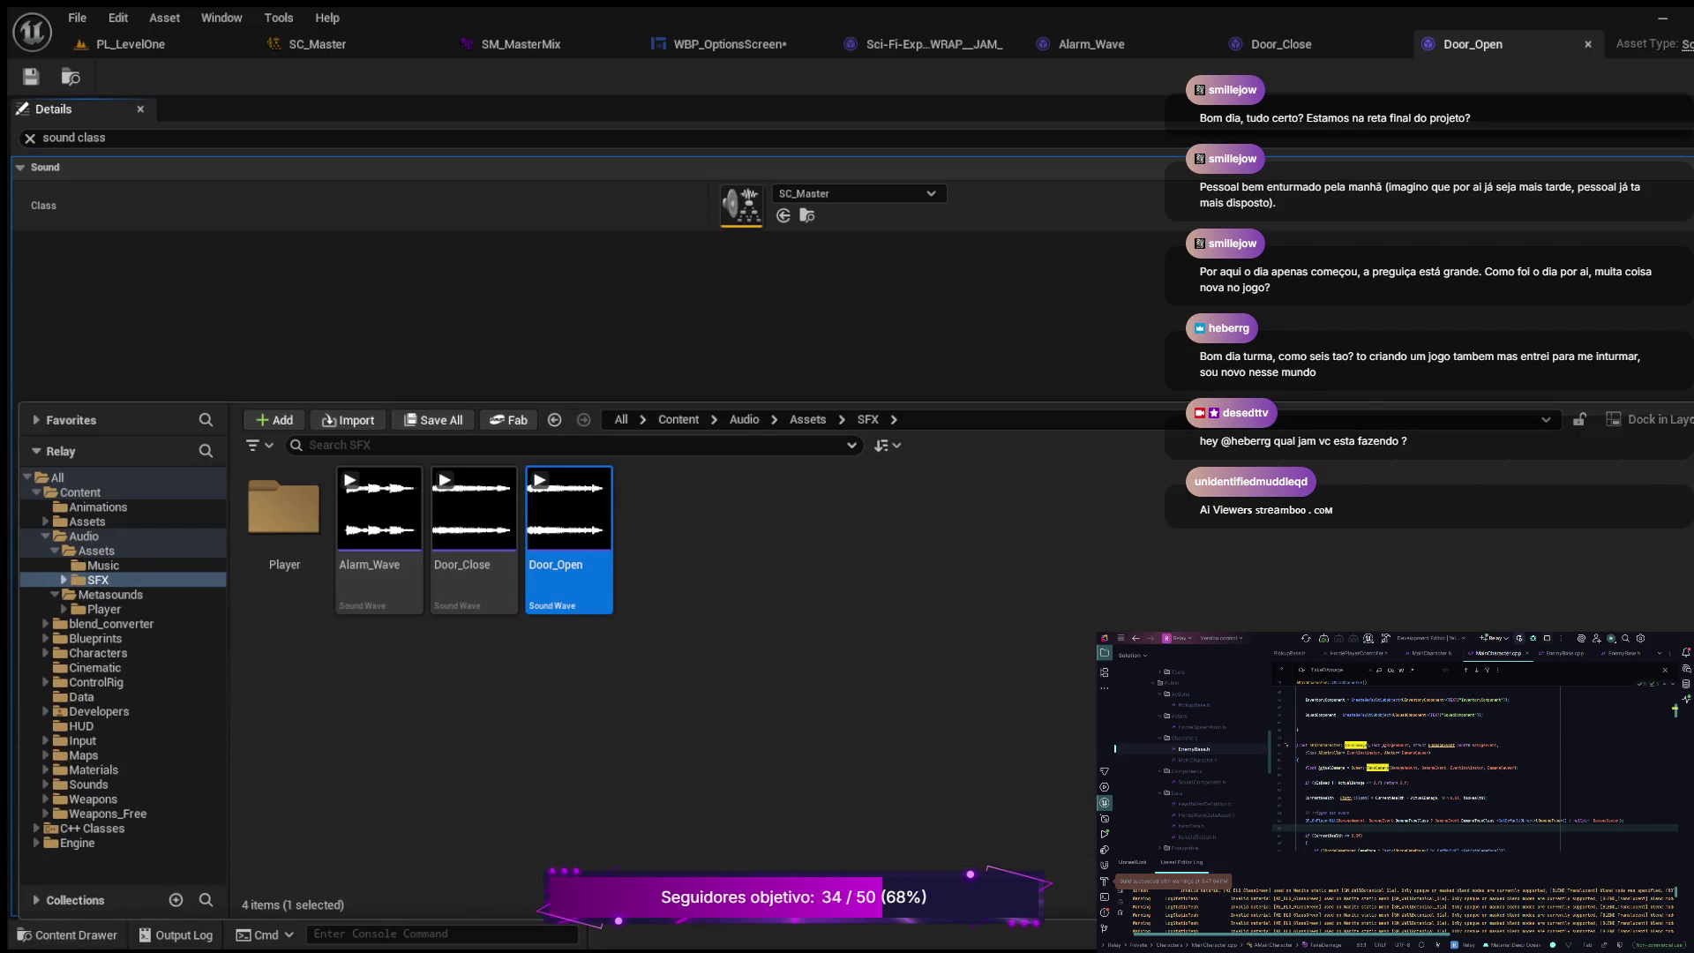
Step: Open the SFX Player Footsteps folder and give Footsteps_Concrete_01 the SC_Master sound class
click(64, 580)
click(113, 594)
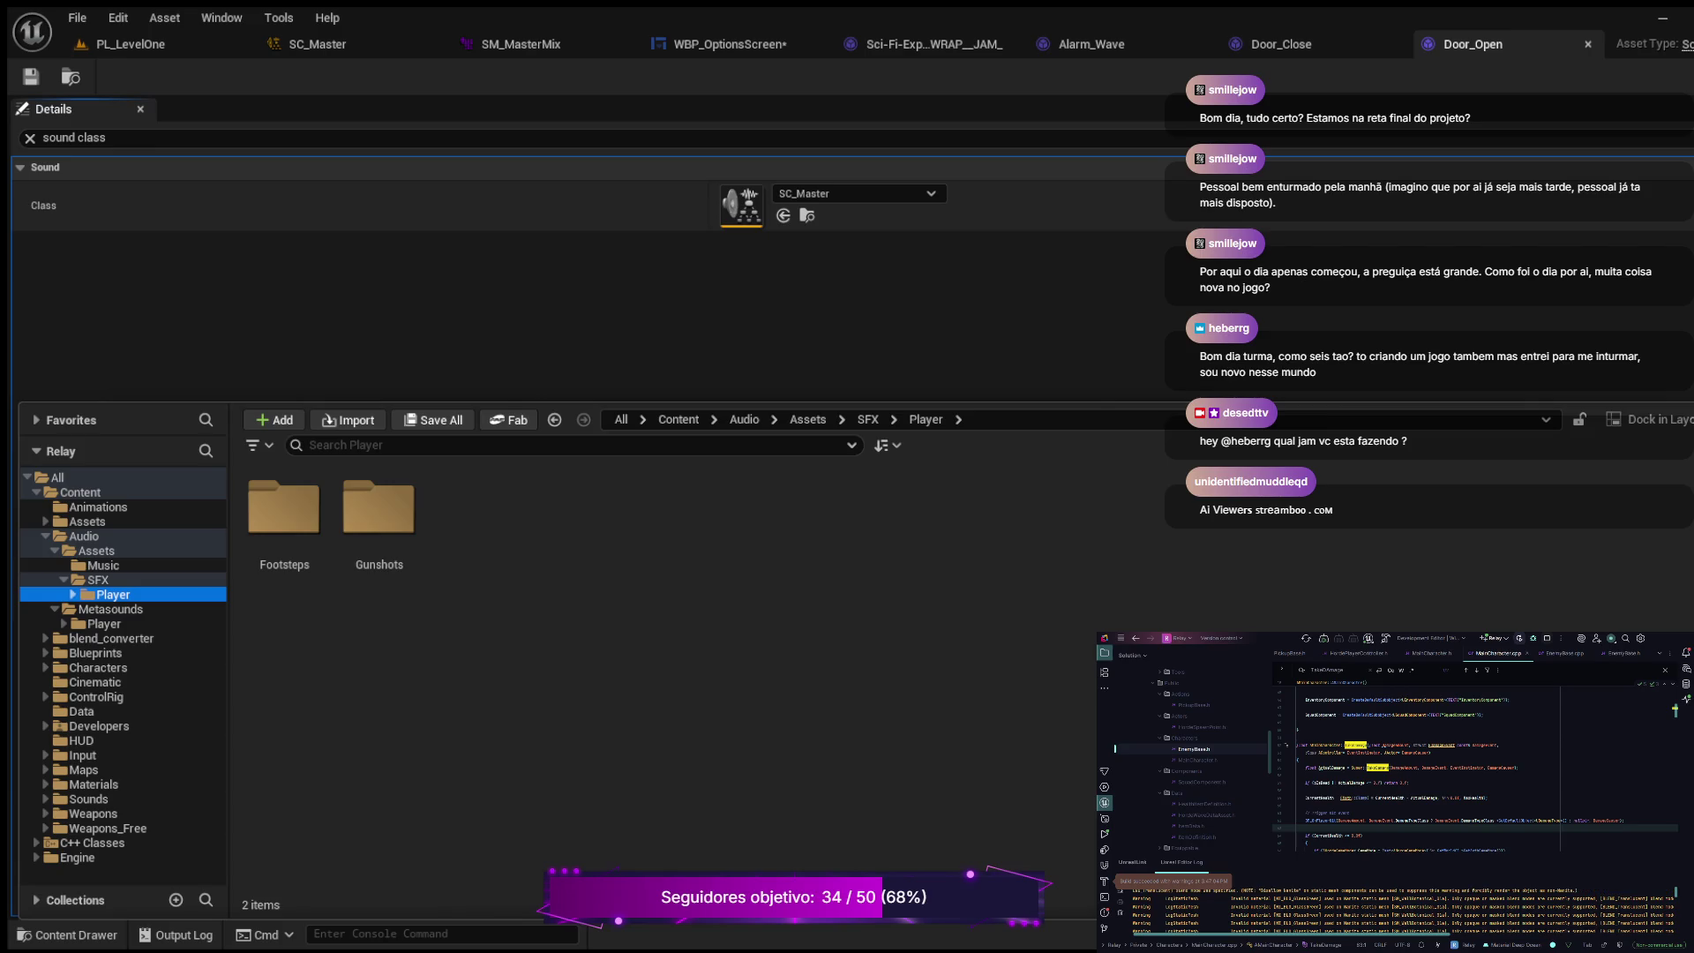
click(72, 594)
click(132, 610)
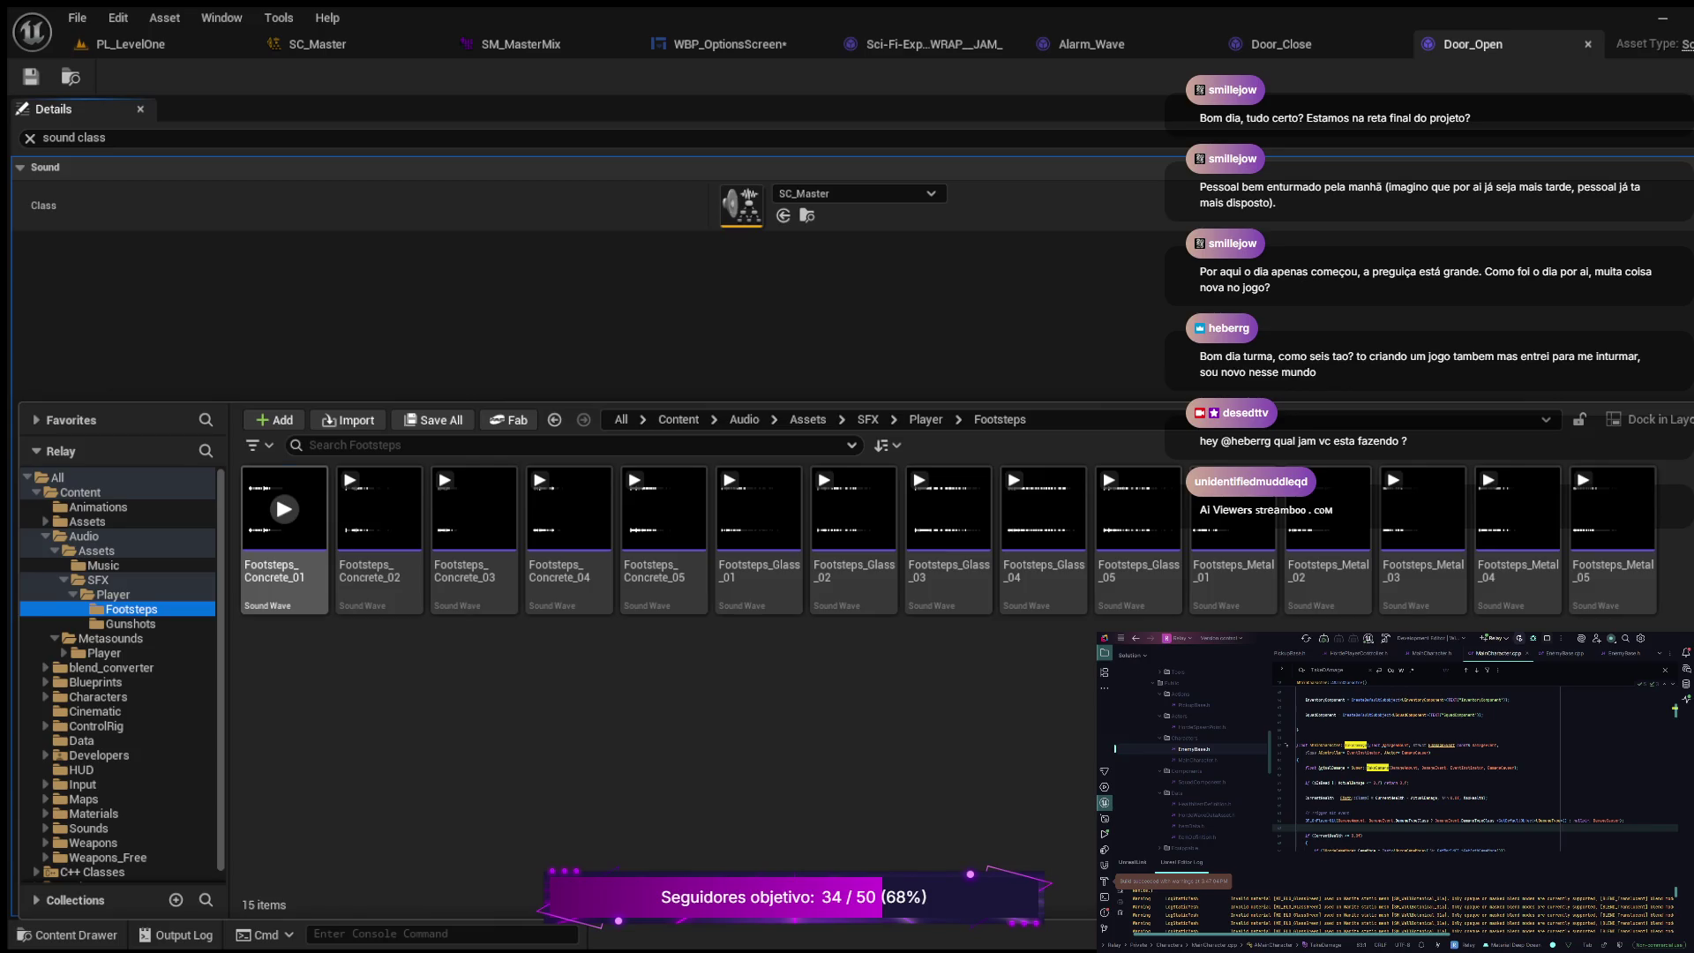
double_click(284, 530)
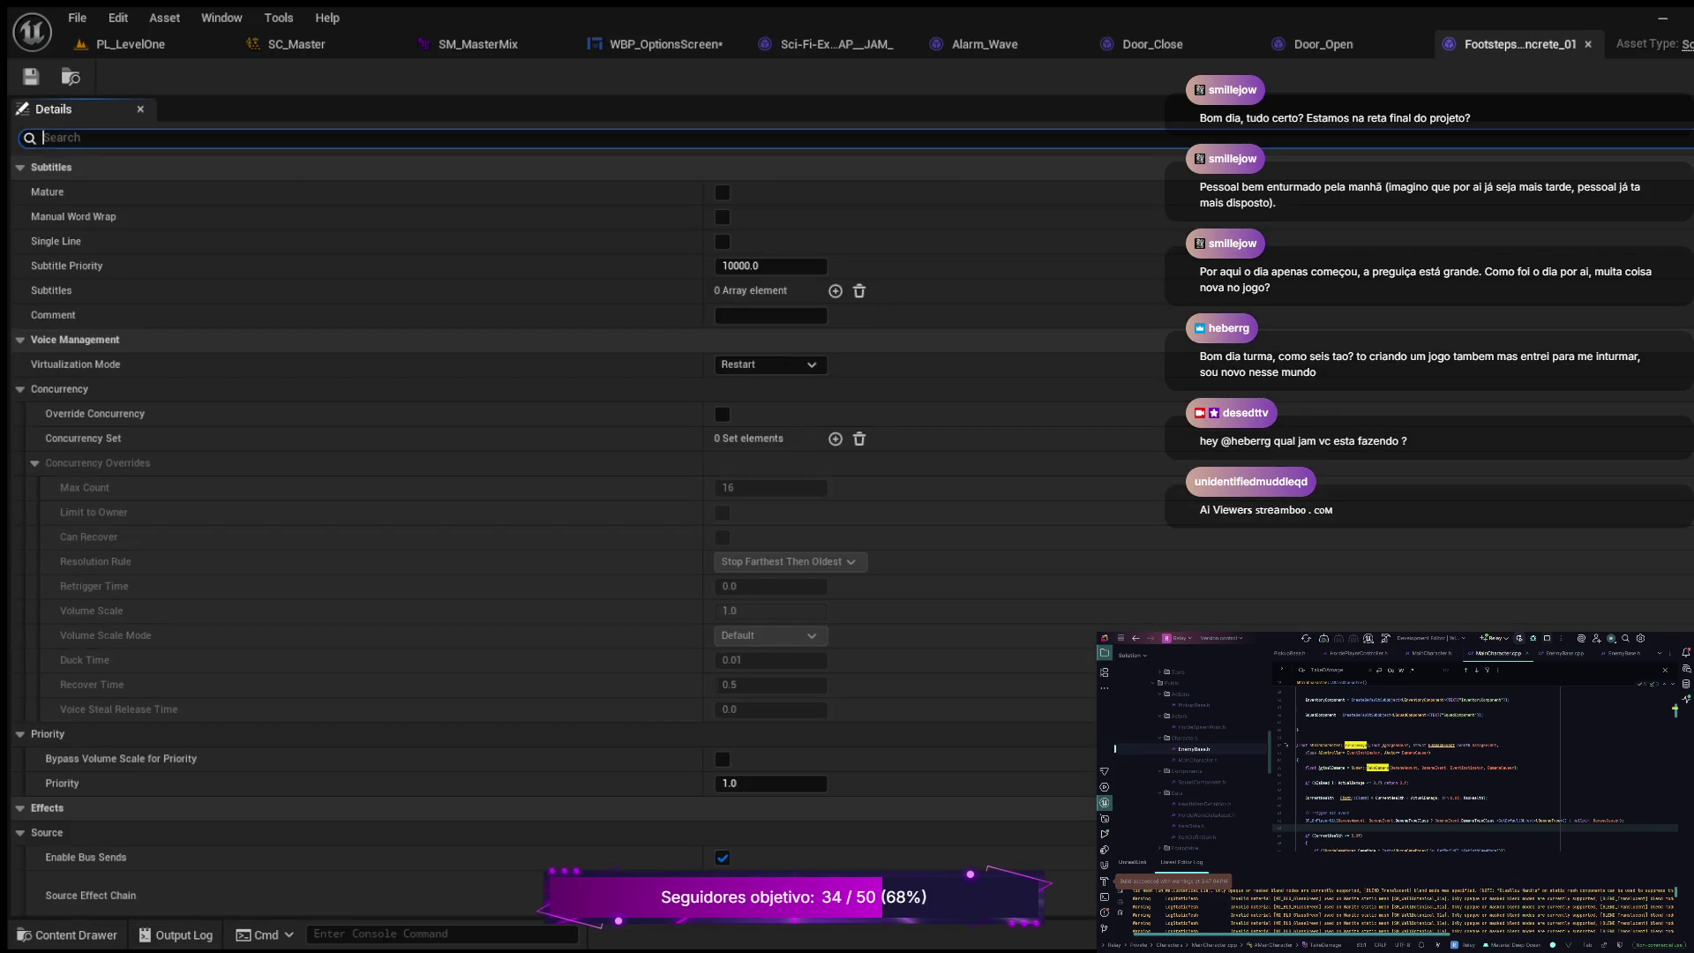
text(sound clas)
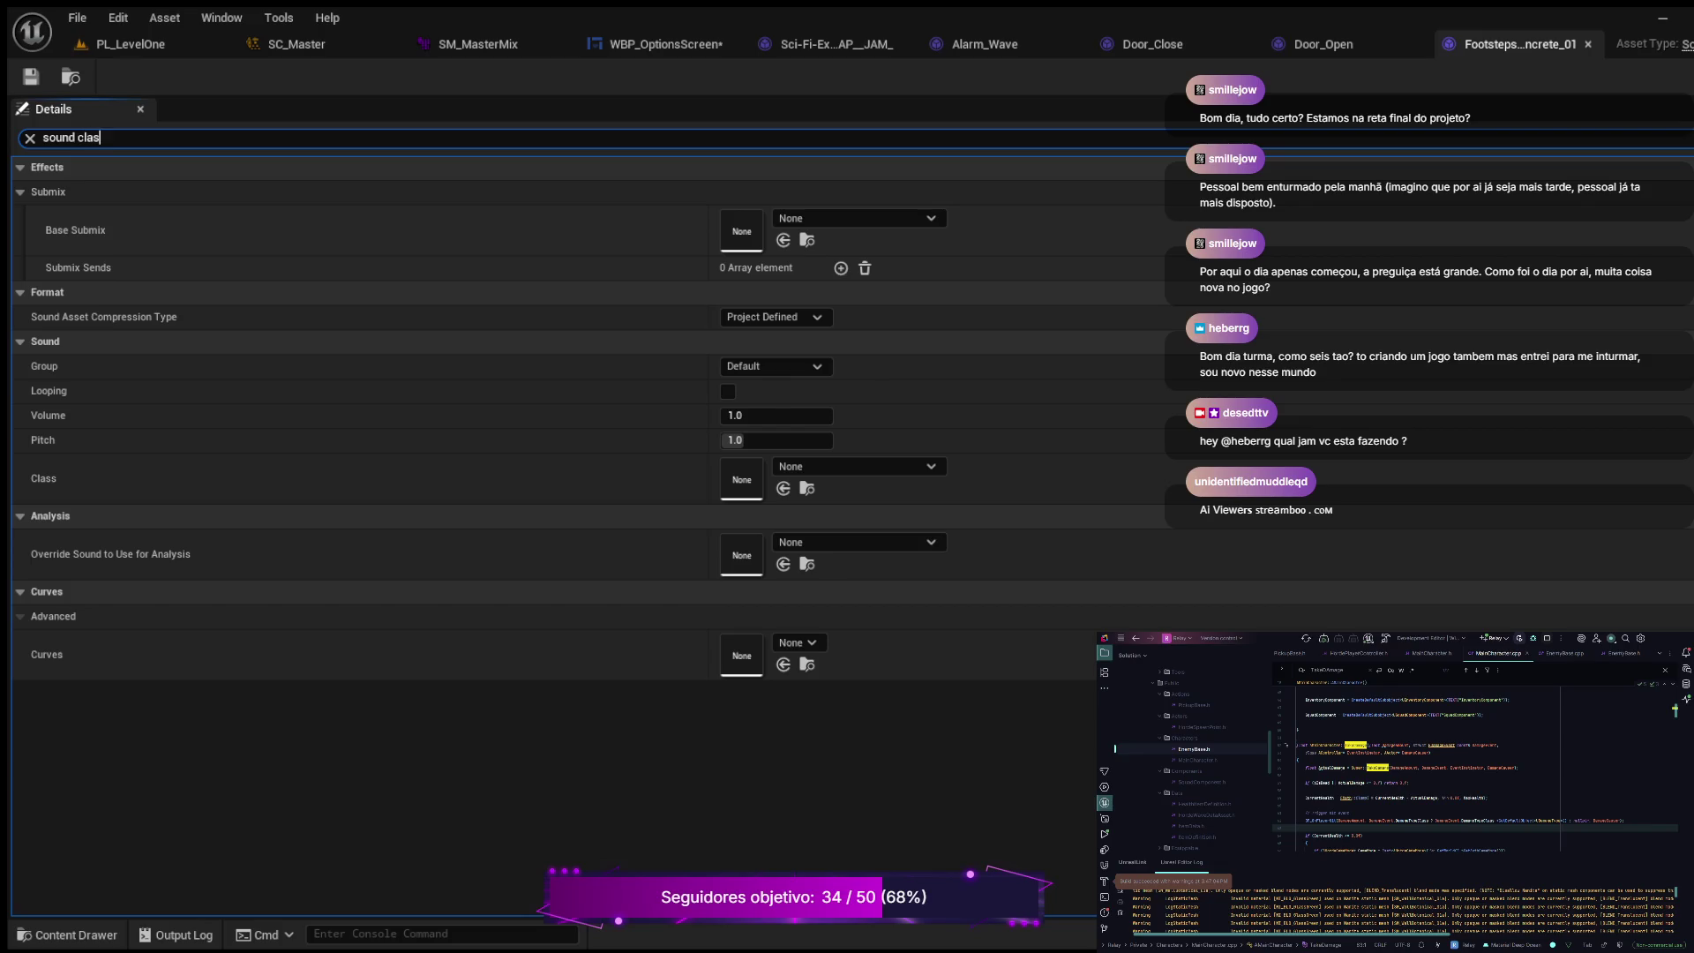
text(s)
key(shift+Left)
key(shift+Left)
key(shift+Left)
key(shift+Left)
key(shift+Left)
key(shift+Left)
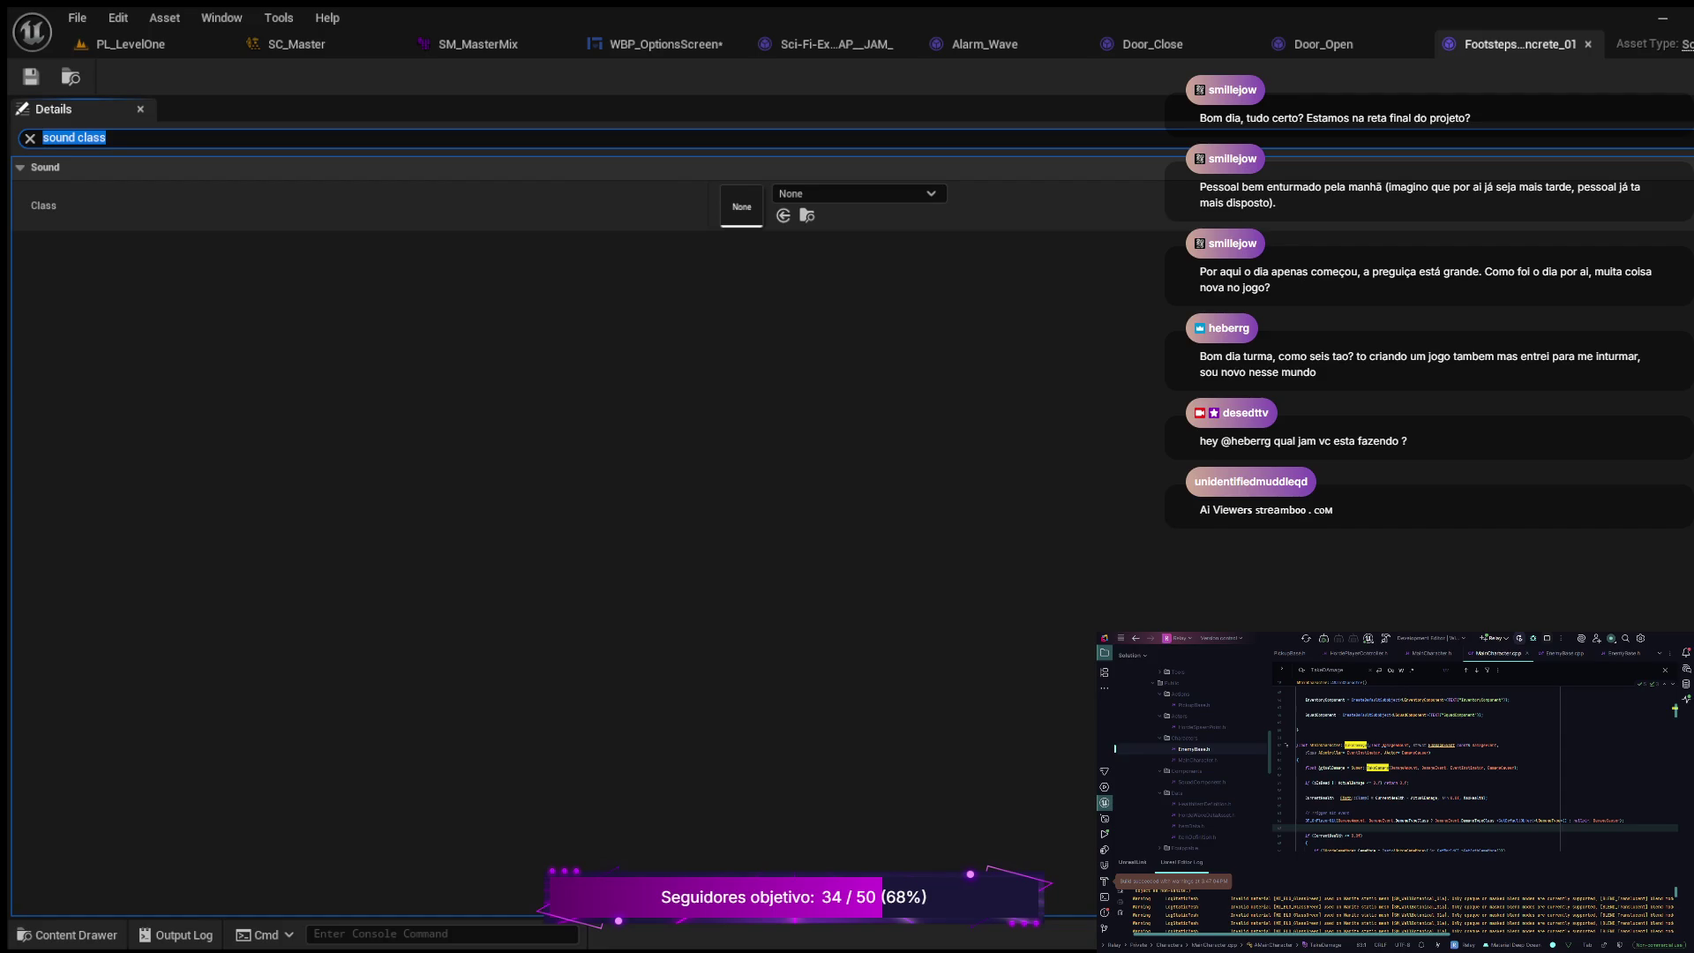
key(Escape)
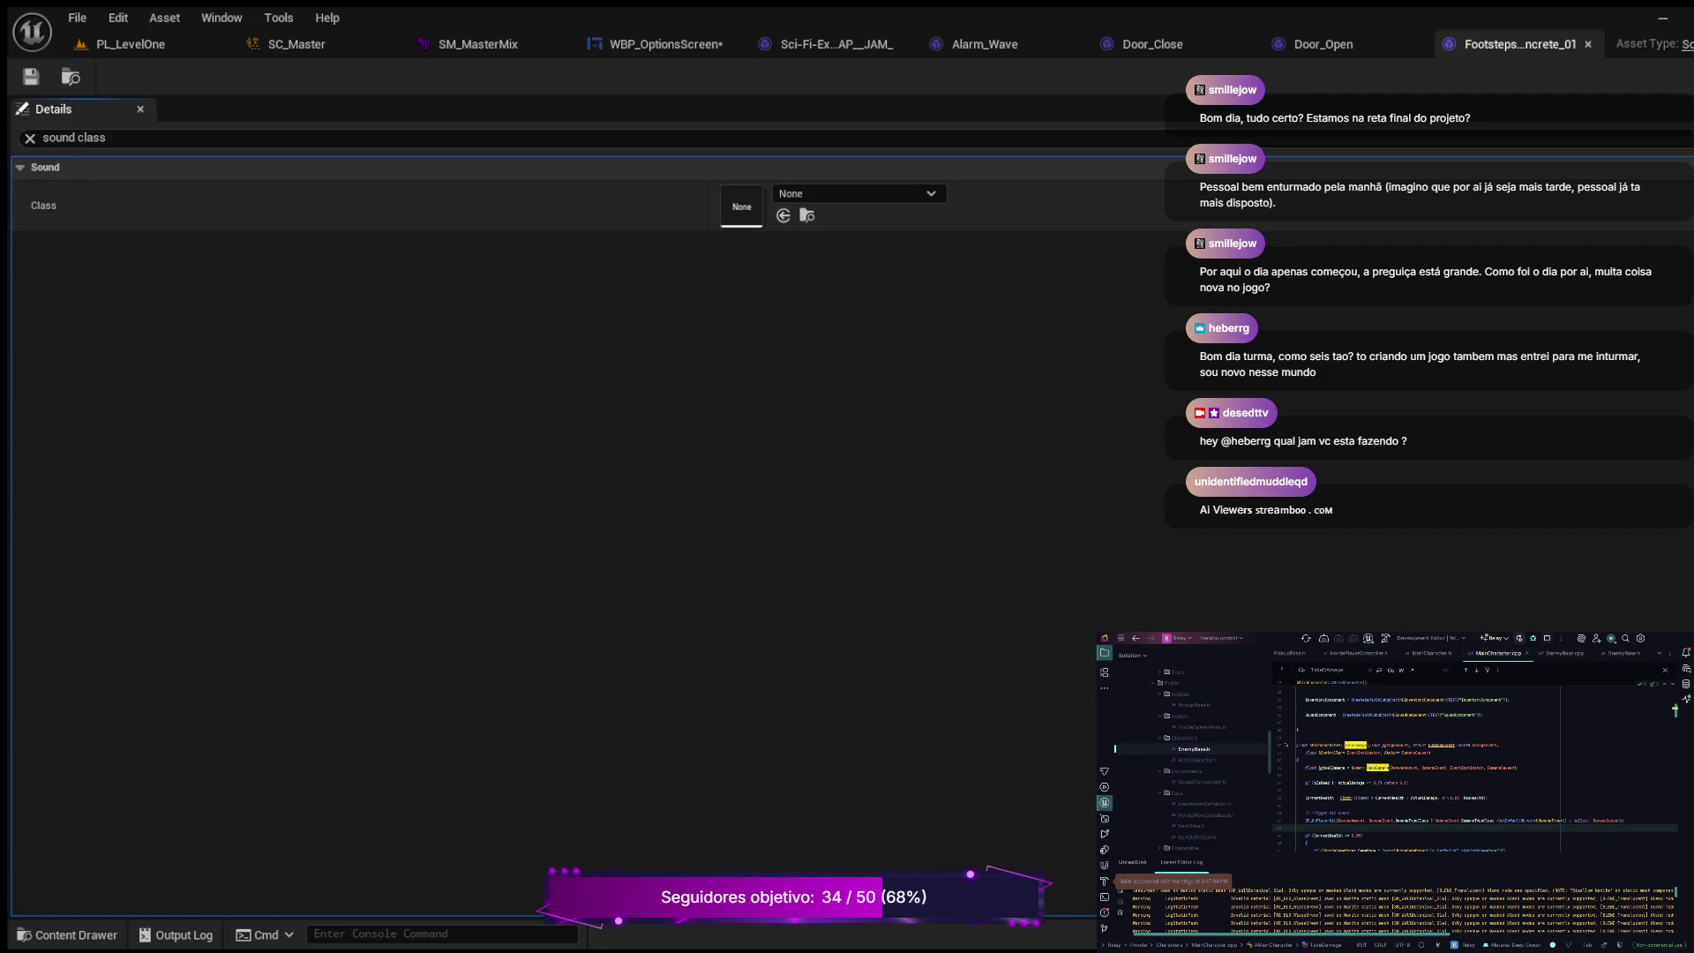
key(ctrl+z)
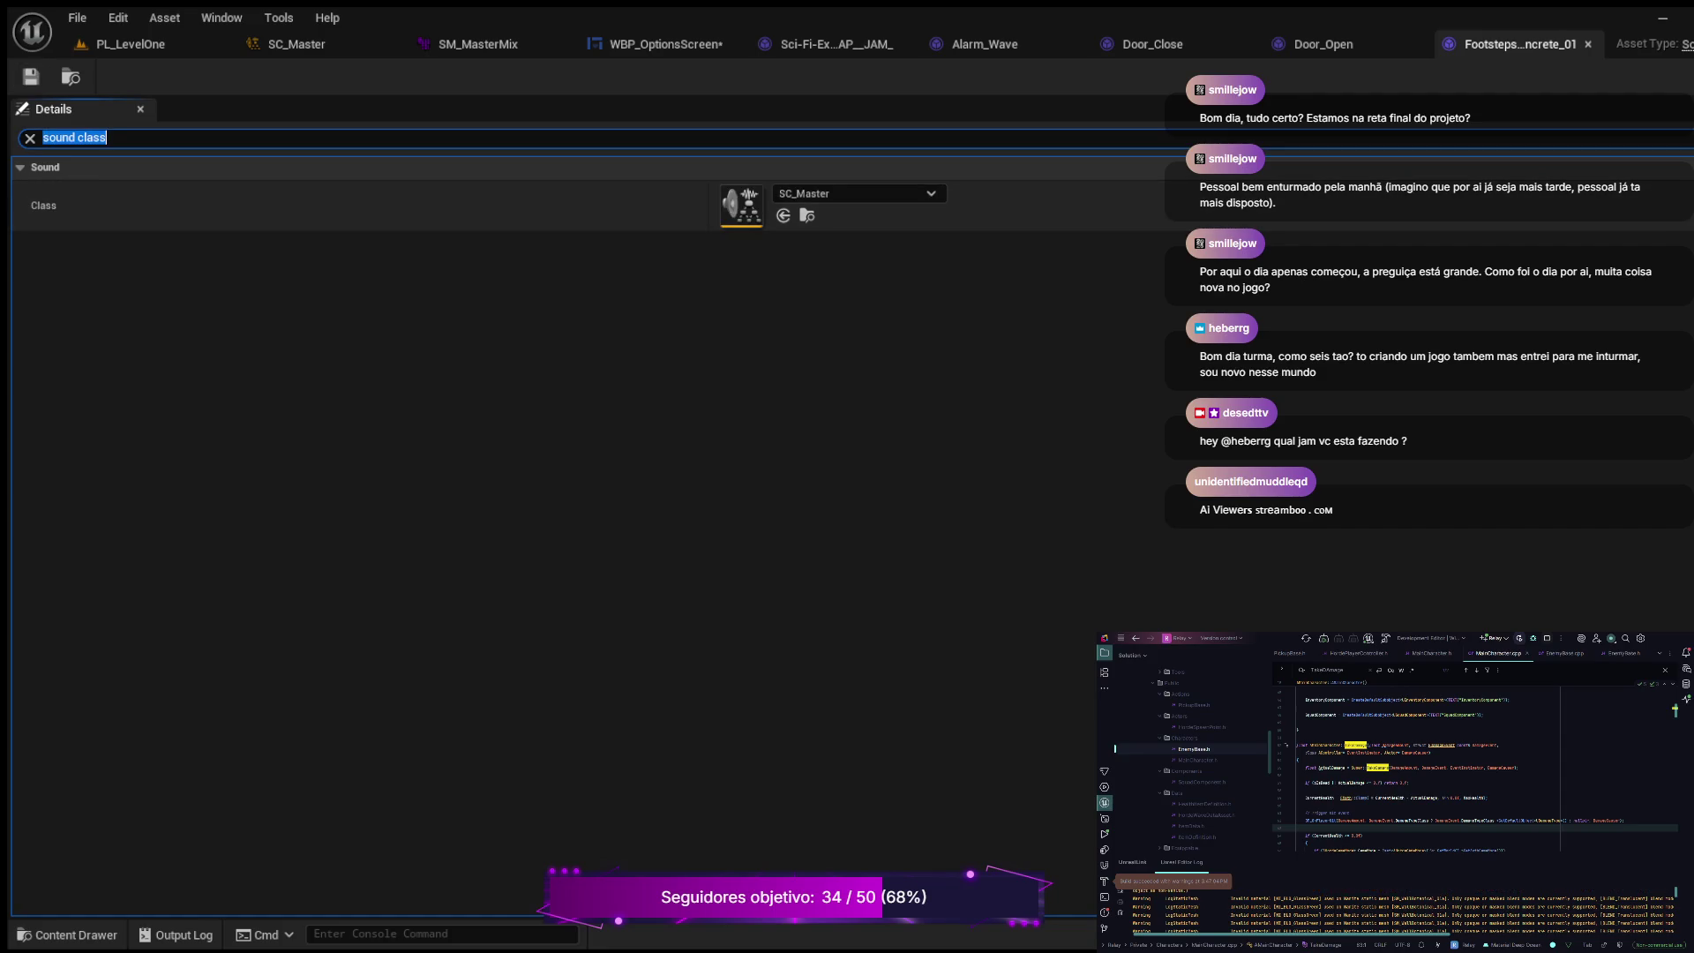
Step: Set the sound class of Footsteps_Concrete_02 and Footsteps_Concrete_03 to SC_Master
click(76, 935)
click(380, 512)
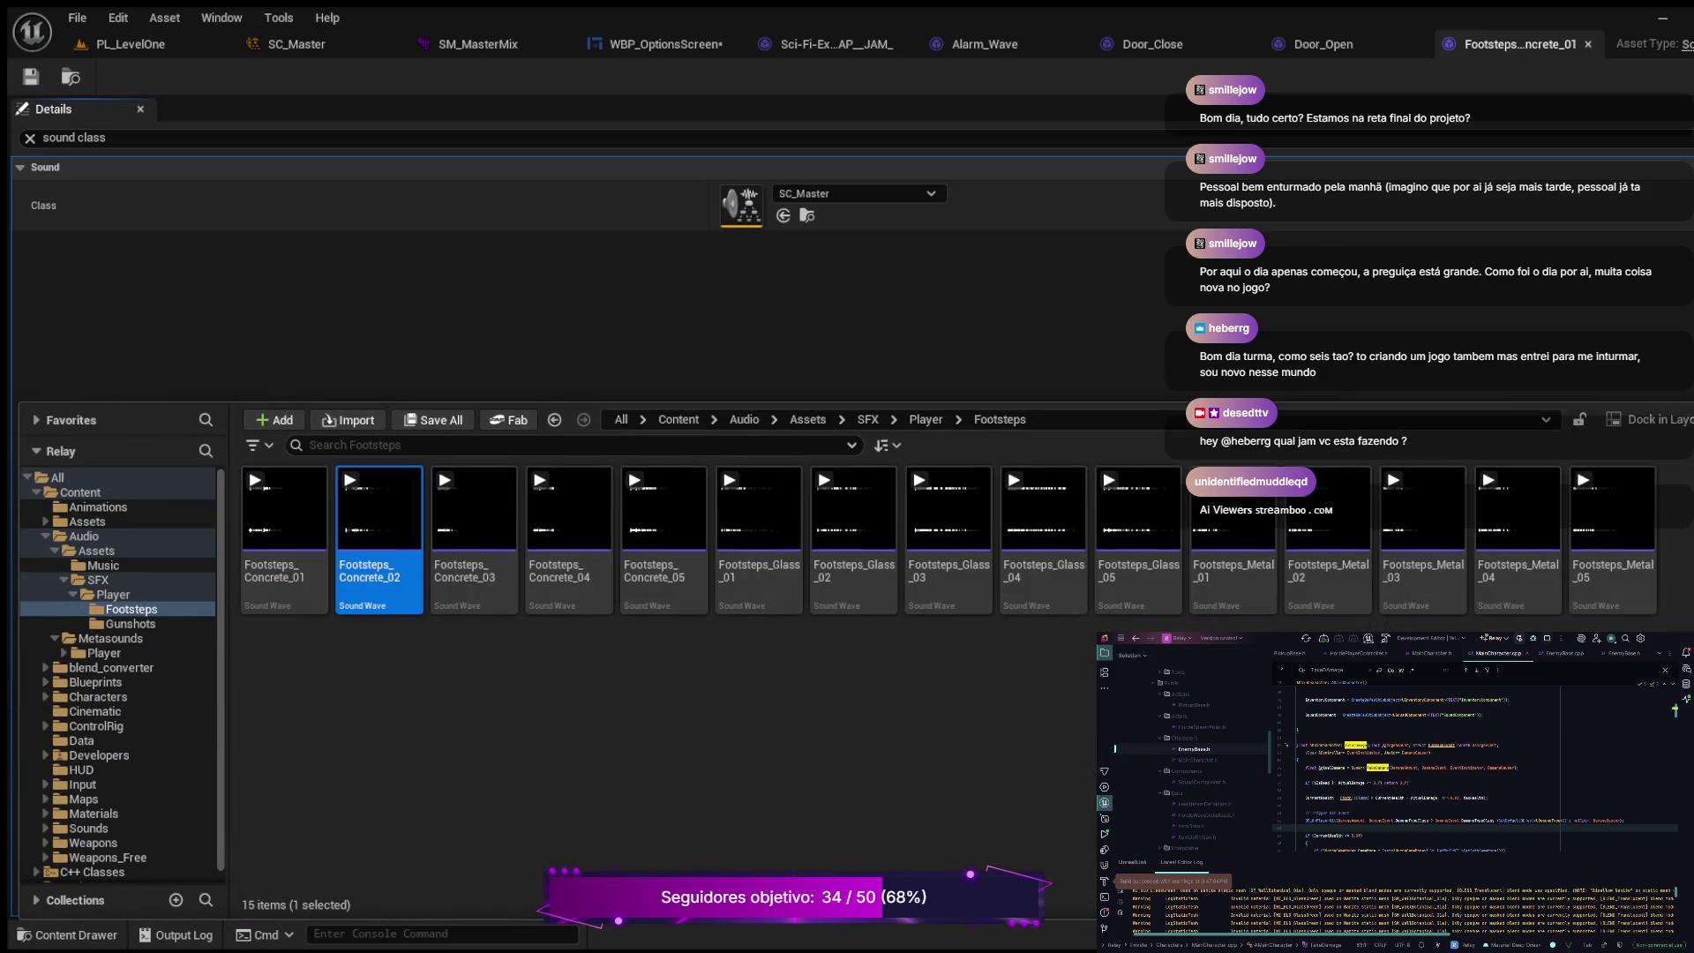
double_click(379, 512)
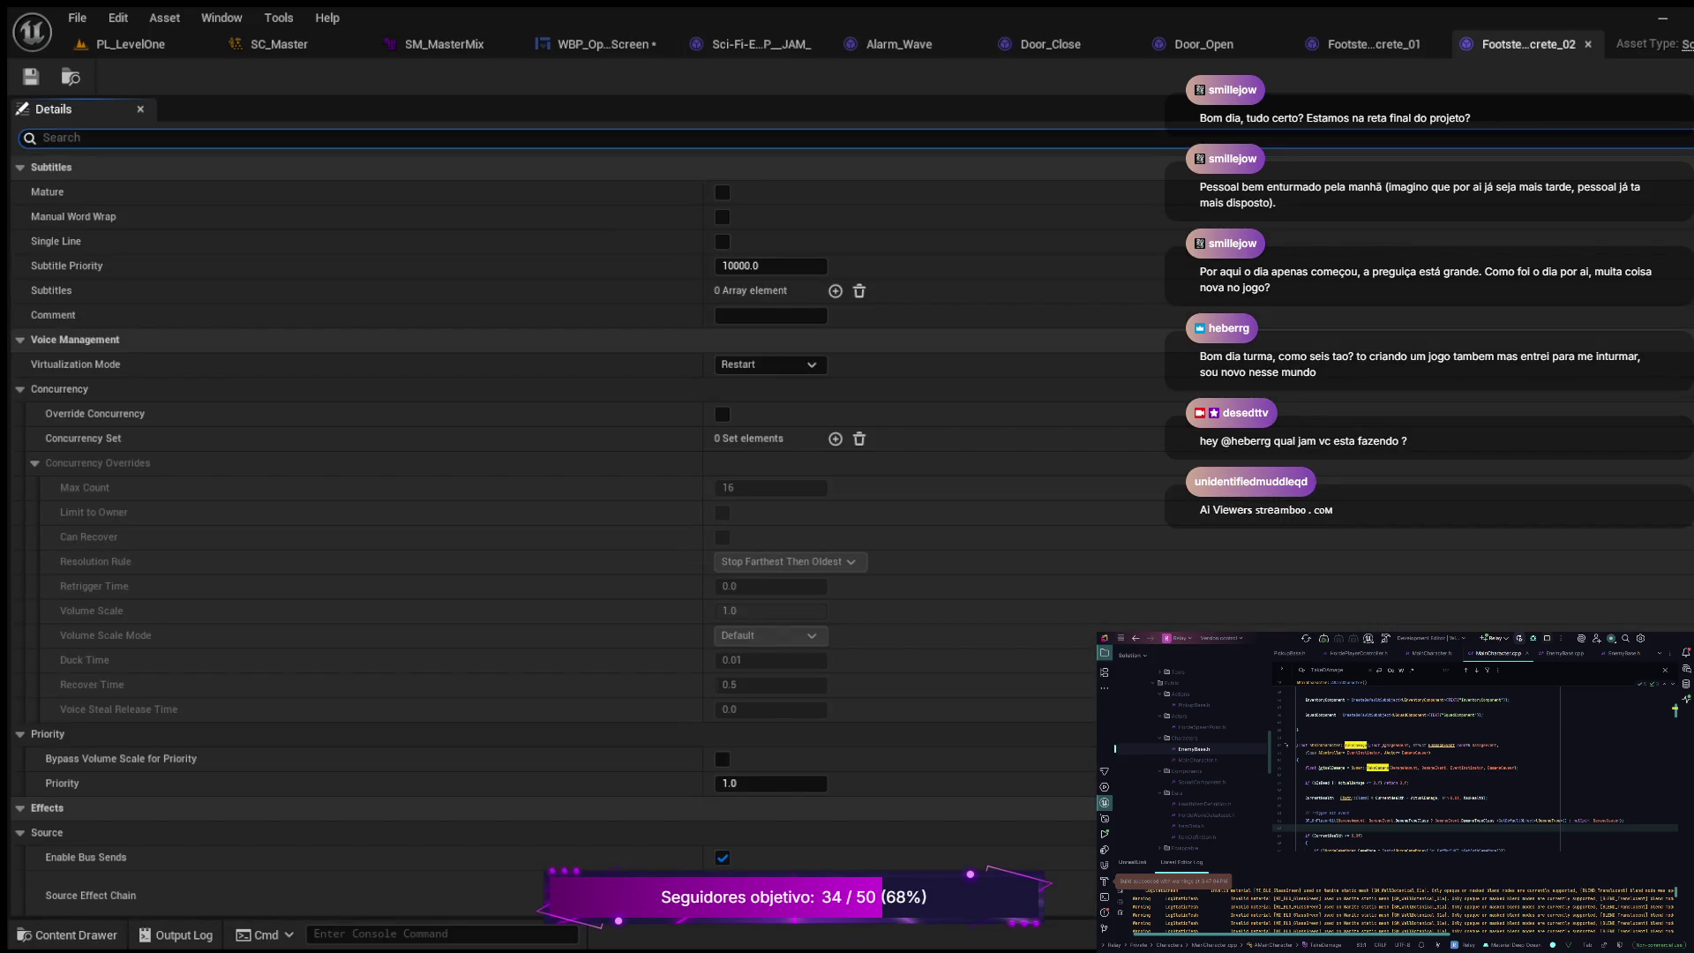
text(sound class)
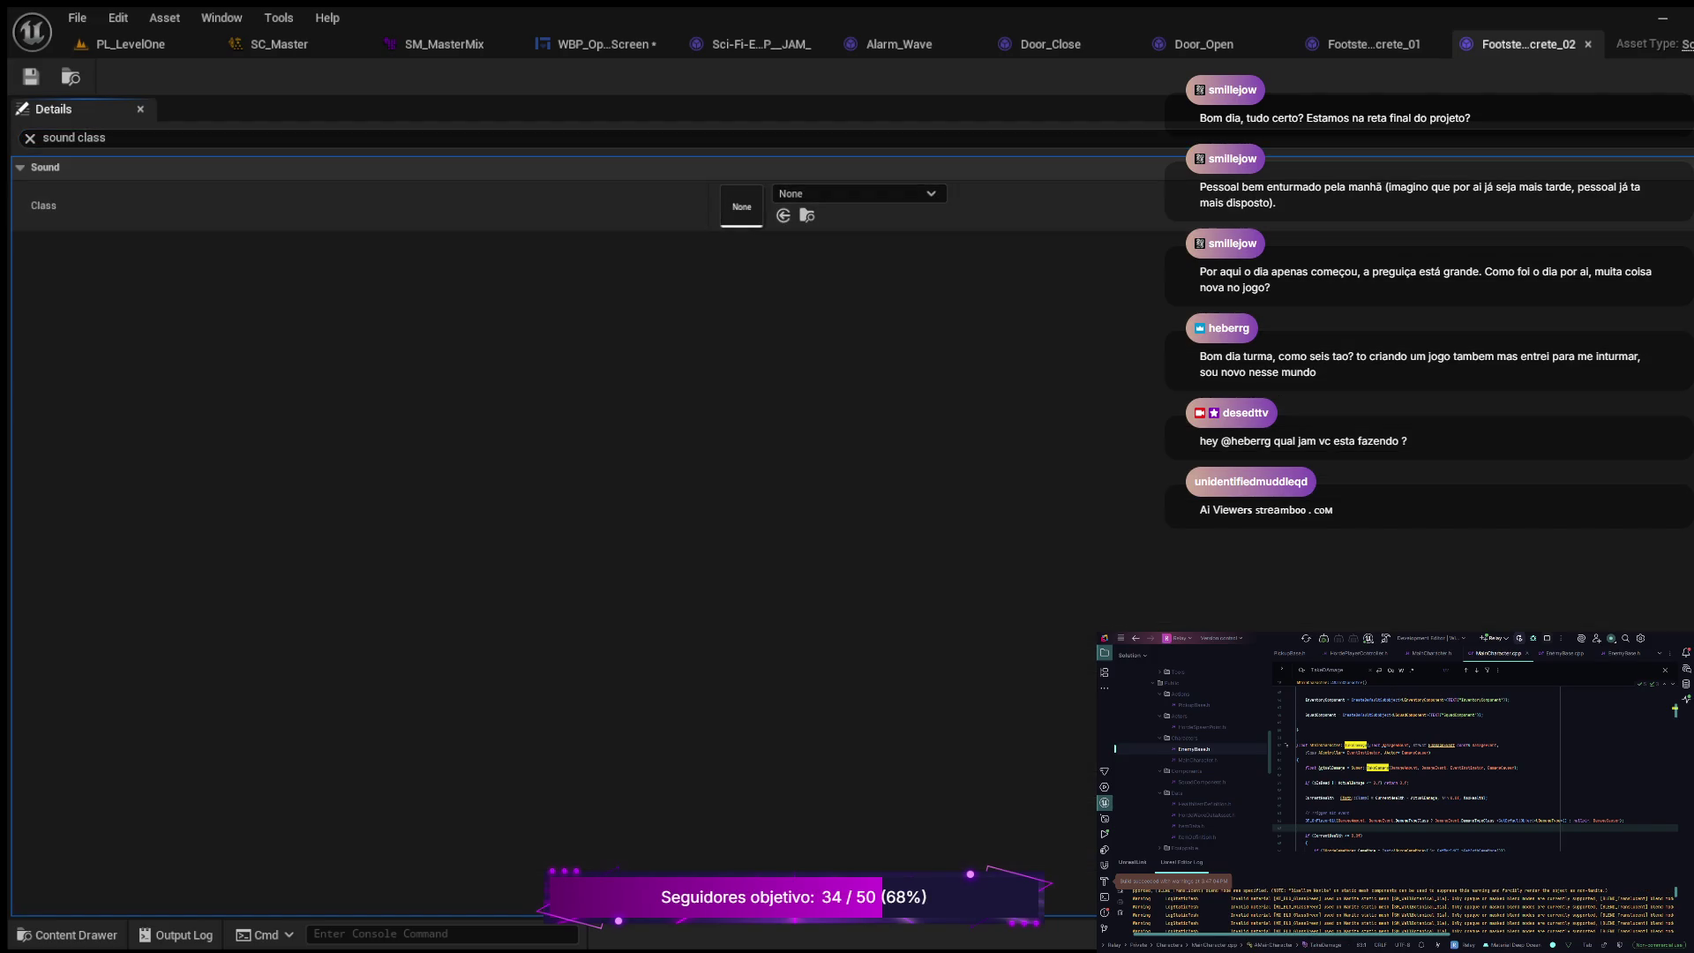
key(ctrl+v)
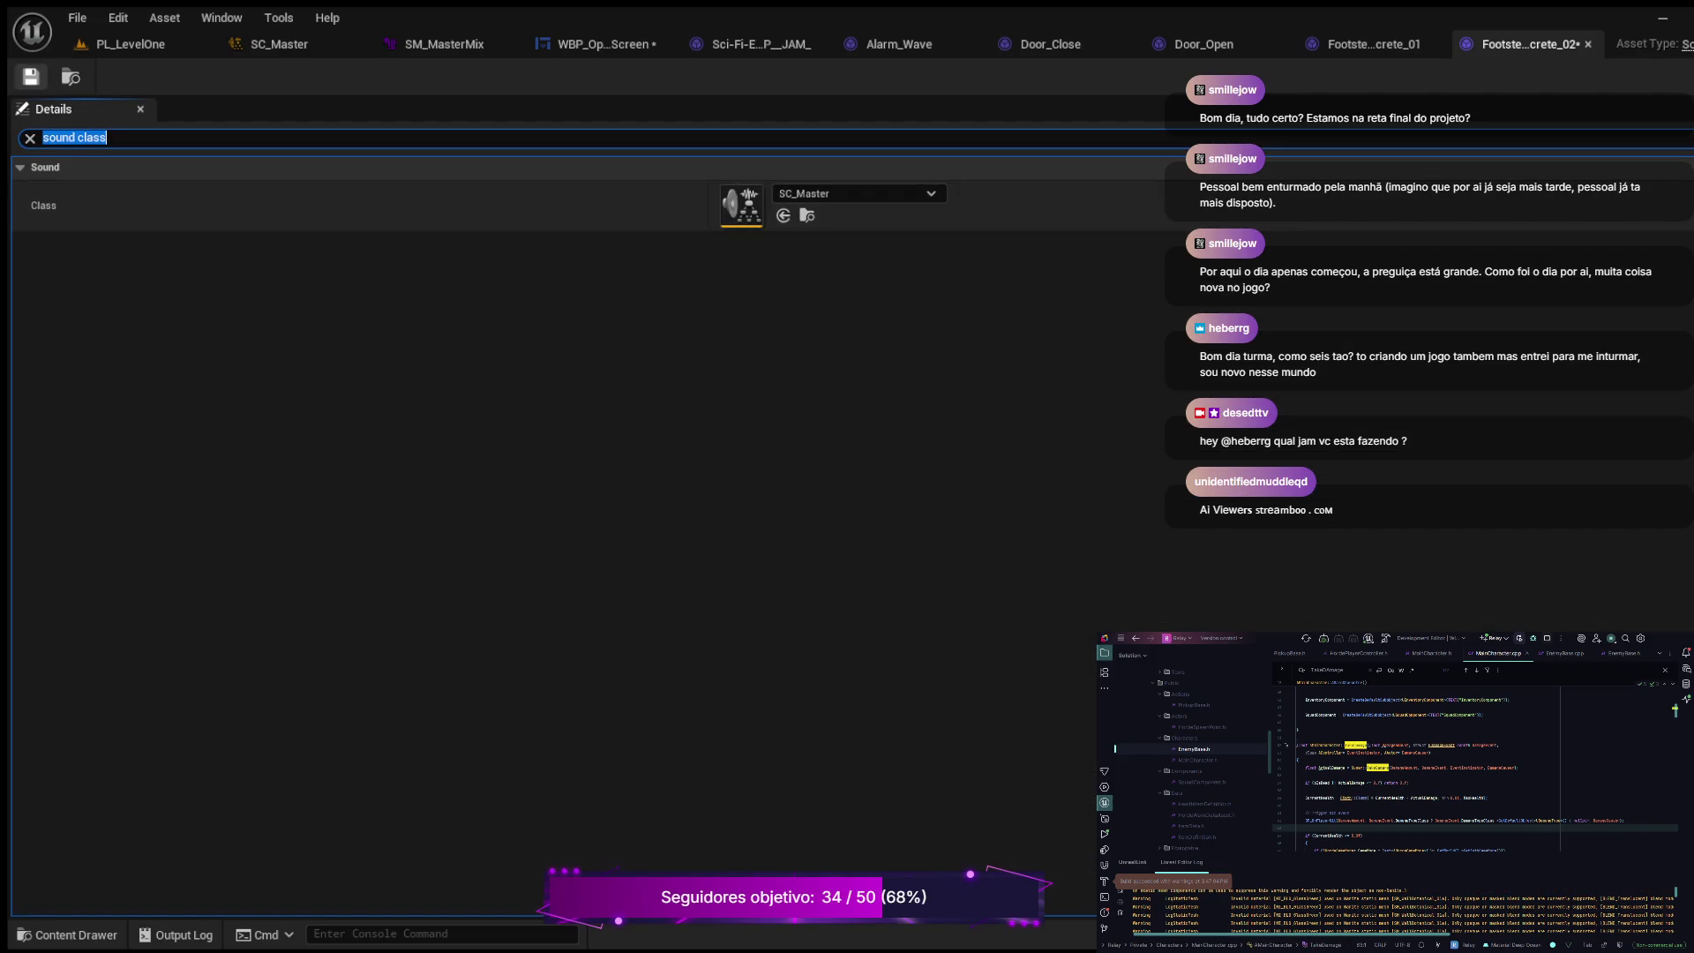
key(ctrl+space)
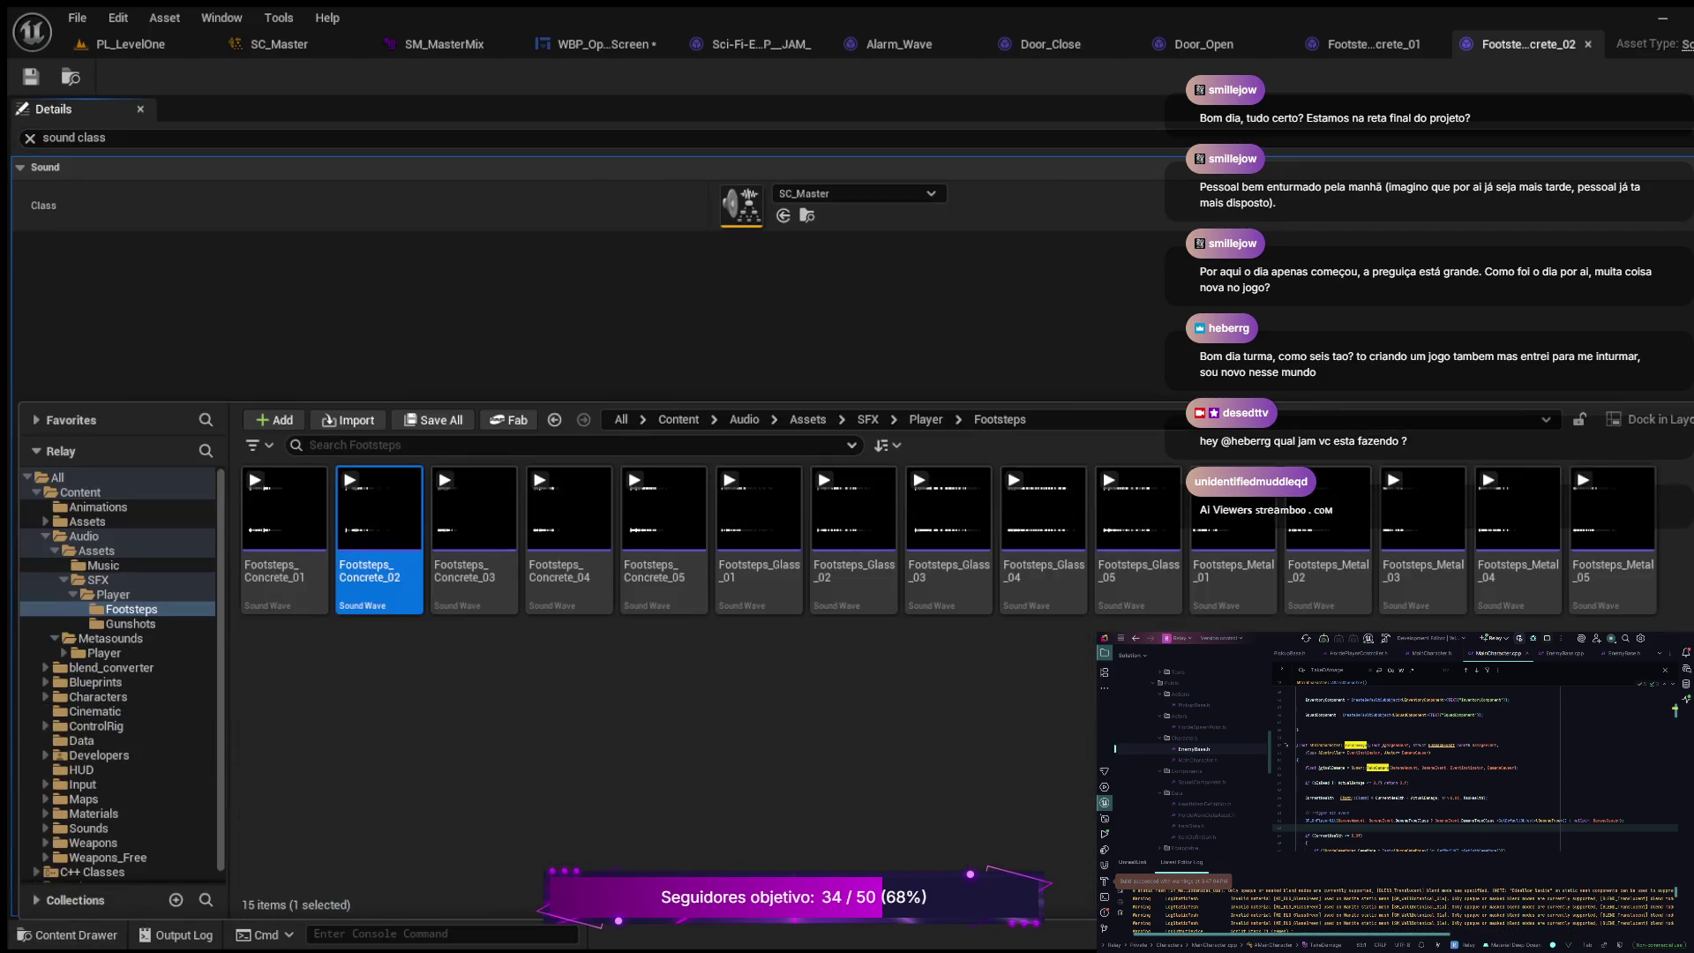
key(Right)
key(Return)
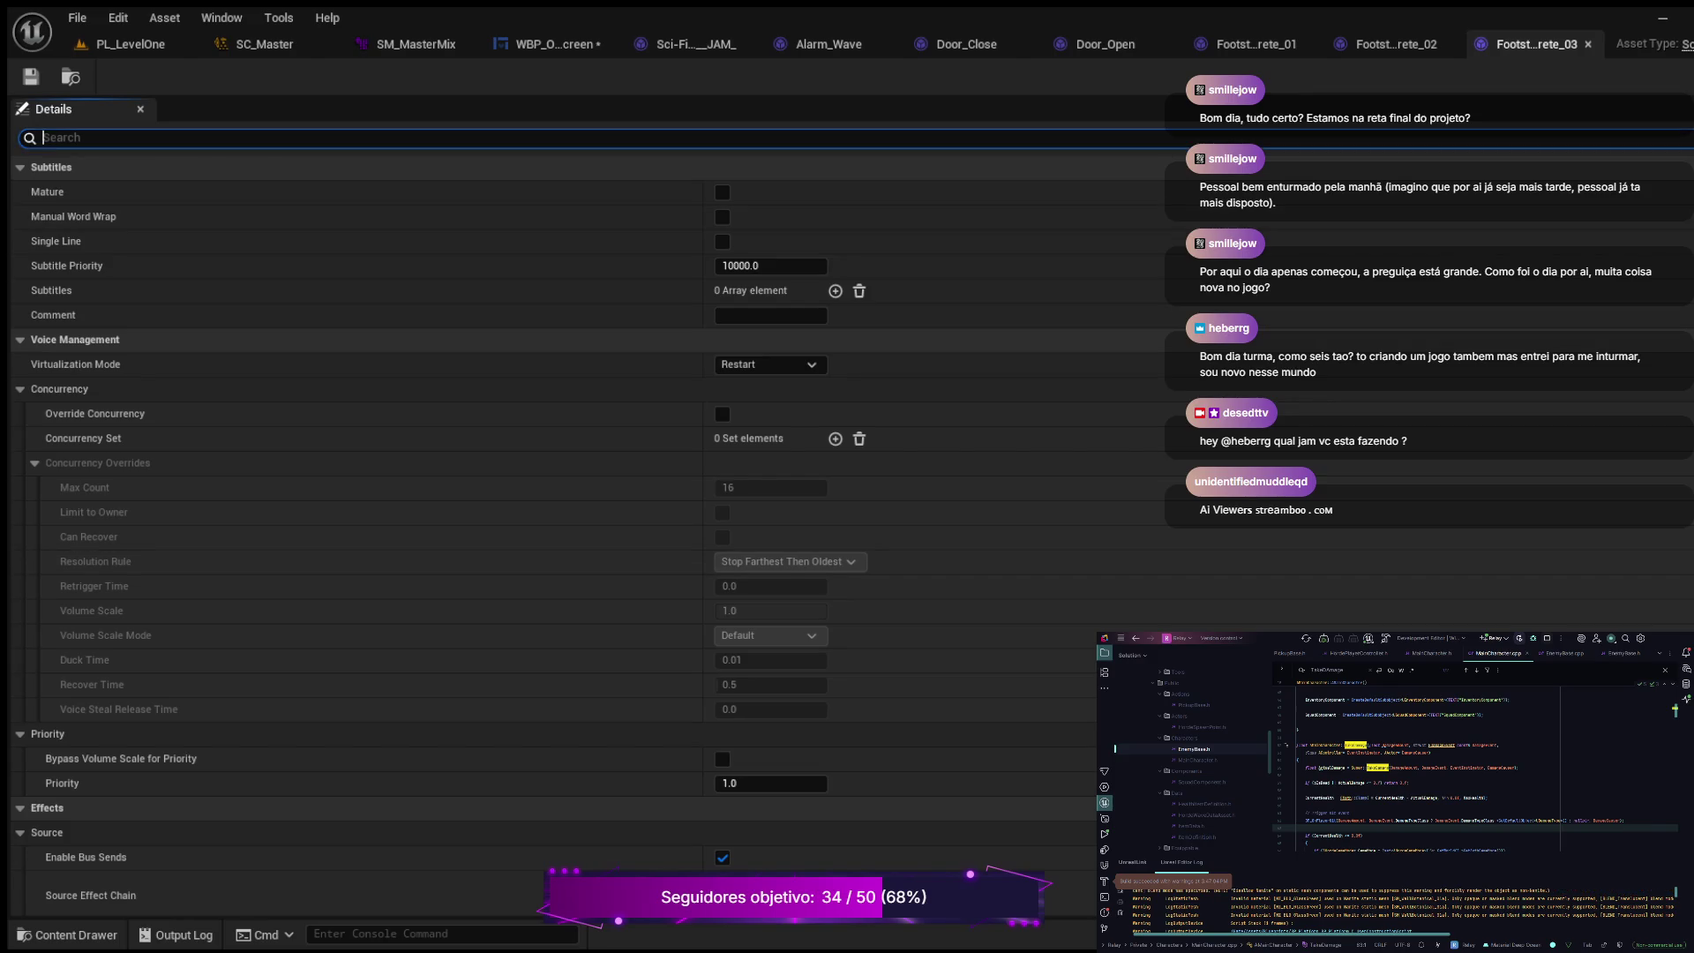
text(sound class)
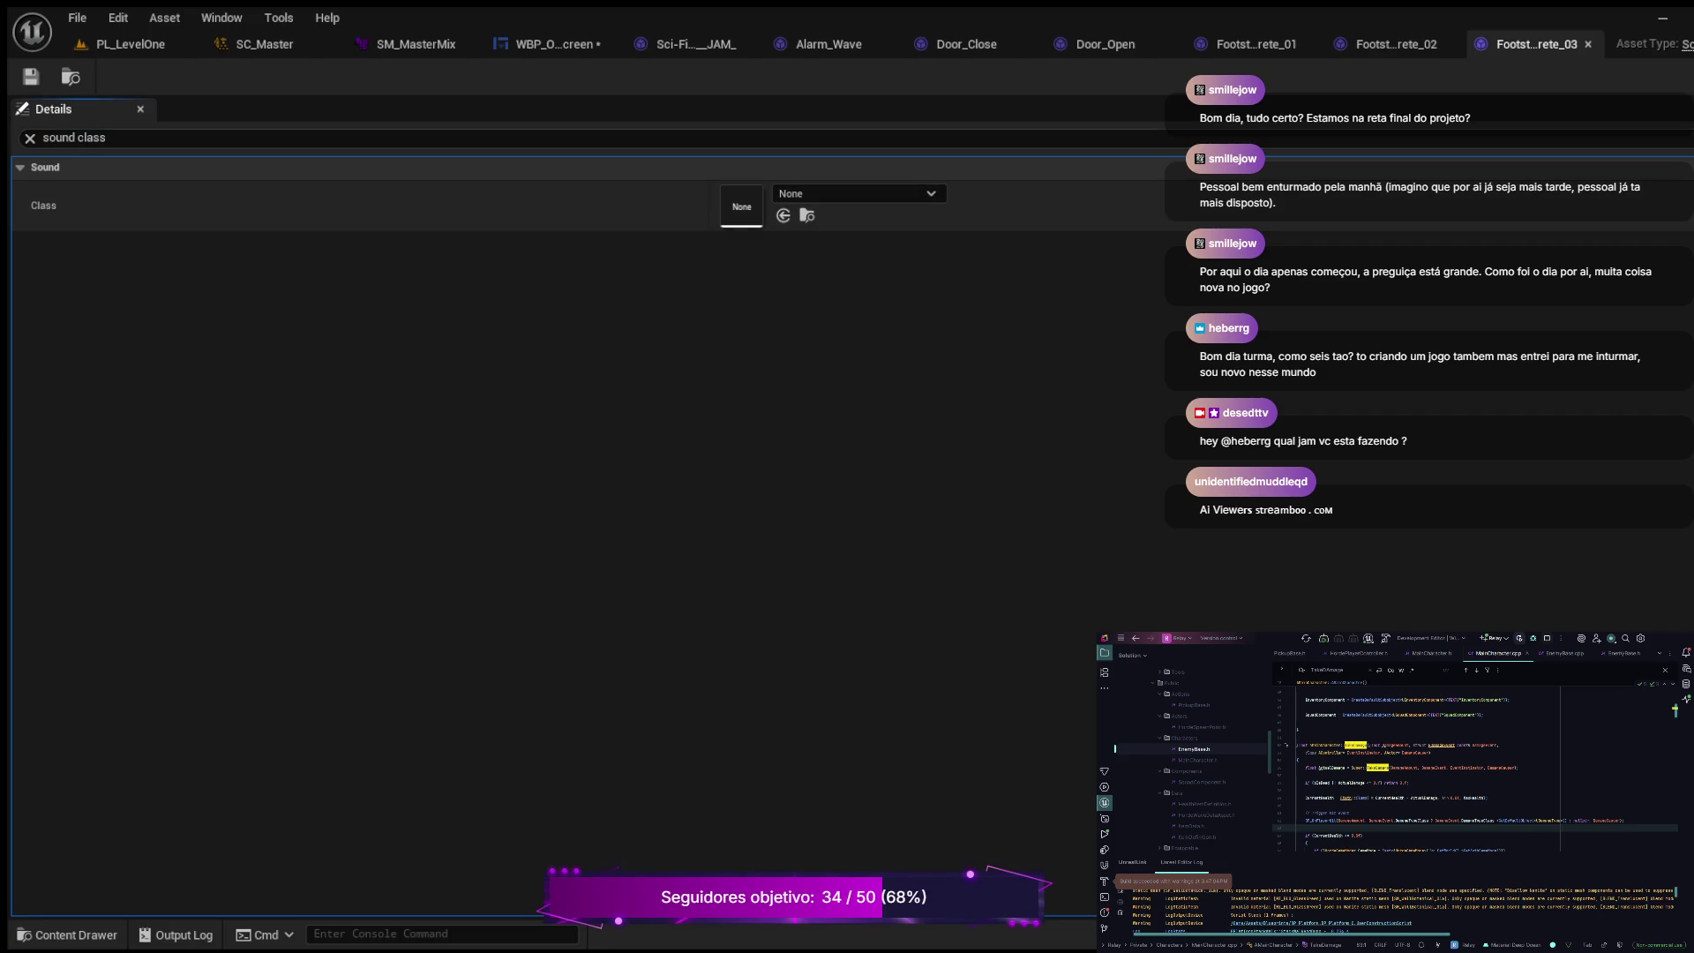
key(ctrl+v)
click(74, 137)
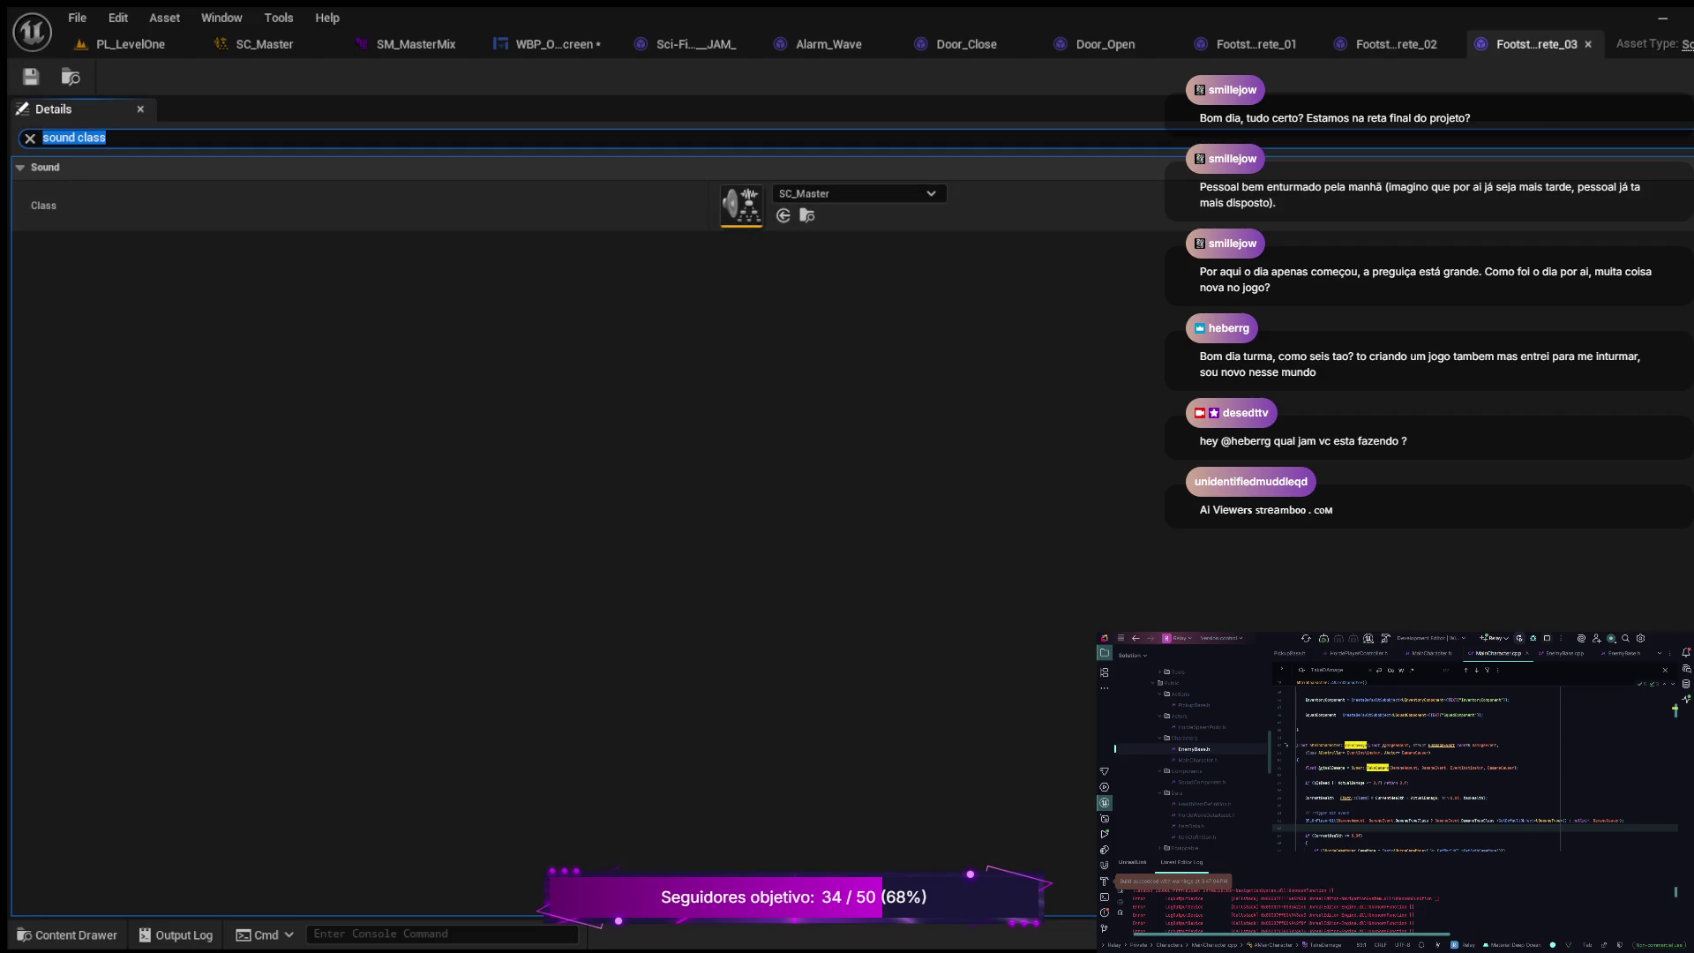
Step: Assign SC_Master to Footsteps_Concrete_04 and _05, saving each, then open Footsteps_Glass_01
click(67, 934)
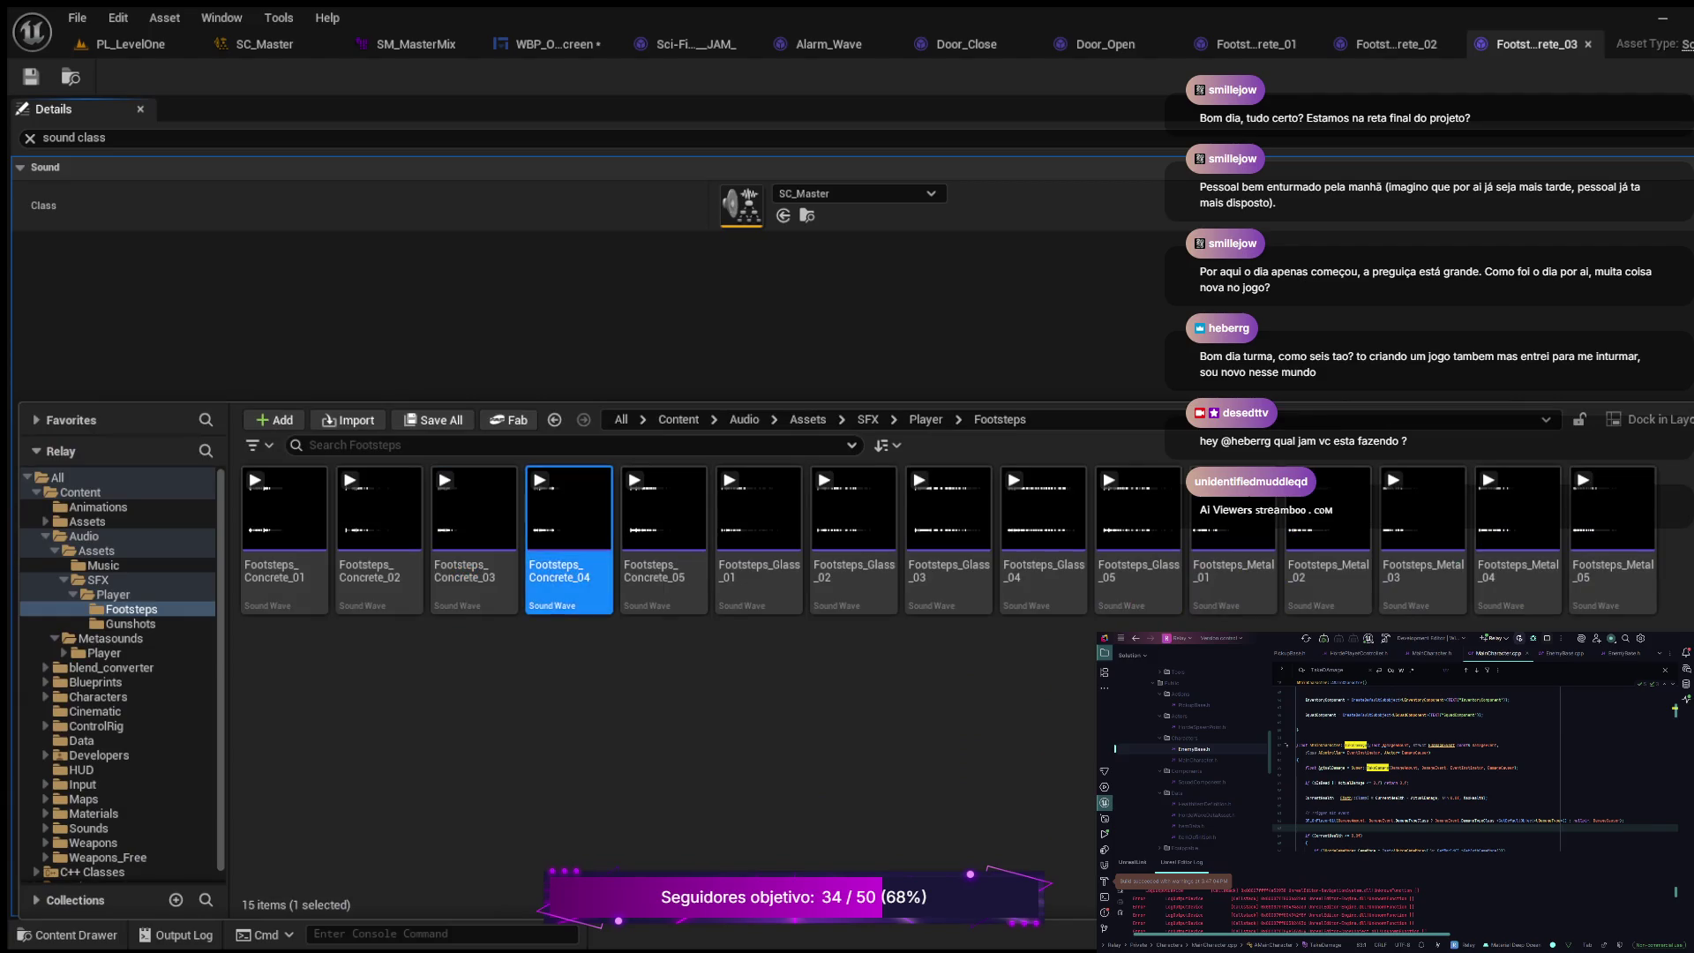
key(Return)
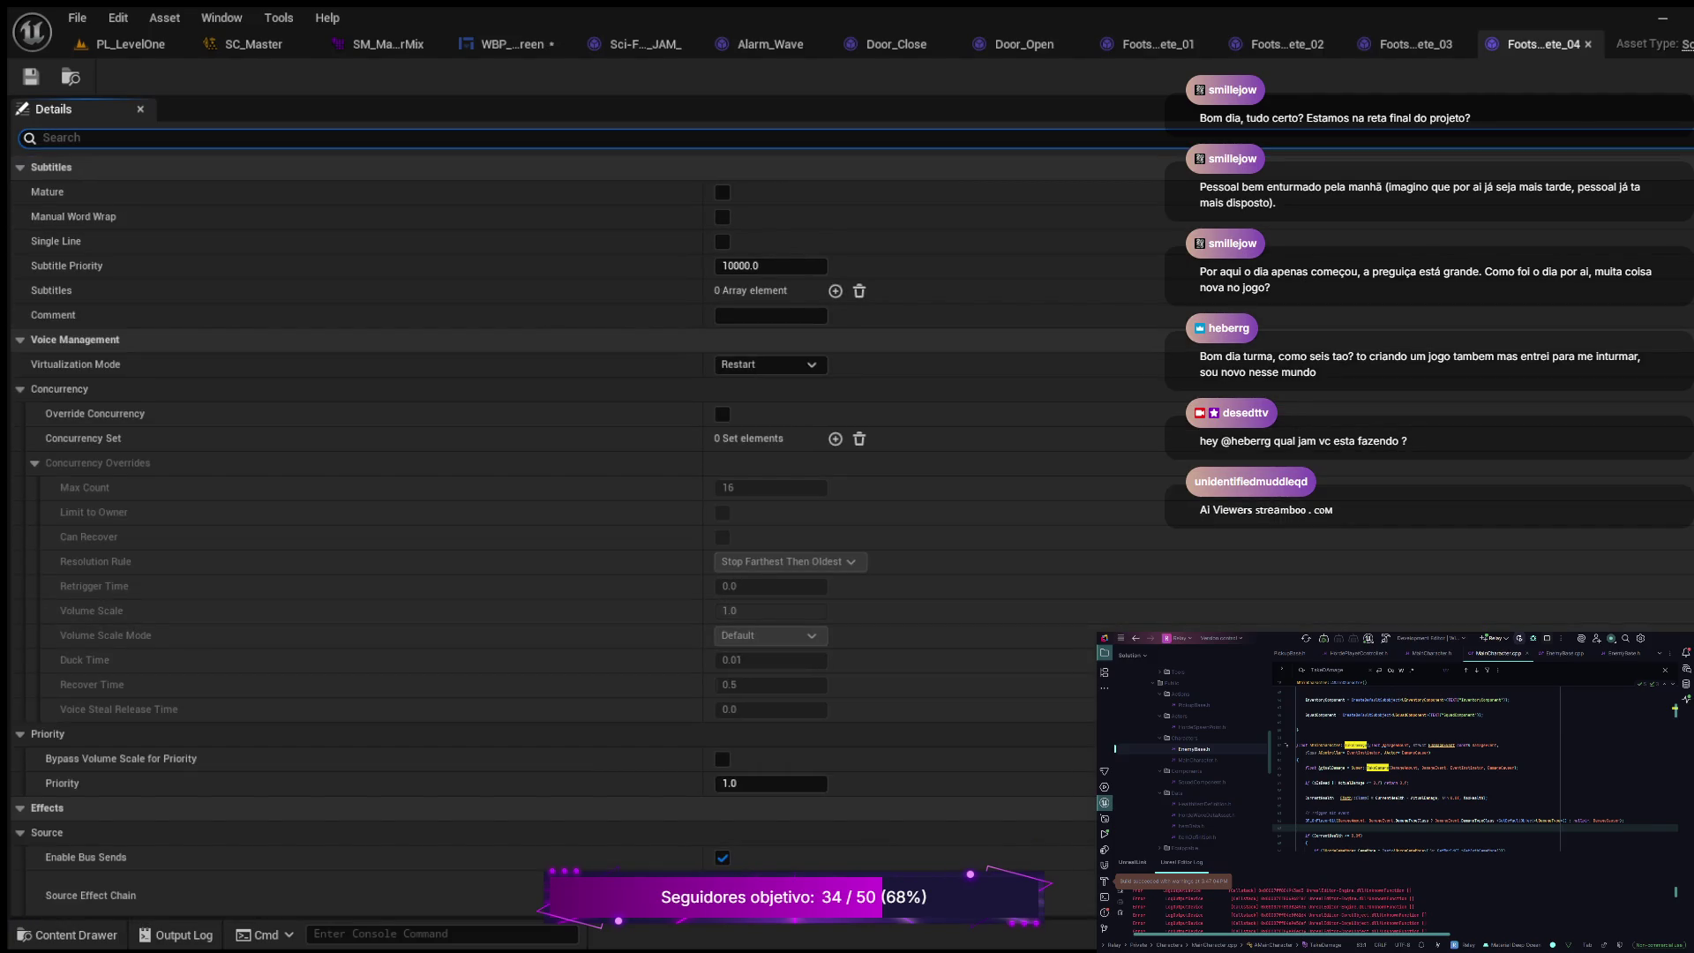
text(sound class)
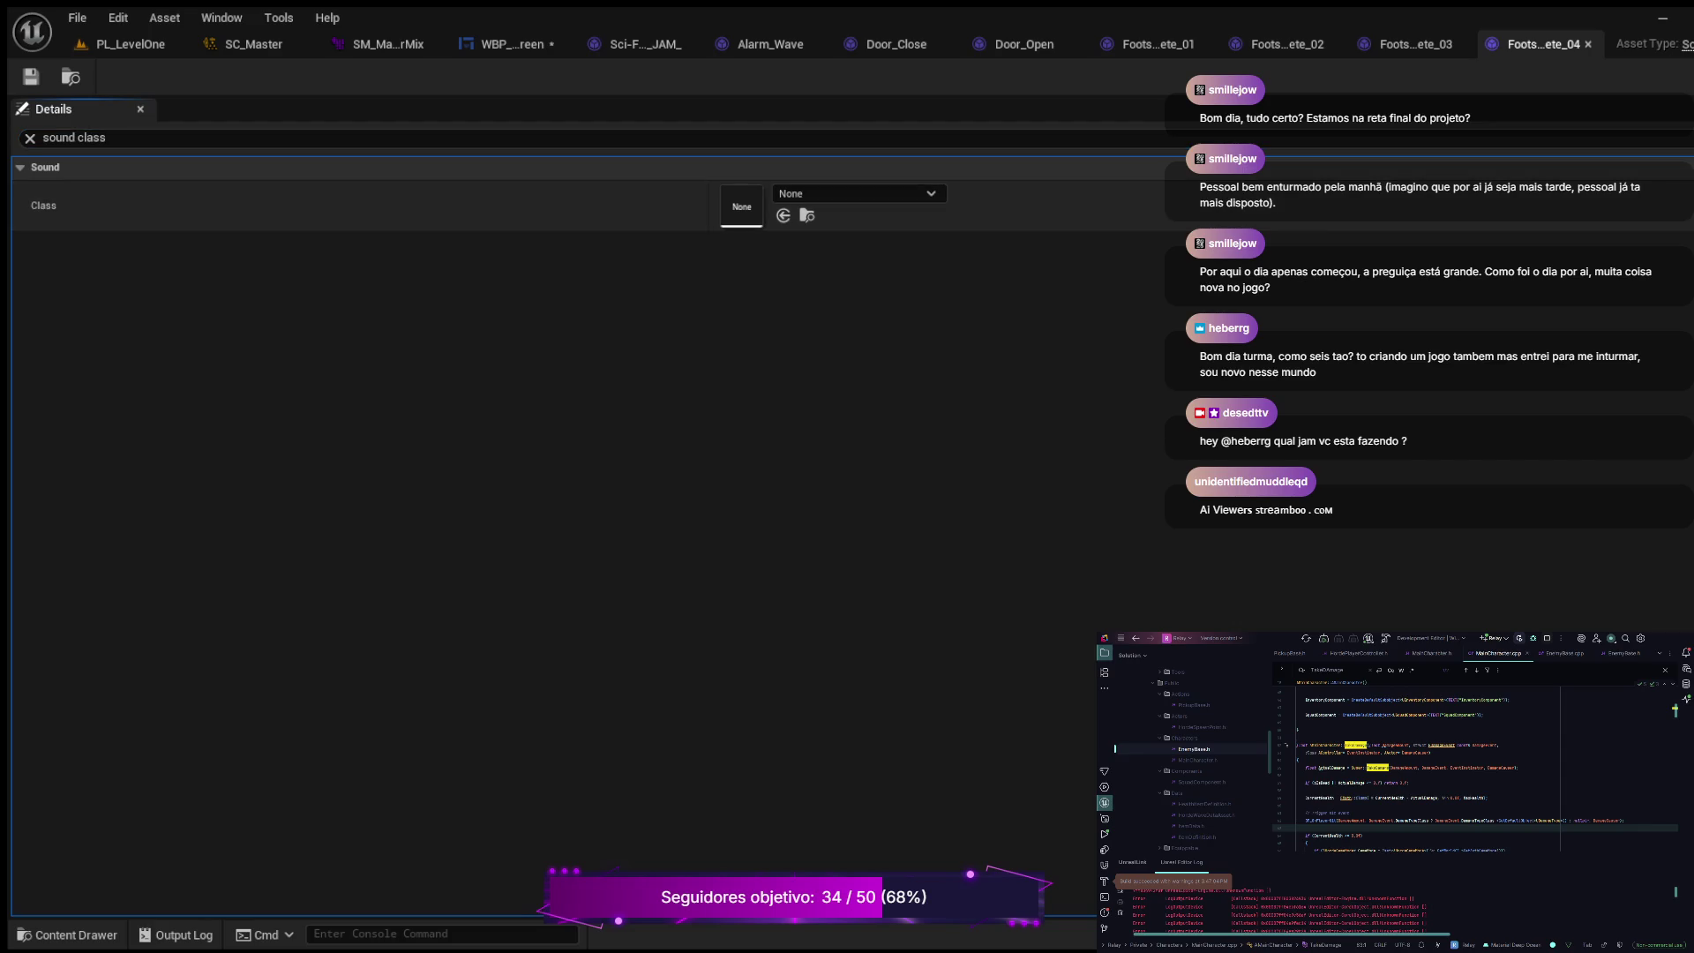
key(ctrl+v)
key(ctrl+s)
key(ctrl+space)
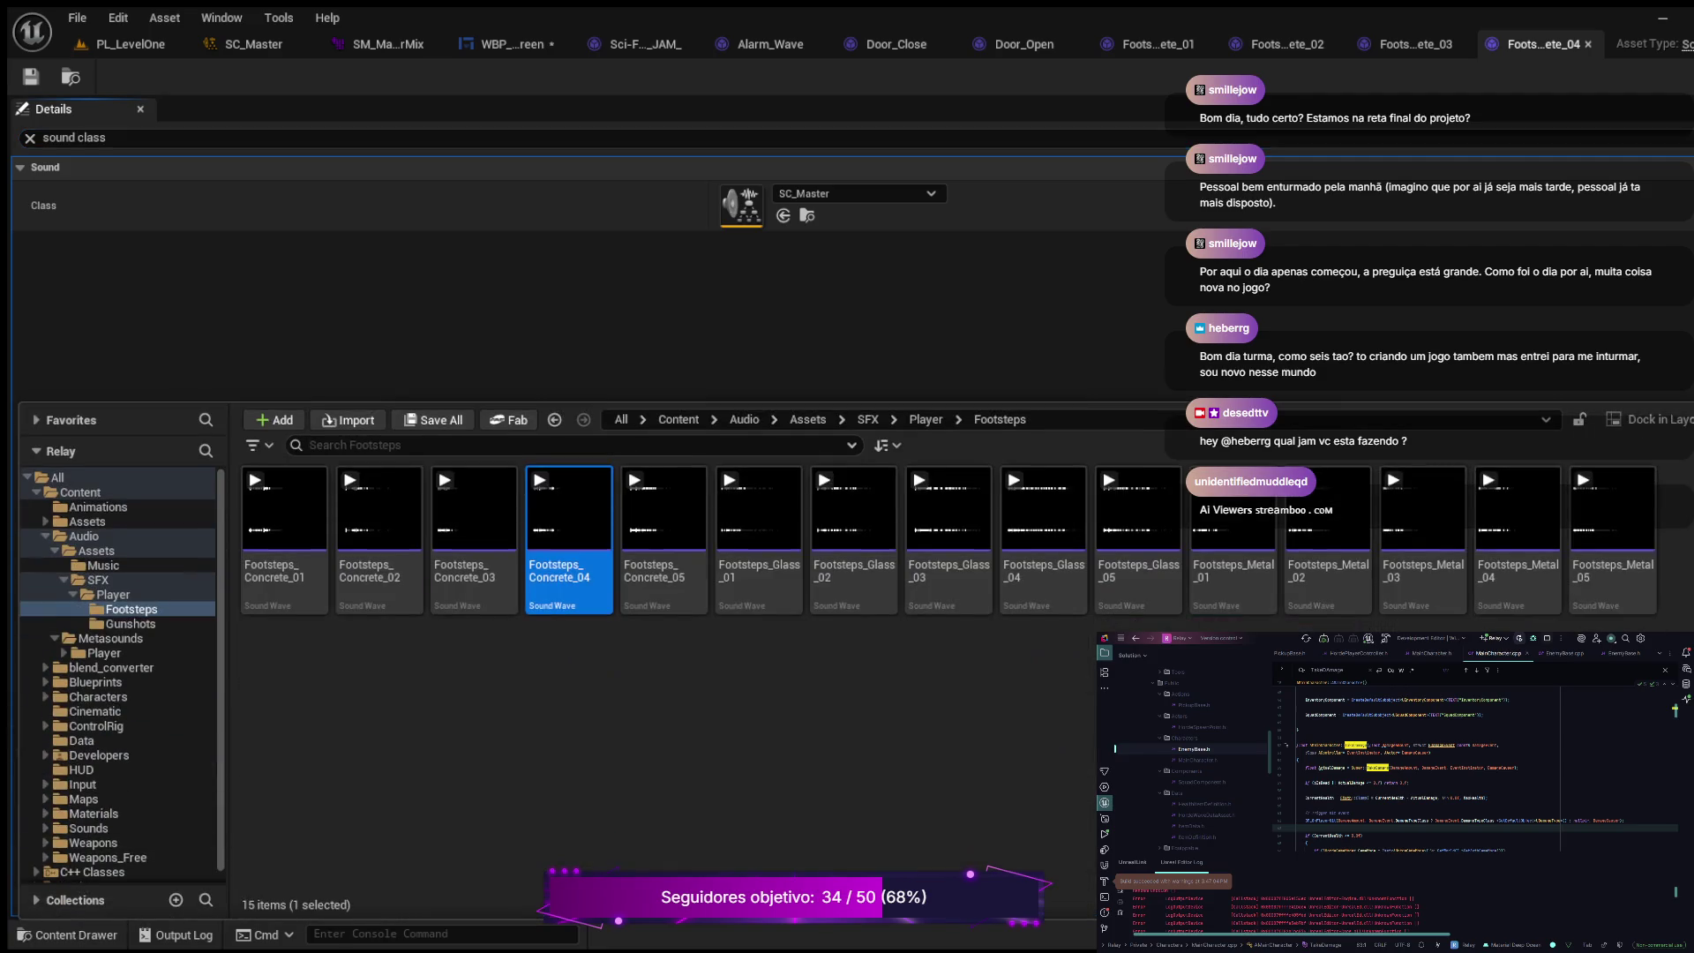
double_click(663, 516)
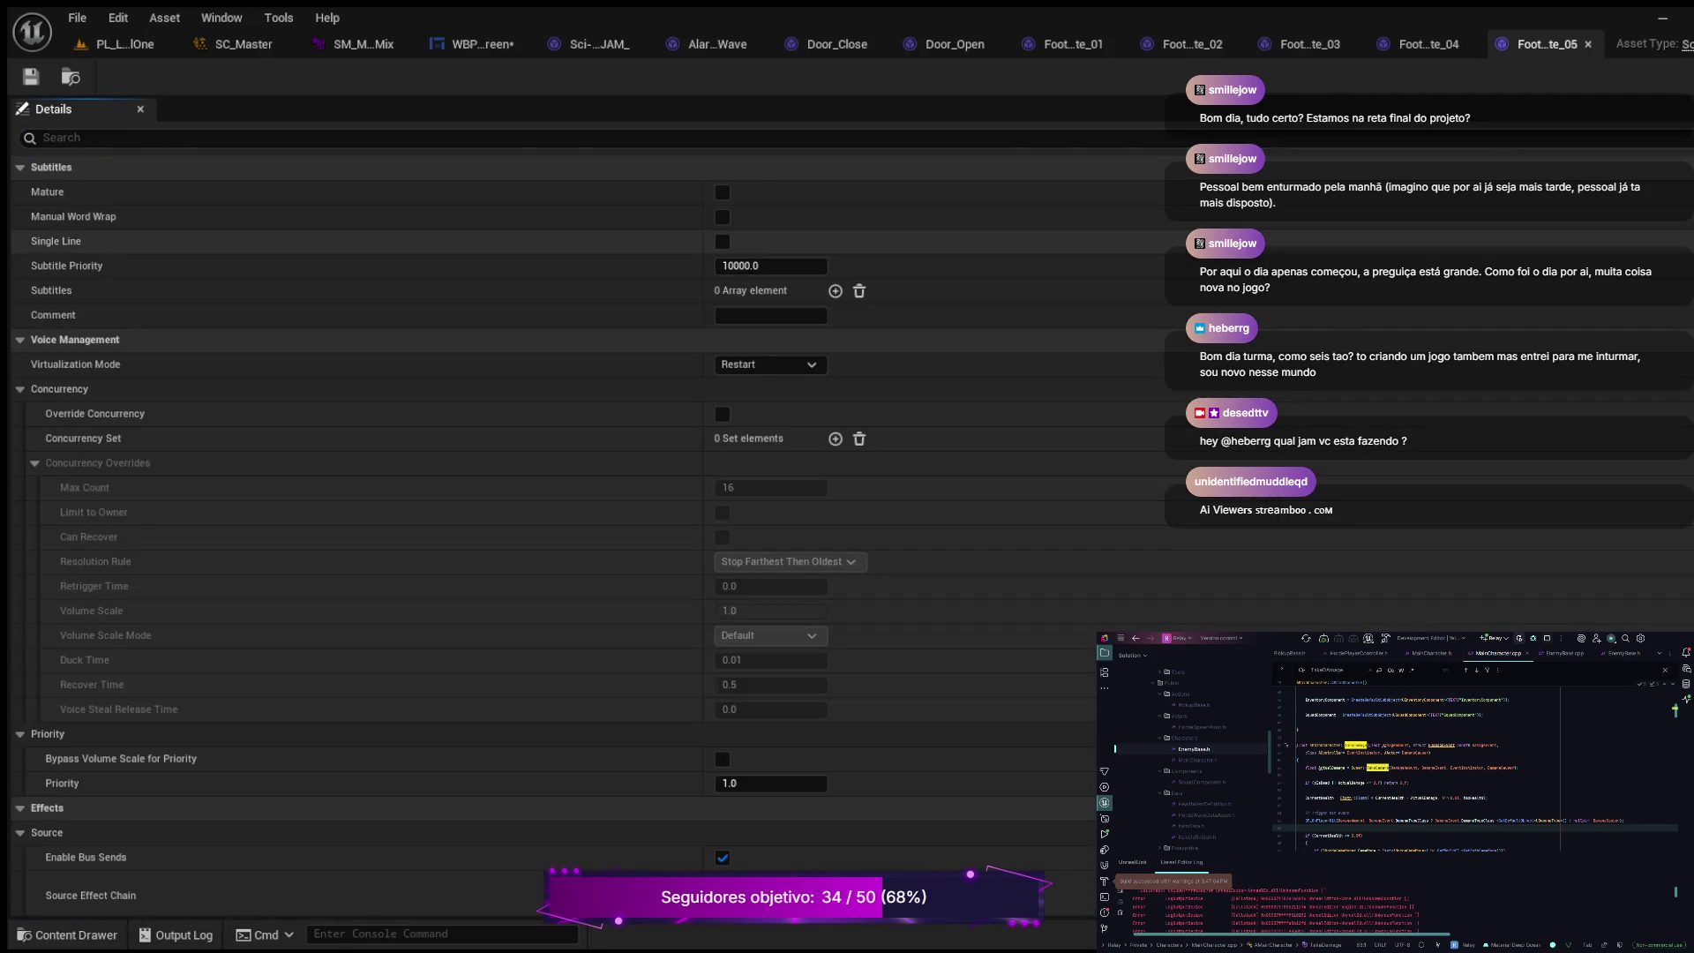
click(53, 138)
text(sound class)
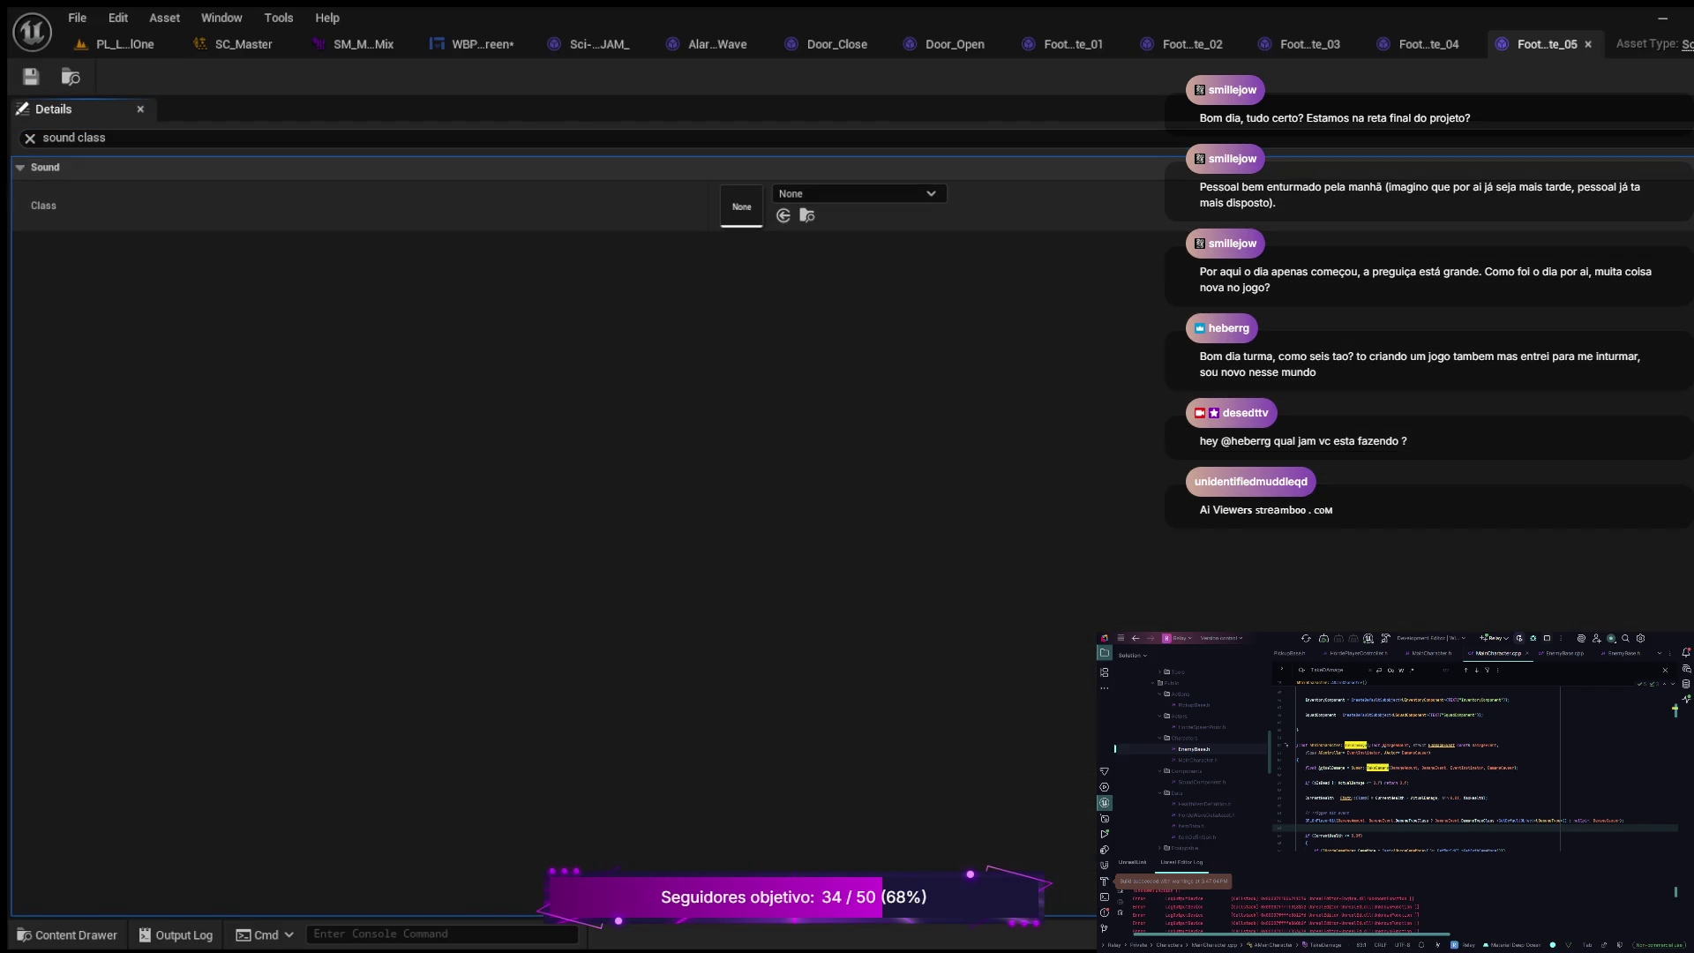
key(ctrl+v)
key(ctrl+s)
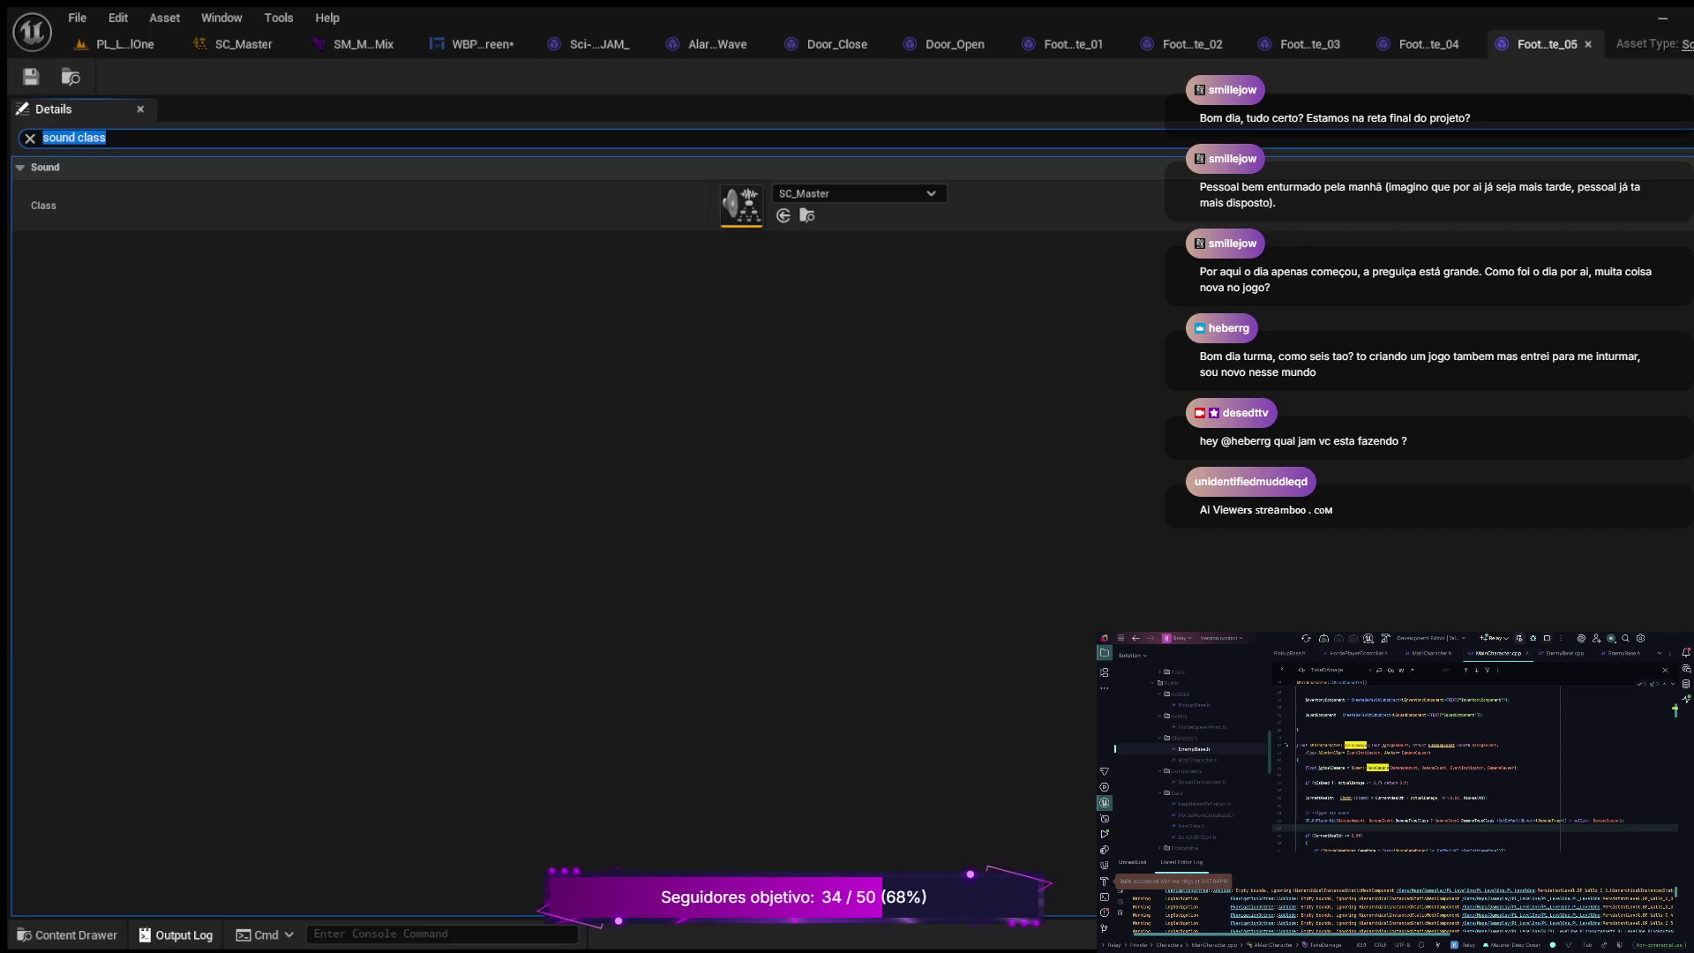
key(ctrl+space)
double_click(759, 530)
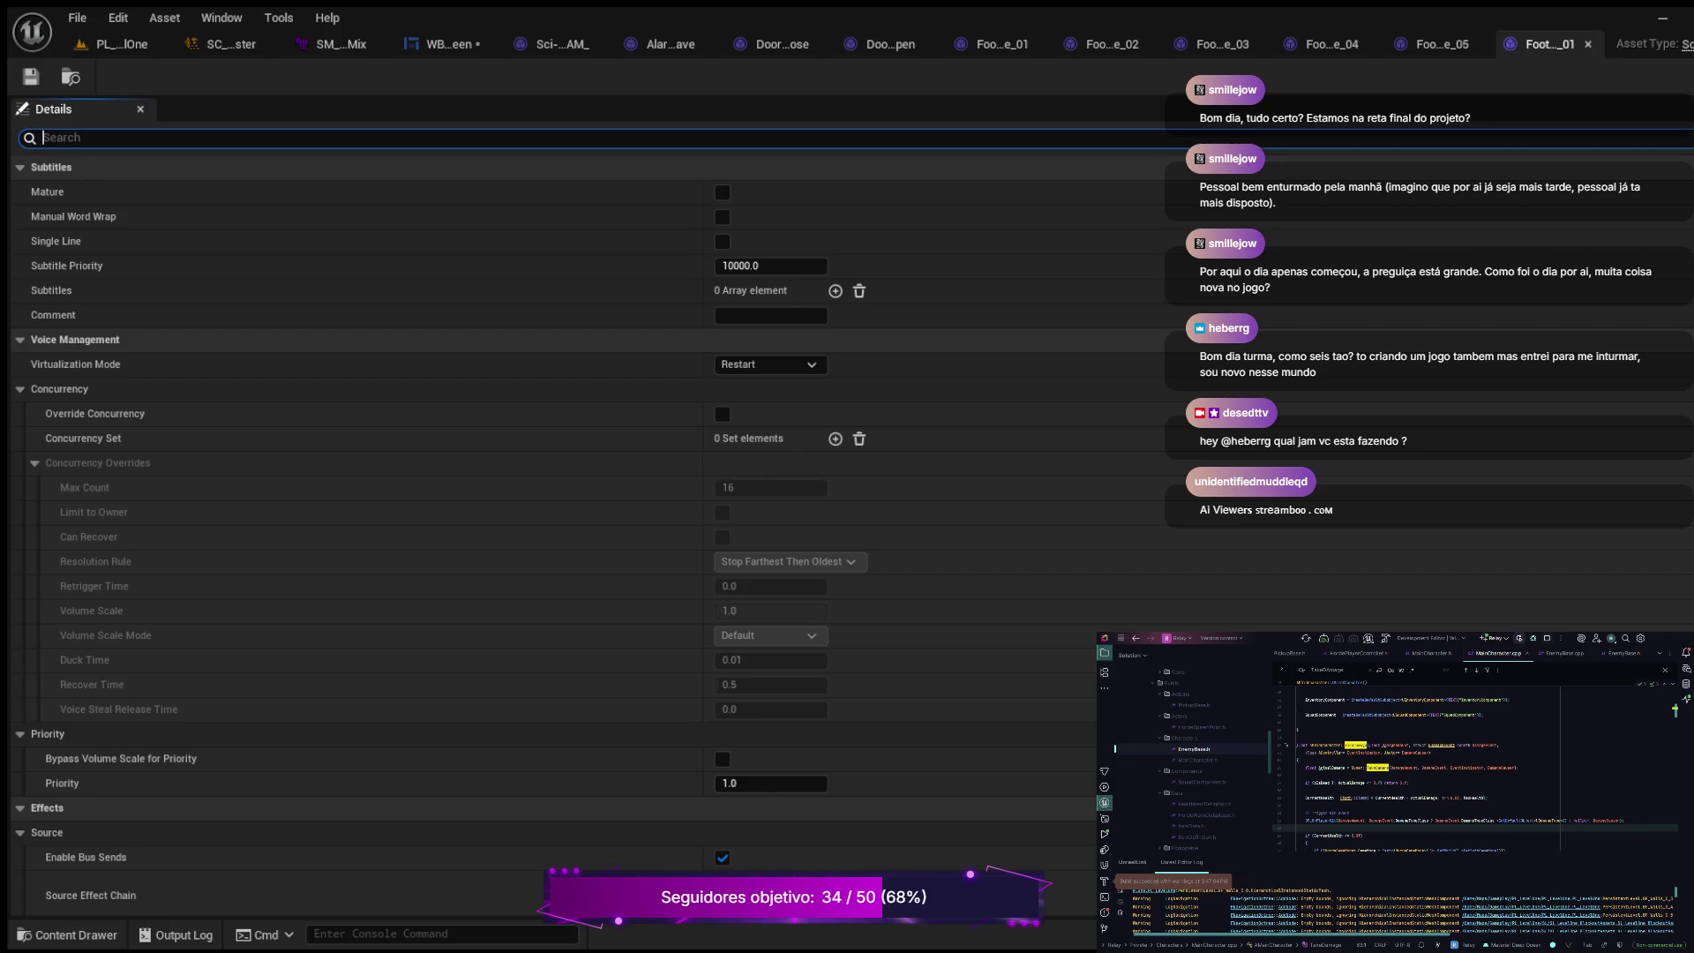
Step: Set SC_Master as the sound class of Footsteps_Glass_01 and Footsteps_Glass_02
text(sound class)
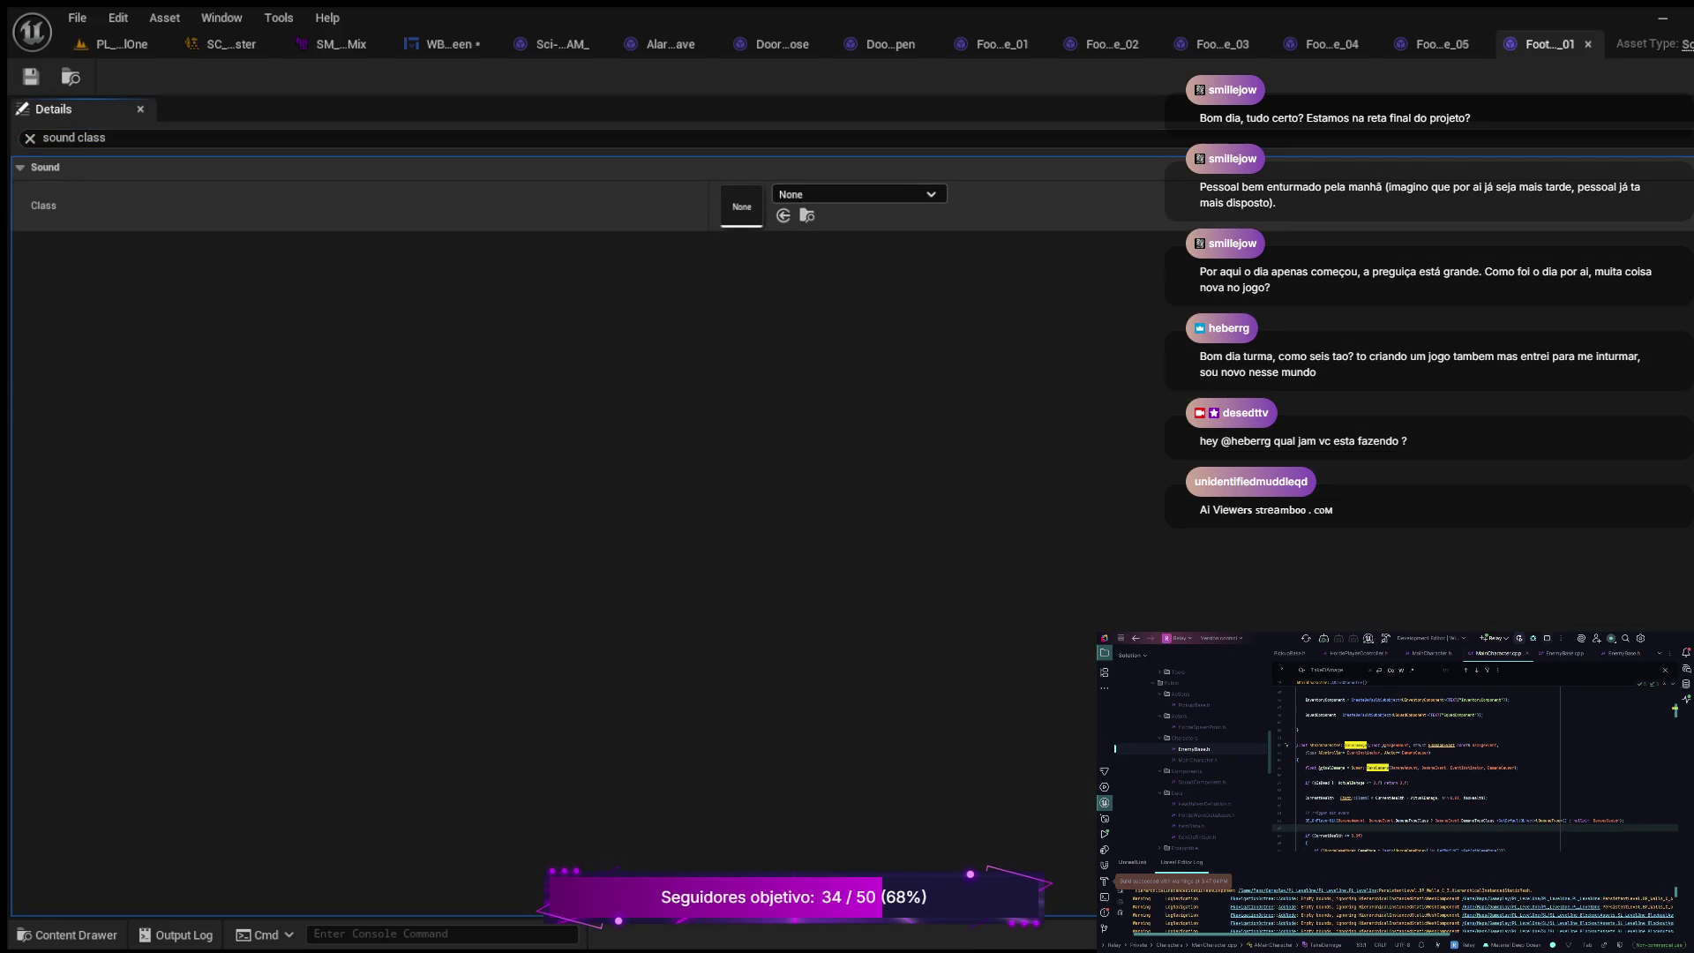
key(ctrl+v)
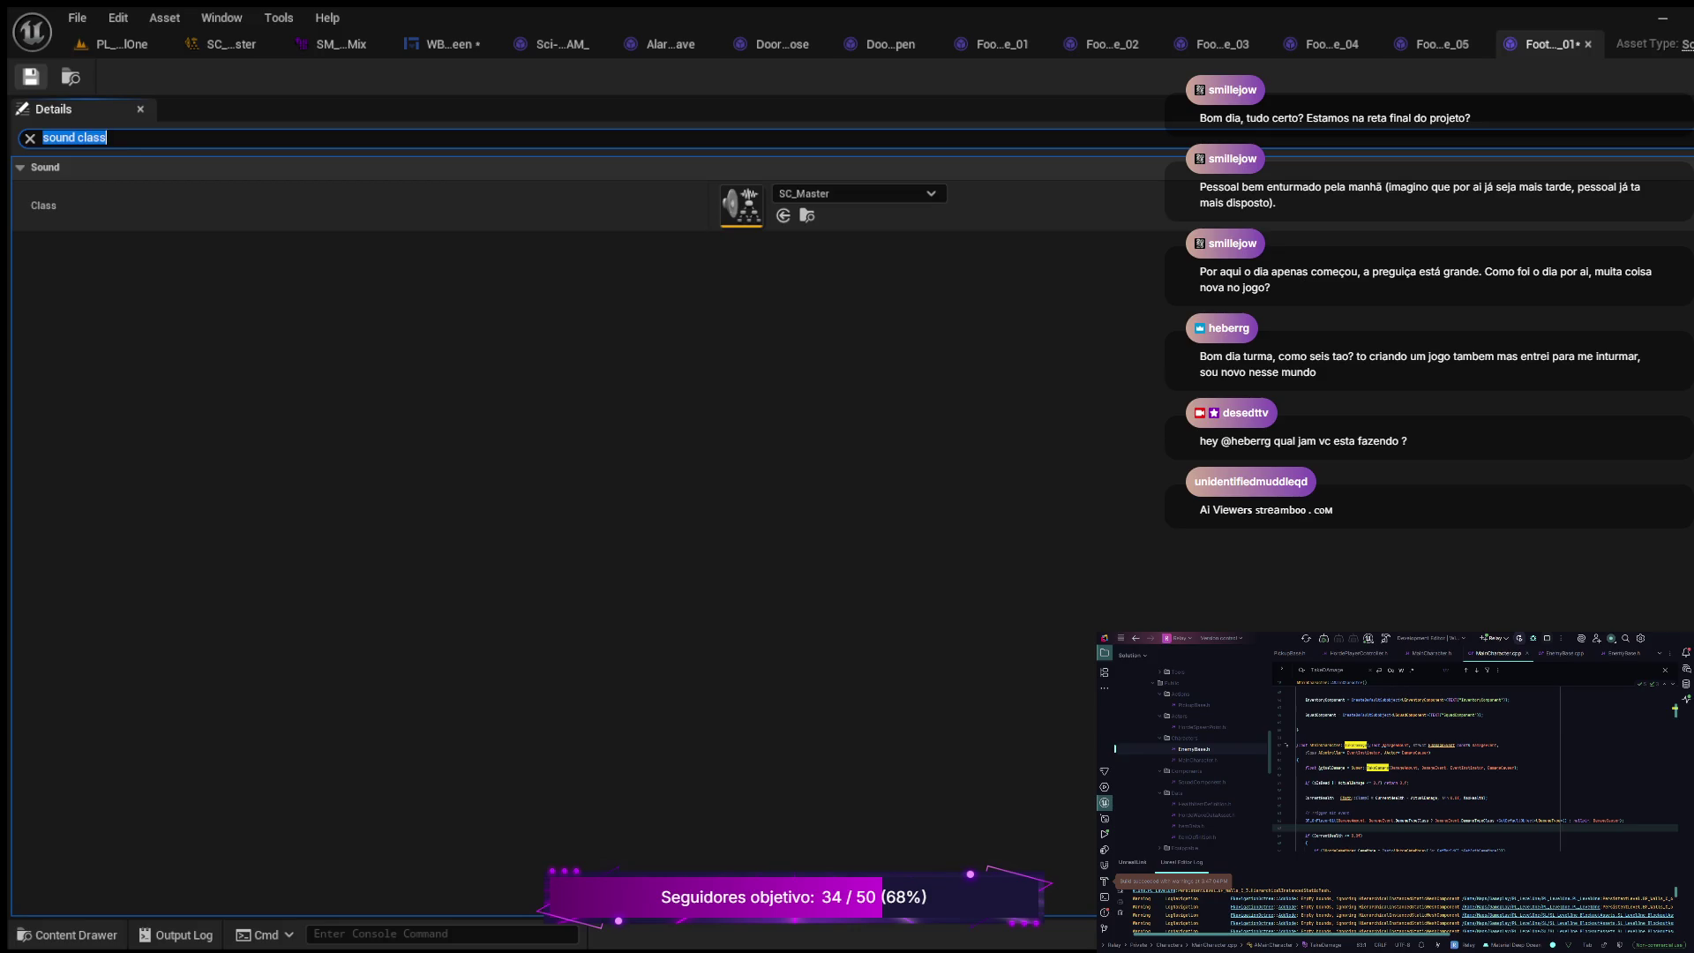
key(ctrl+space)
key(Right)
key(Return)
key(ctrl+f)
key(Return)
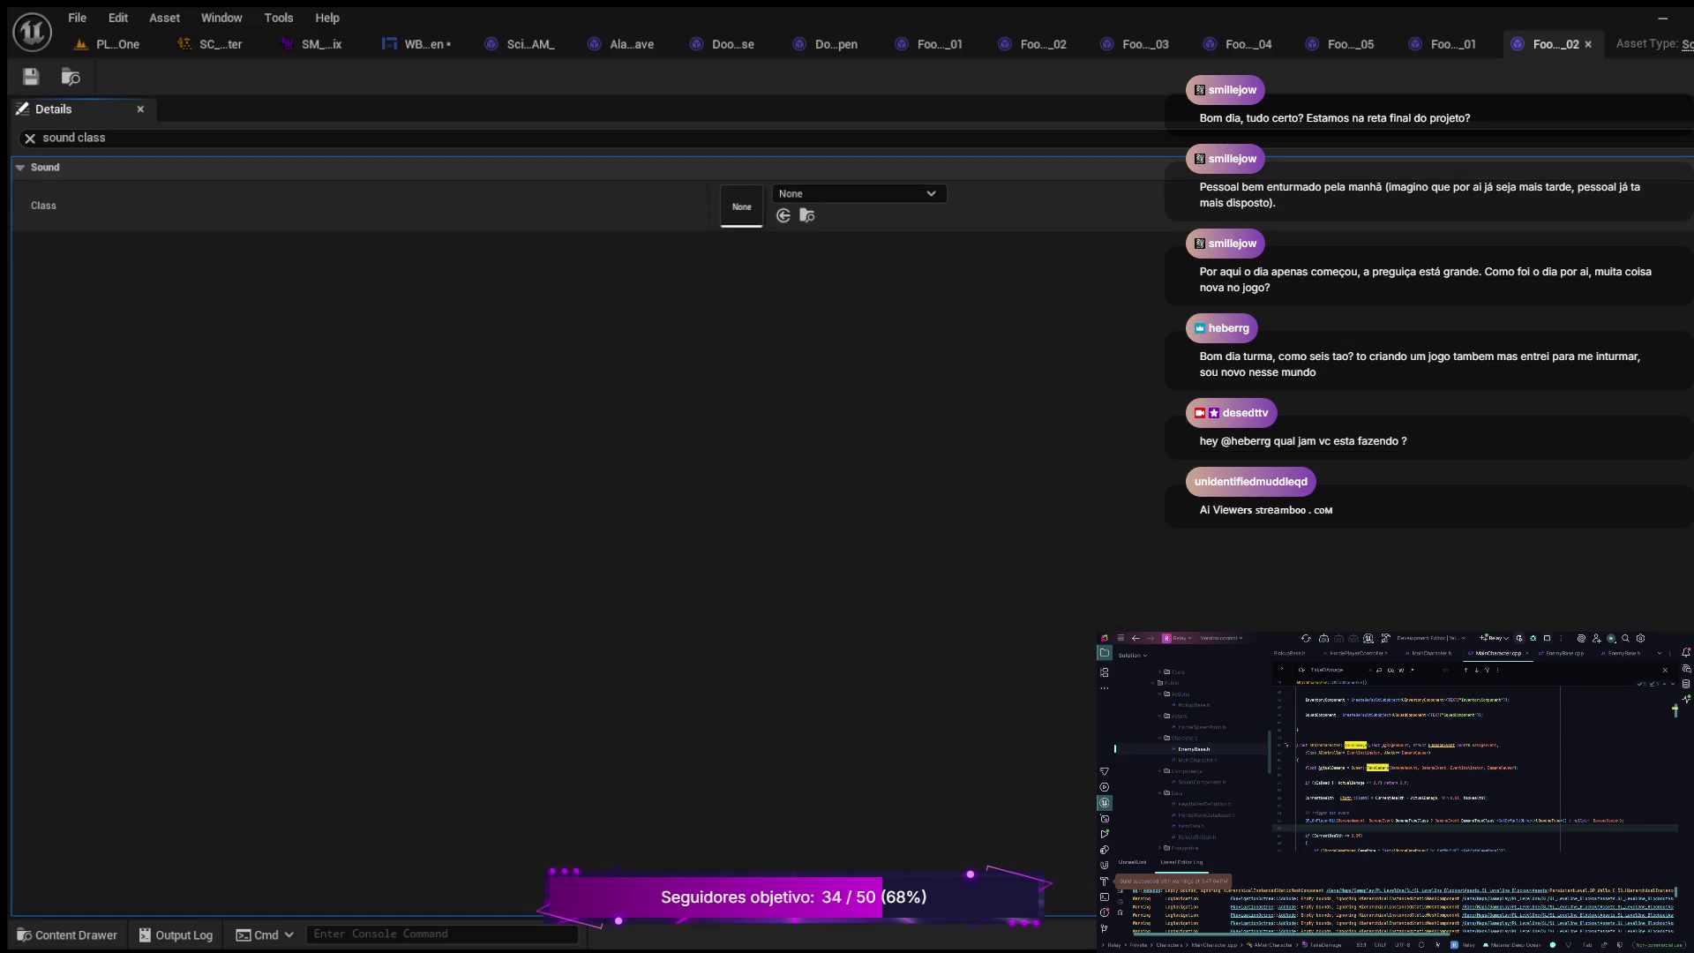
key(ctrl+v)
key(ctrl+f)
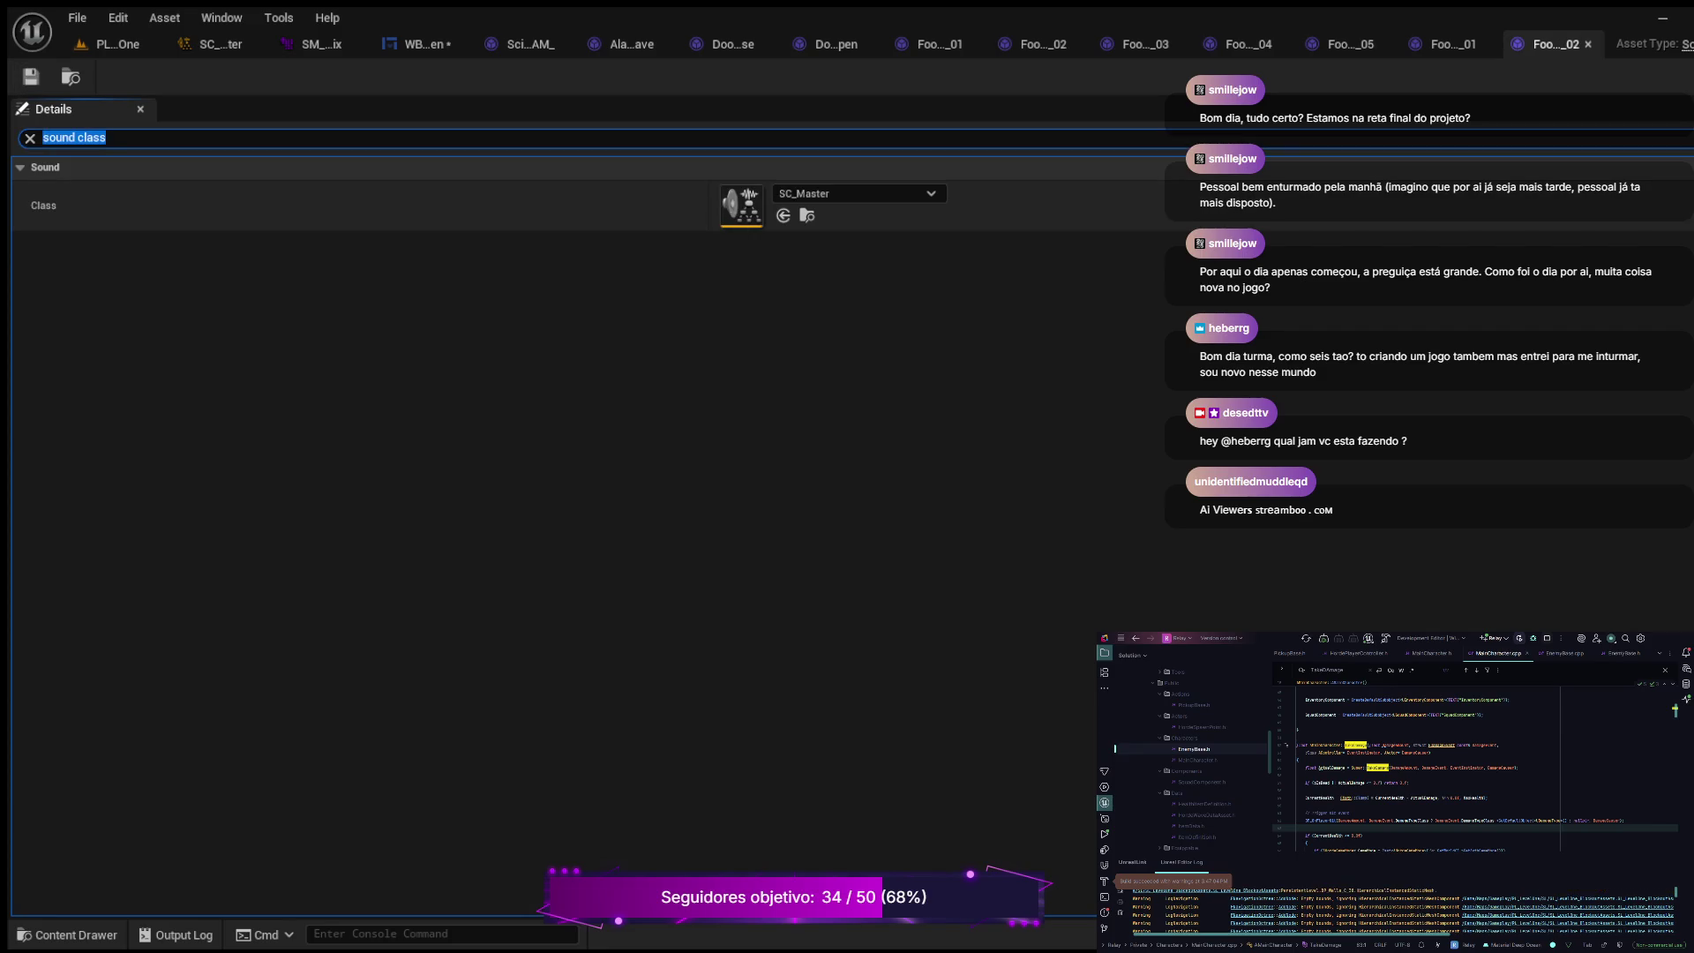
Step: Give Footsteps_Glass_03 the SC_Master sound class and save it
key(ctrl+space)
click(949, 529)
key(Return)
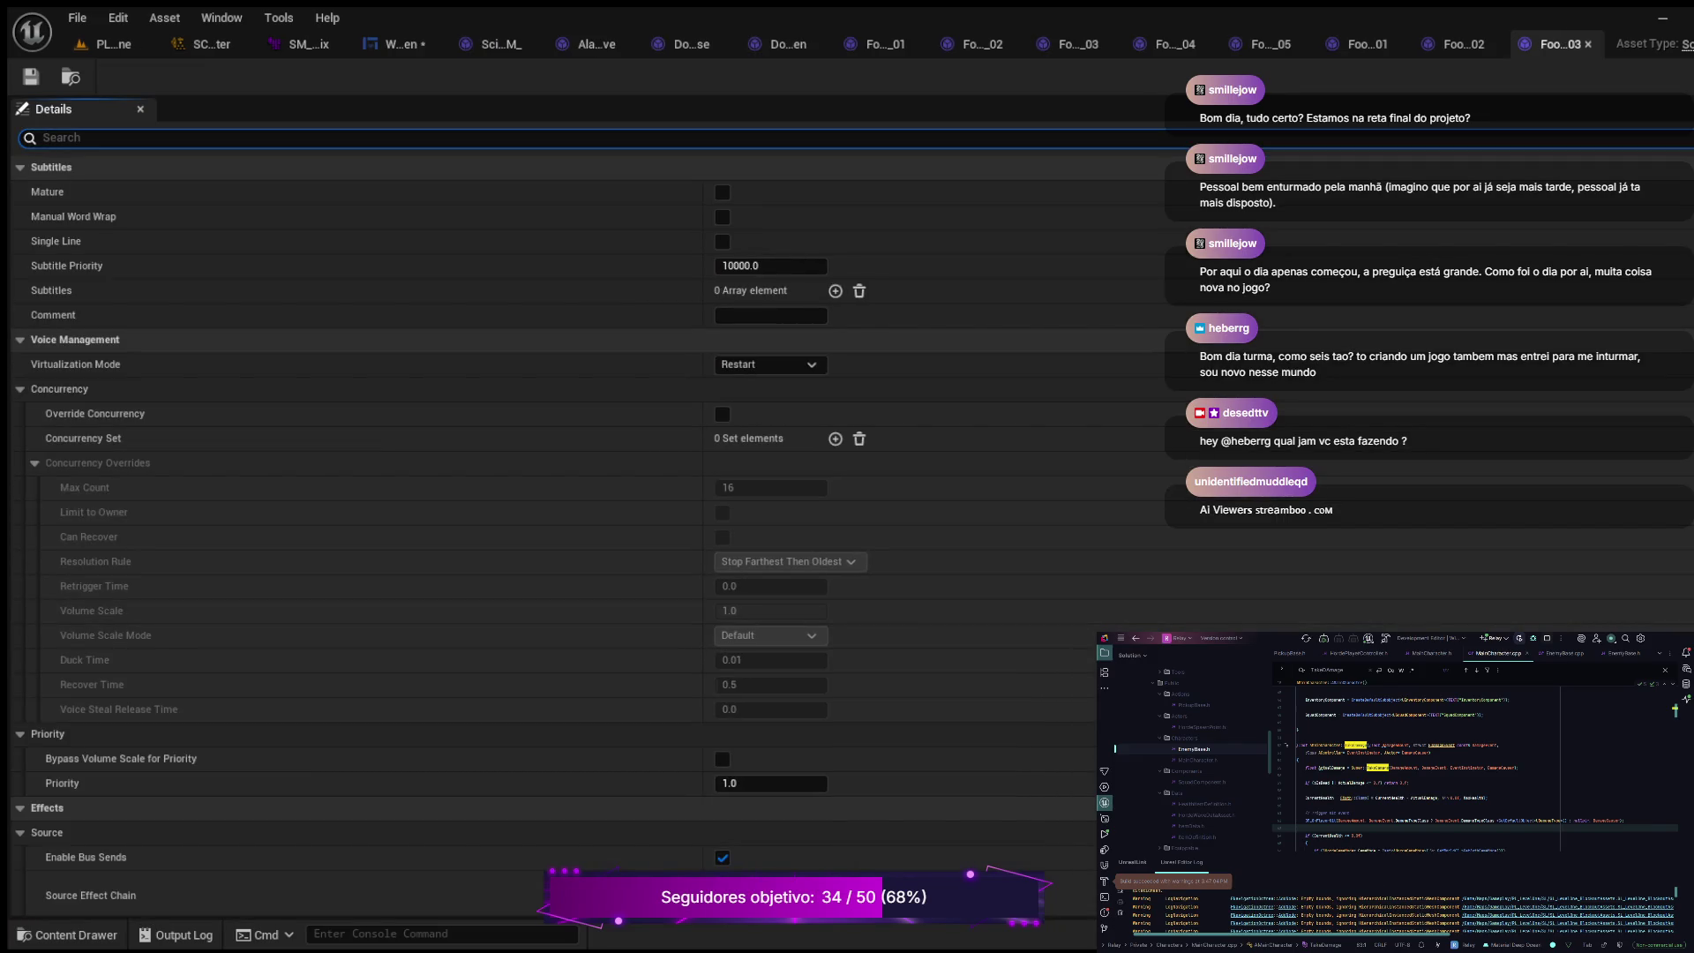
text(sound class)
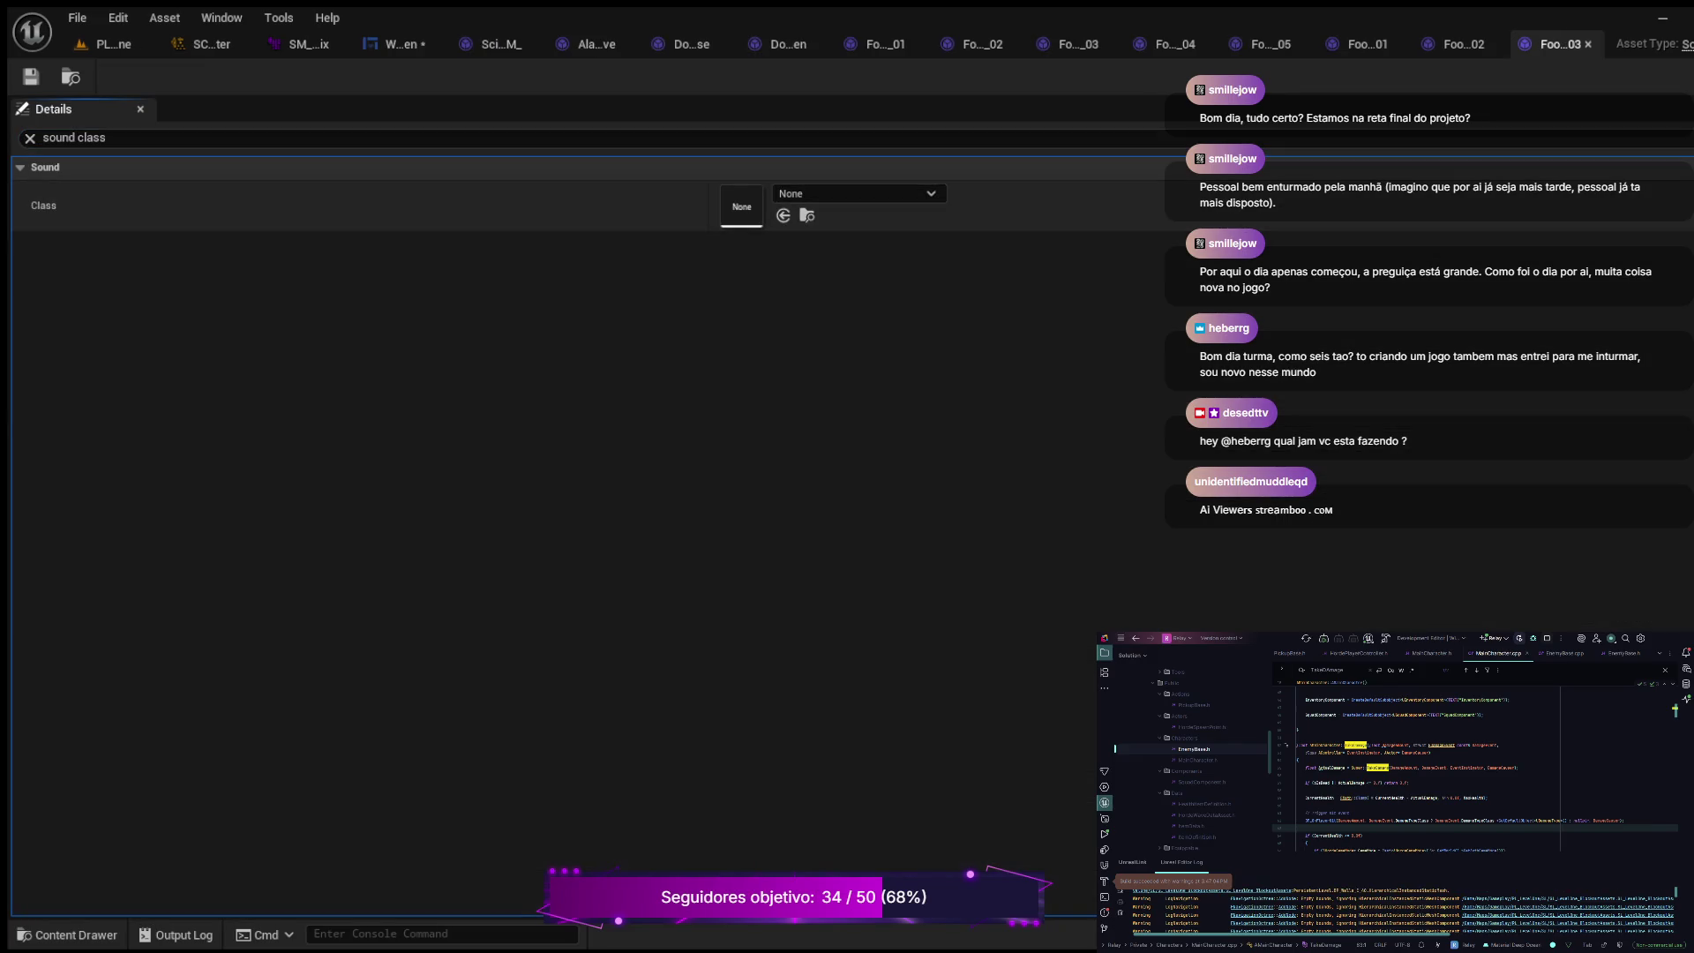
key(ctrl+v)
key(ctrl+s)
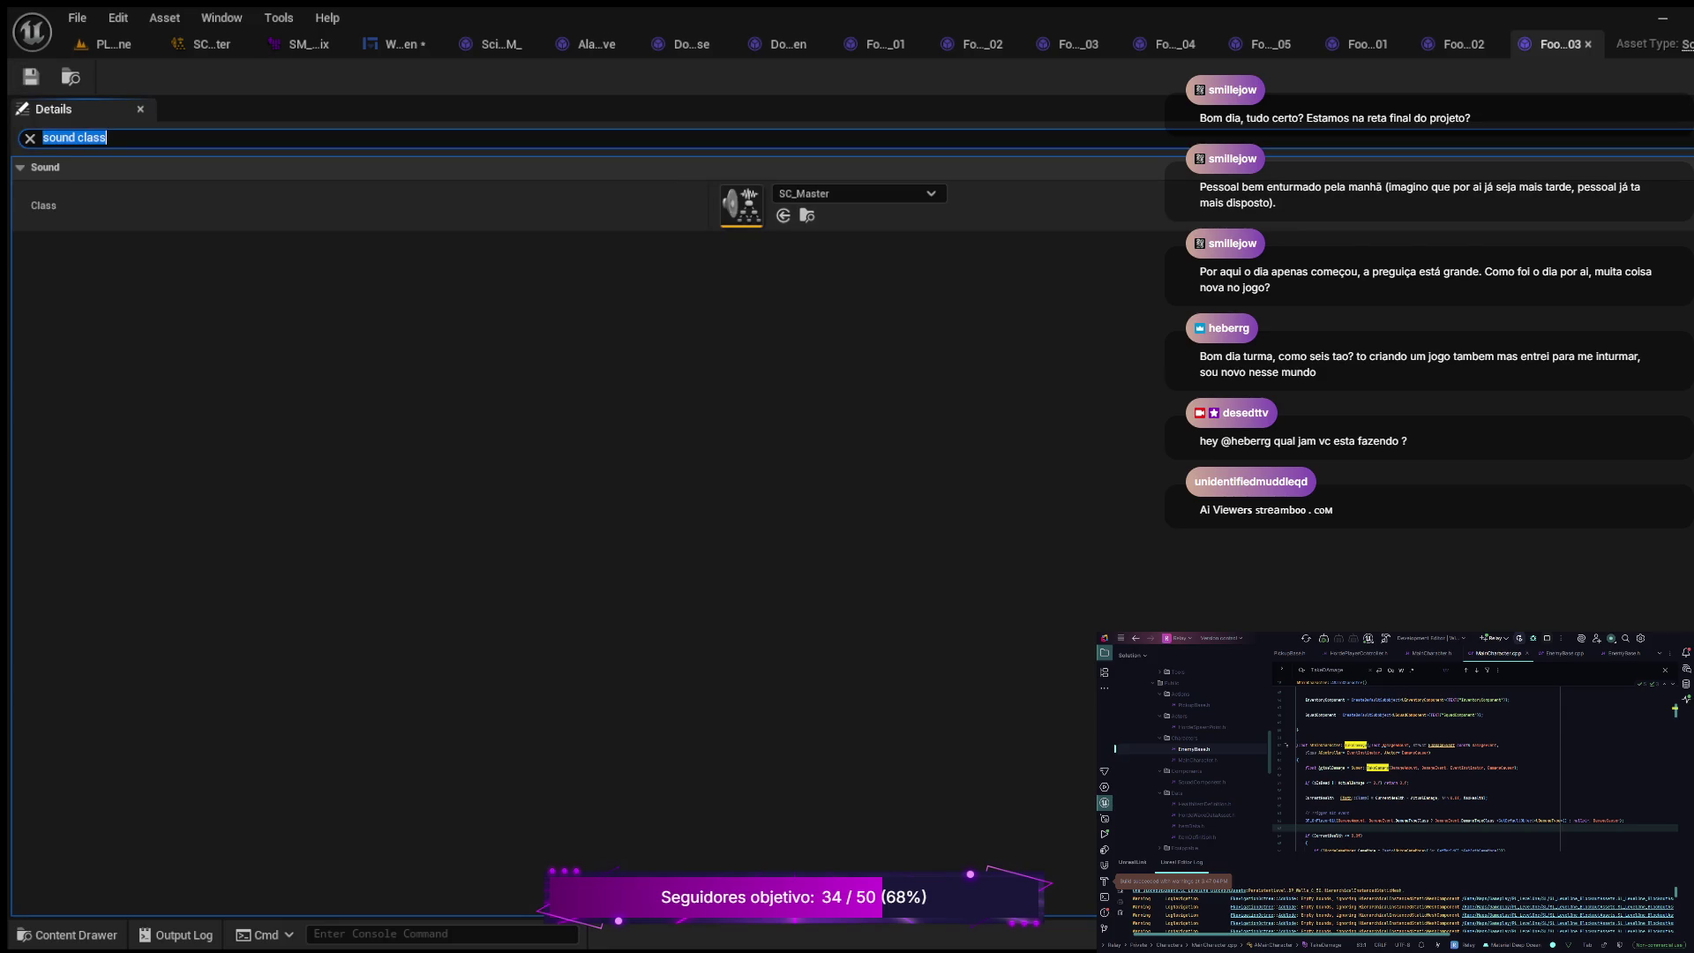
Step: Assign SC_Master to Footsteps_Glass_04 and Footsteps_Glass_05, saving each
key(ctrl+space)
click(1044, 529)
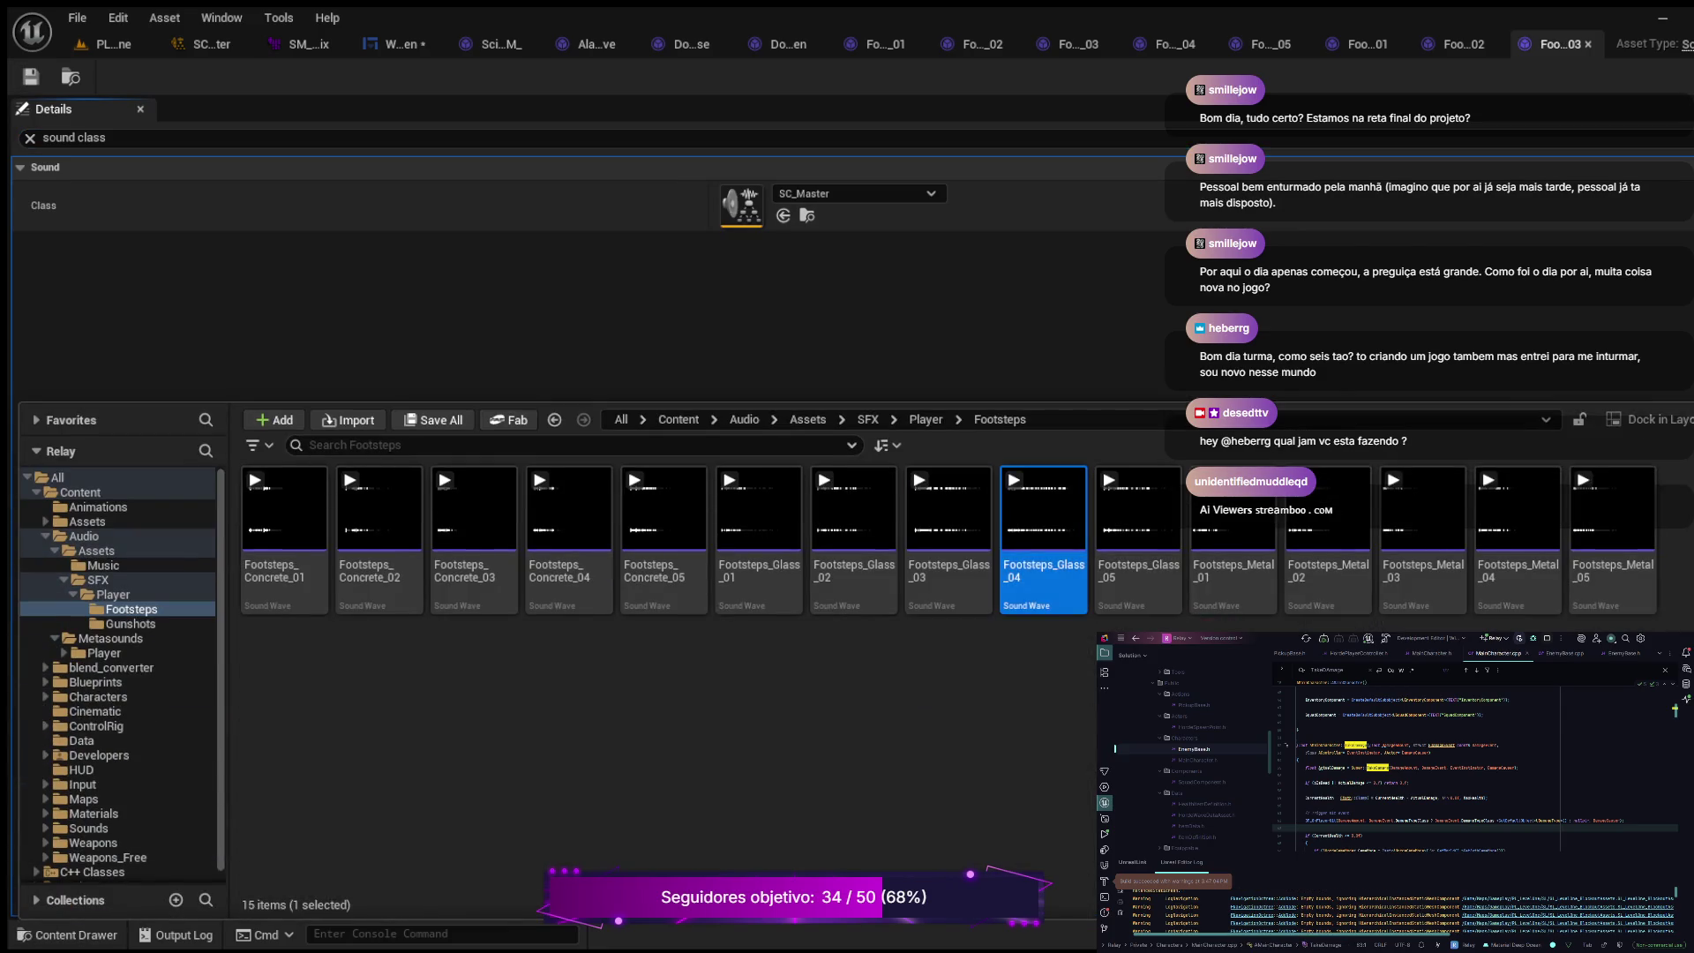
key(Return)
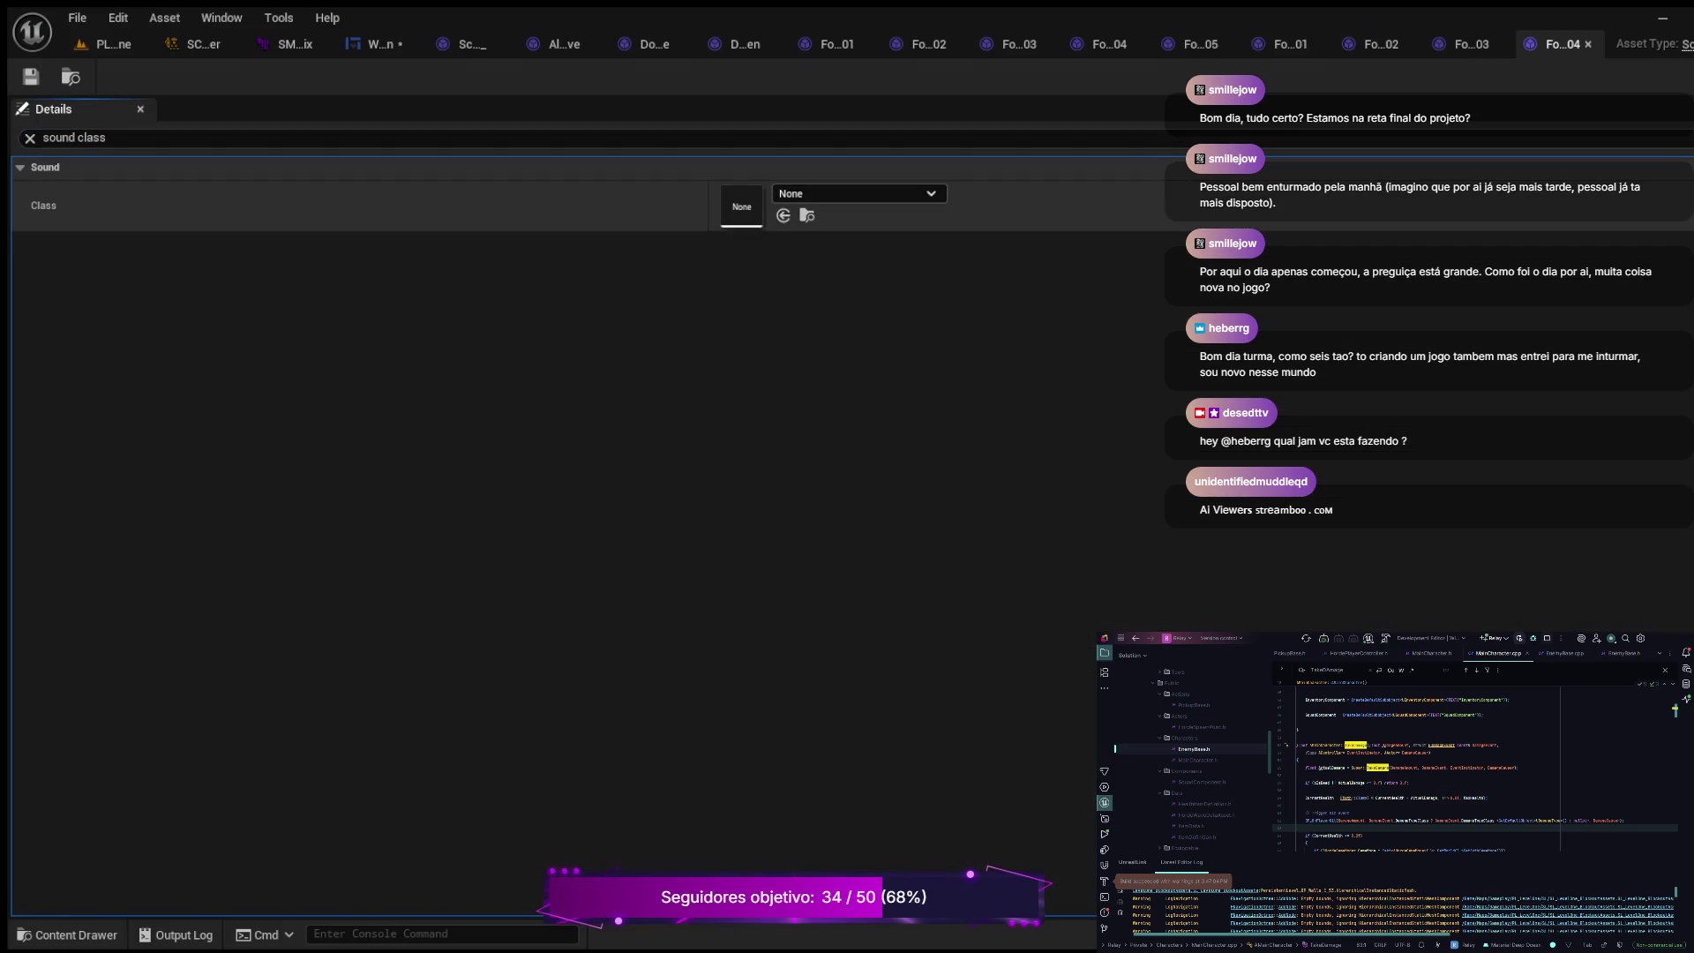
click(783, 215)
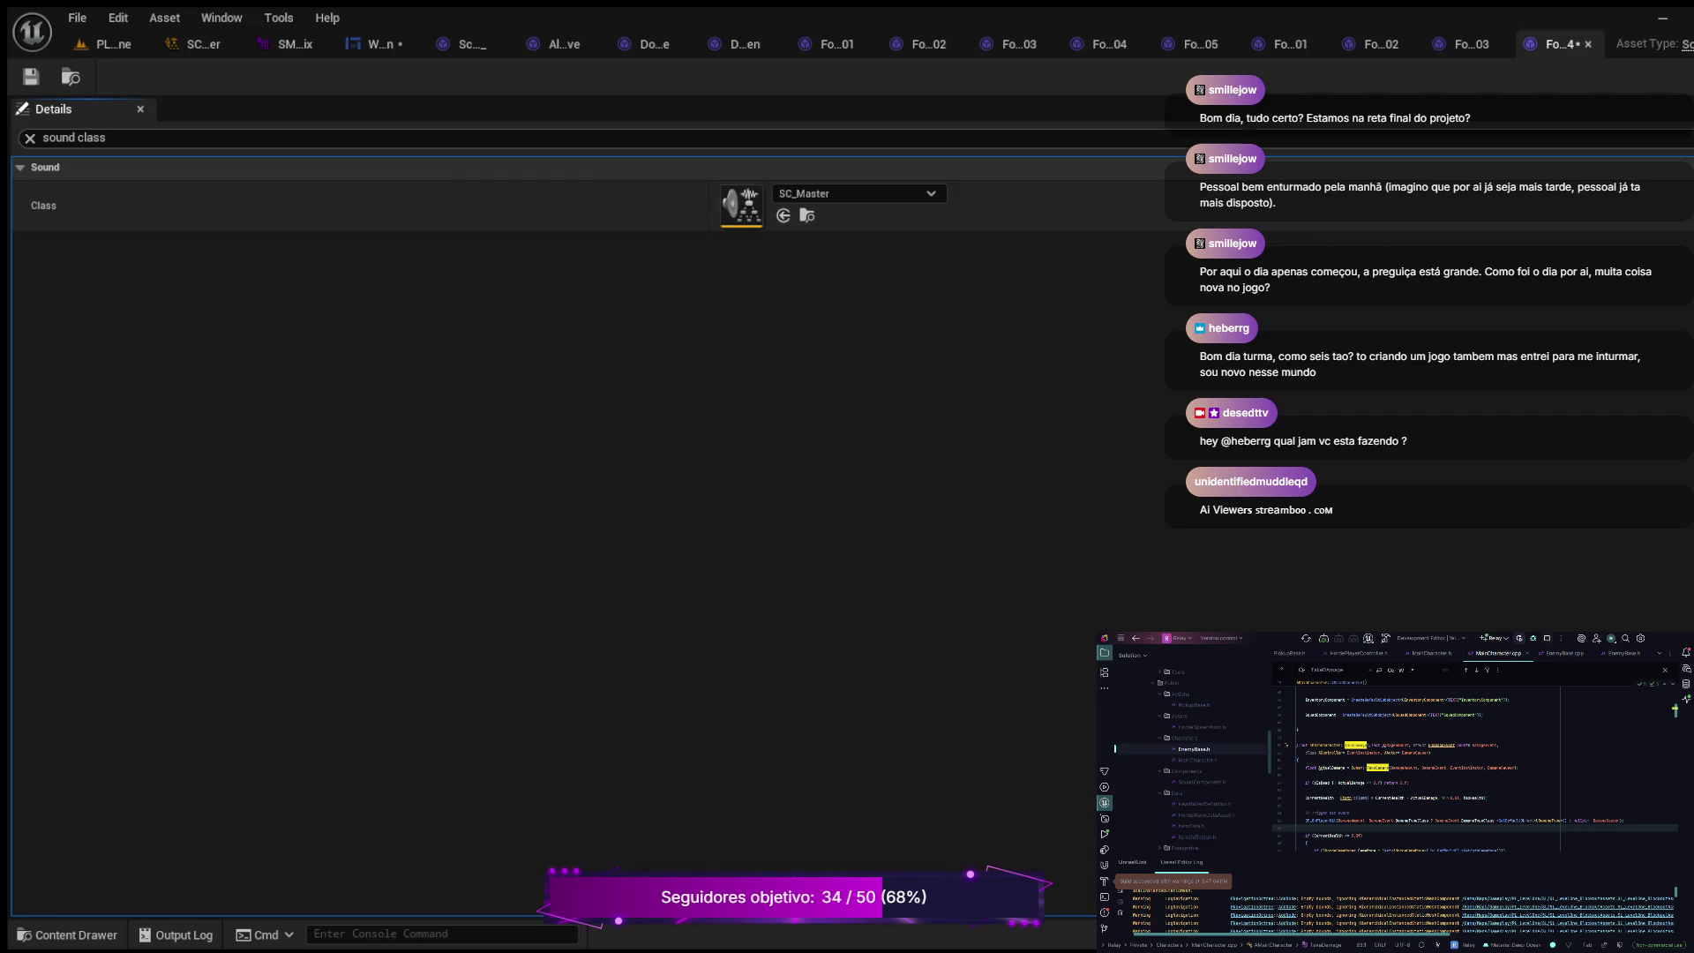
key(ctrl+s)
key(ctrl+b)
double_click(1139, 529)
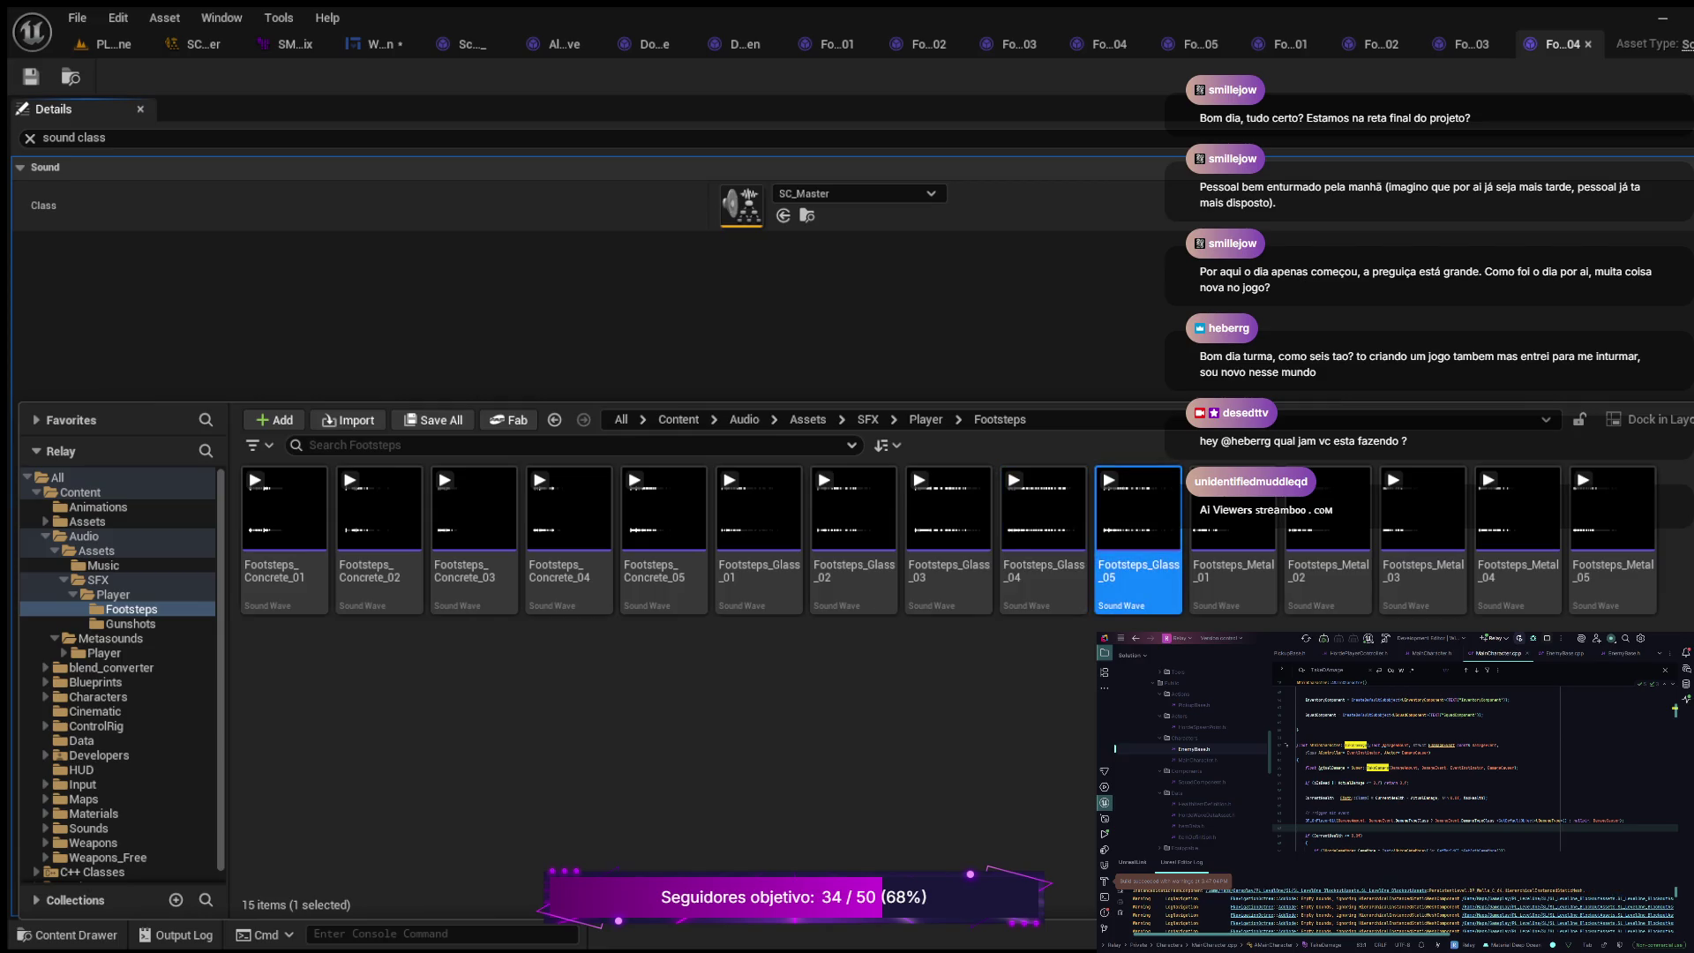
click(264, 138)
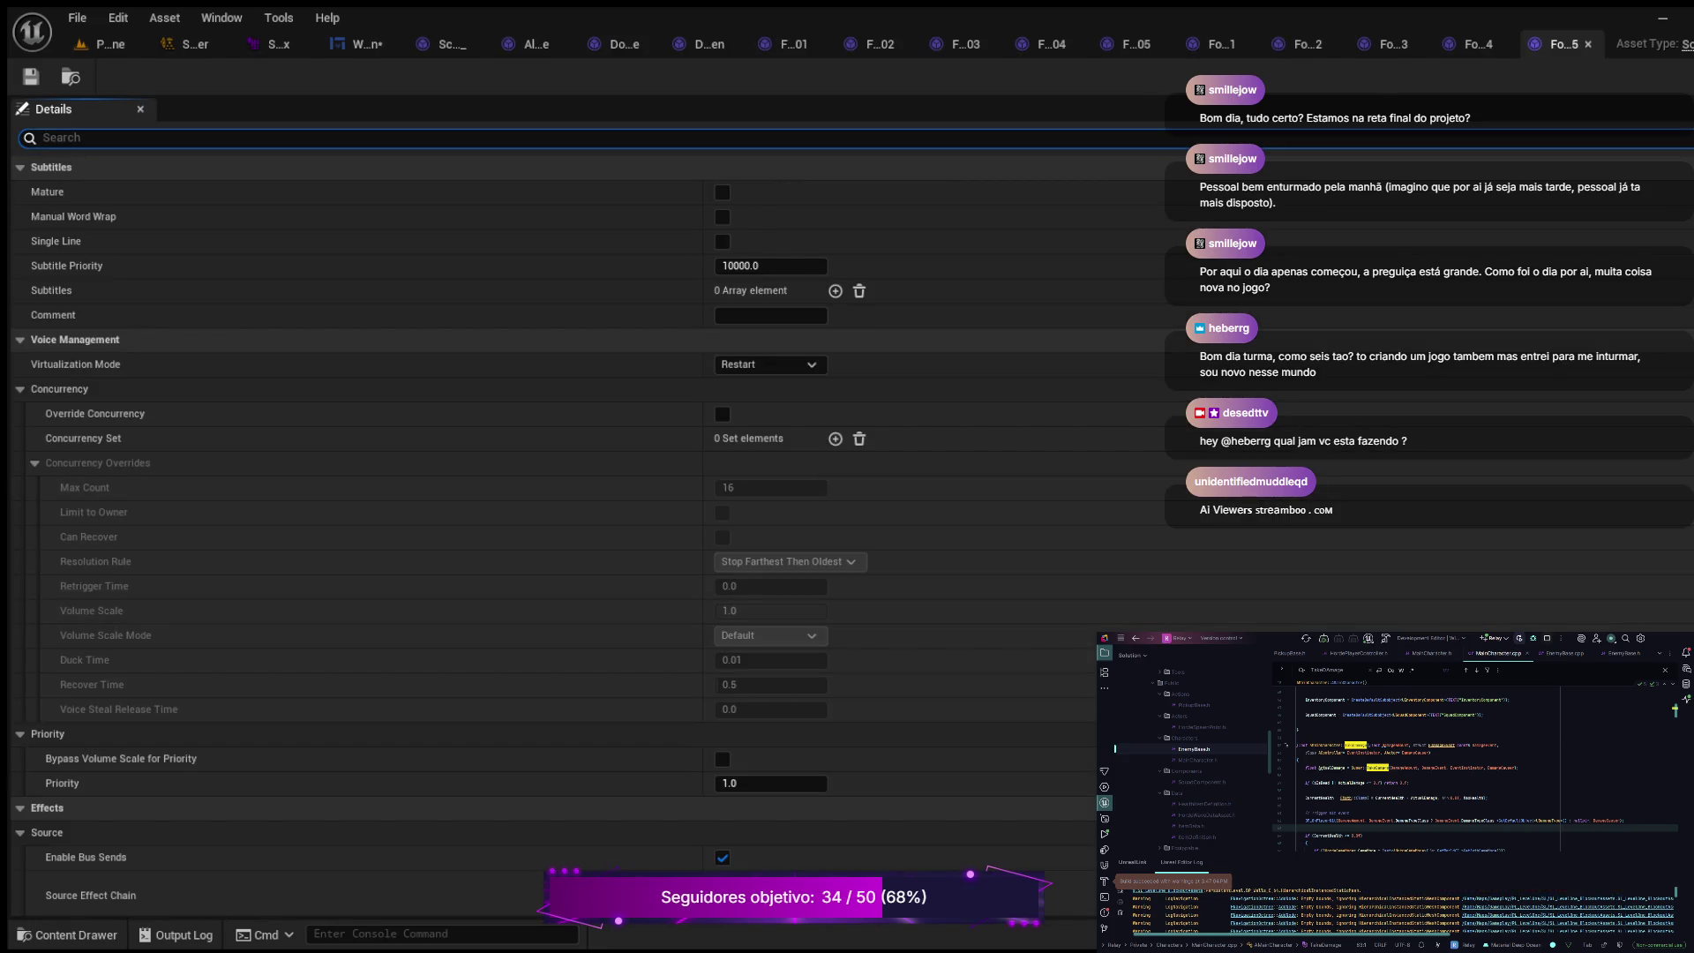
text(sound class)
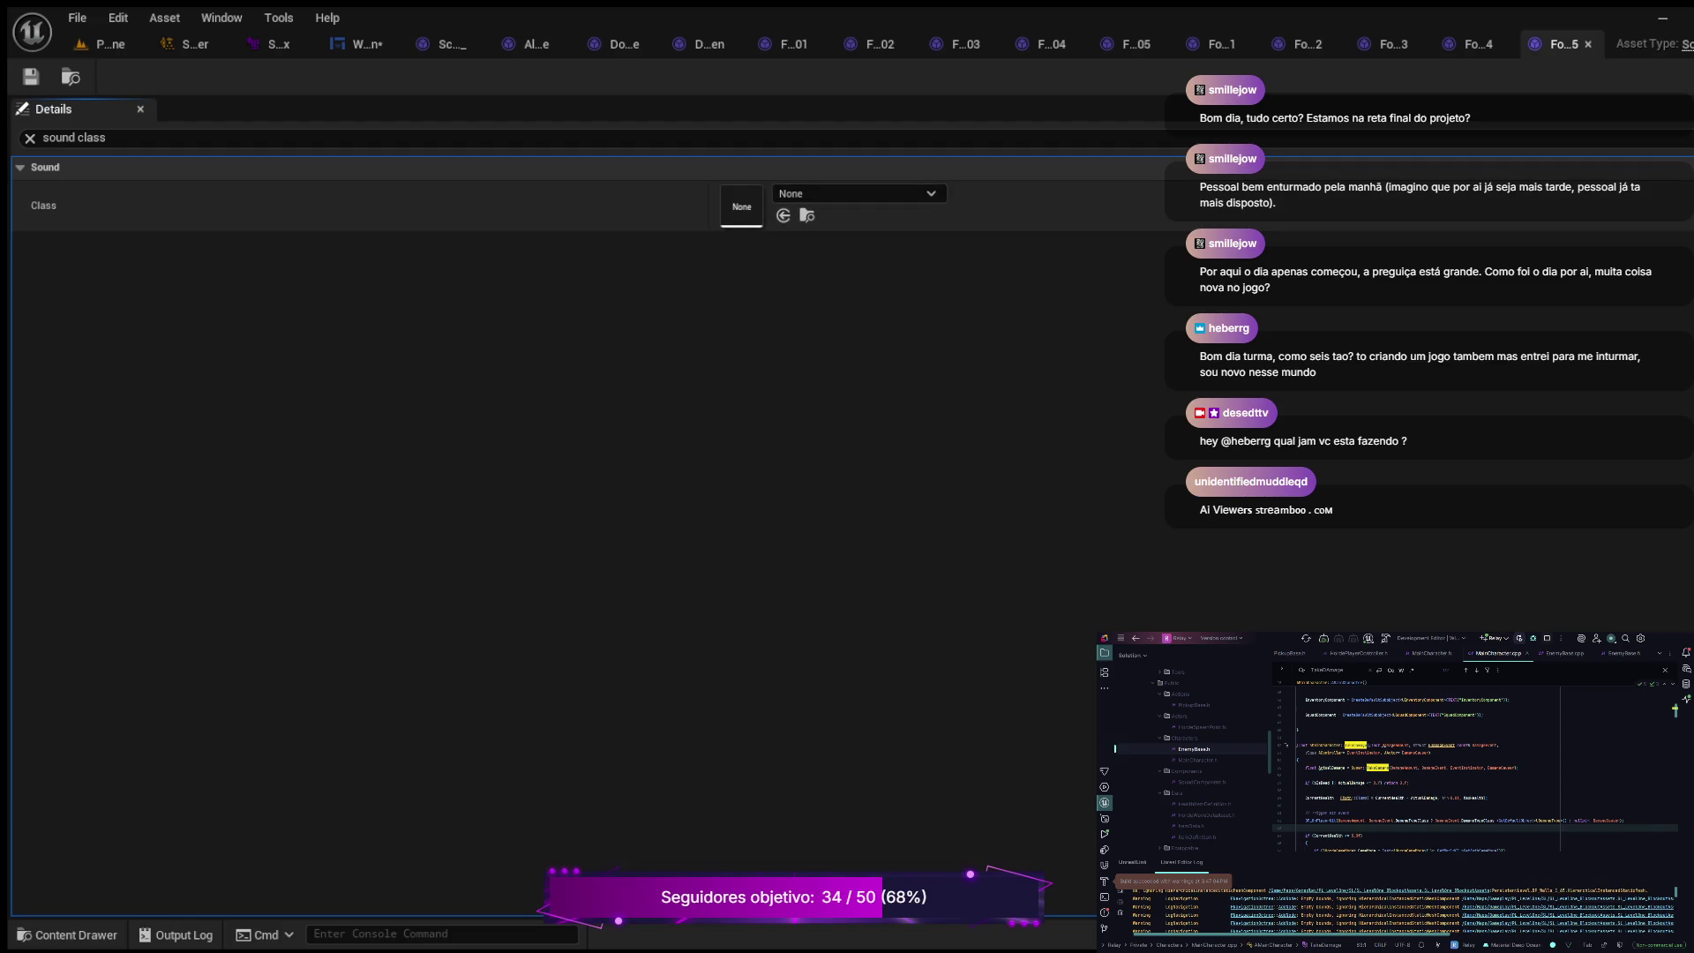
key(ctrl+v)
key(ctrl+s)
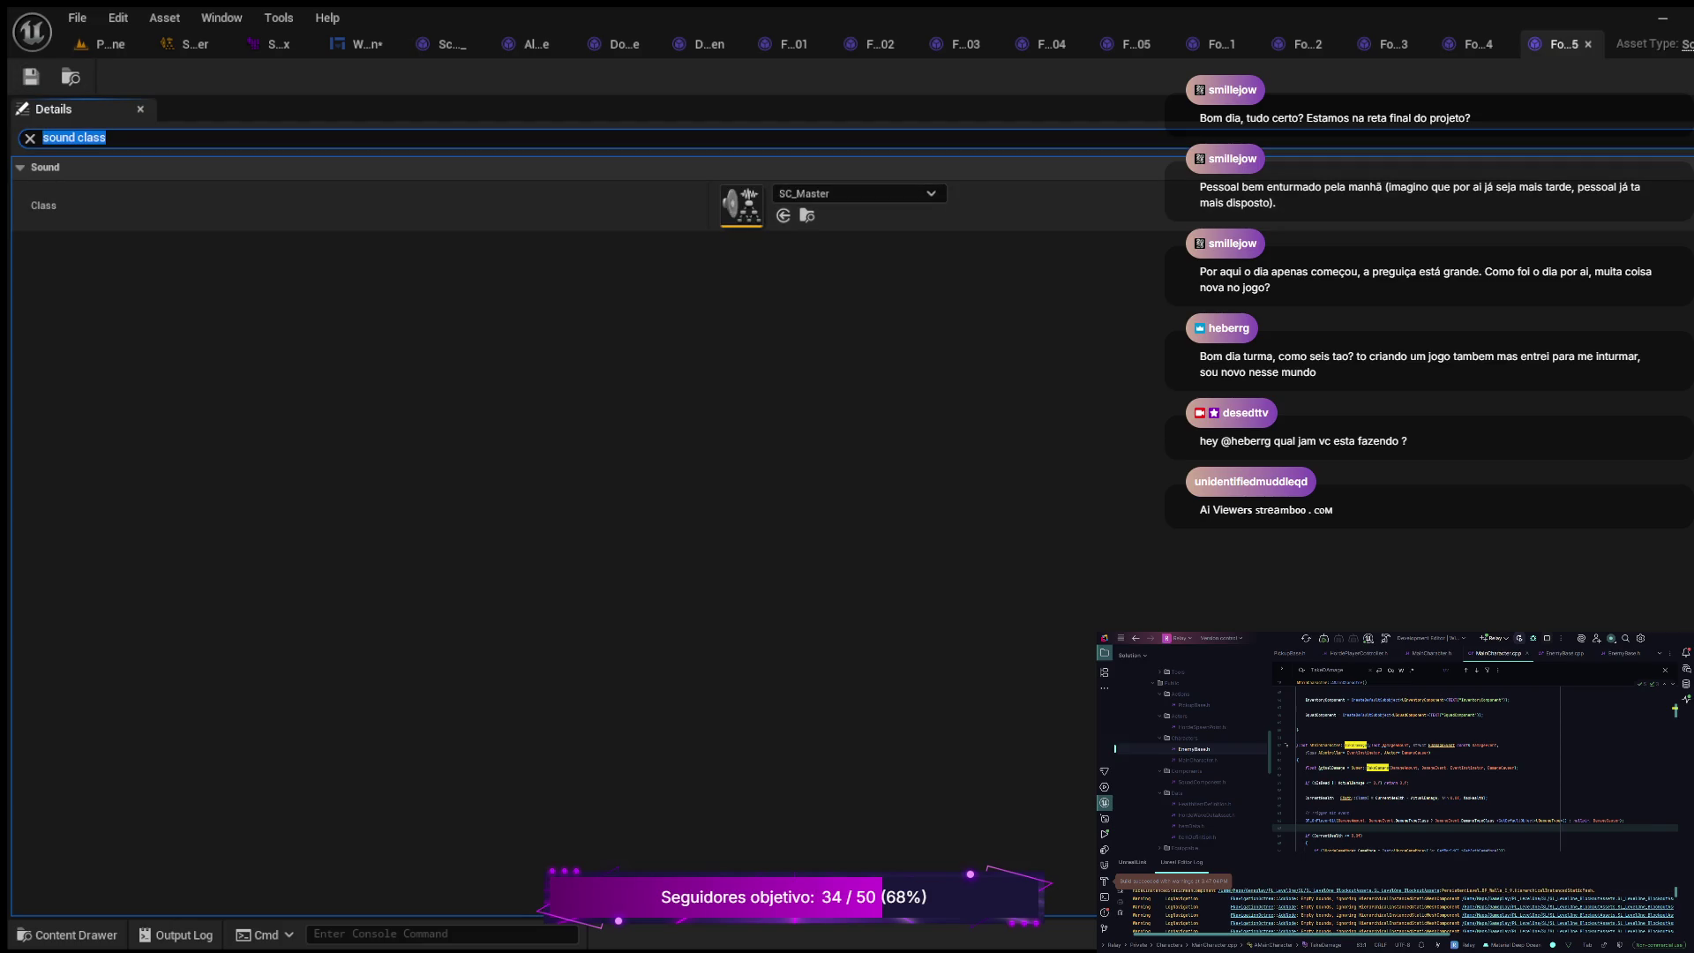
key(ctrl+space)
Step: Set the sound class of Footsteps_Metal_01 and Footsteps_Metal_02 to SC_Master
double_click(1233, 539)
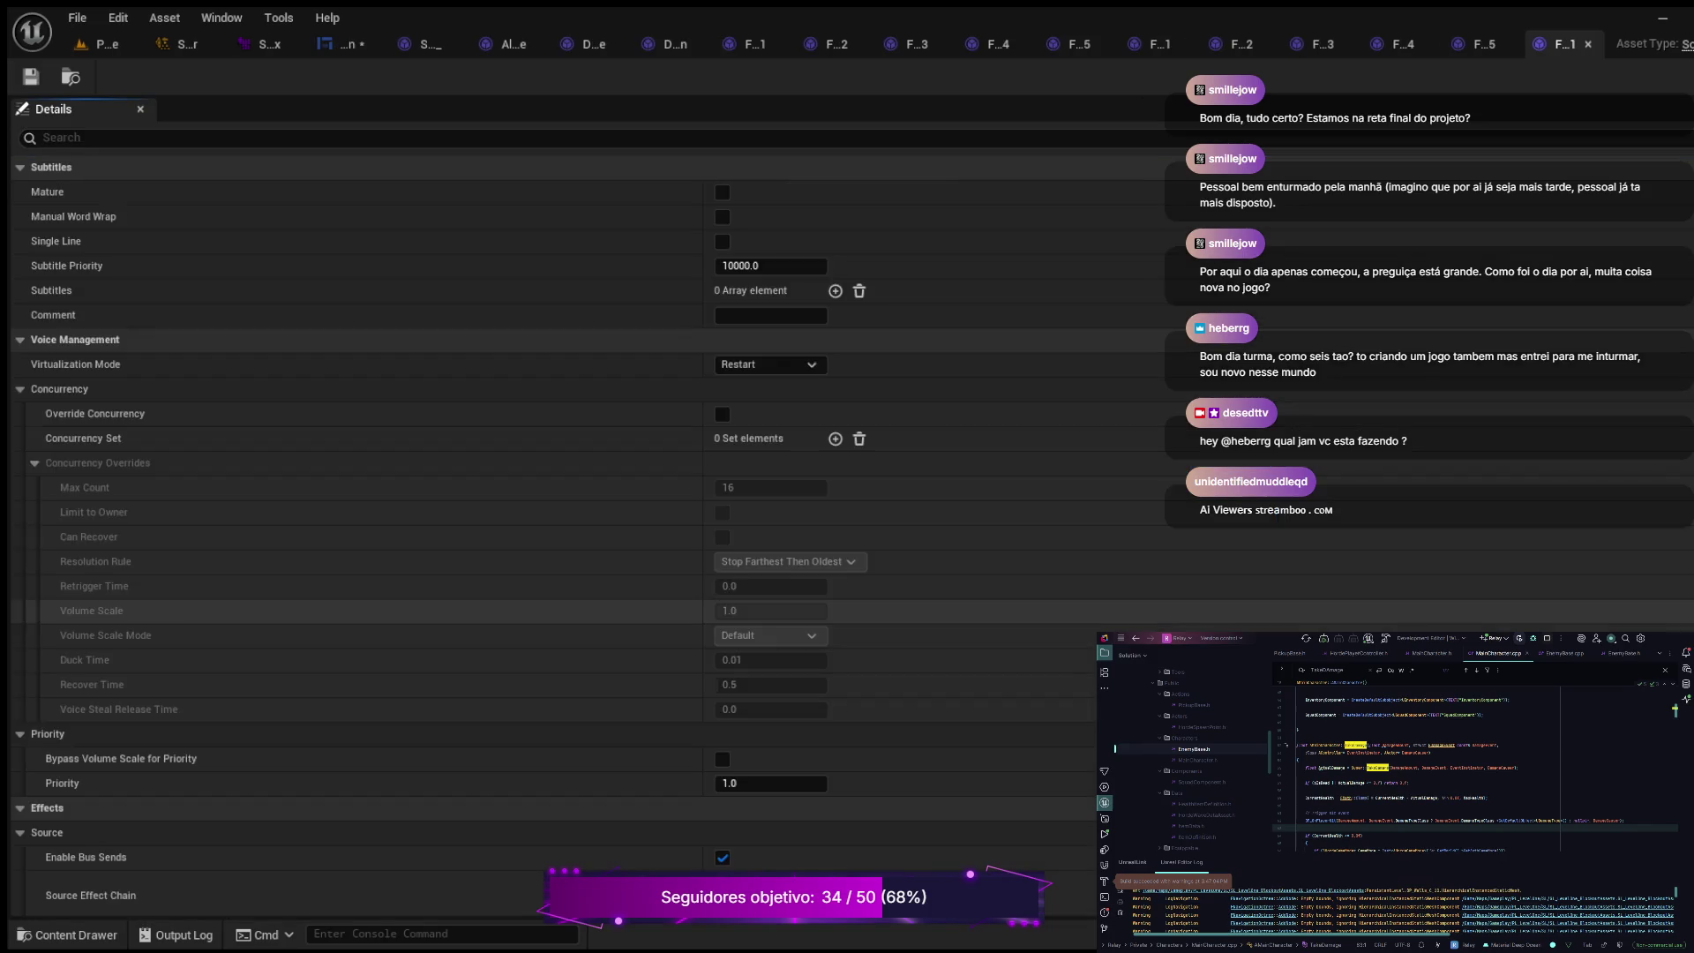
text(sound class)
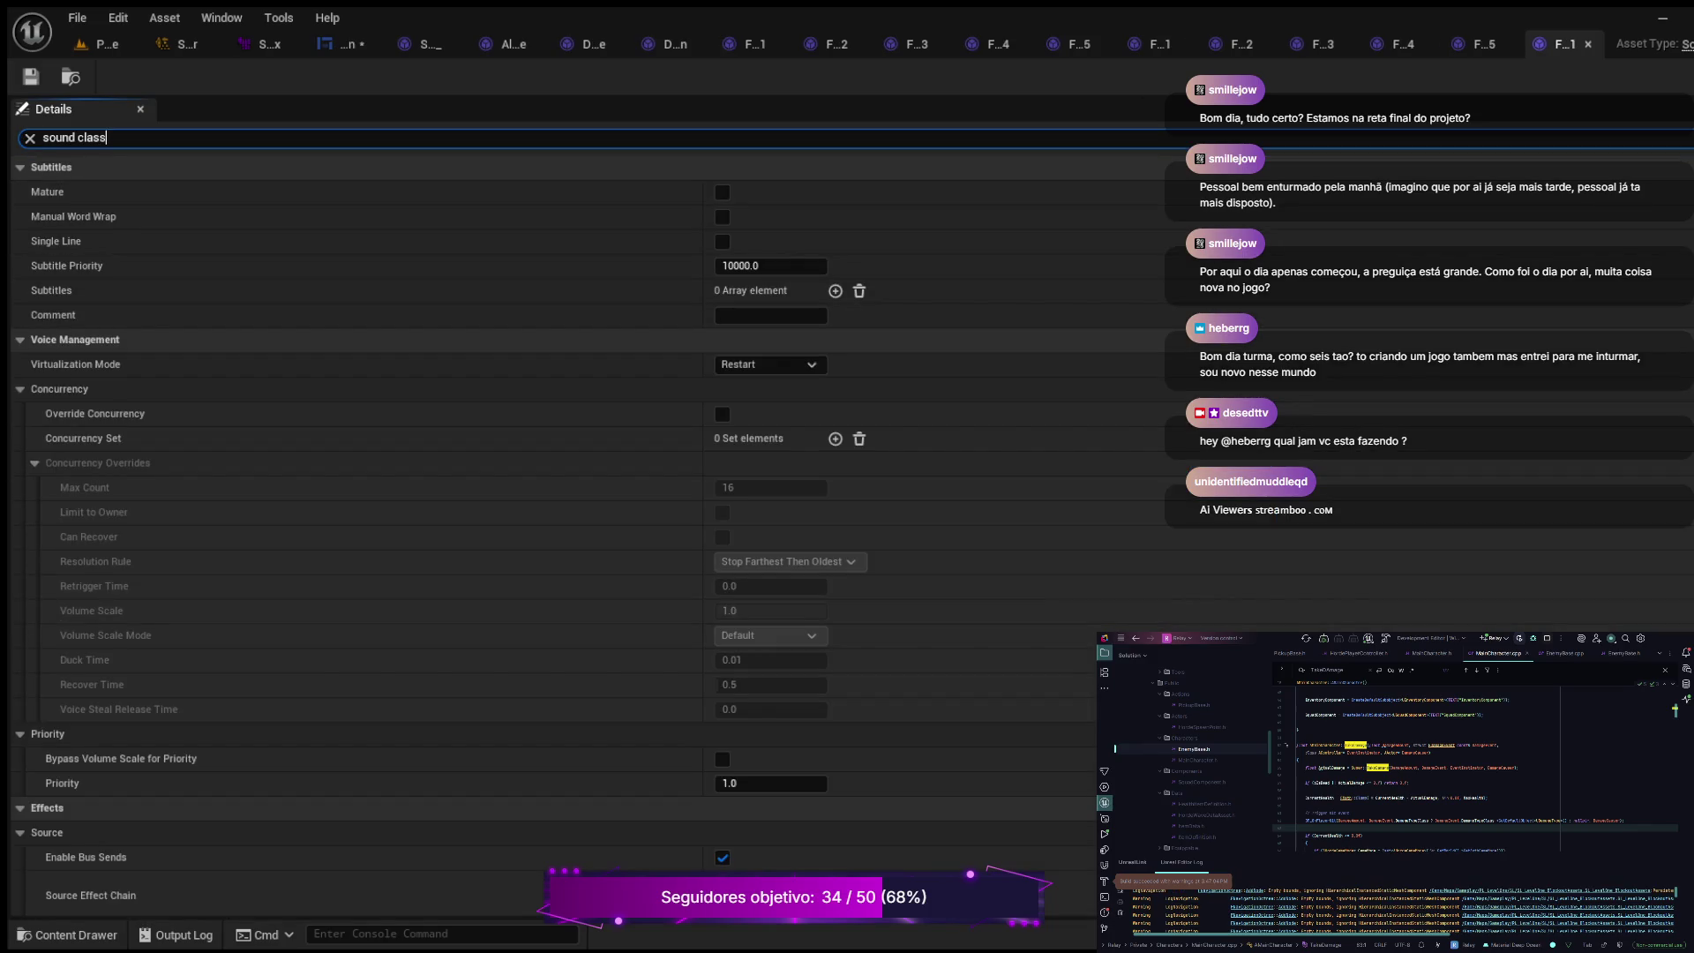
key(ctrl+v)
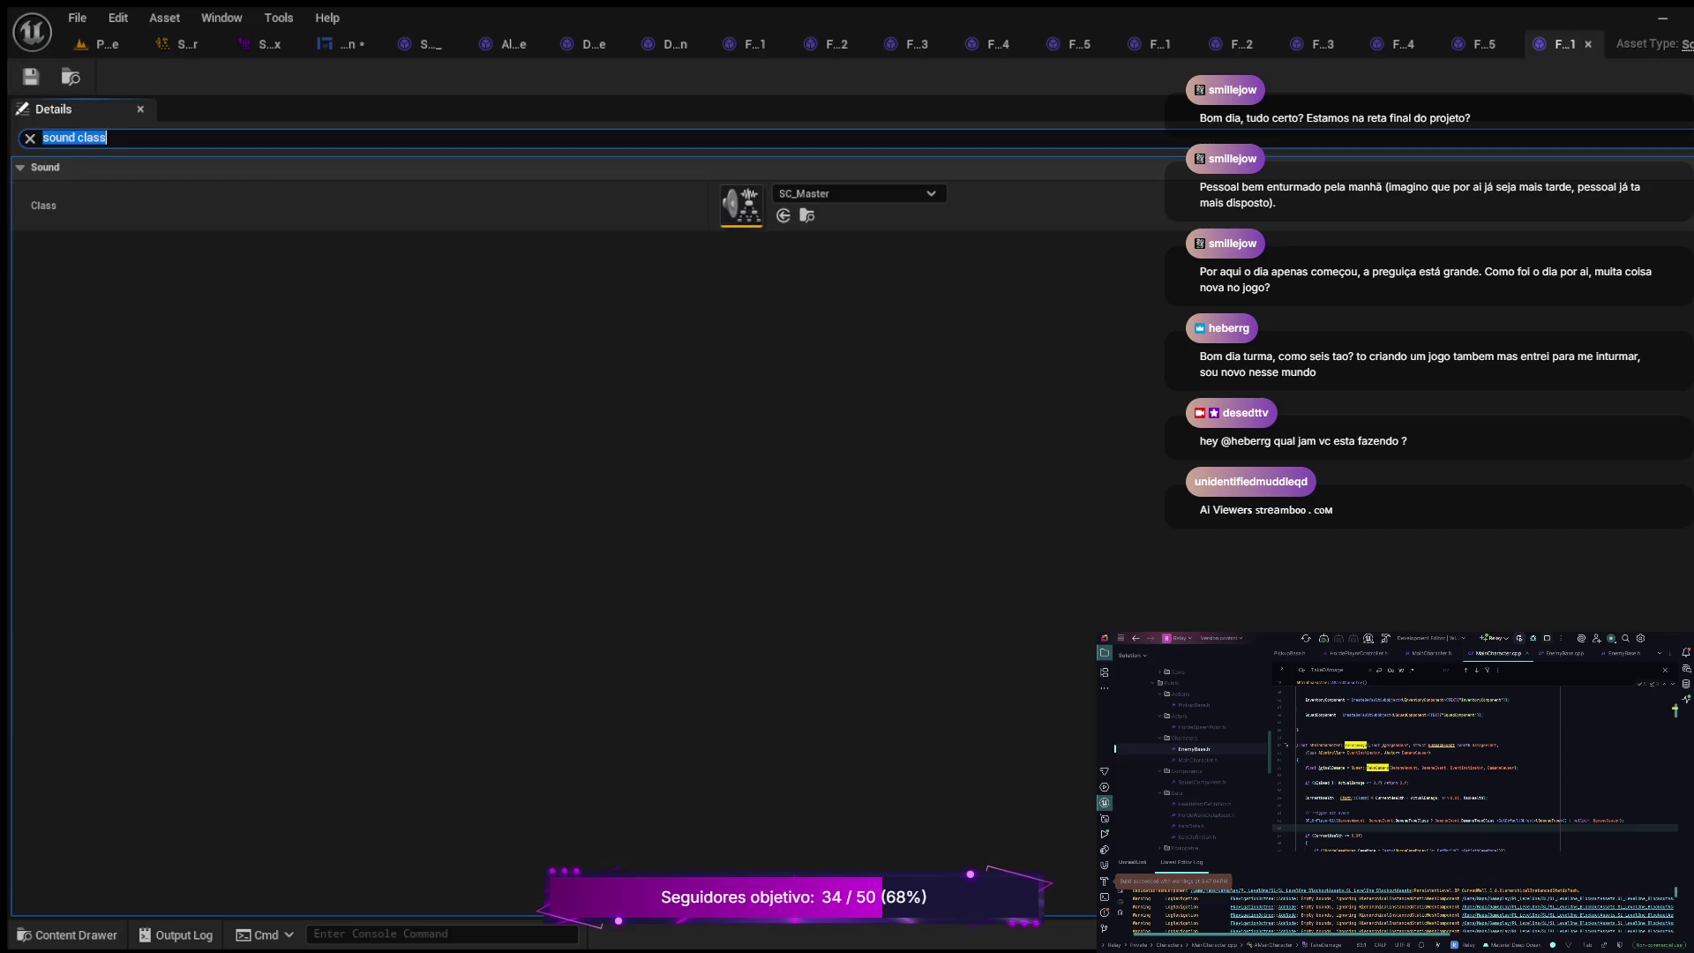
click(76, 934)
click(1328, 530)
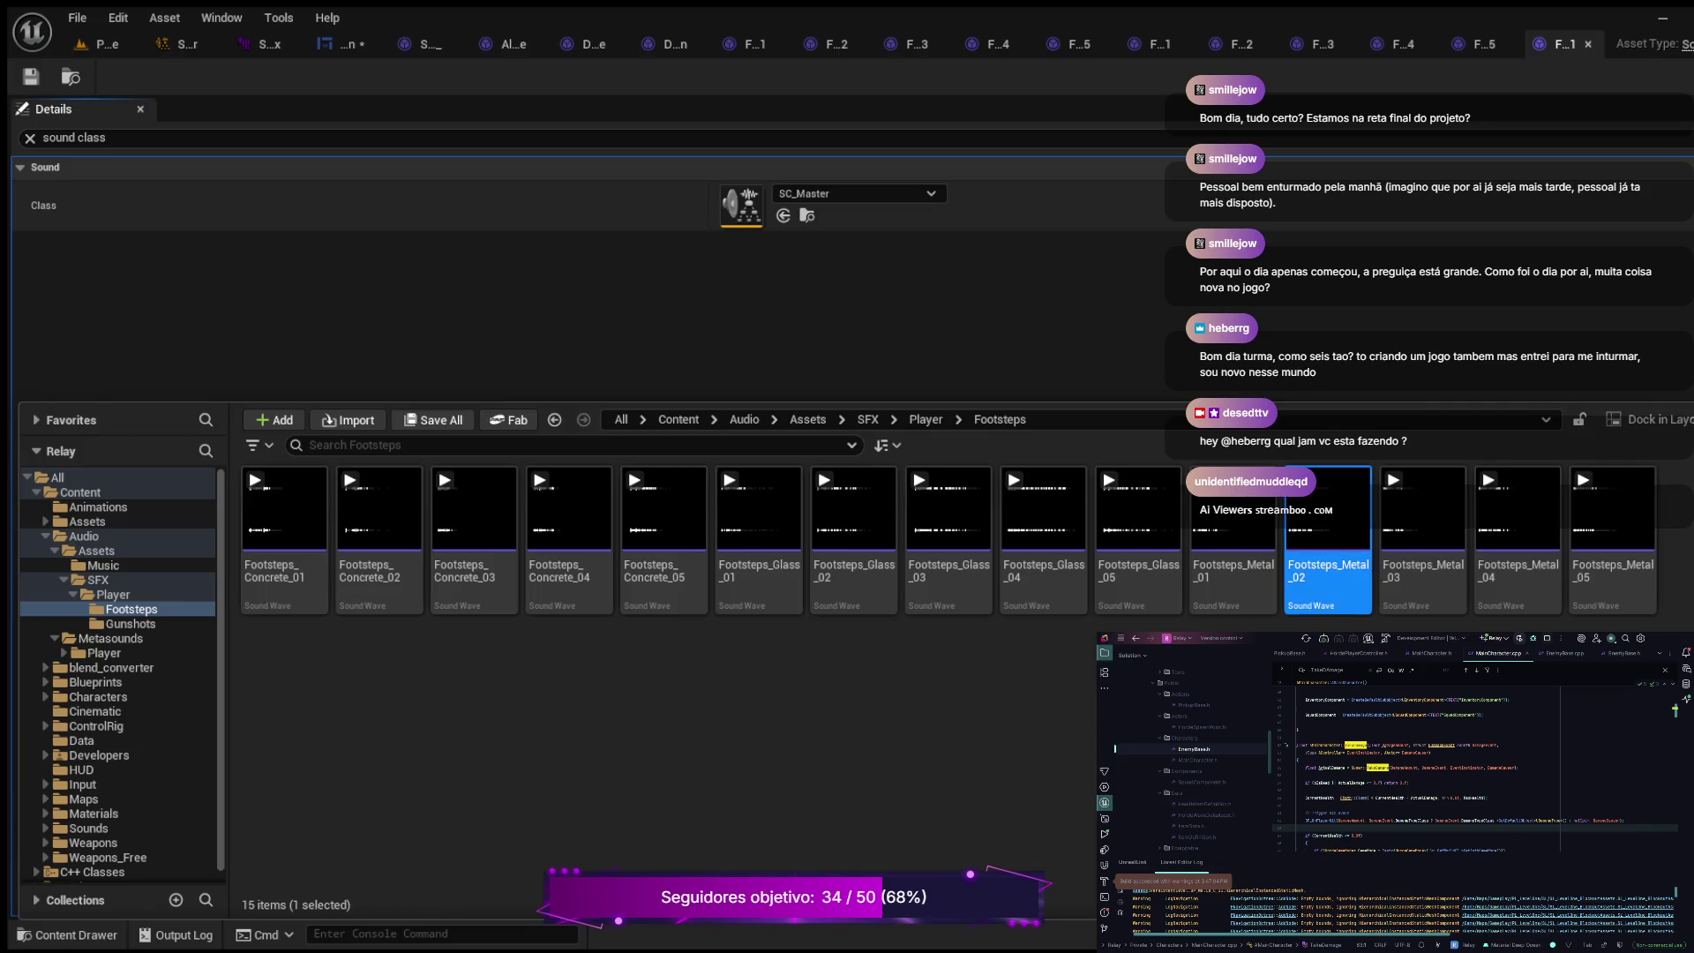
double_click(1328, 529)
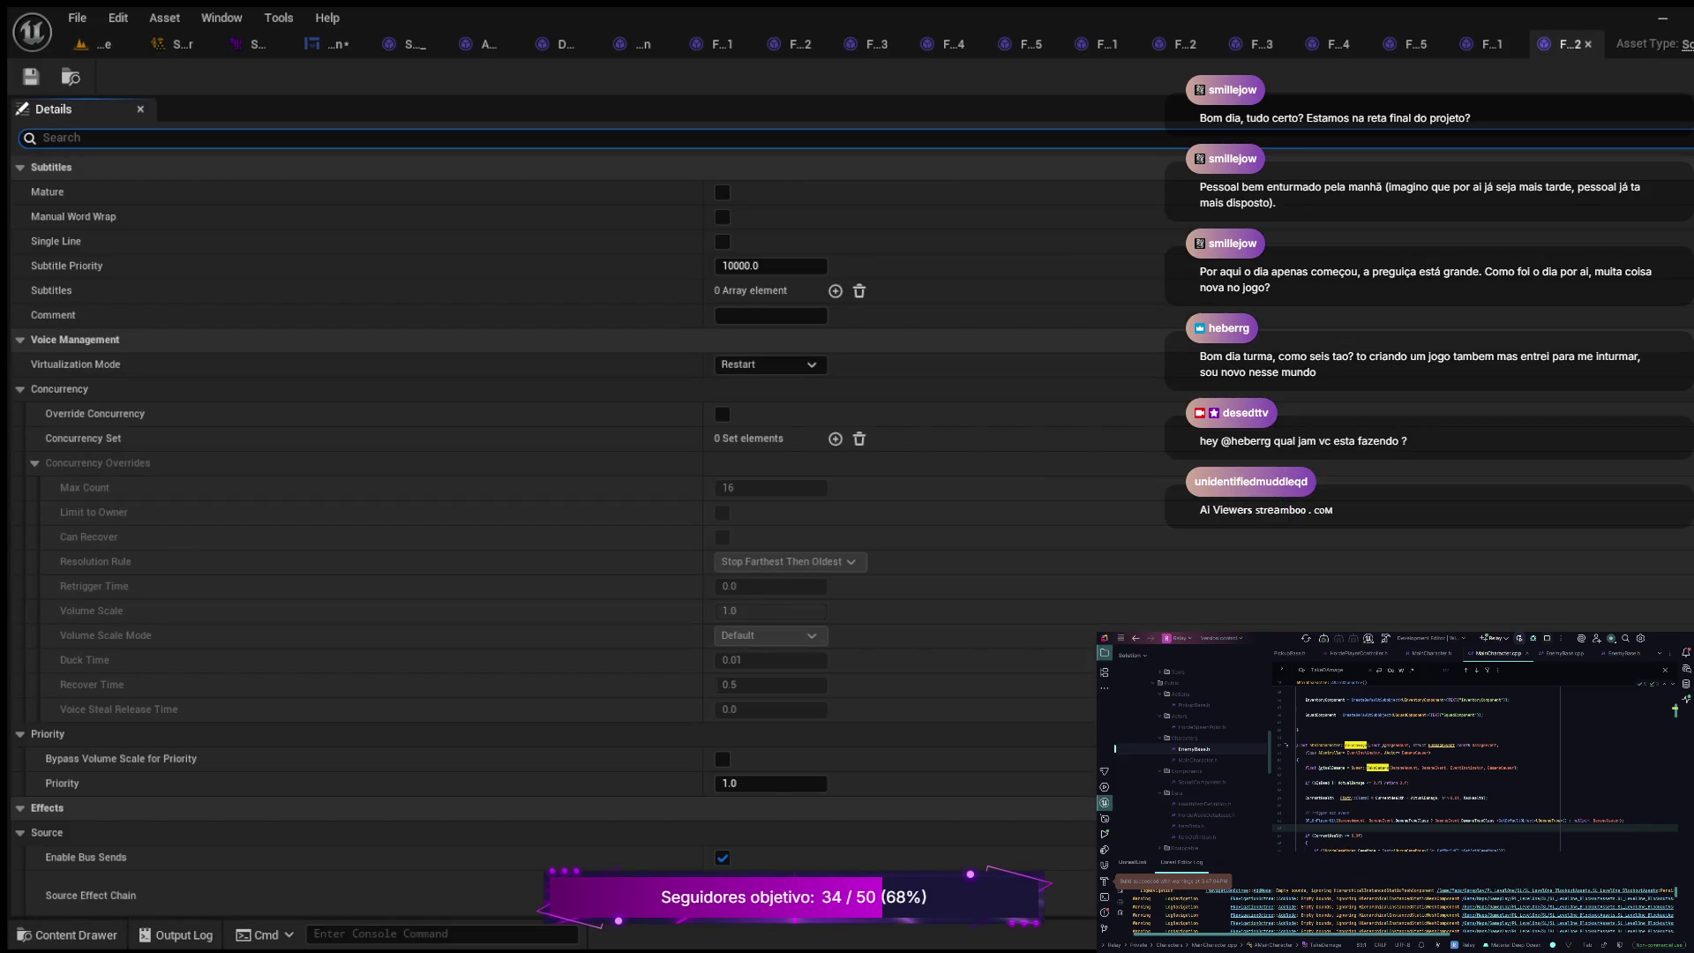
text(sound class)
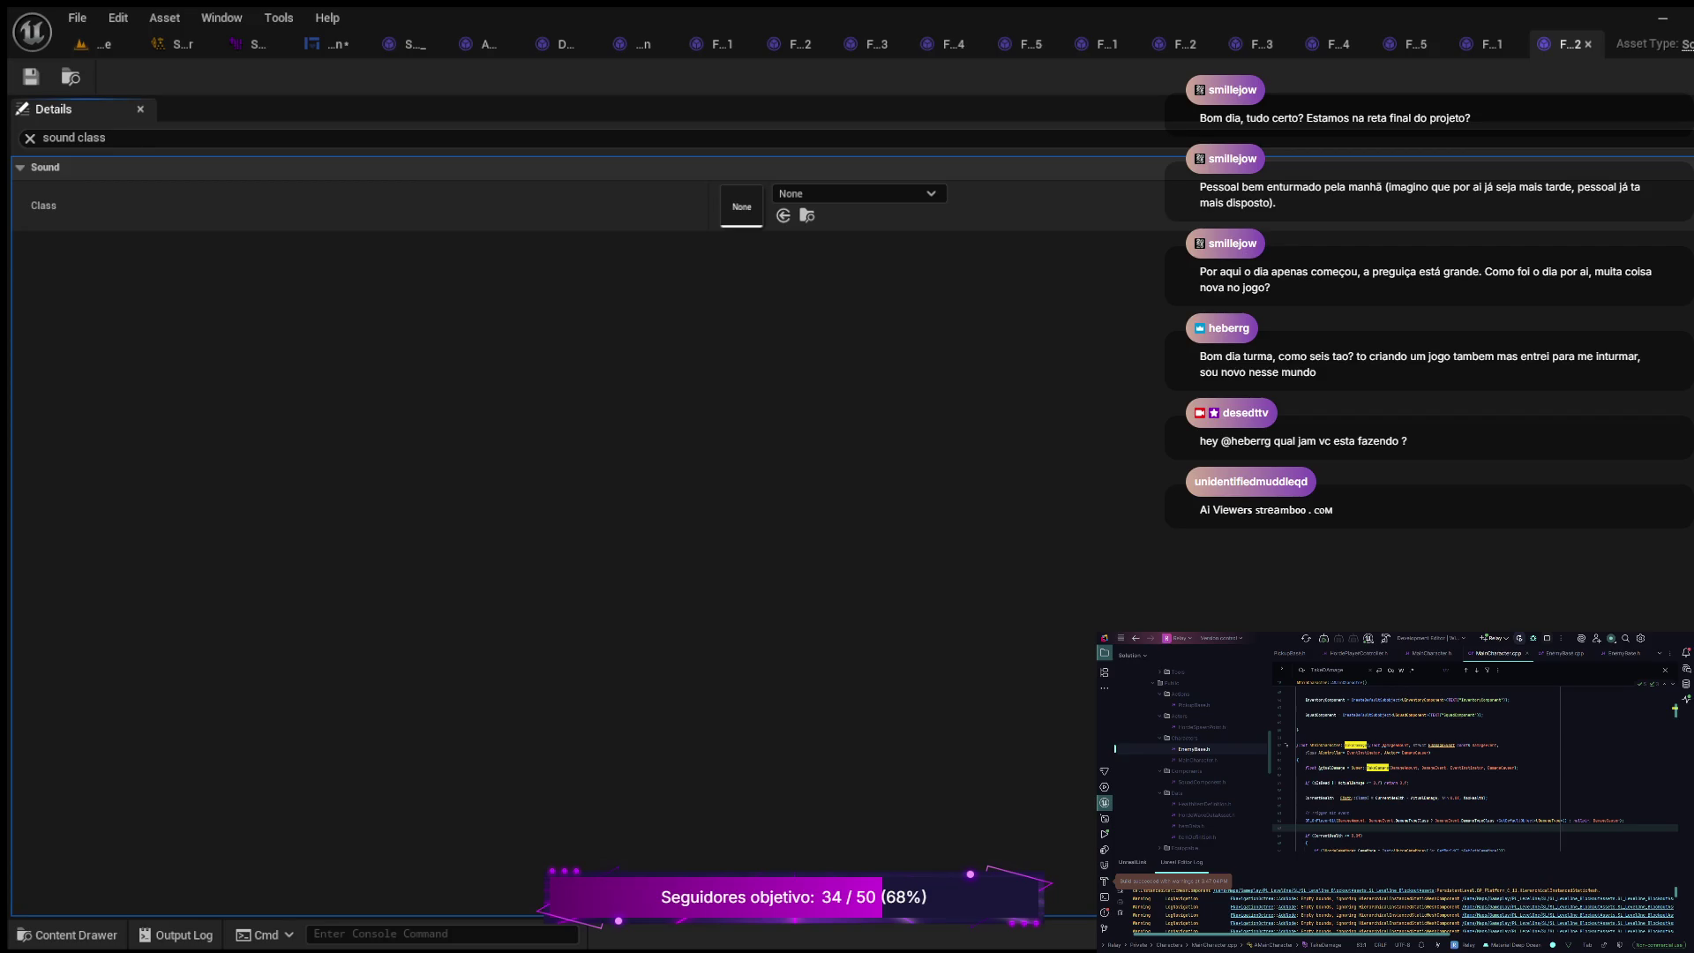
key(ctrl+v)
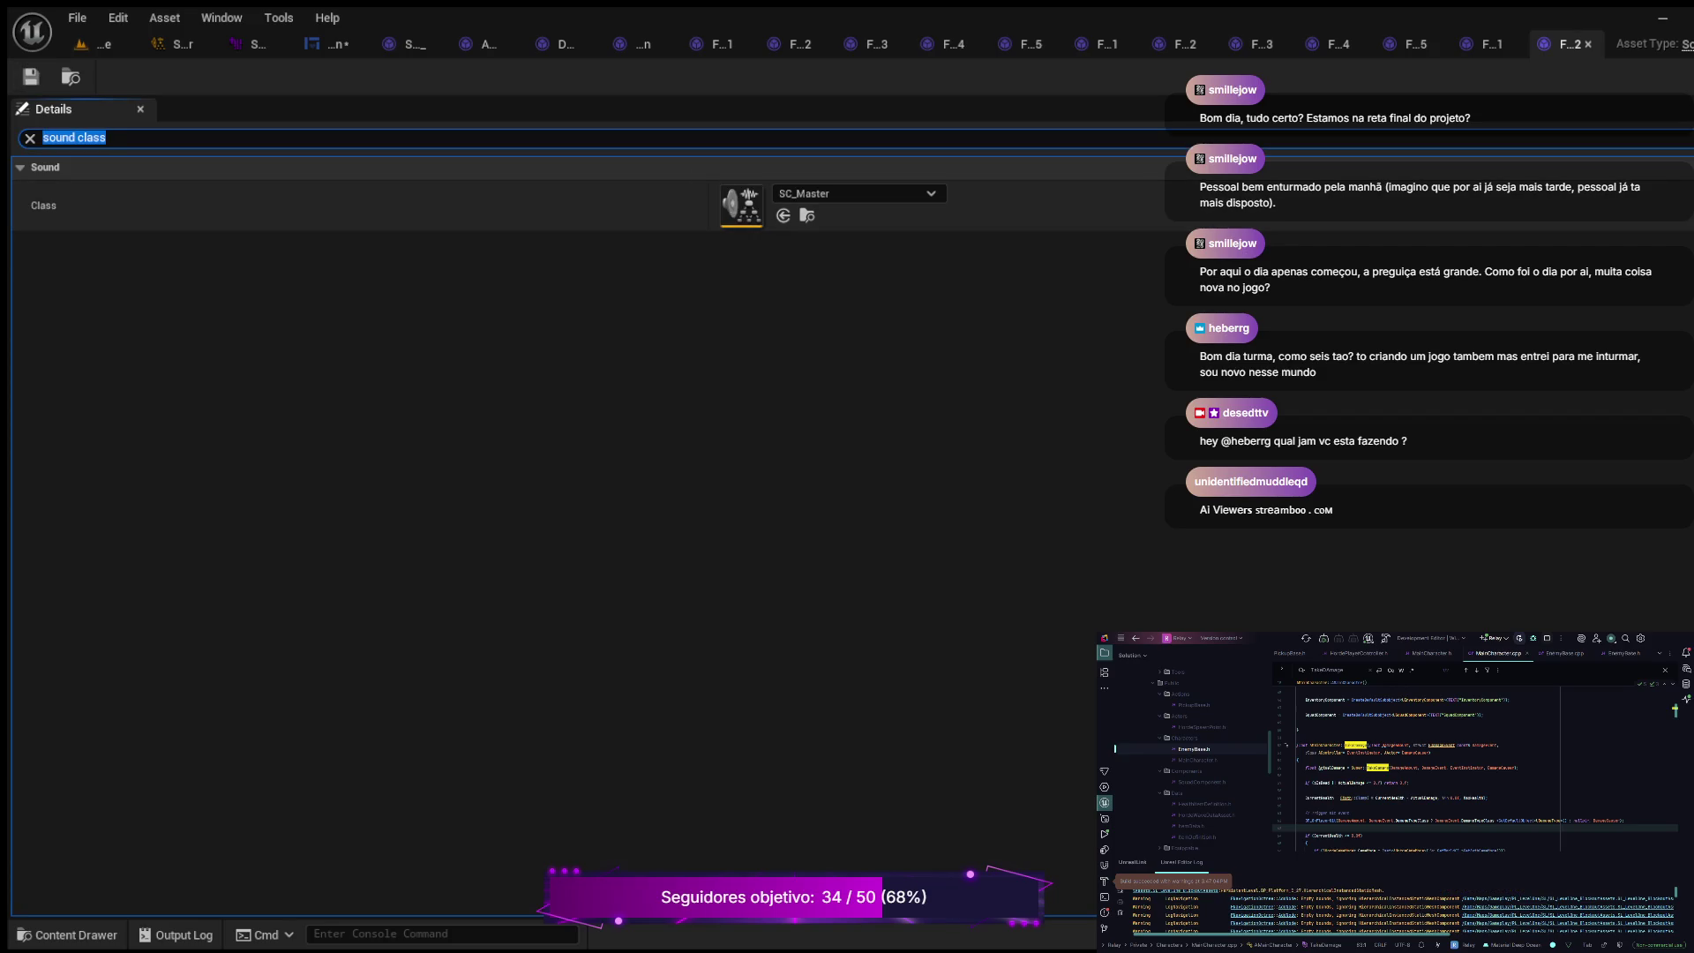
Step: Give Footsteps_Metal_03 and Footsteps_Metal_04 the SC_Master sound class and save both
click(67, 934)
click(1422, 530)
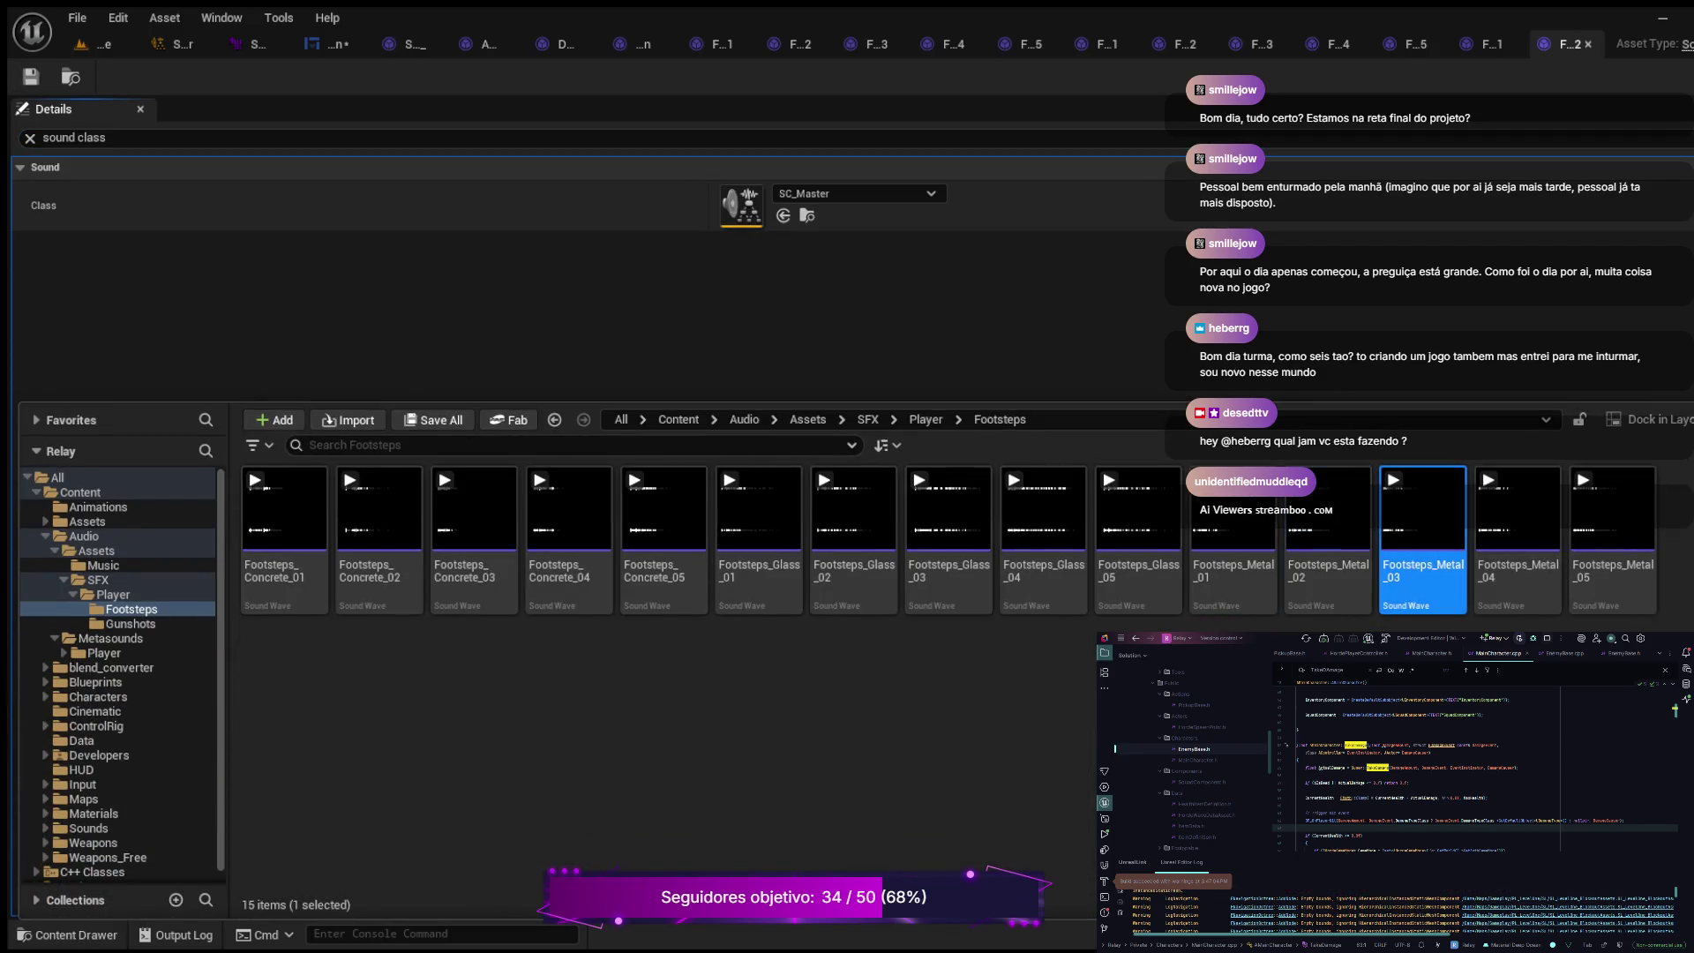
double_click(1422, 529)
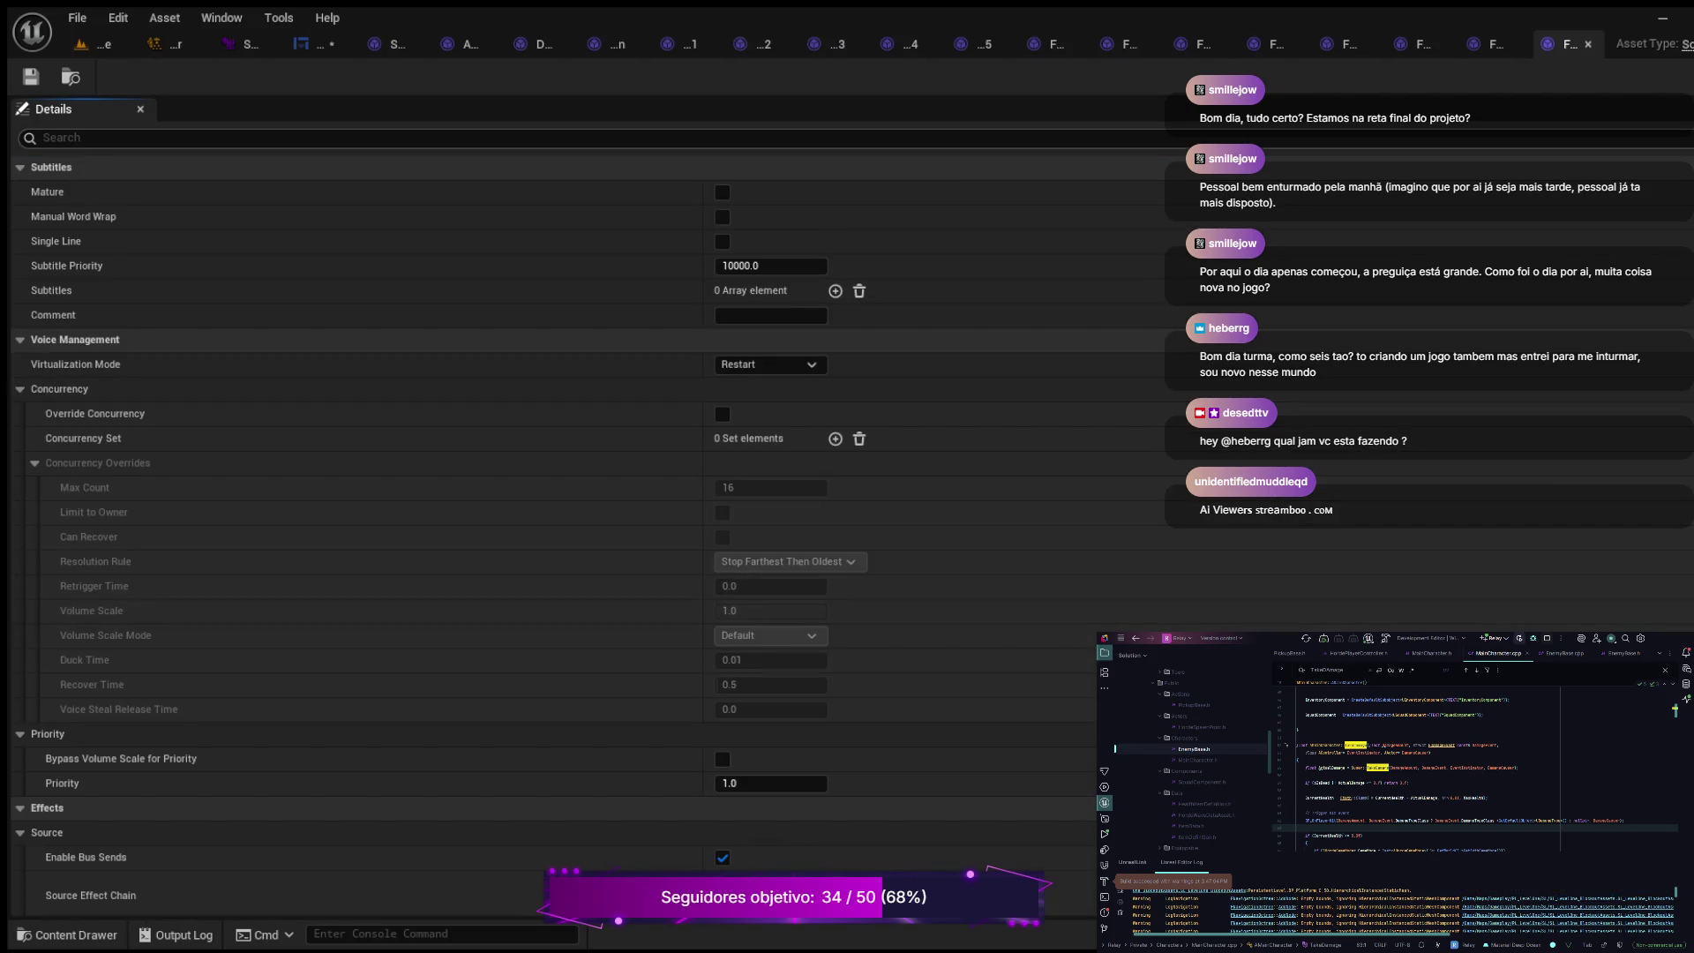
text(sound class)
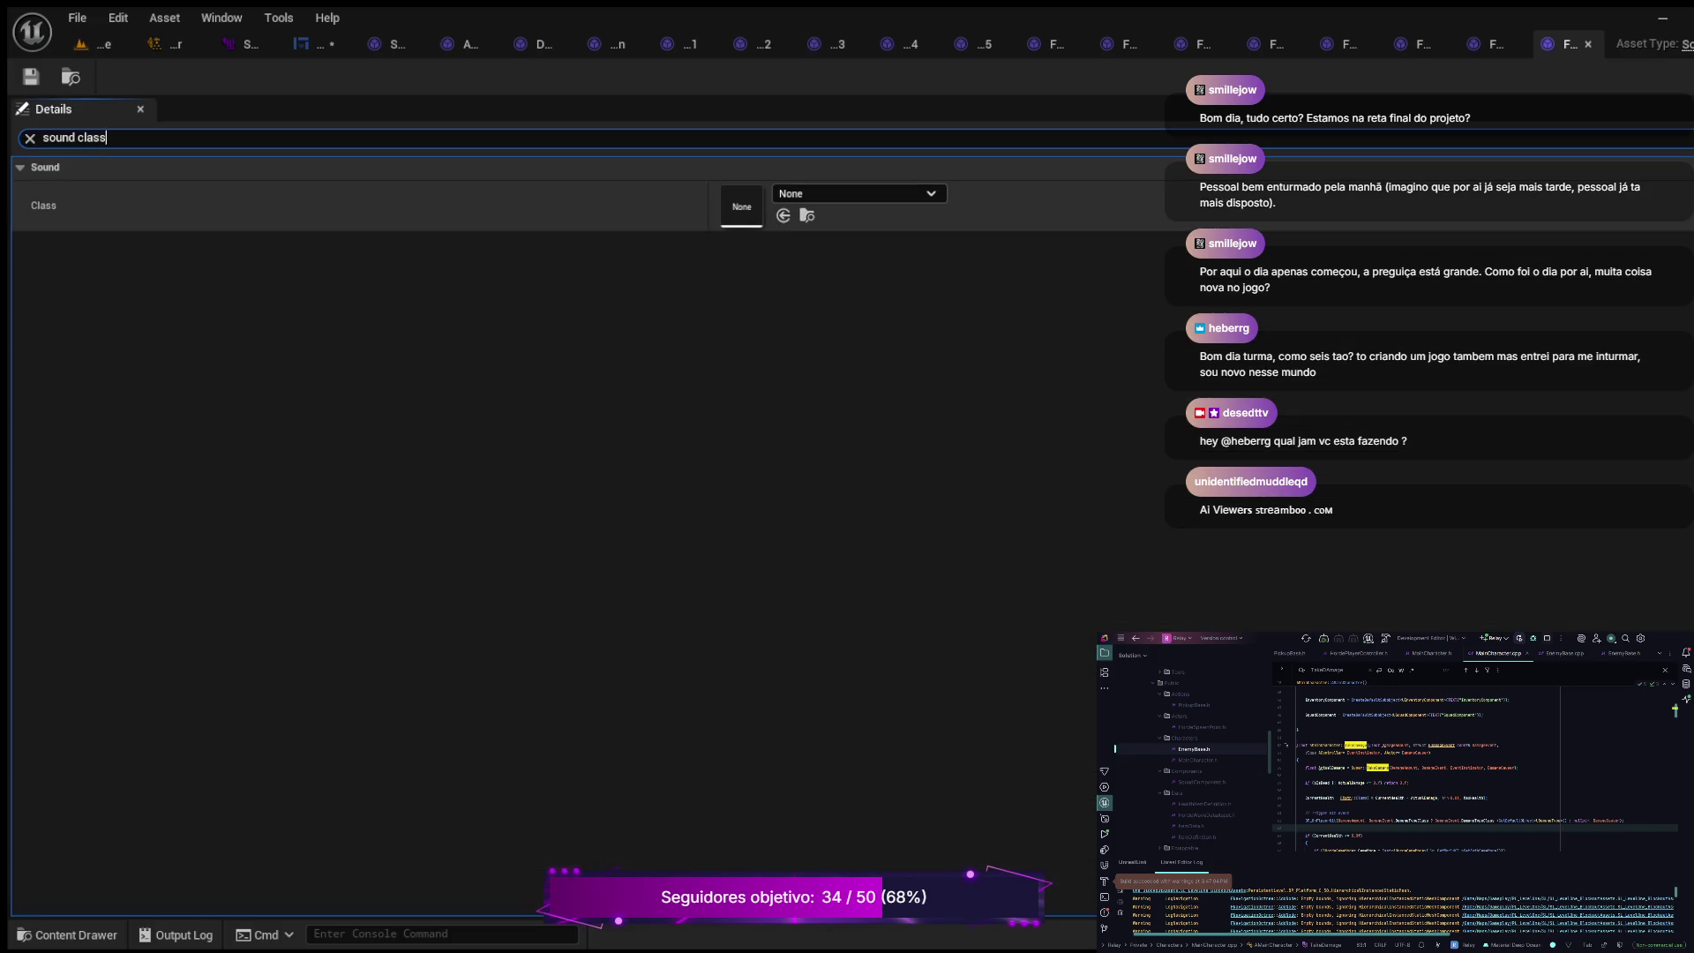
key(ctrl+v)
key(ctrl+s)
key(ctrl+space)
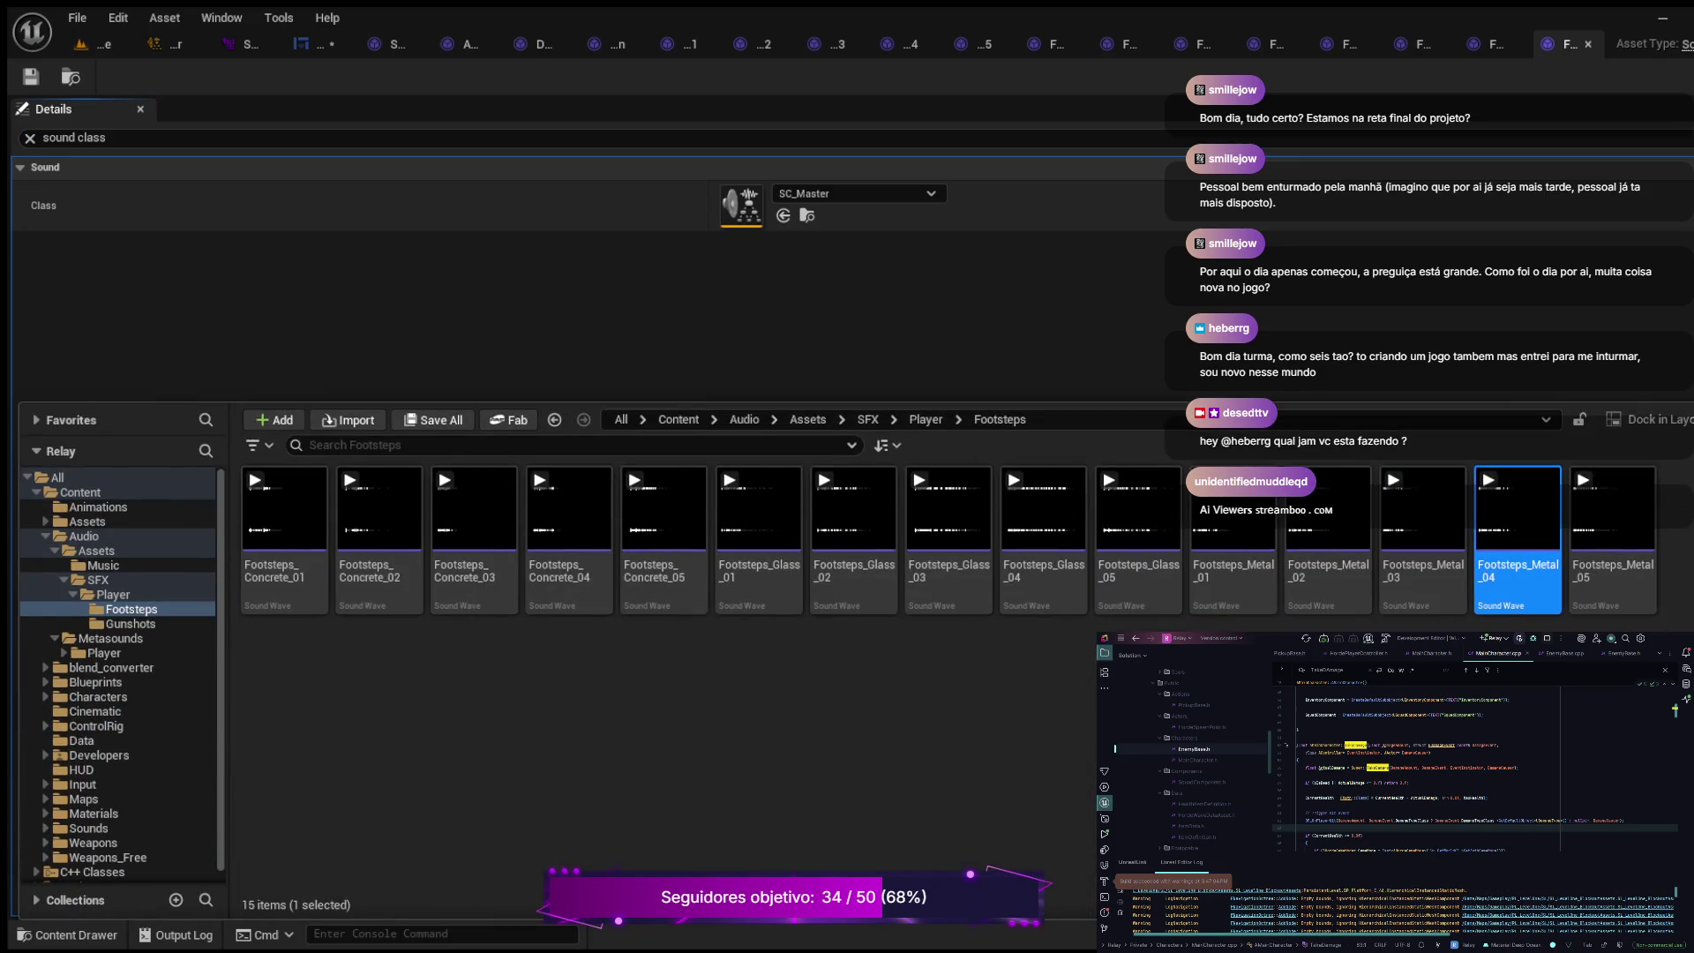
click(29, 137)
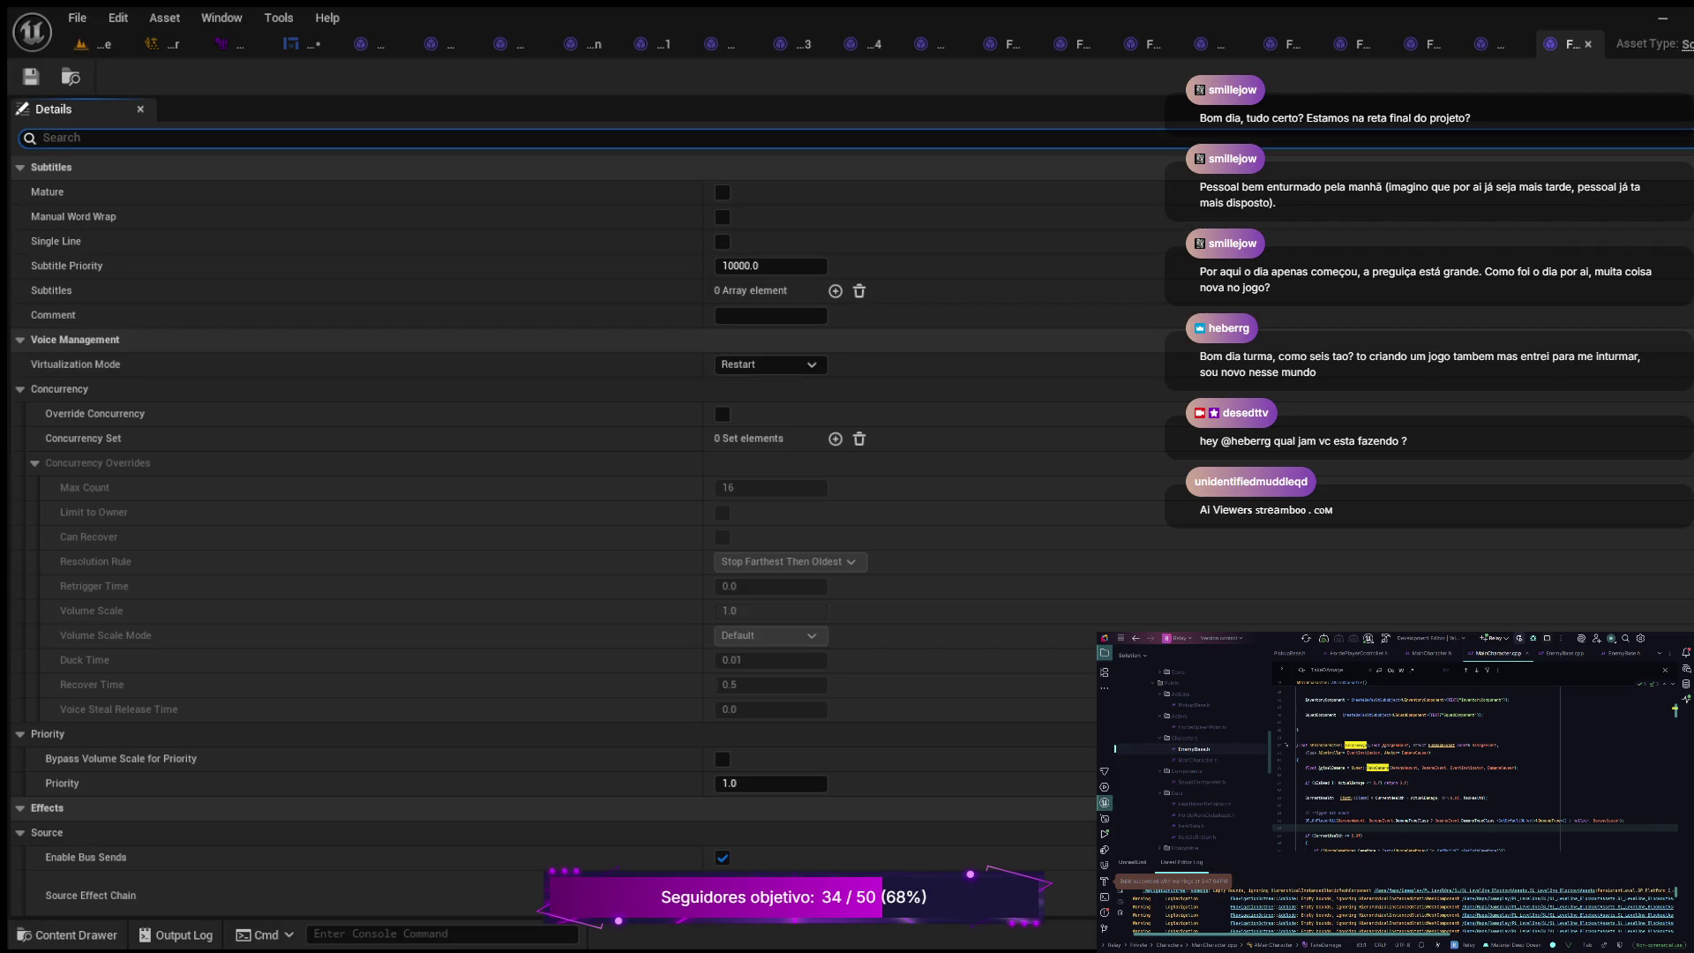
text(sound class)
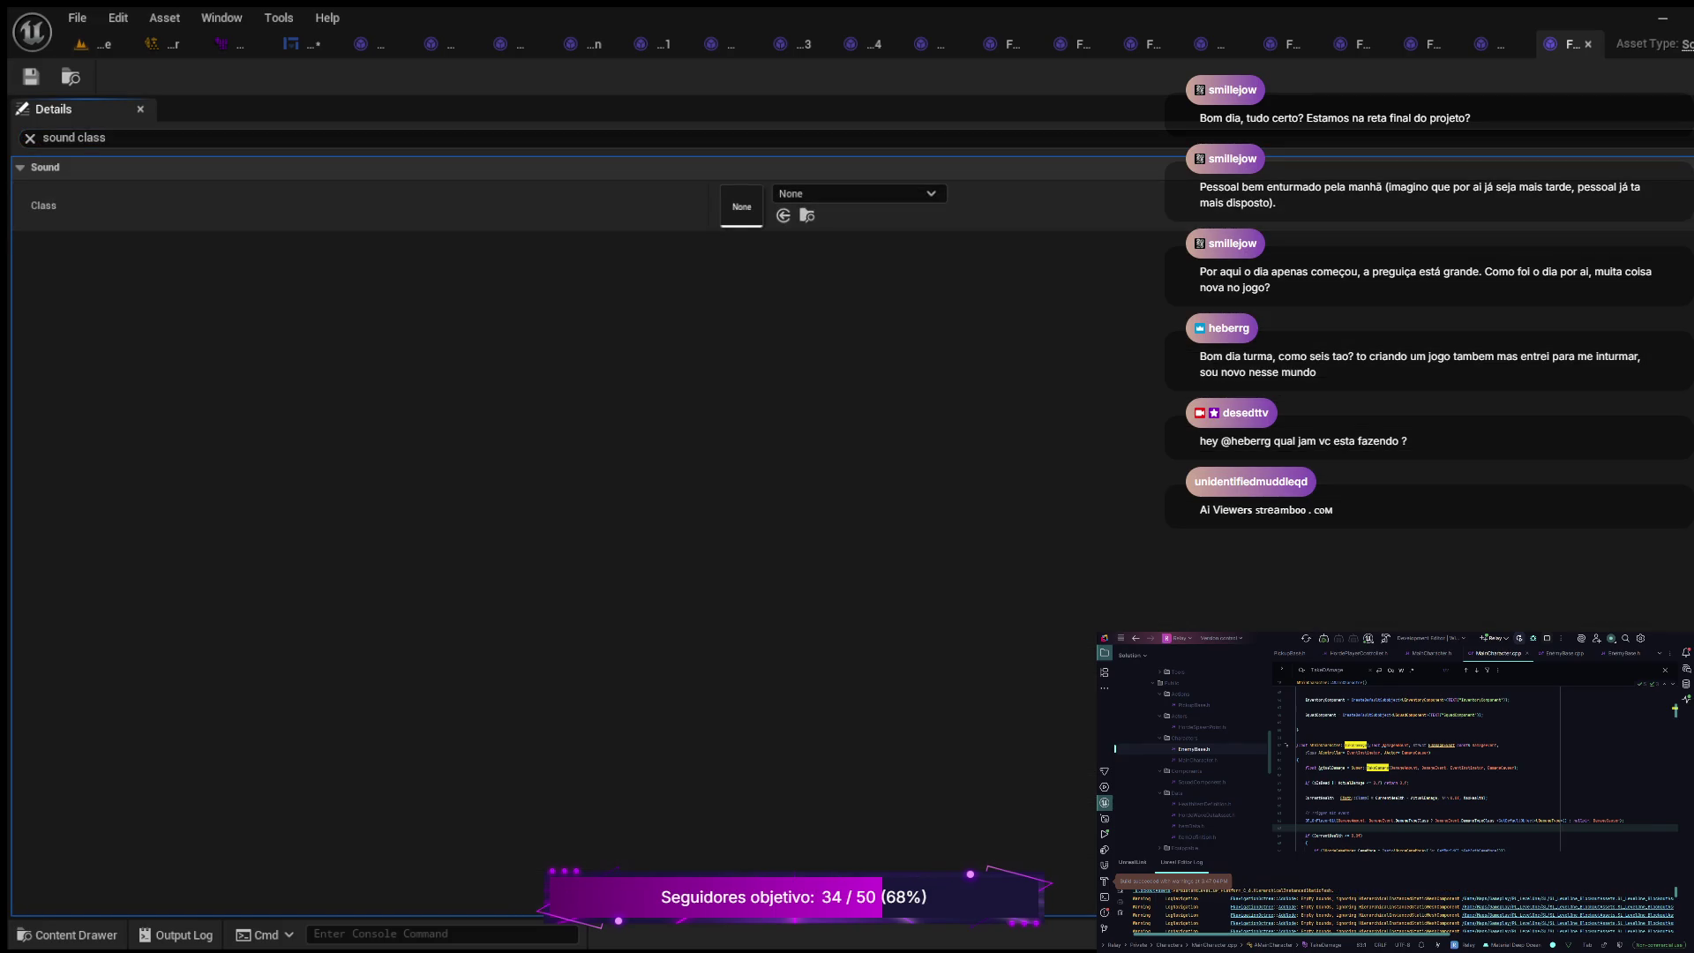
key(ctrl+v)
key(ctrl+s)
Step: Assign SC_Master to Footsteps_Metal_05, then switch to the Gunshots sound folder
key(ctrl+space)
key(Right)
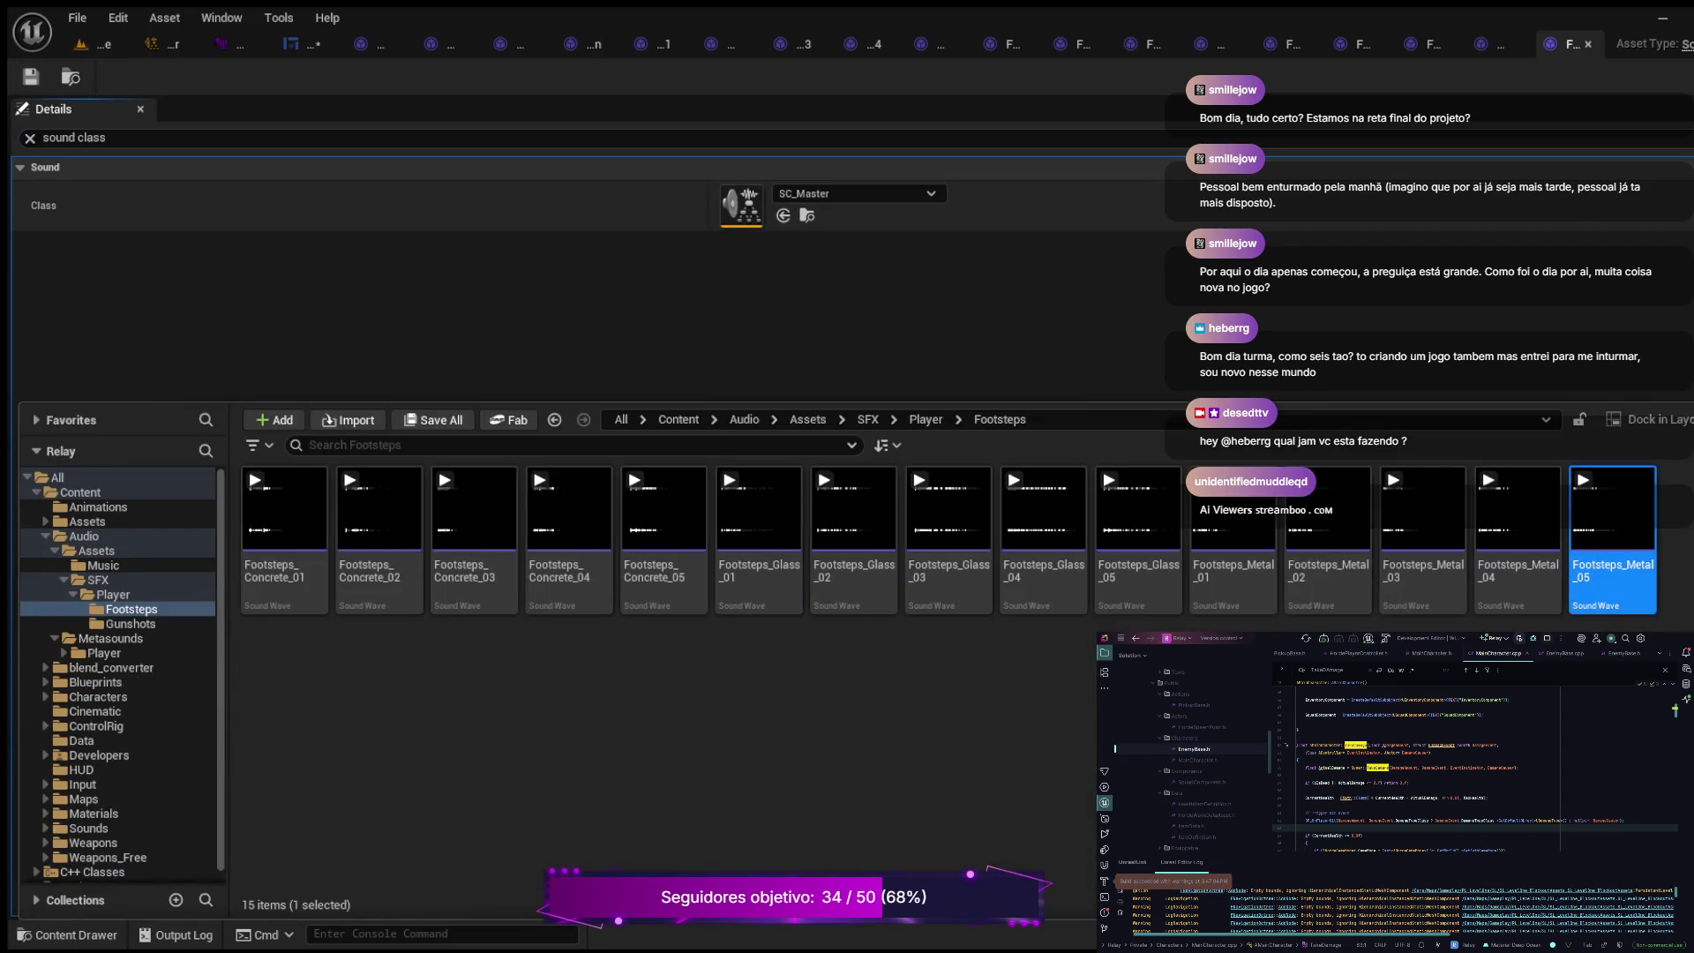
key(Return)
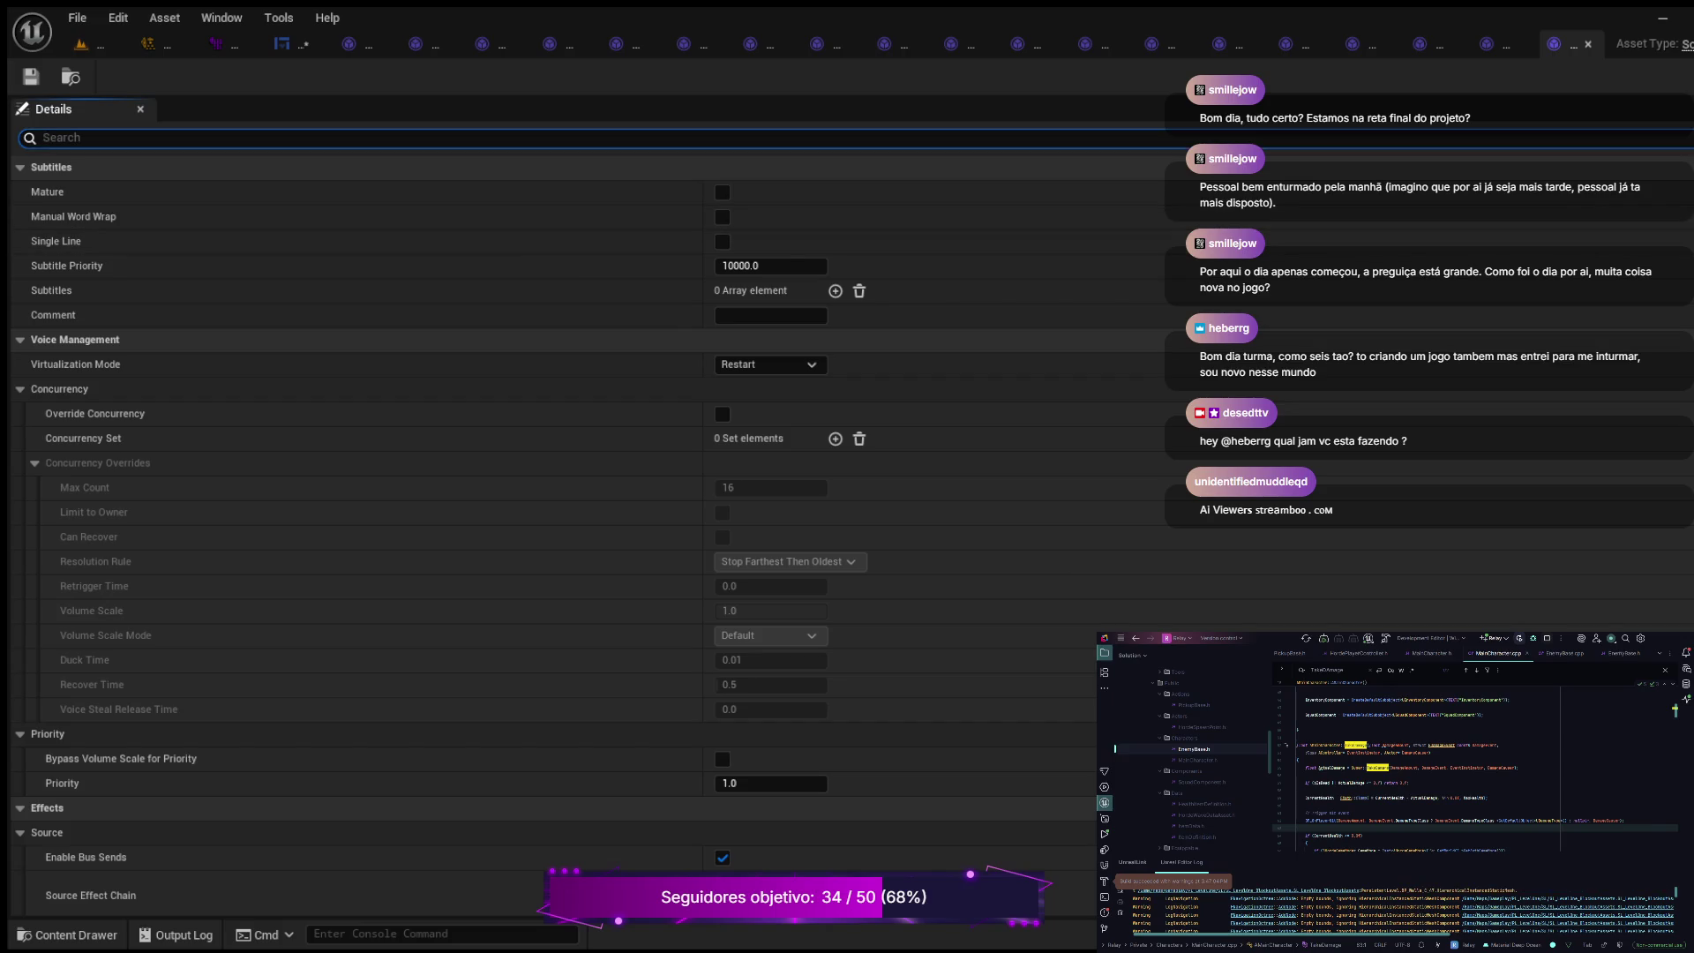
text(sound class)
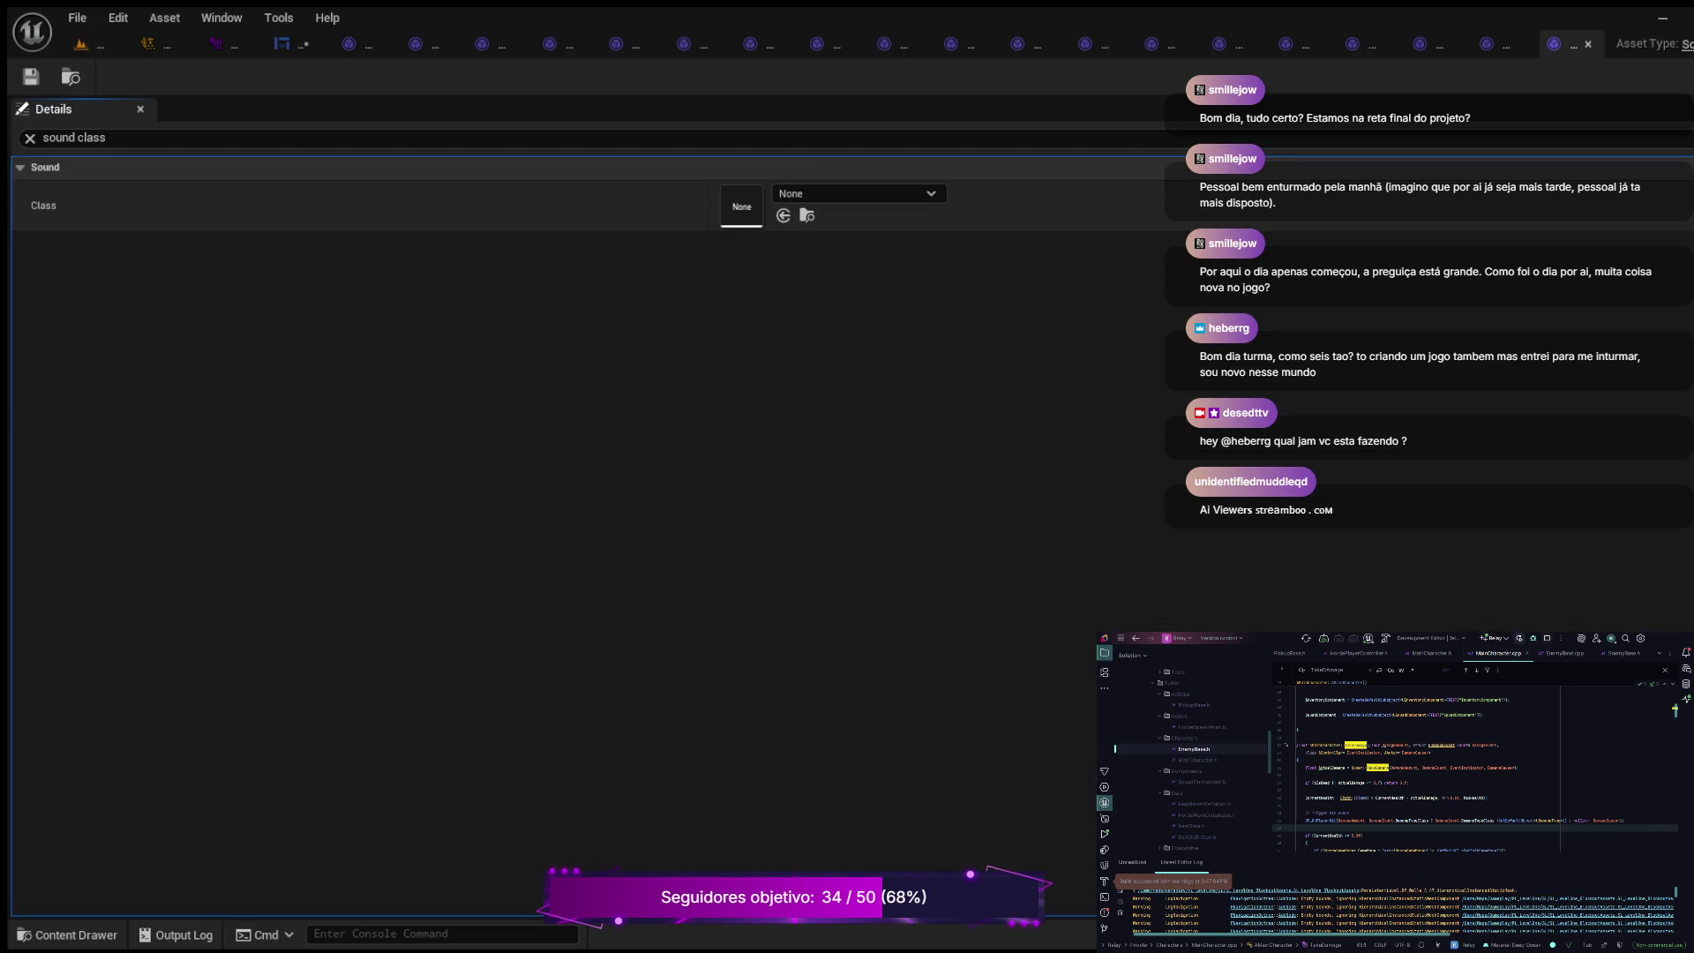
key(ctrl+v)
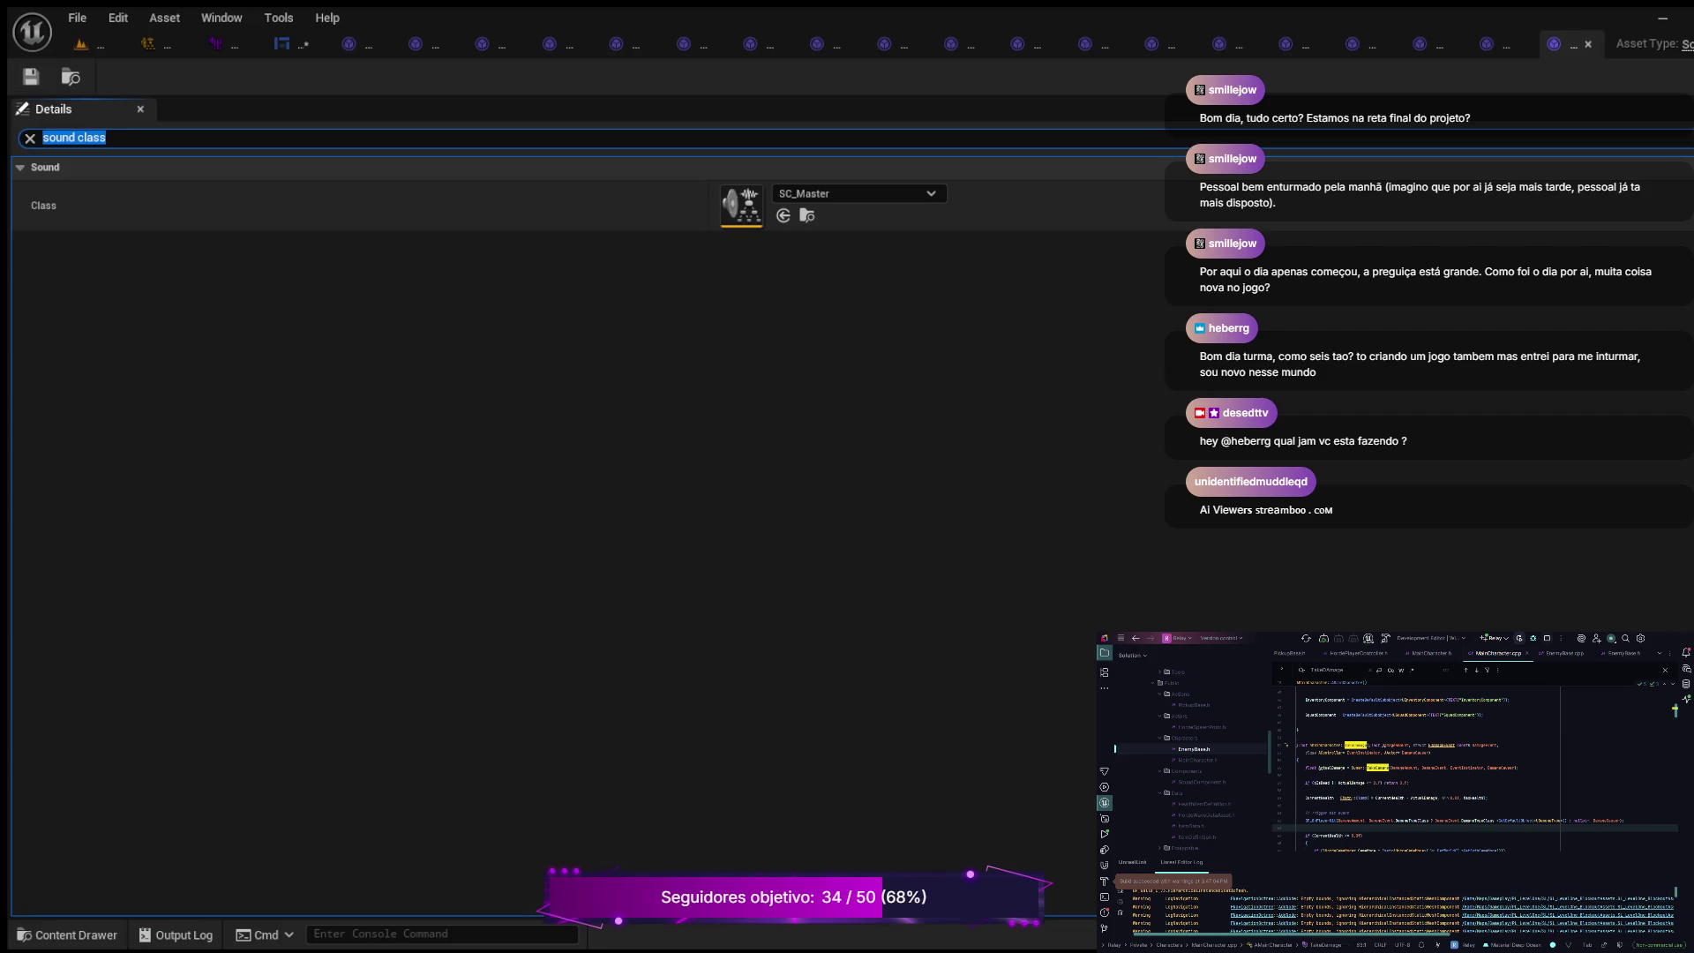
key(ctrl+space)
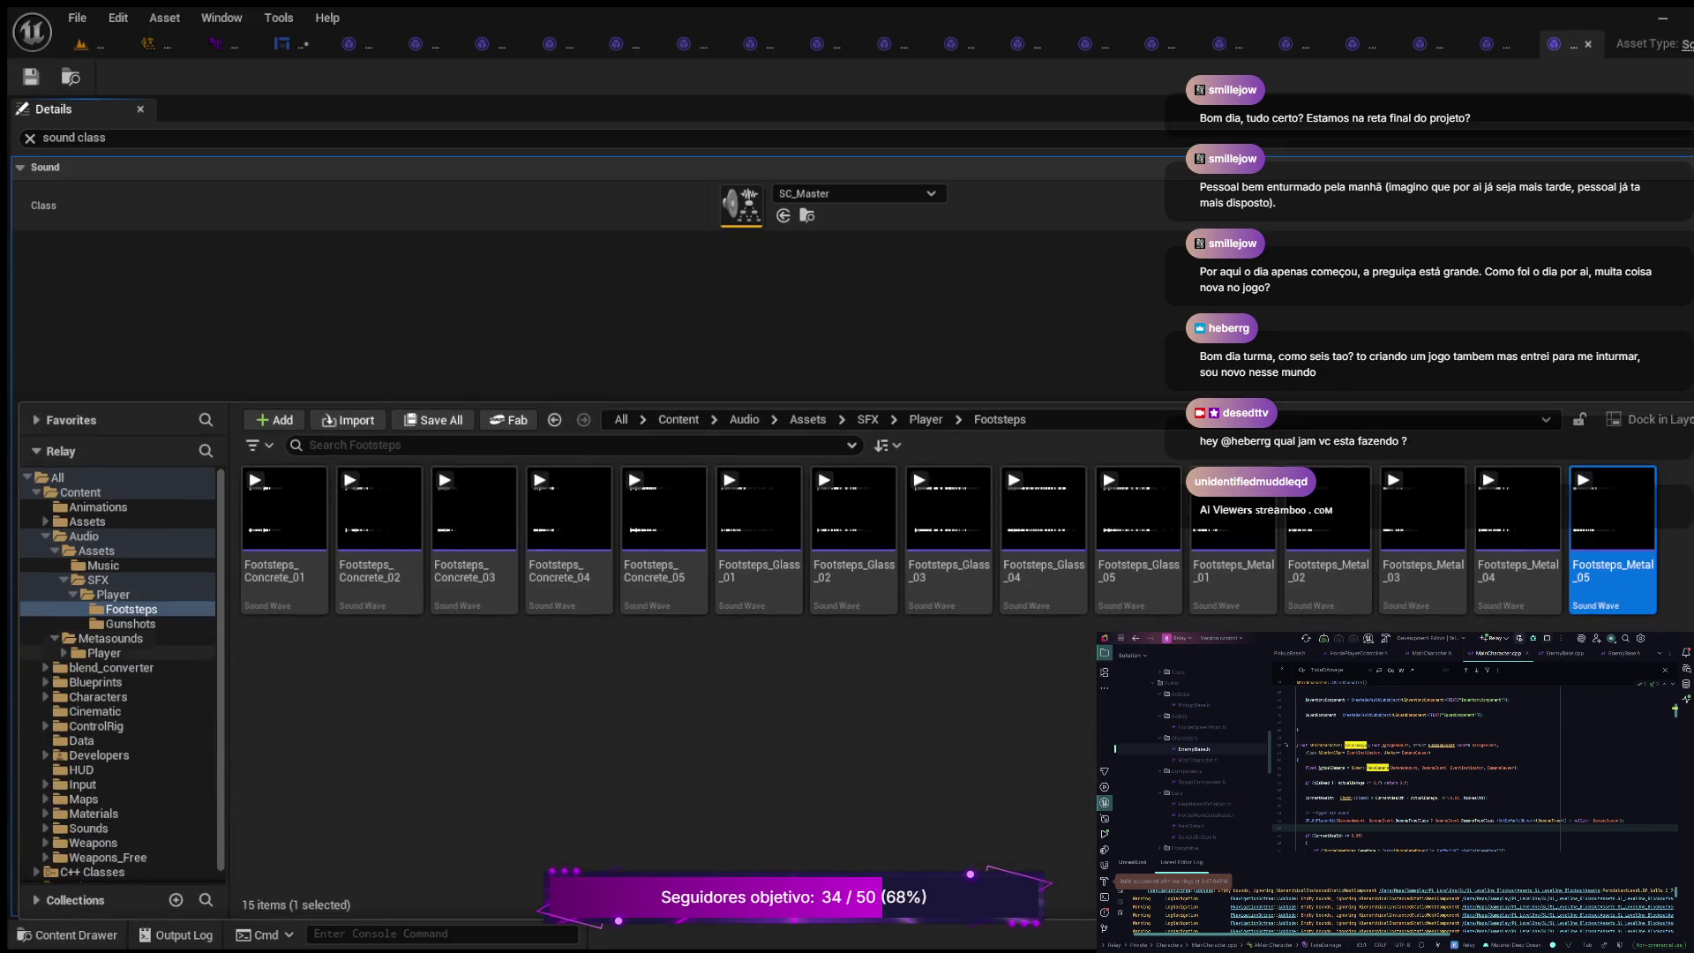
click(131, 624)
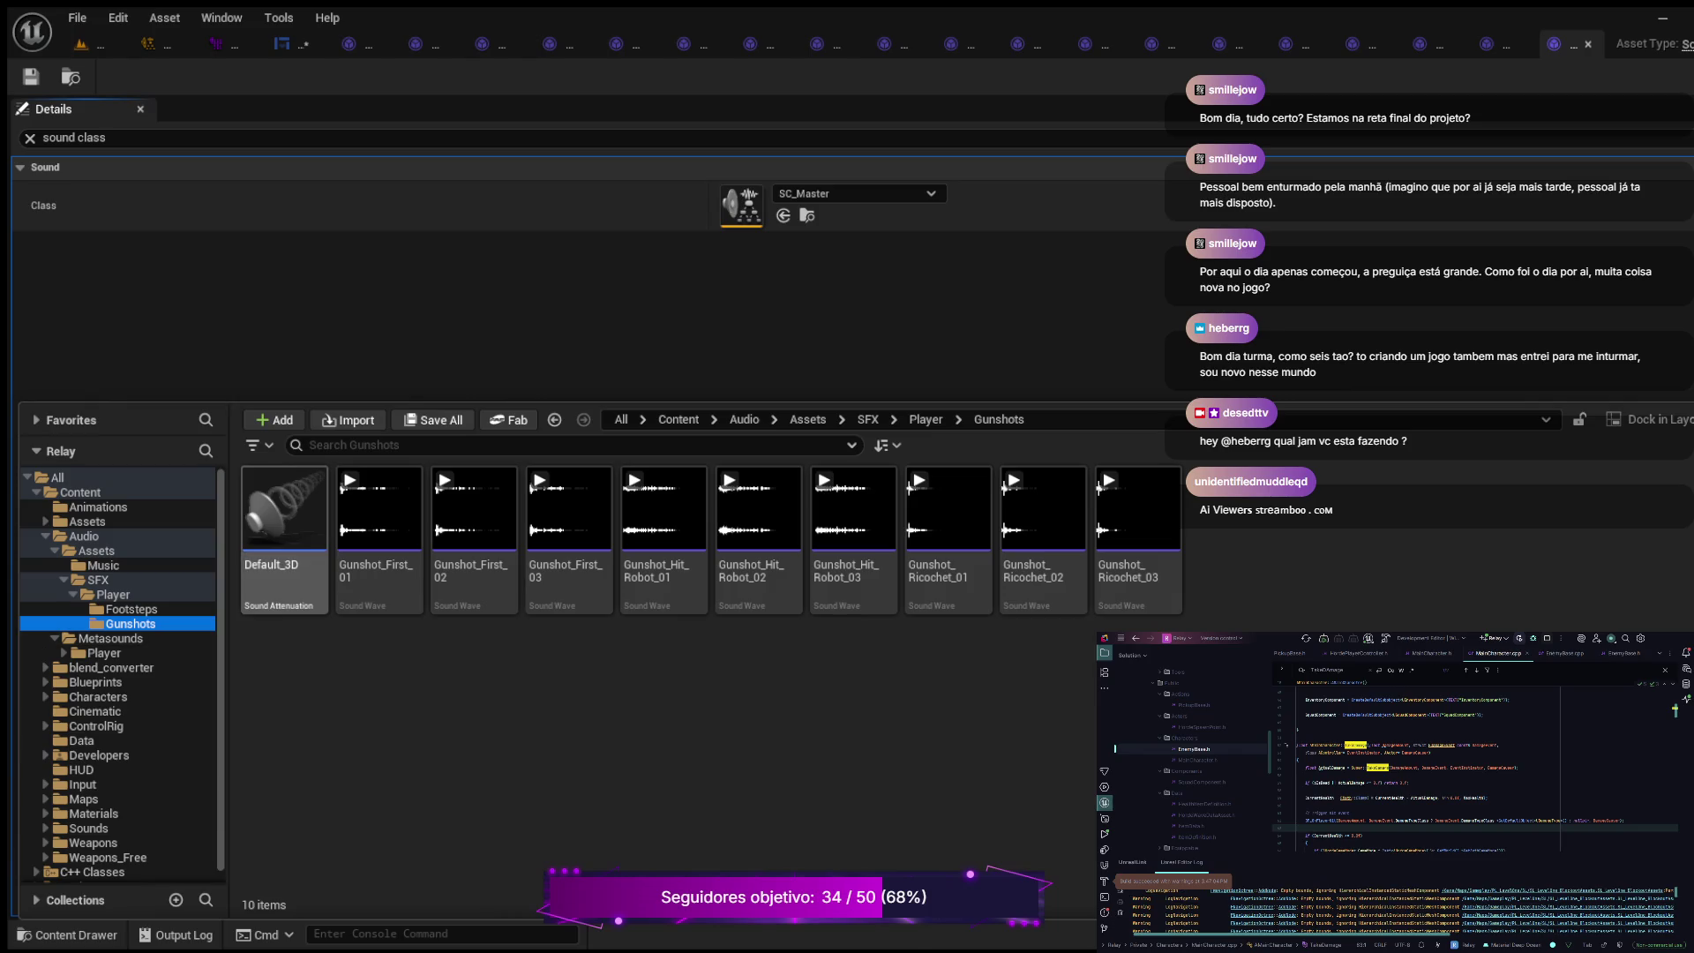
Step: Search Default_3D's properties for 'sound class', clear the search, and select Gunshot_First_01
double_click(284, 511)
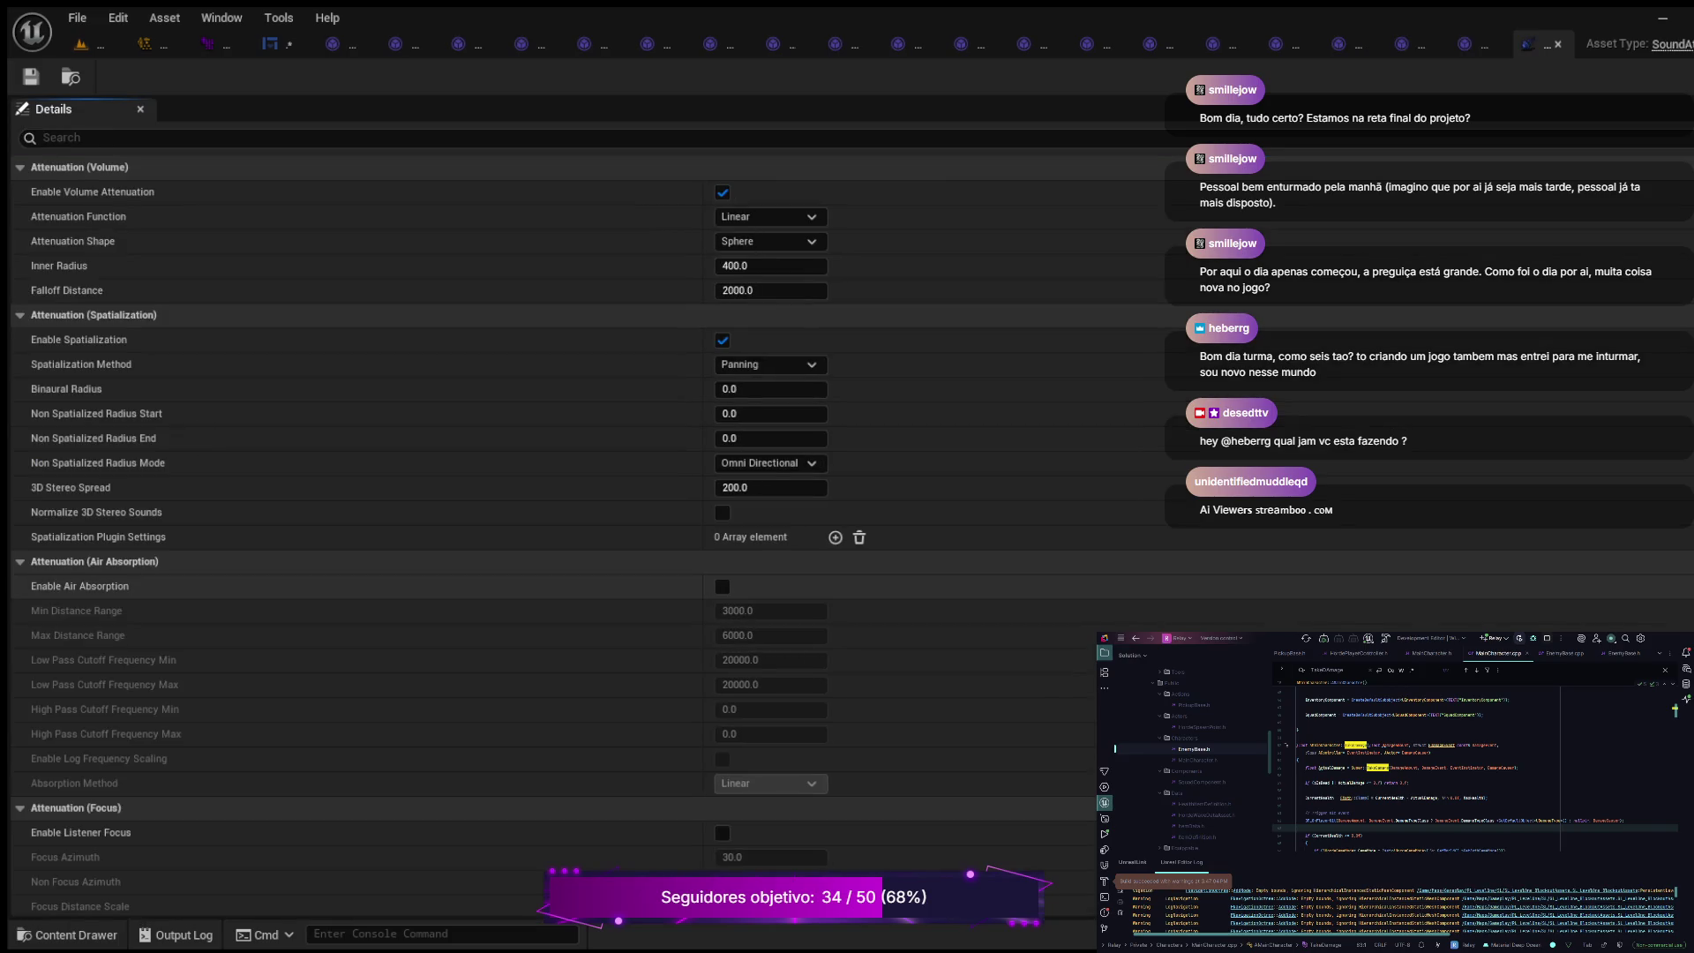
text(sound class)
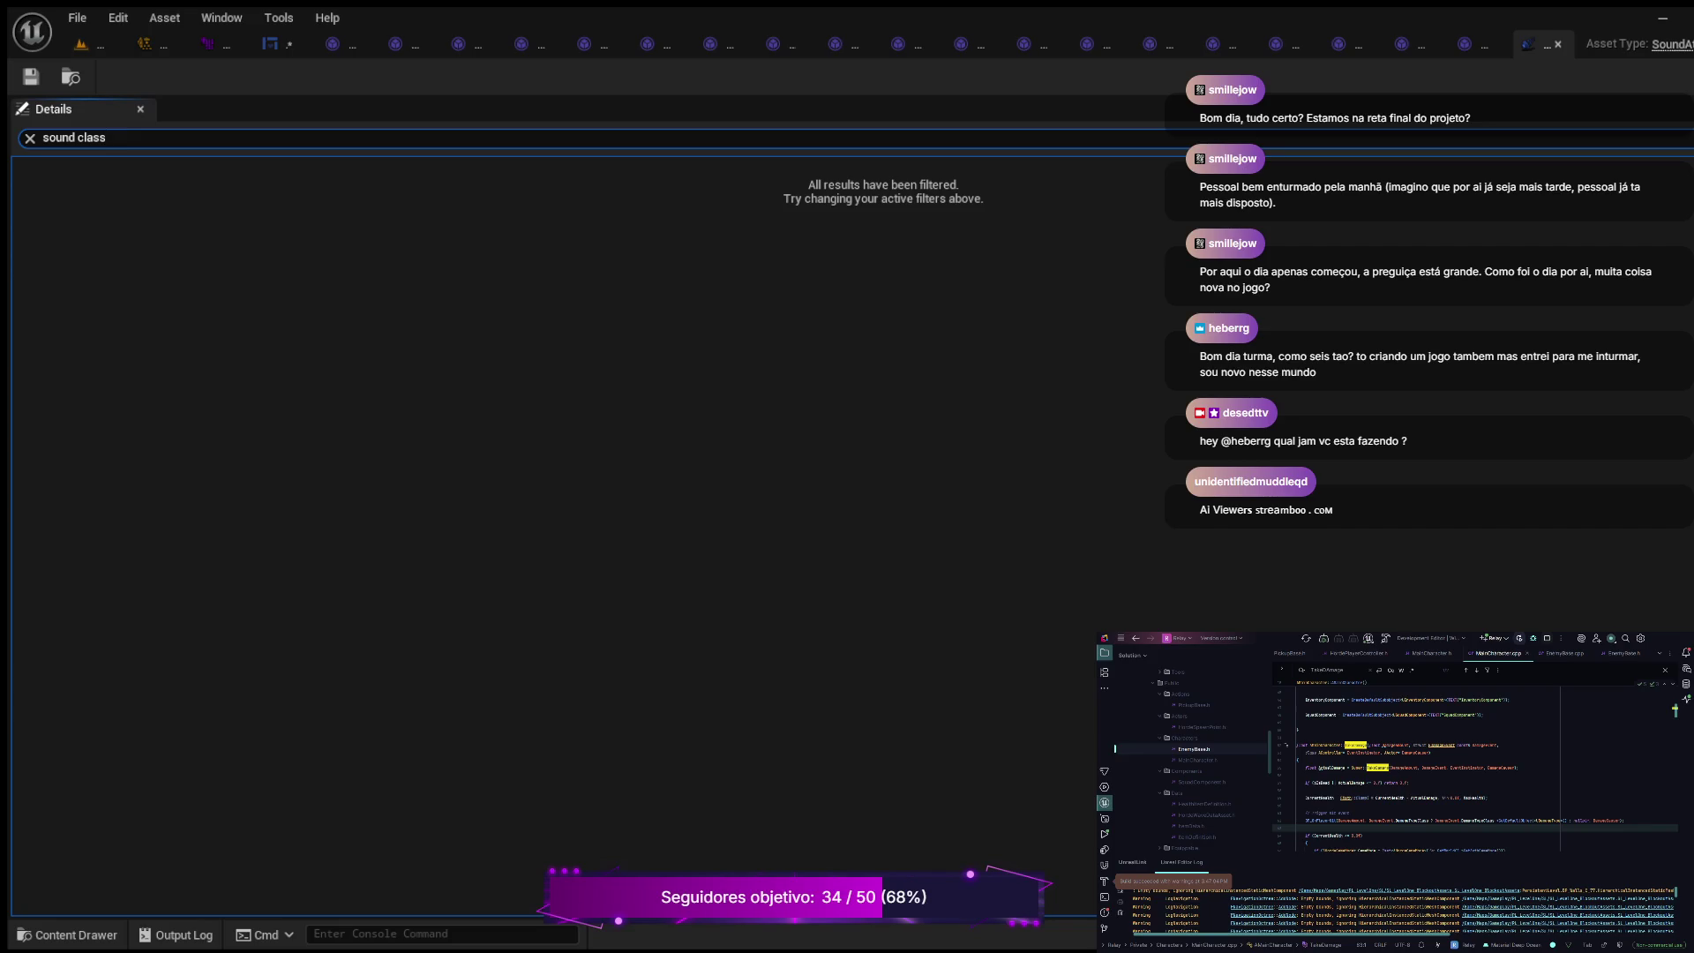
key(BackSpace)
key(BackSpace)
key(BackSpace)
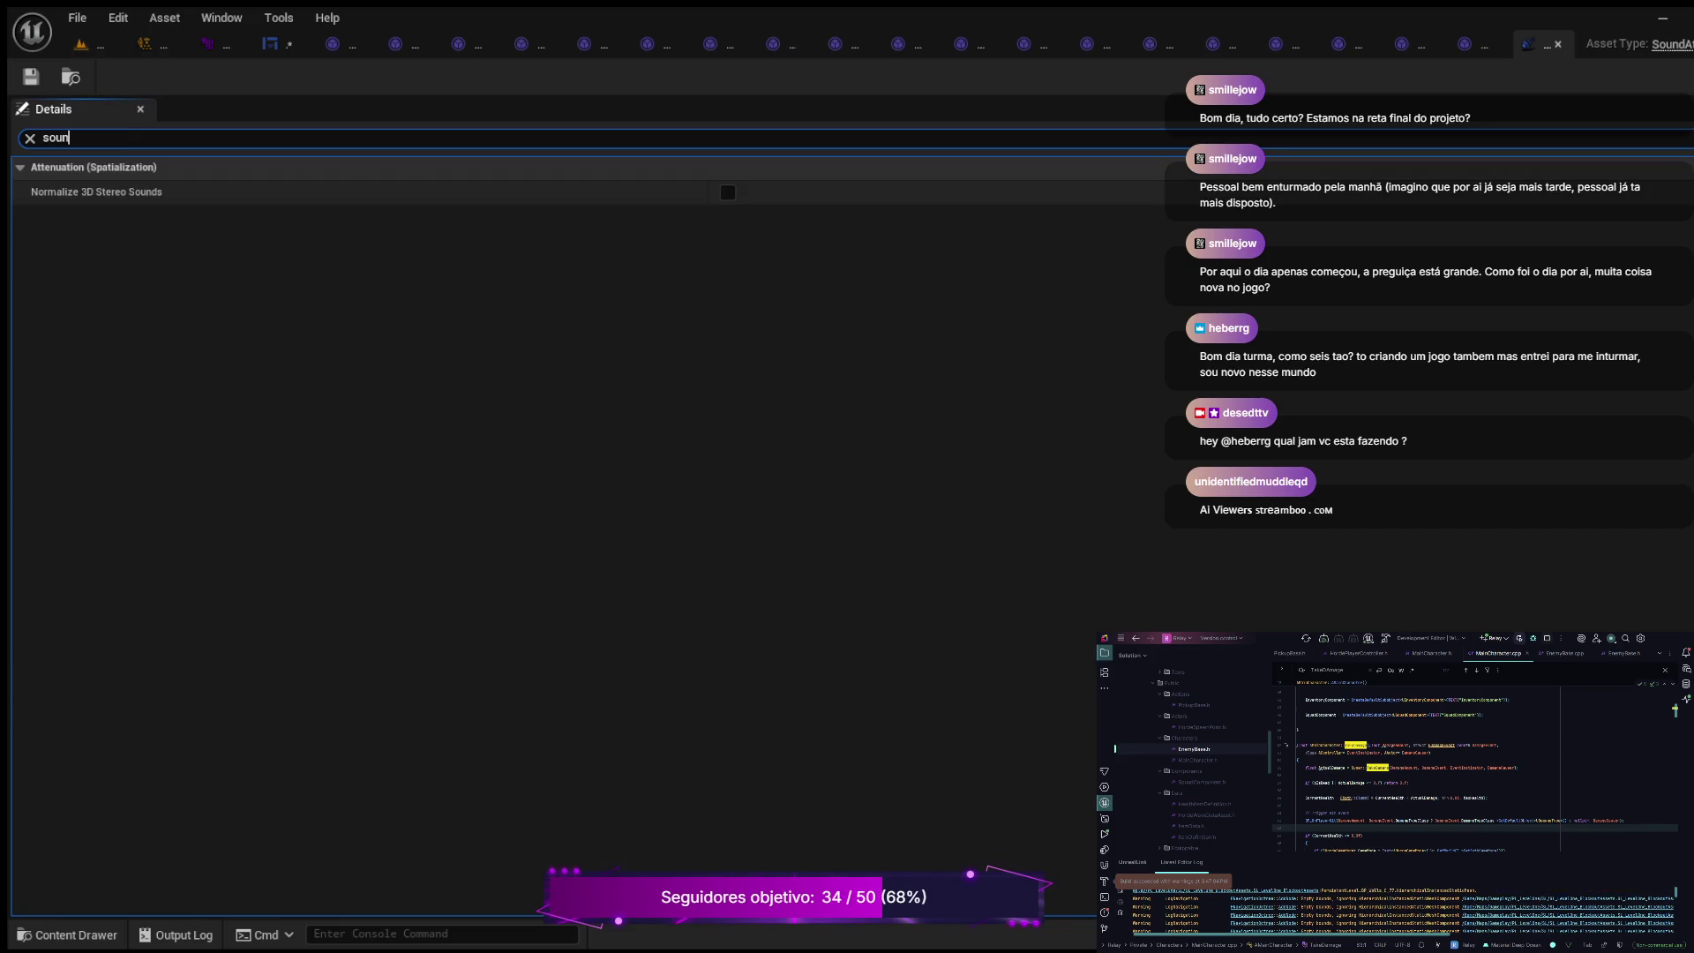
key(BackSpace)
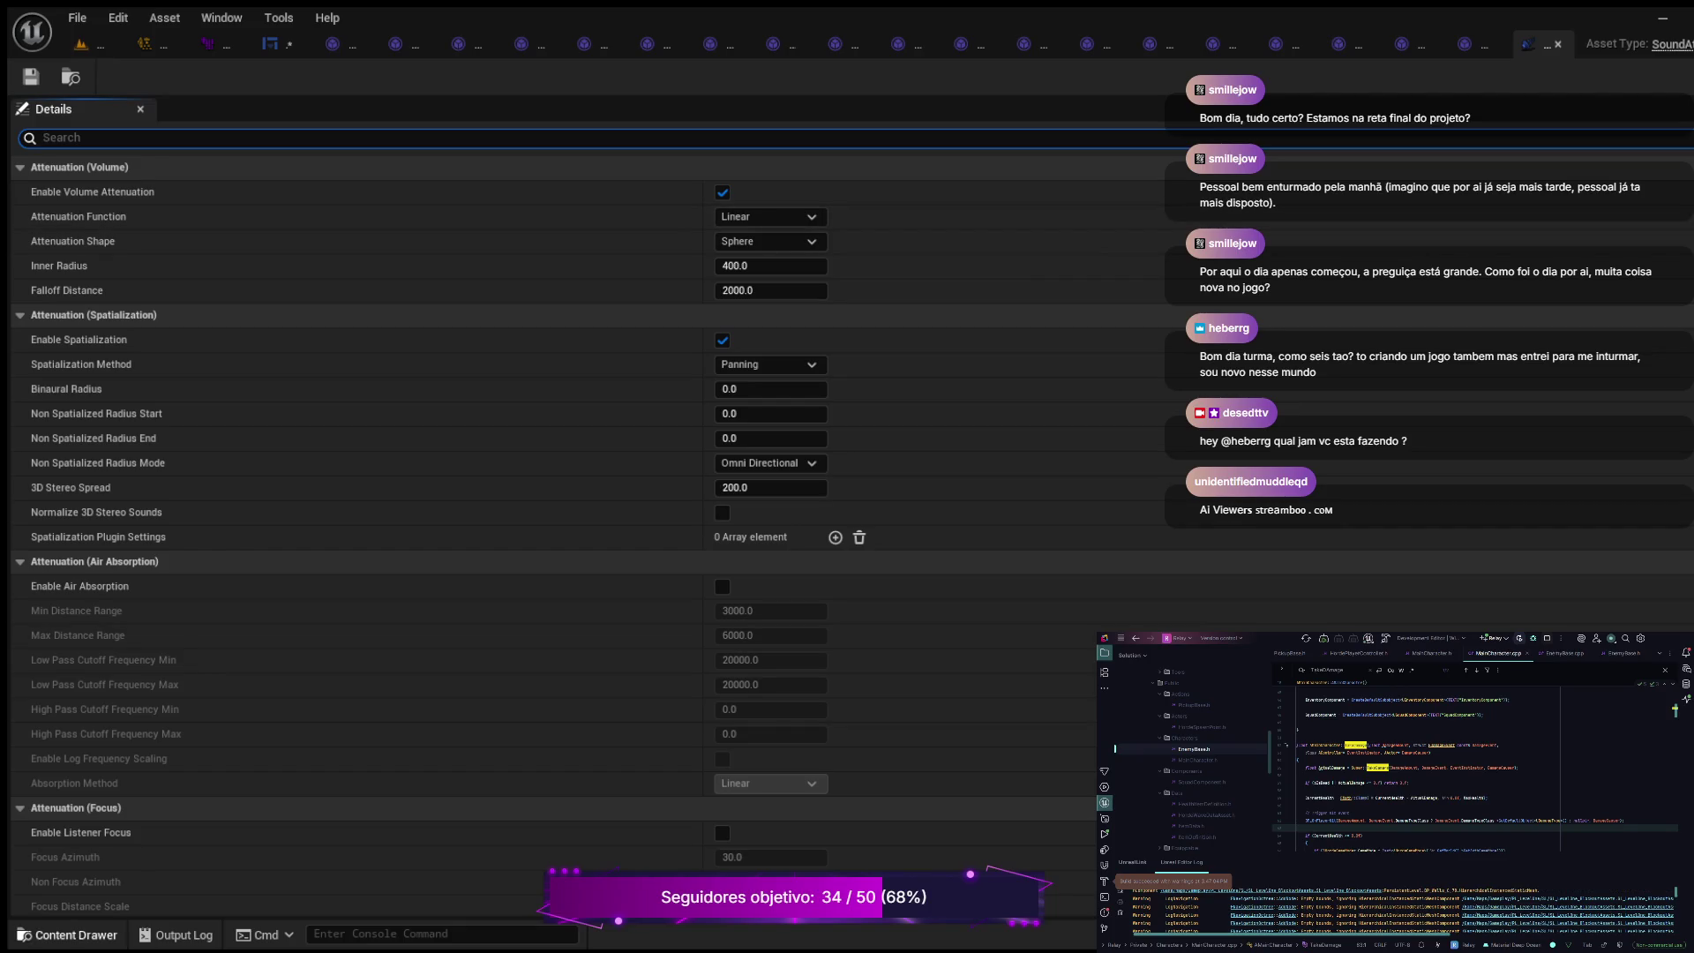
key(ctrl+space)
click(379, 508)
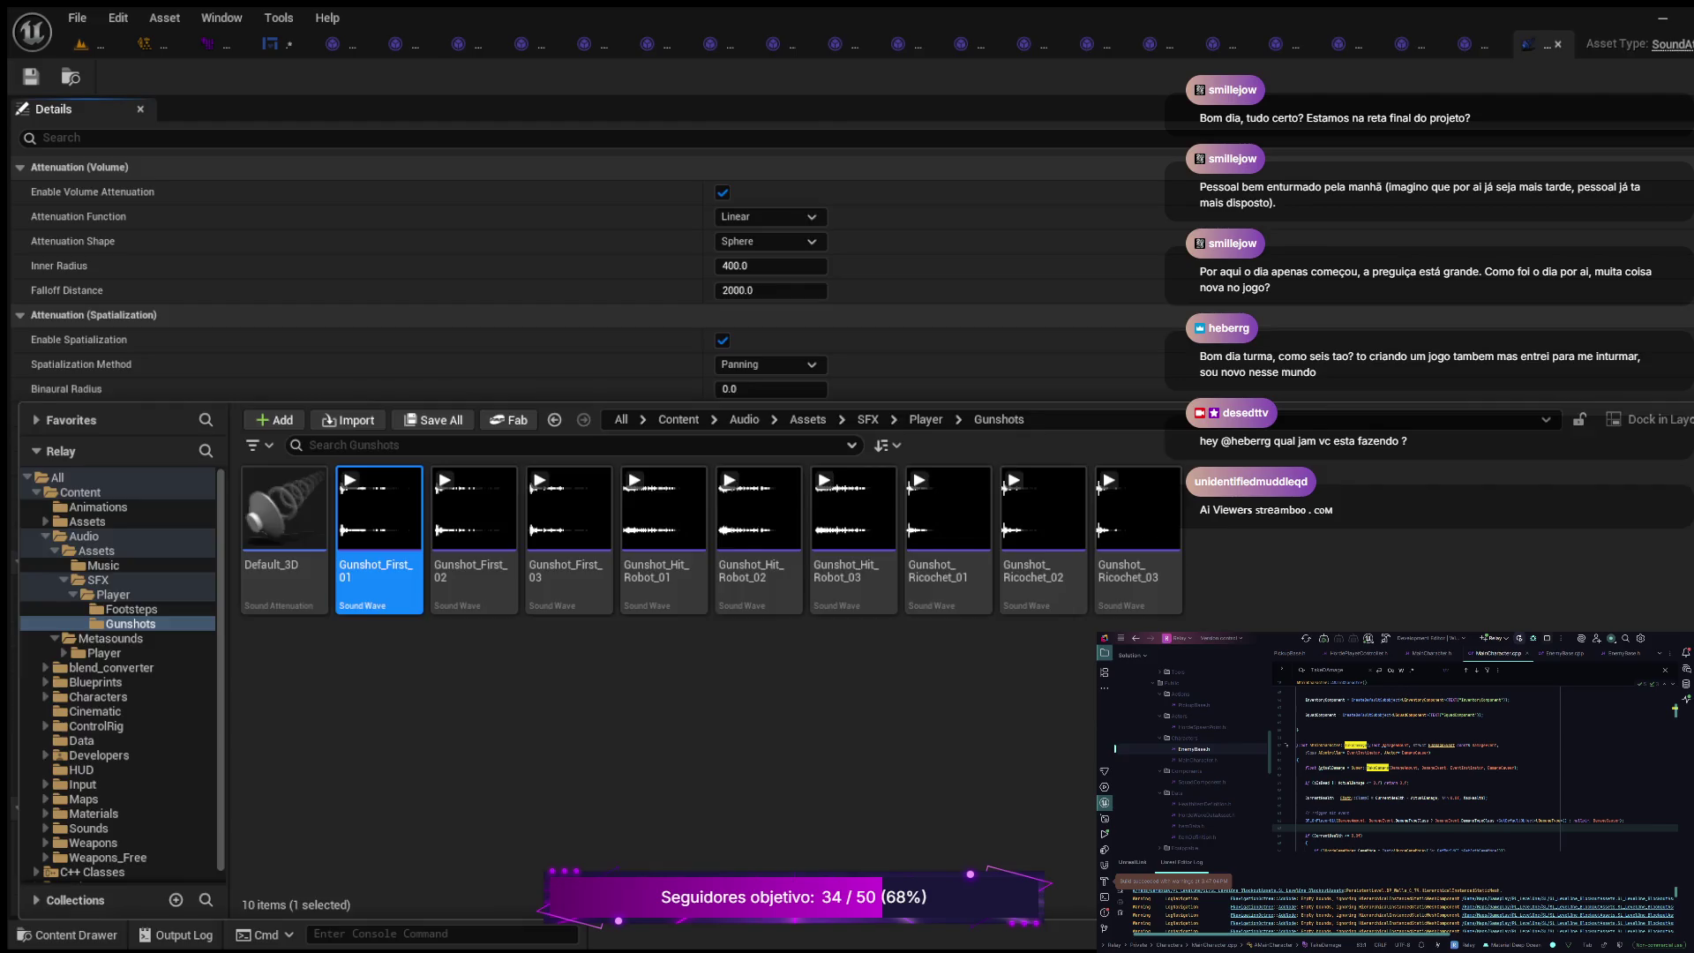
Step: Set SC_Master as the sound class of Gunshot_First_01, _02 and _03, saving _02
double_click(379, 508)
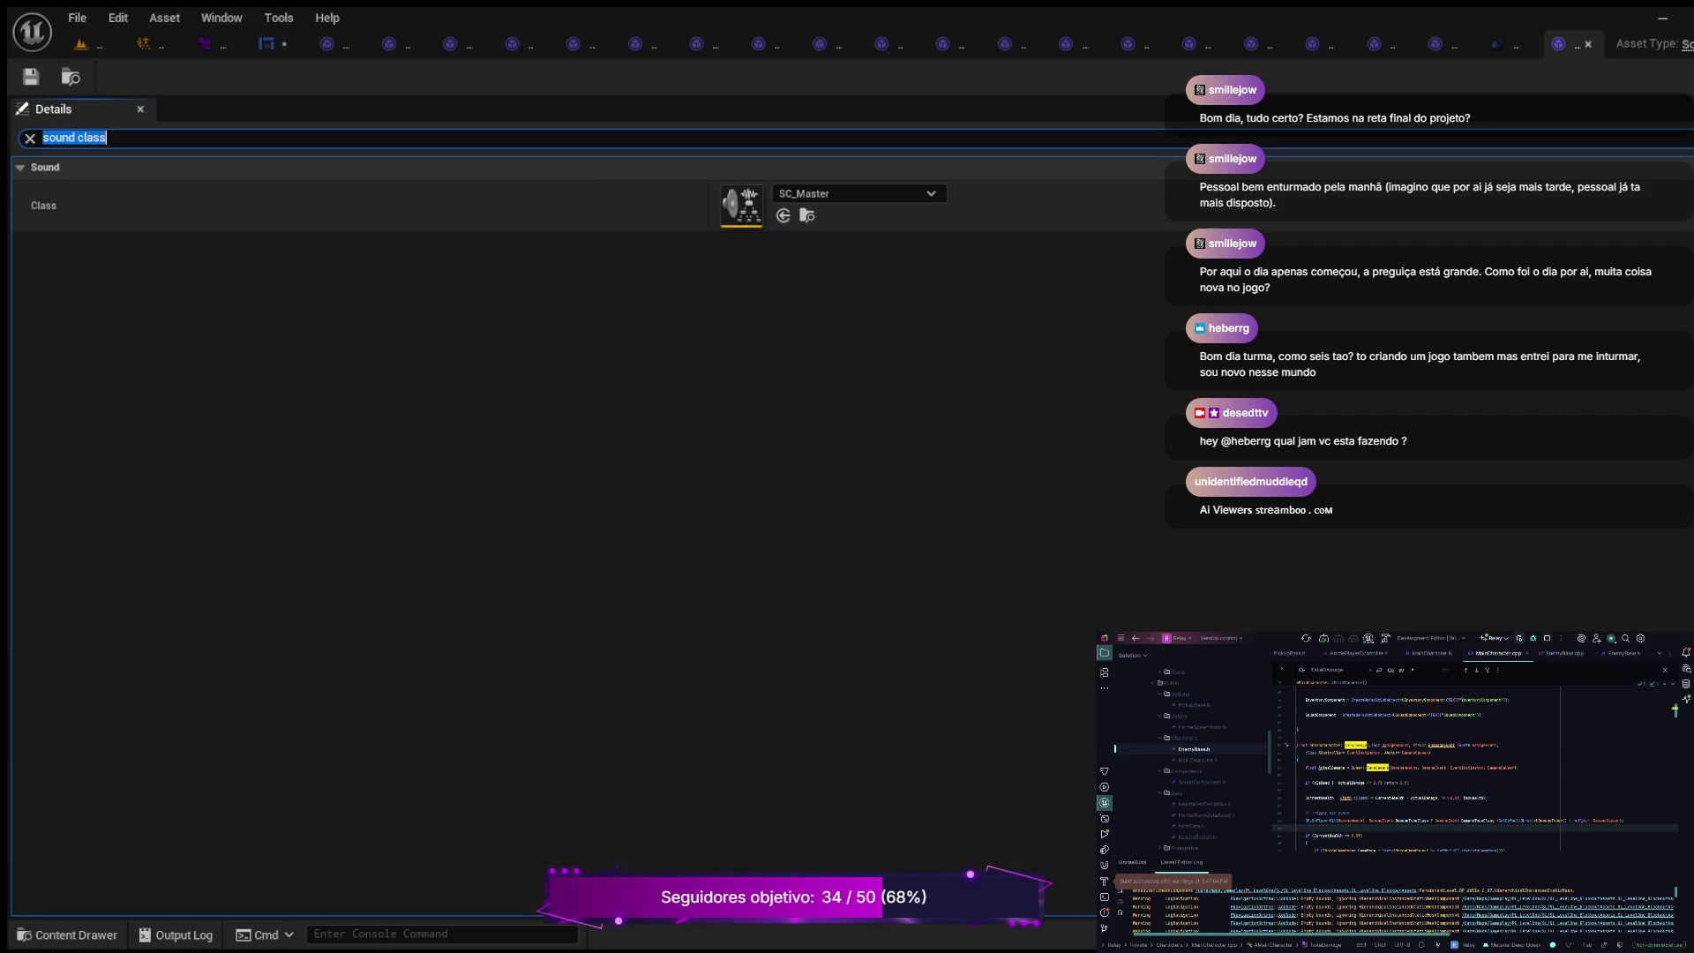
click(67, 934)
double_click(473, 520)
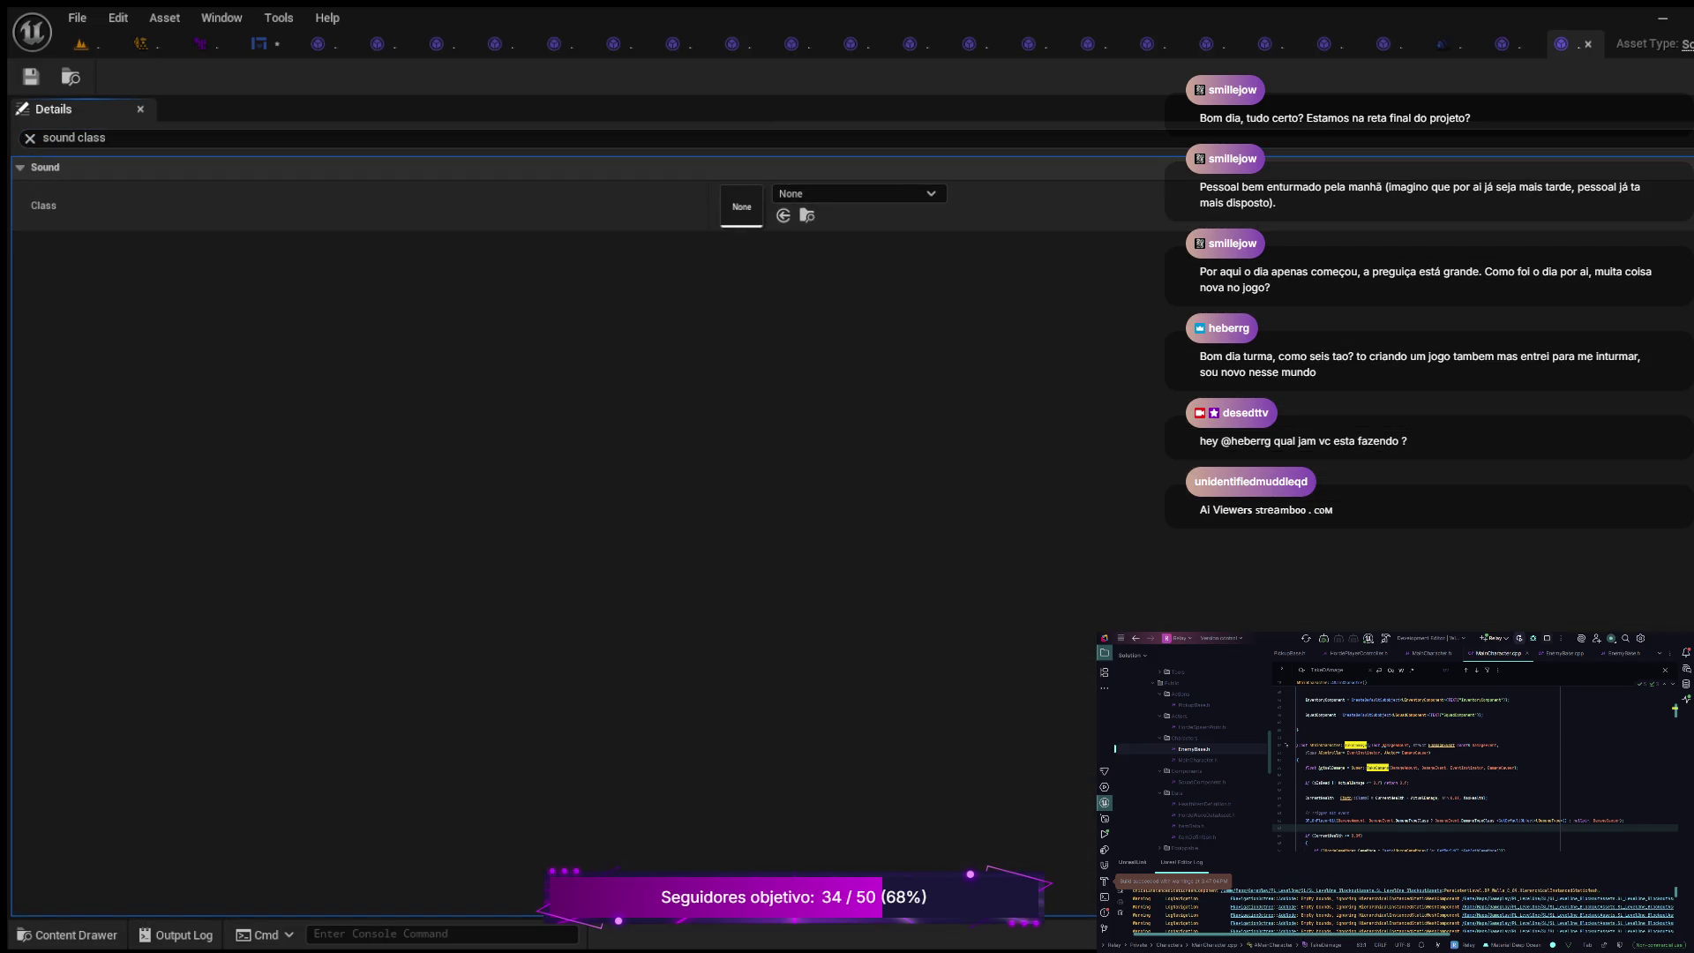
key(ctrl+v)
key(ctrl+s)
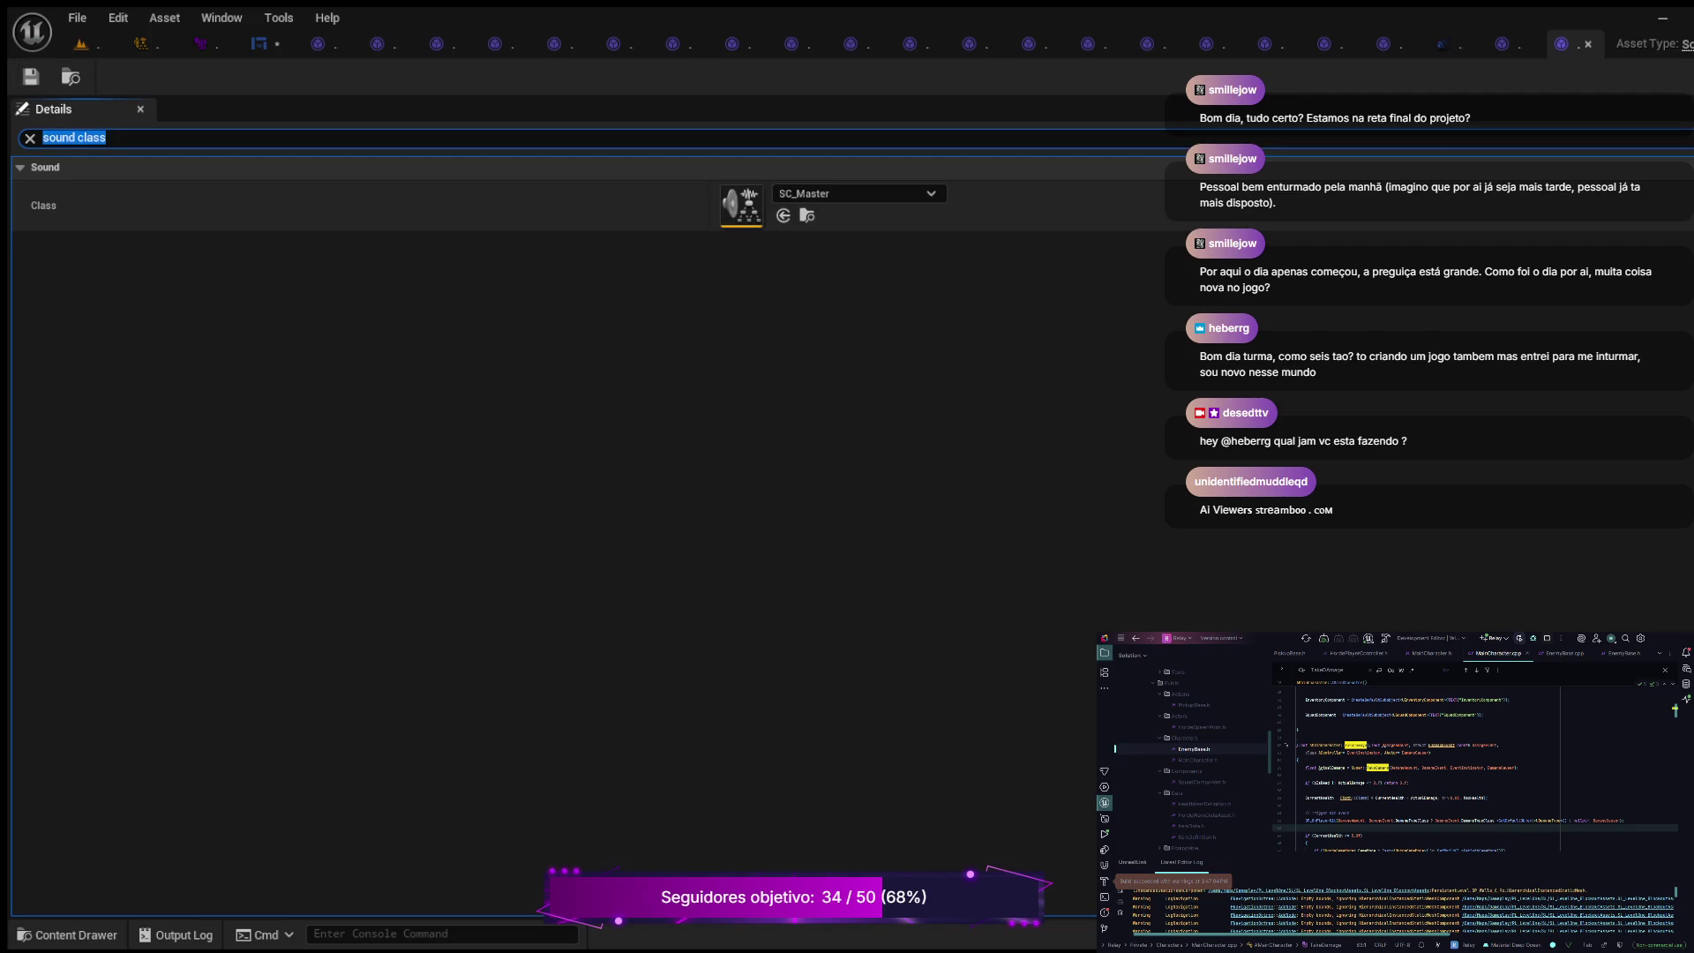
key(ctrl+space)
key(Right)
key(Return)
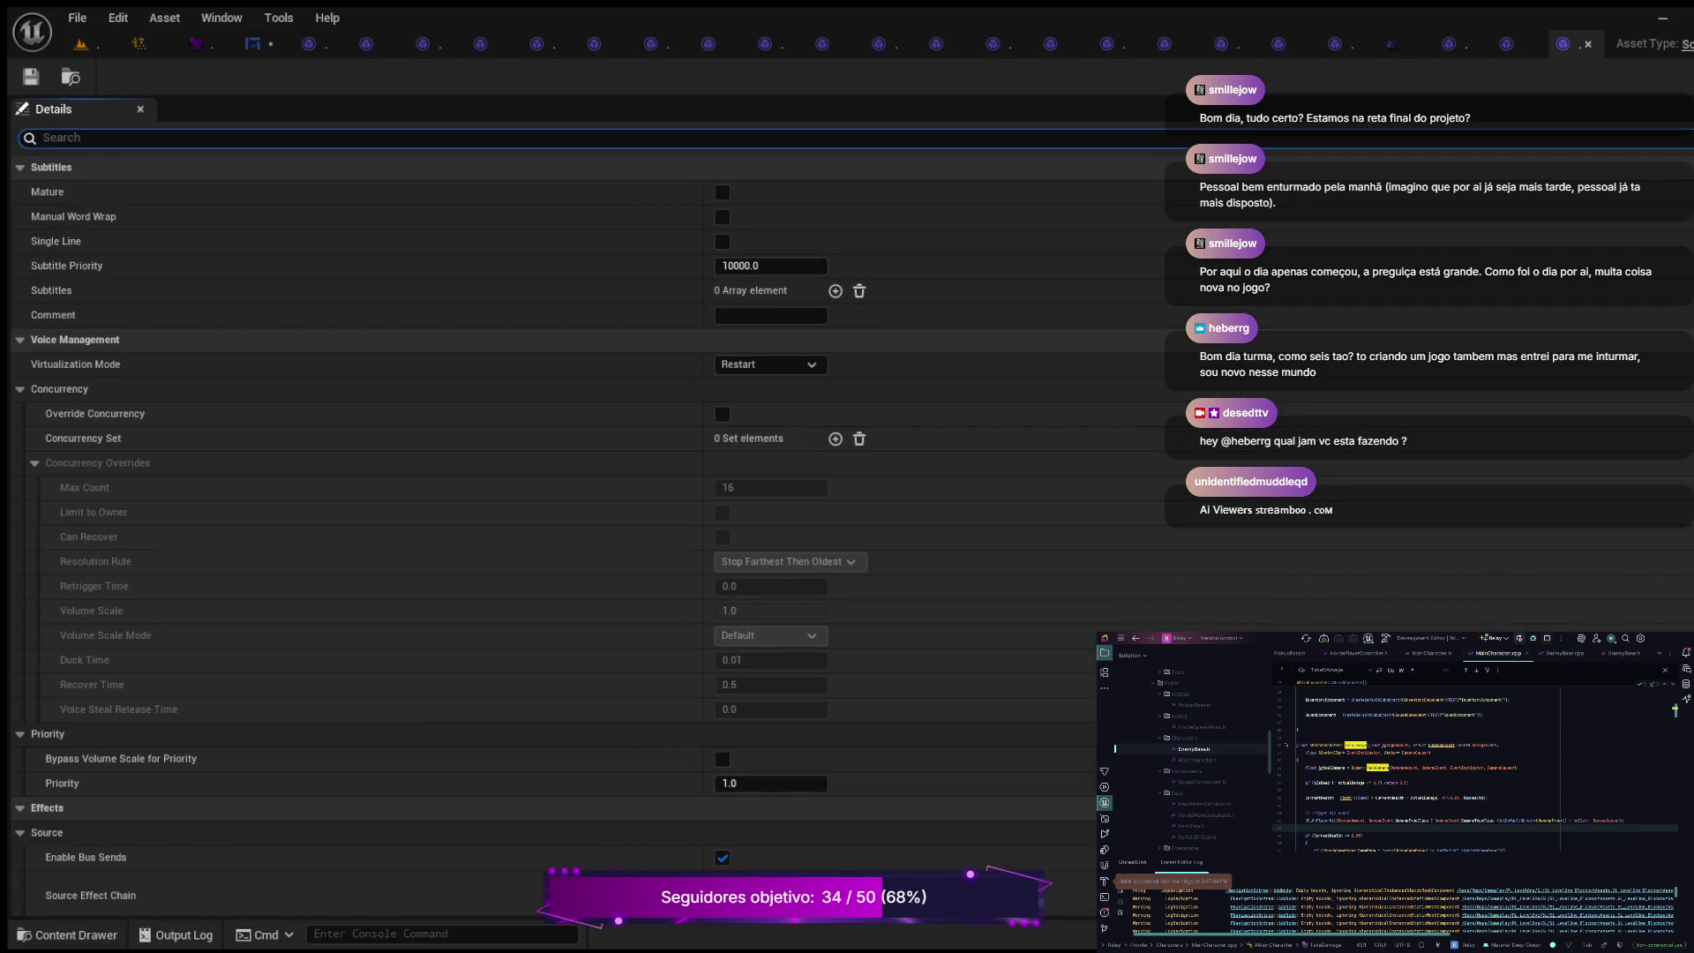
text(sound class)
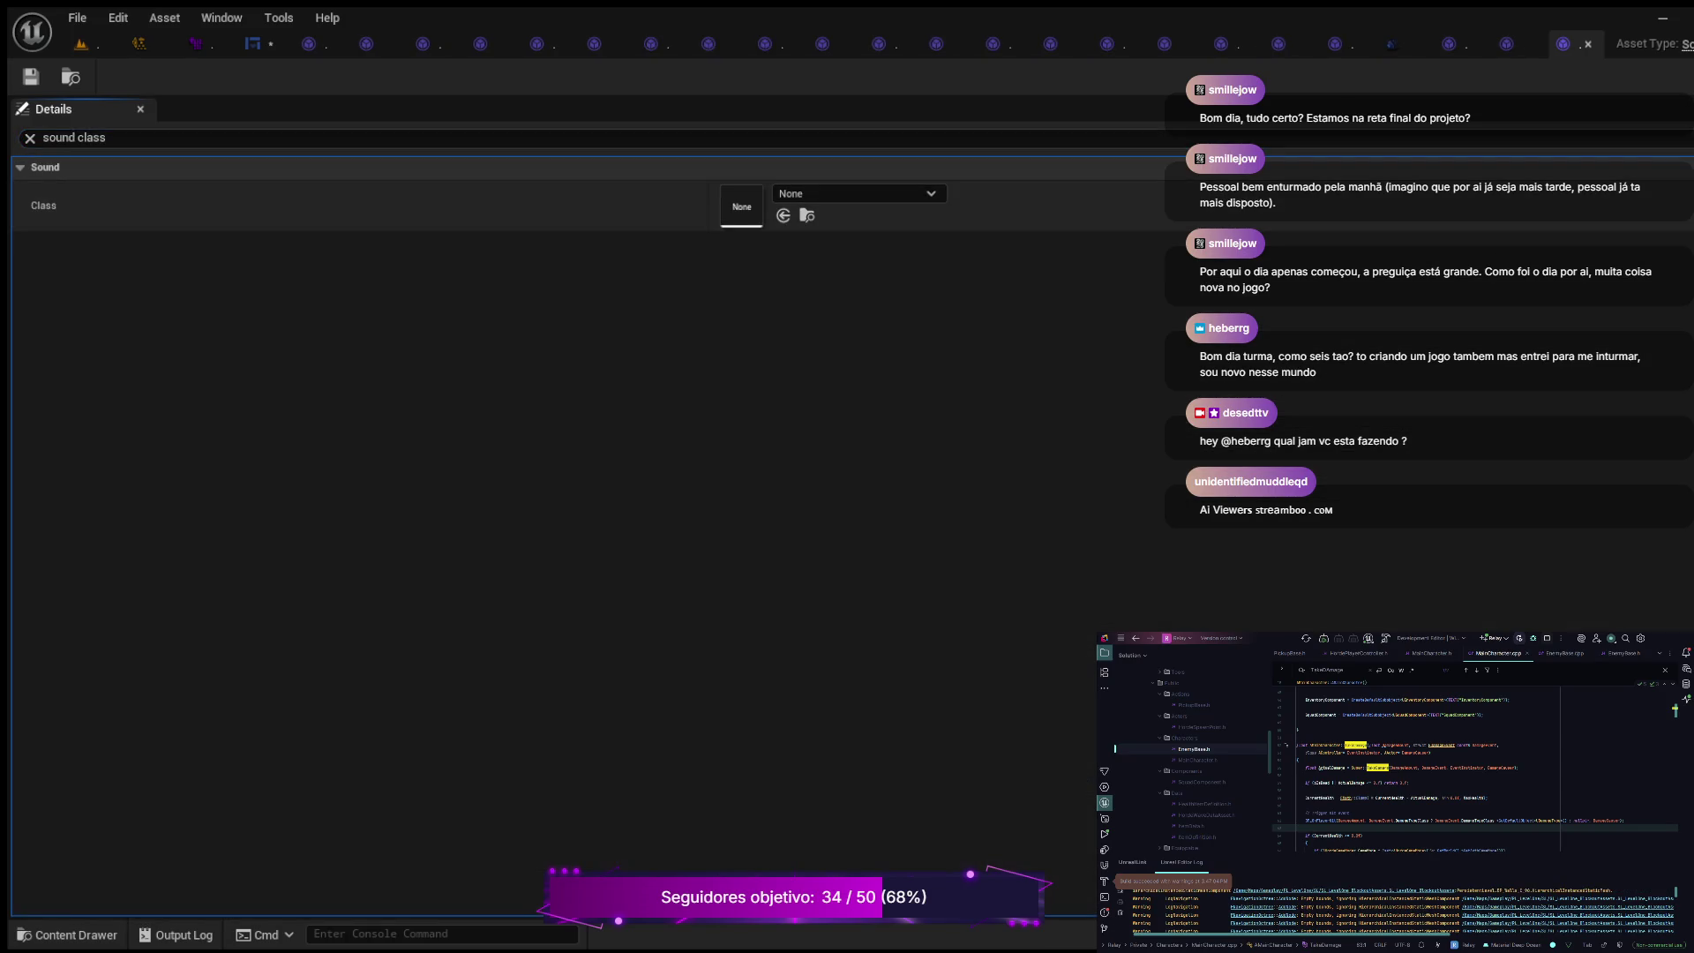
key(ctrl+v)
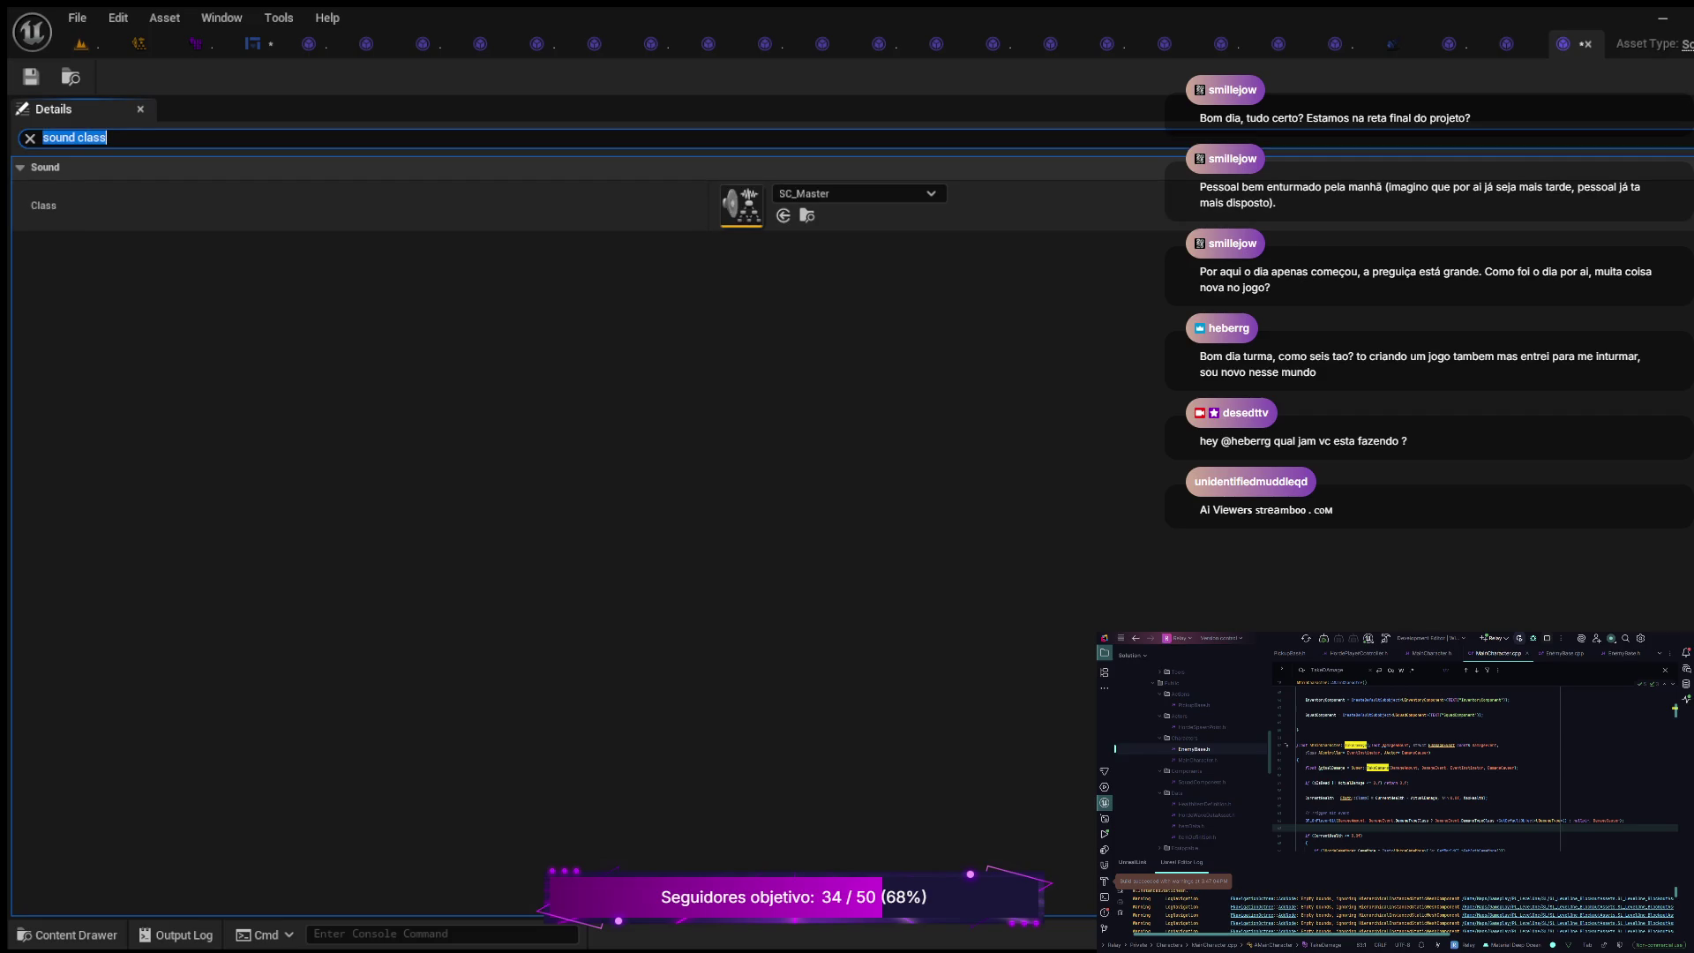
Step: Give Gunshot_Hit_Robot_01 the SC_Master sound class and save it
key(ctrl+space)
click(663, 516)
double_click(663, 516)
key(ctrl+f)
text(sound class)
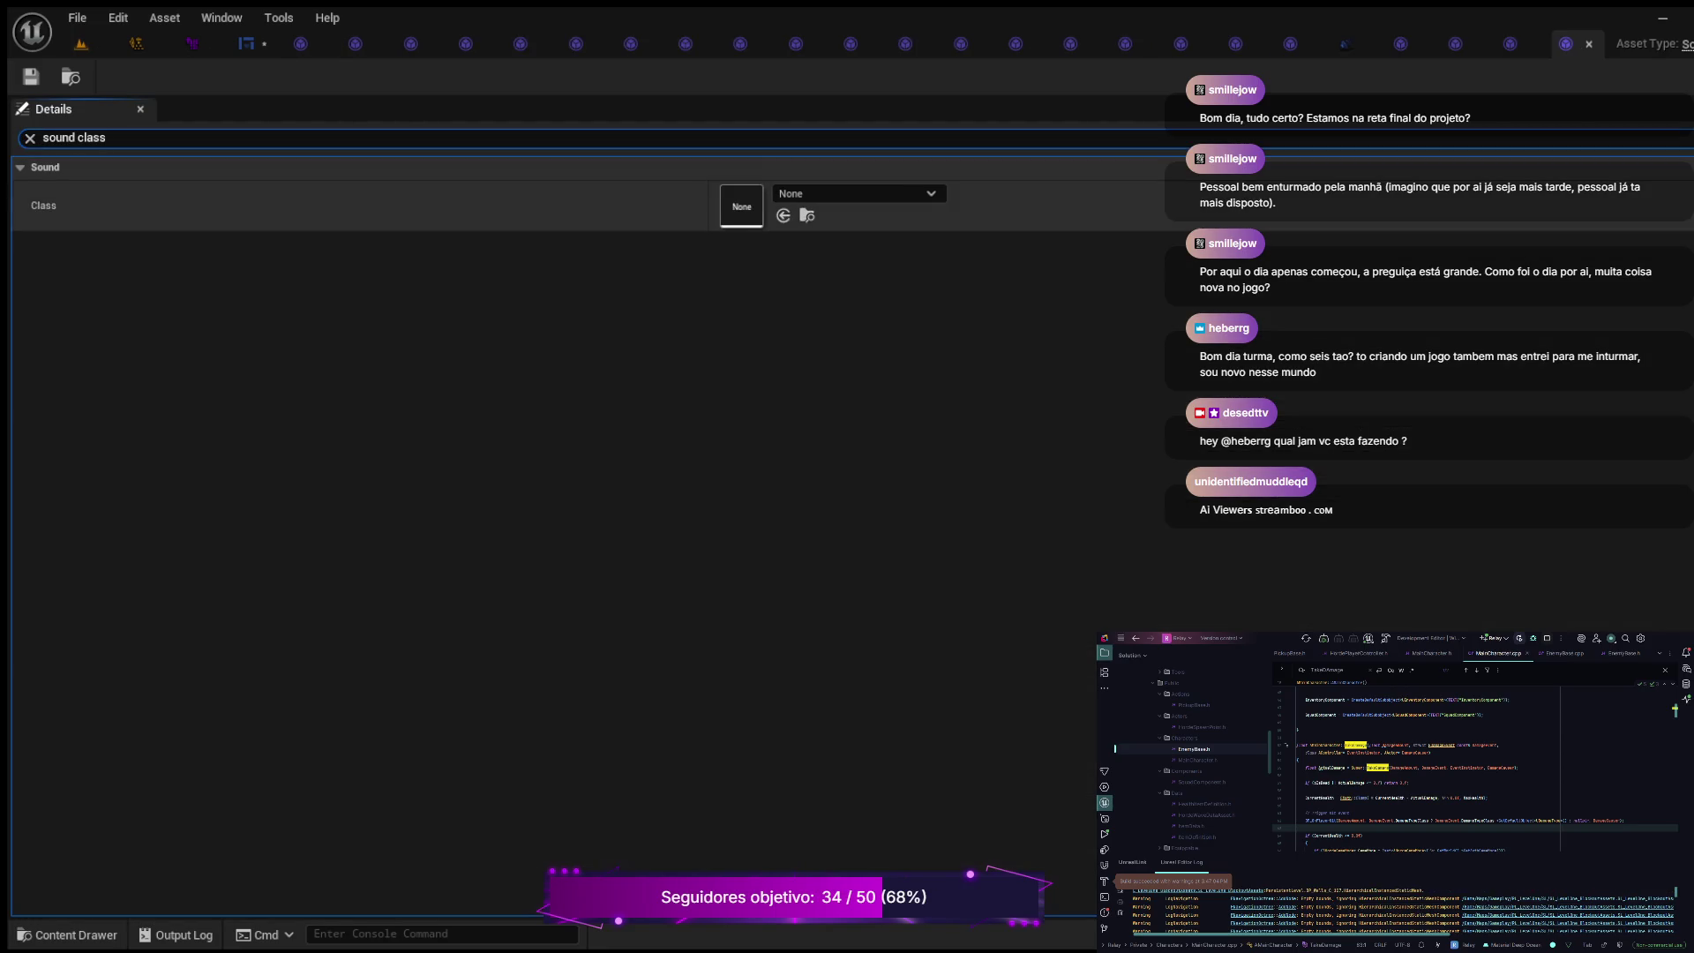
key(Return)
key(ctrl+v)
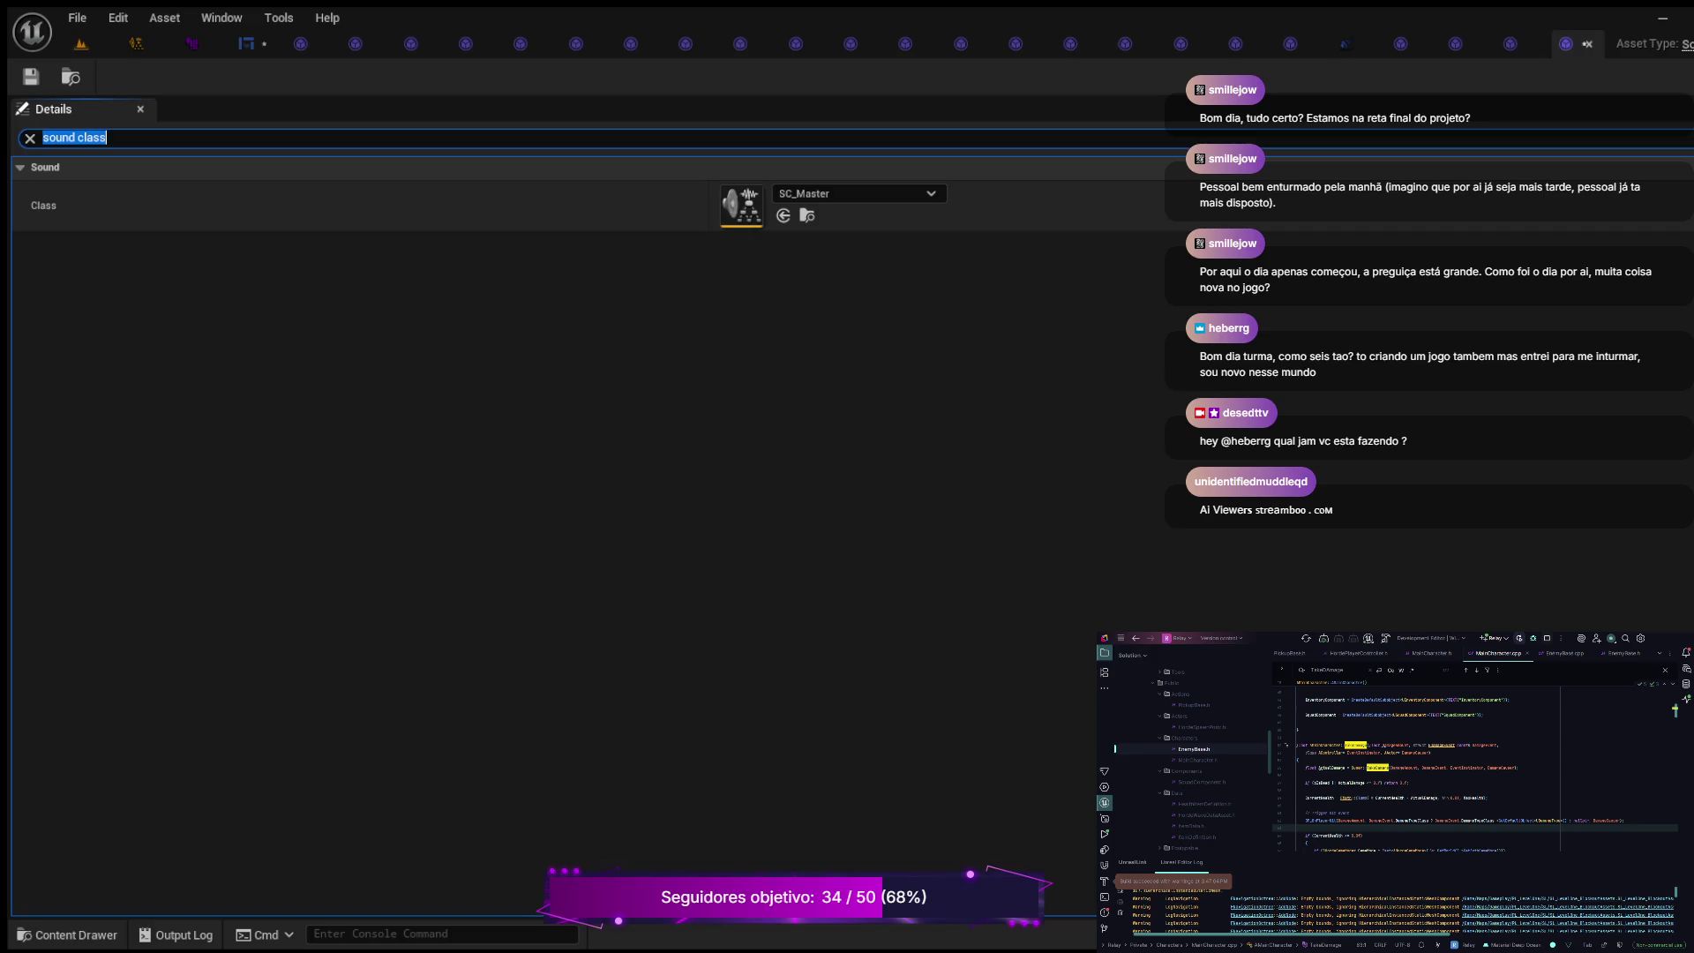
key(ctrl+s)
Step: Set the following gunshot sound wave's class to SC_Master
key(ctrl+space)
double_click(758, 539)
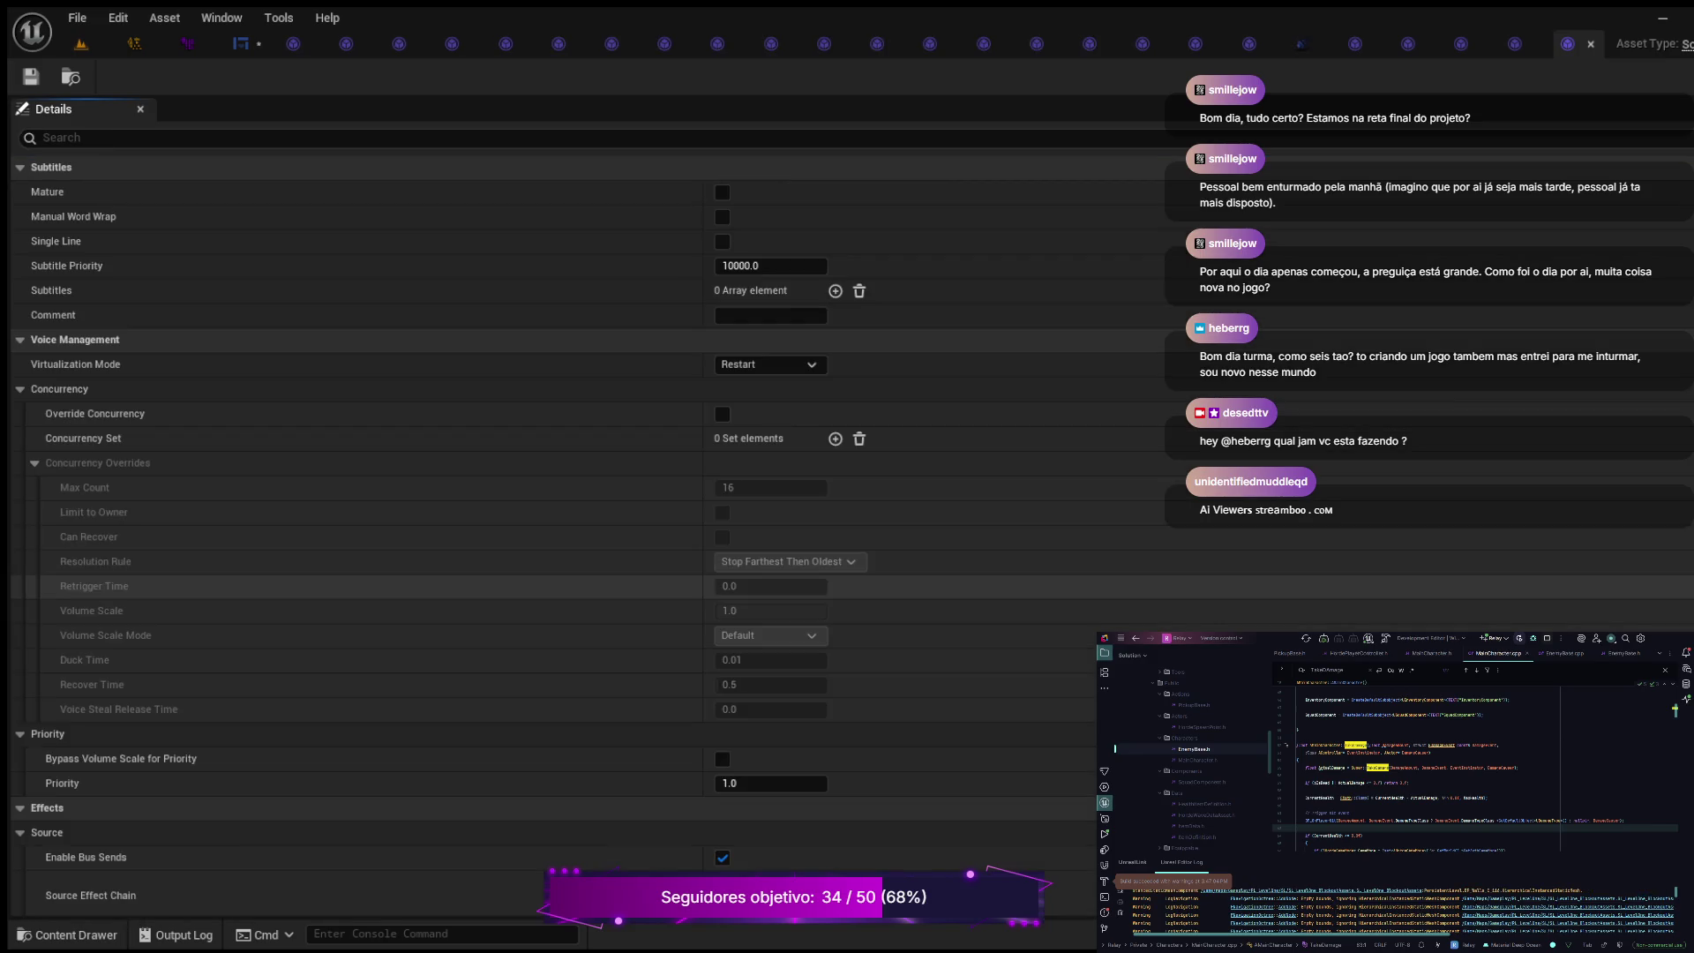
click(53, 137)
text(sound class)
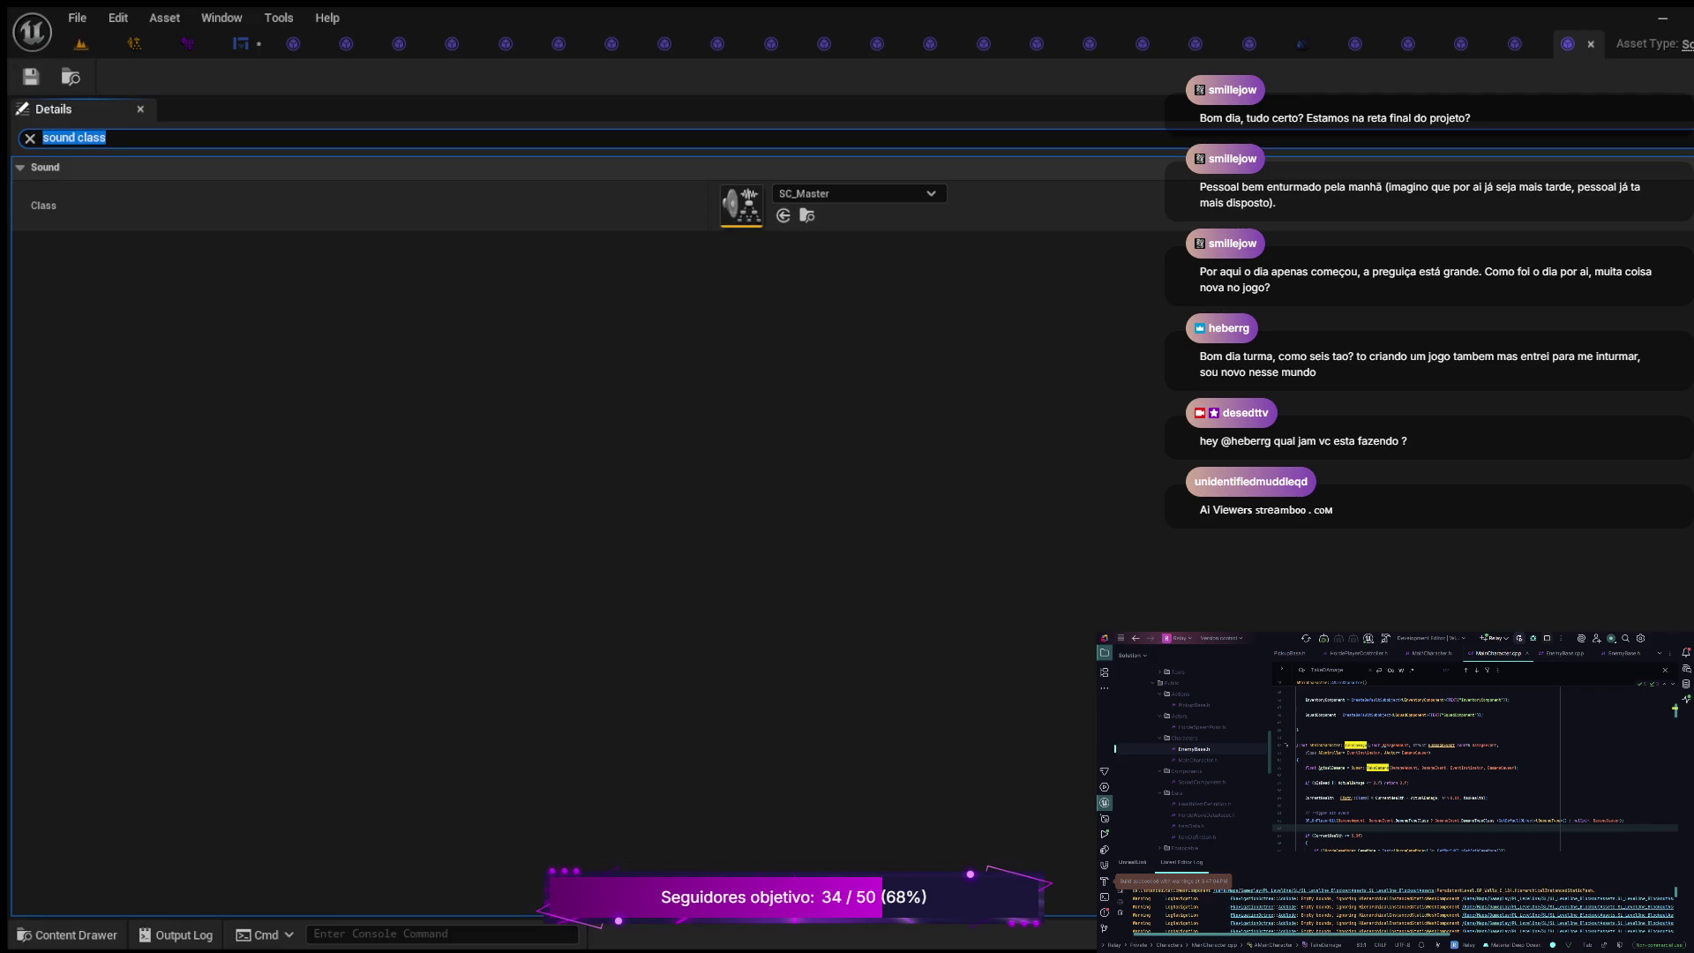
key(ctrl+space)
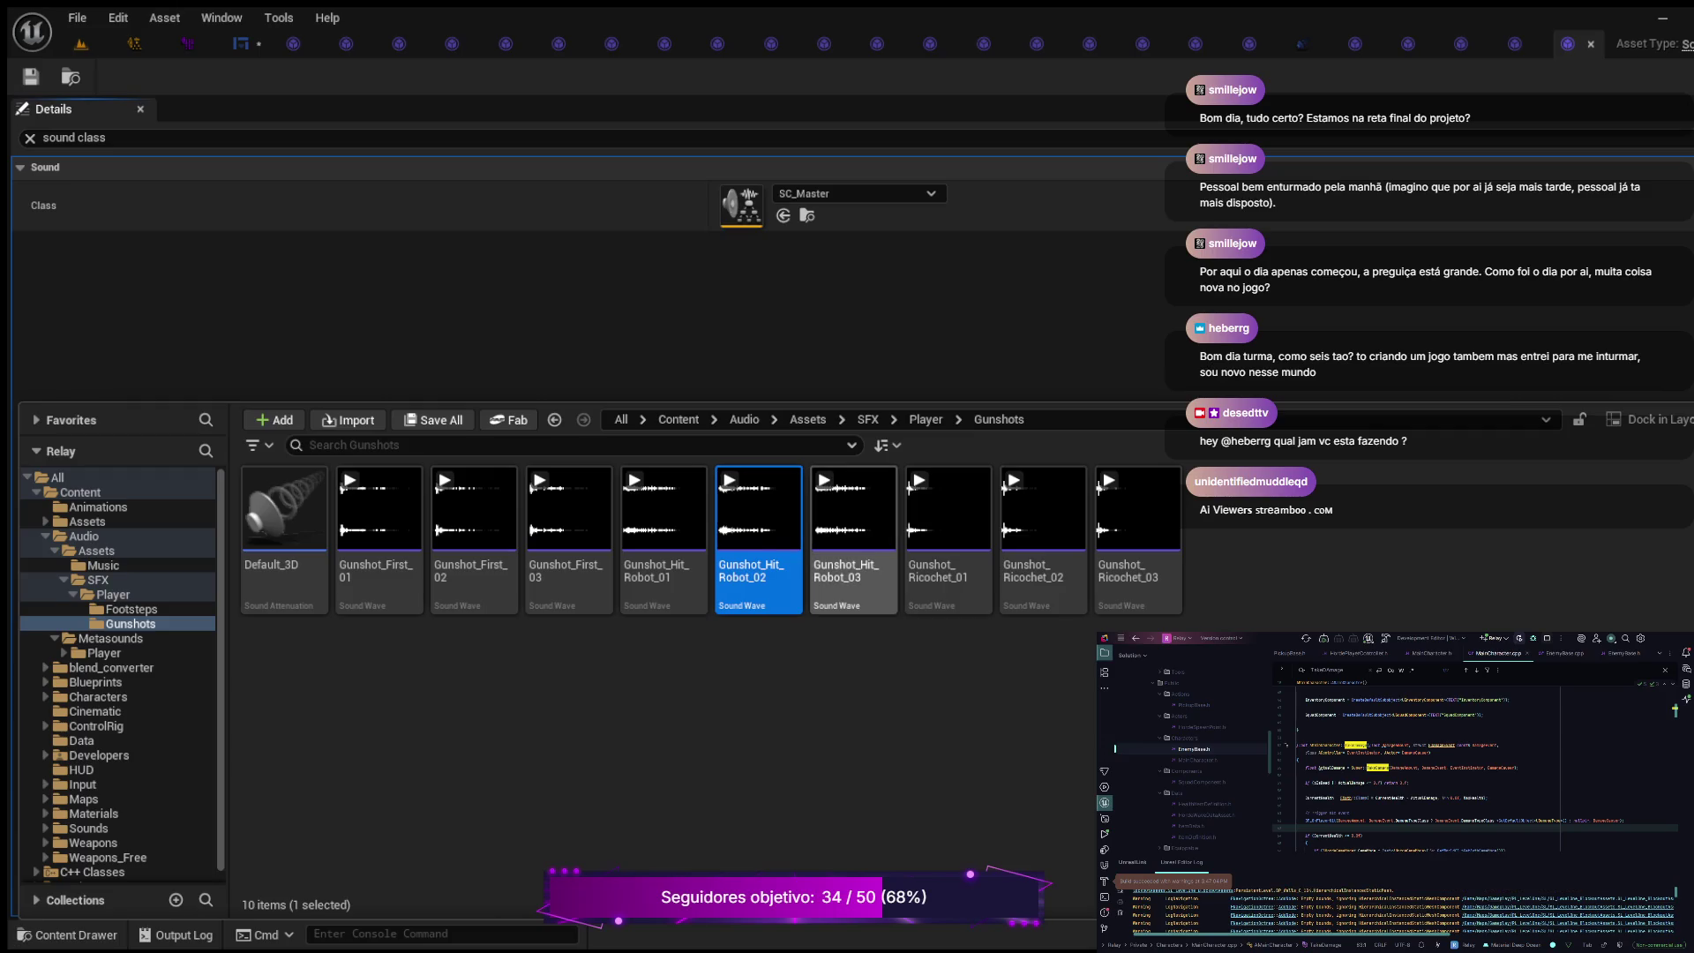
key(ctrl+space)
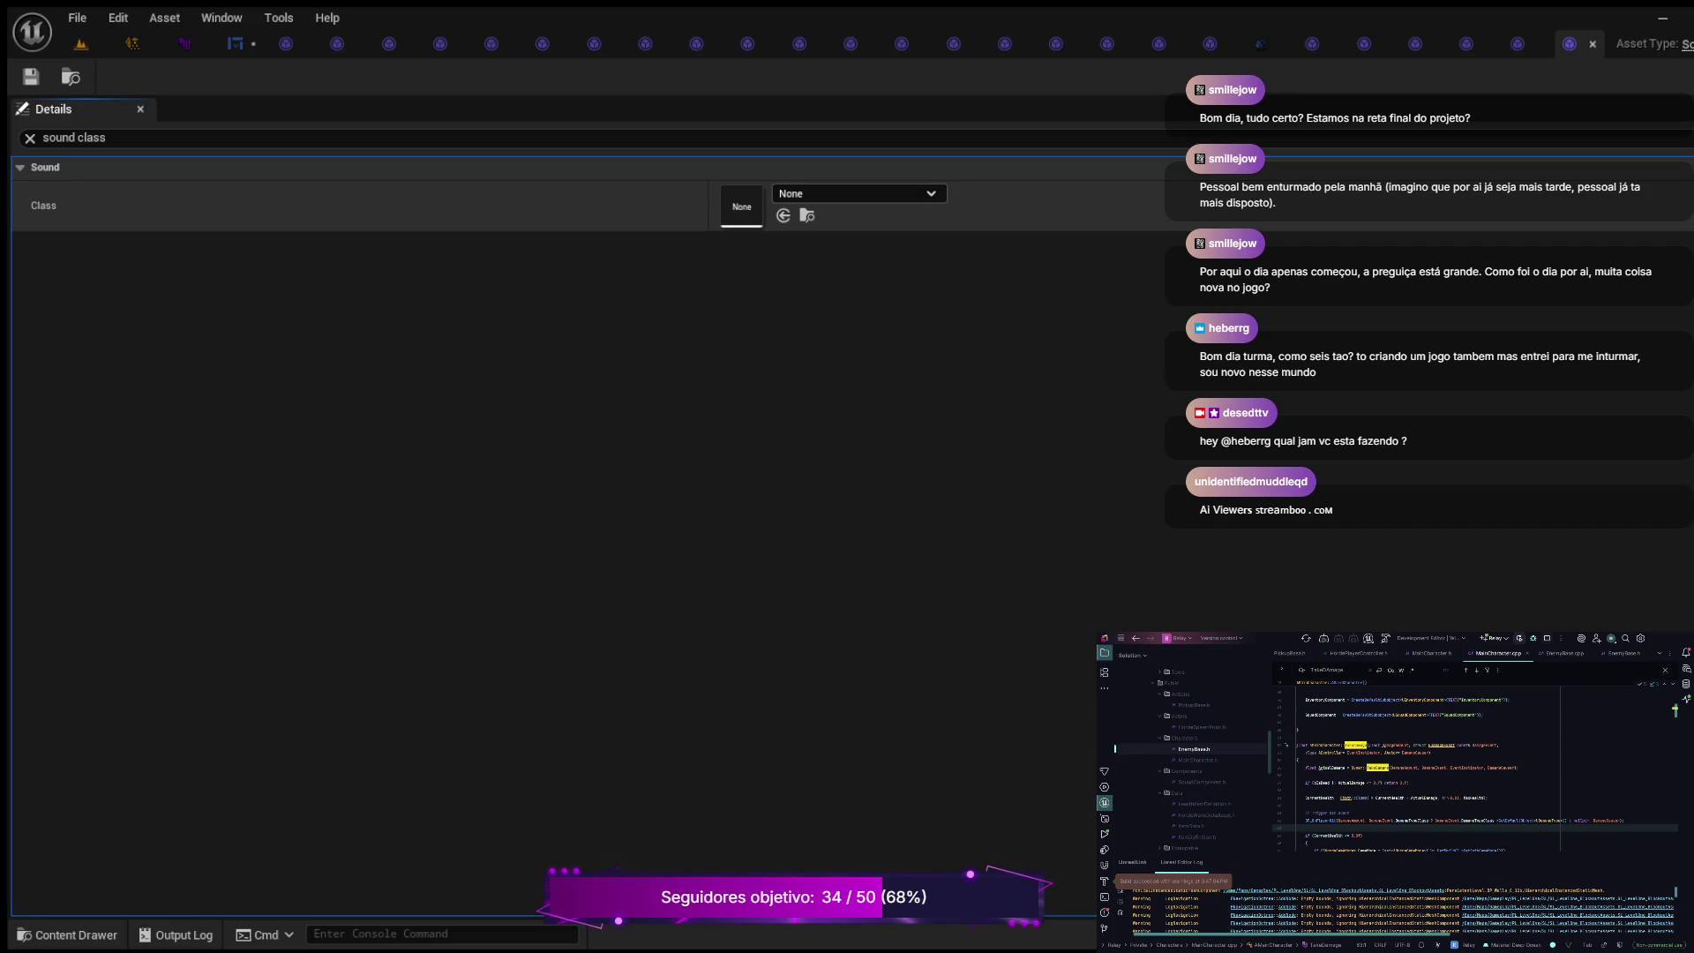
key(ctrl+z)
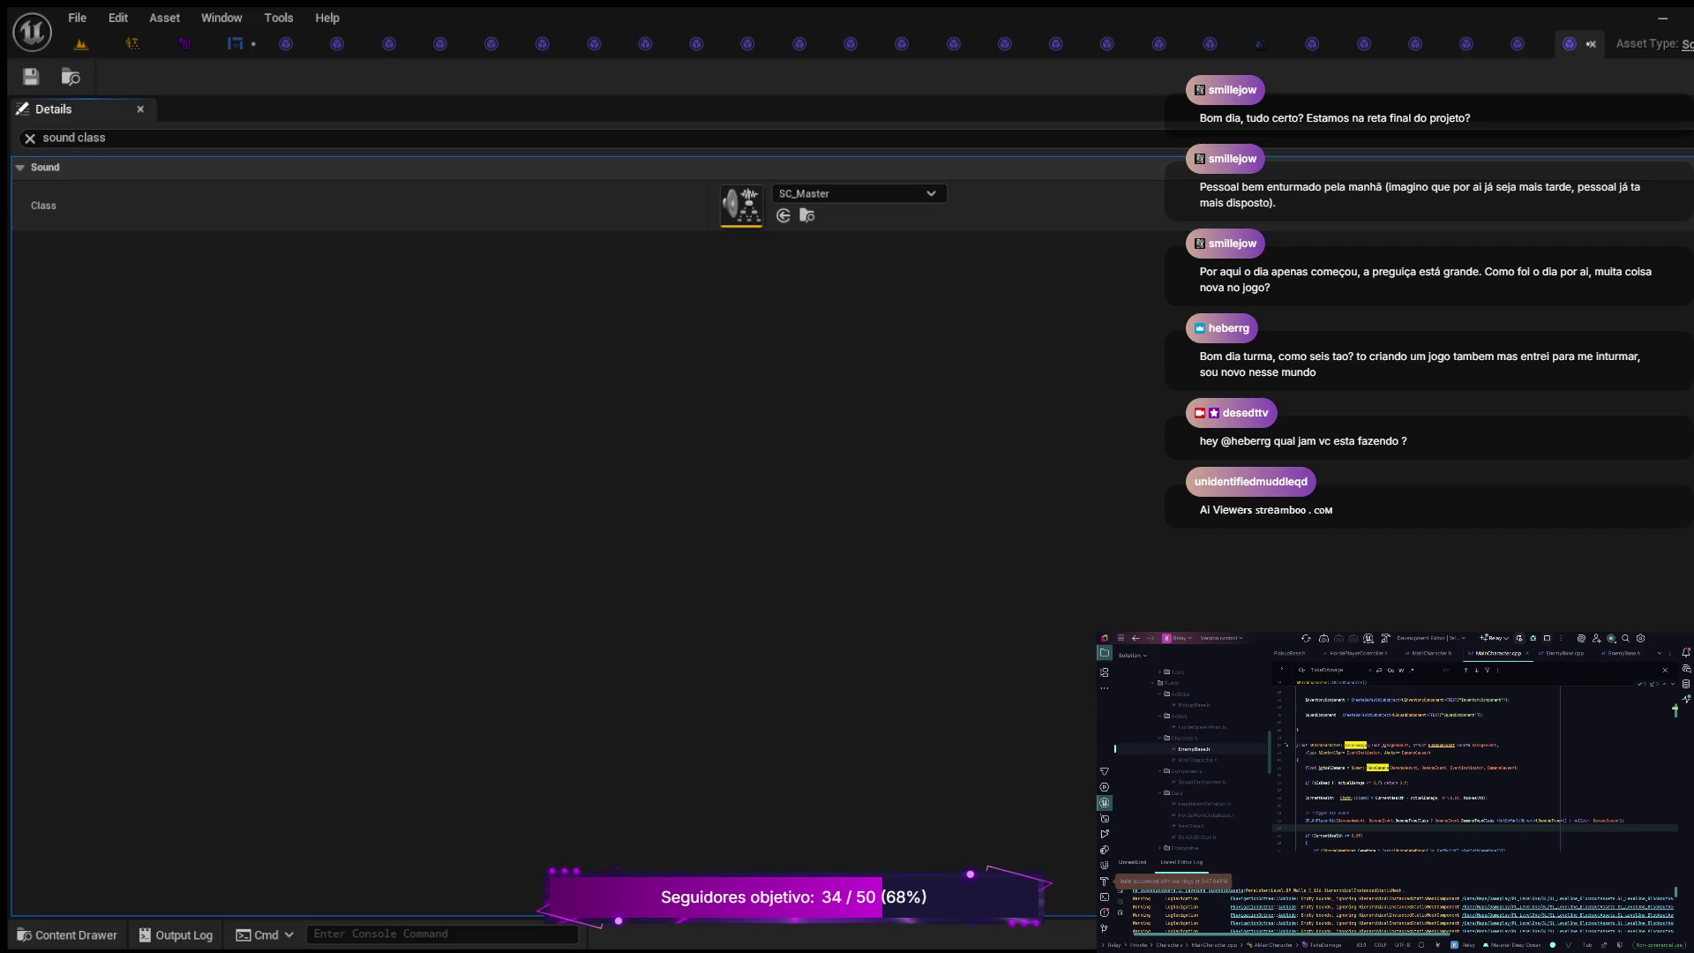
key(ctrl+space)
key(ctrl+space)
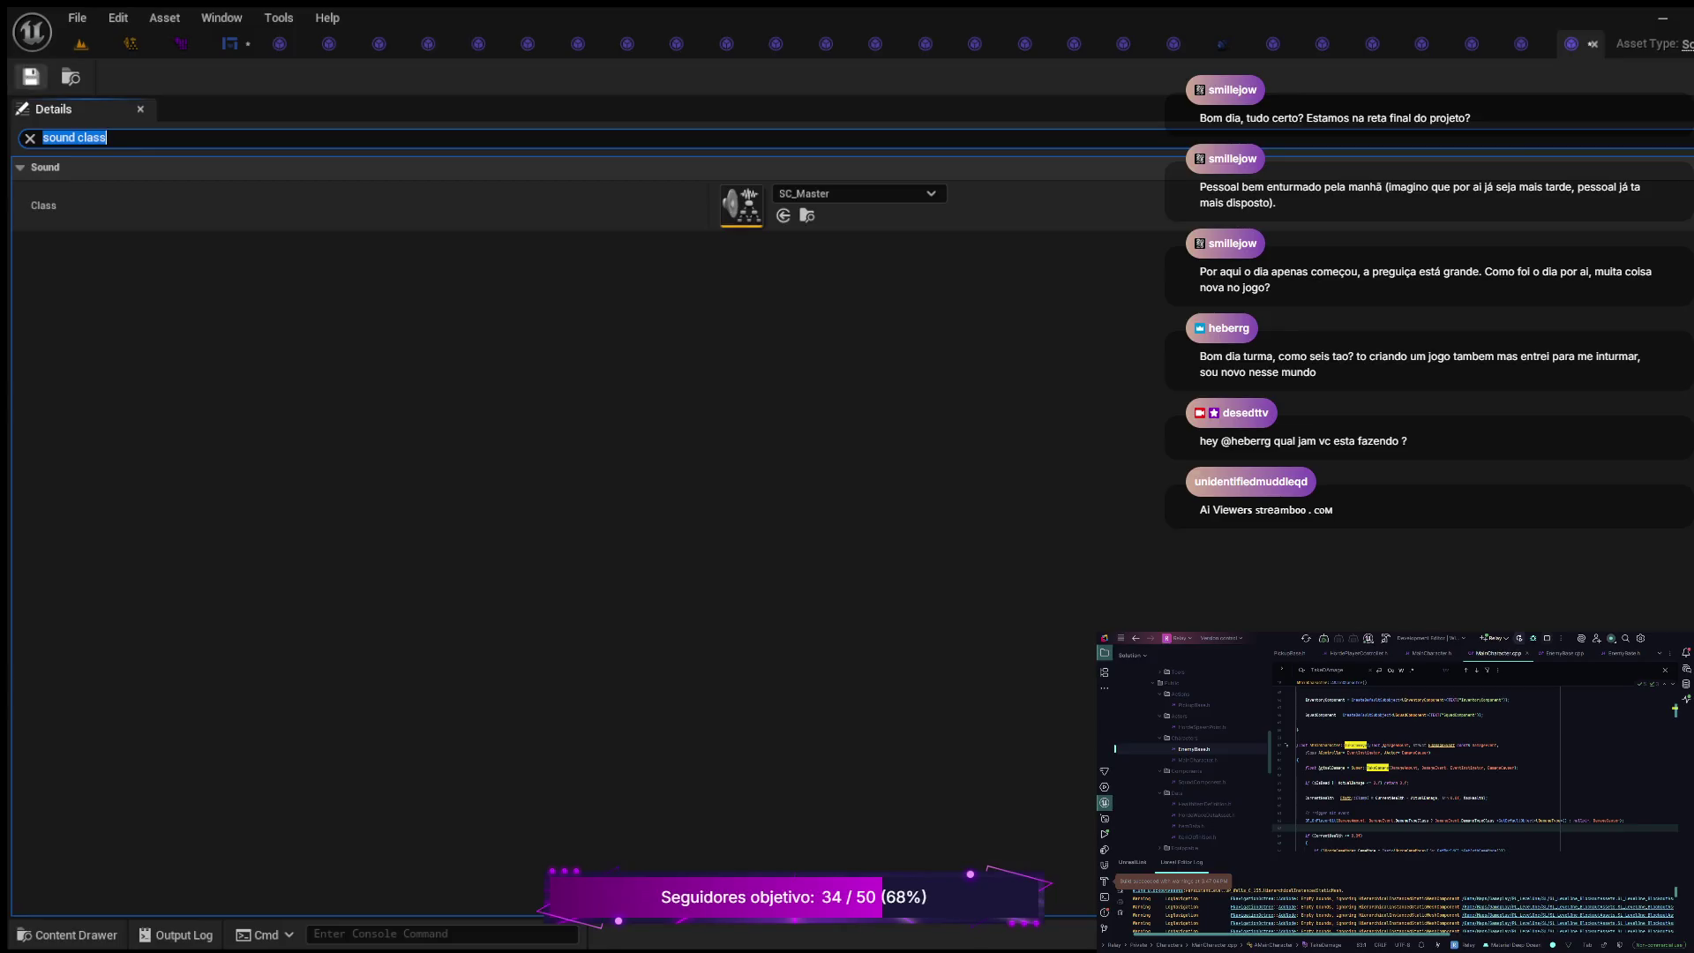
key(ctrl+f)
Step: Open another gunshot sound asset and set its class to SC_Master
key(ctrl+space)
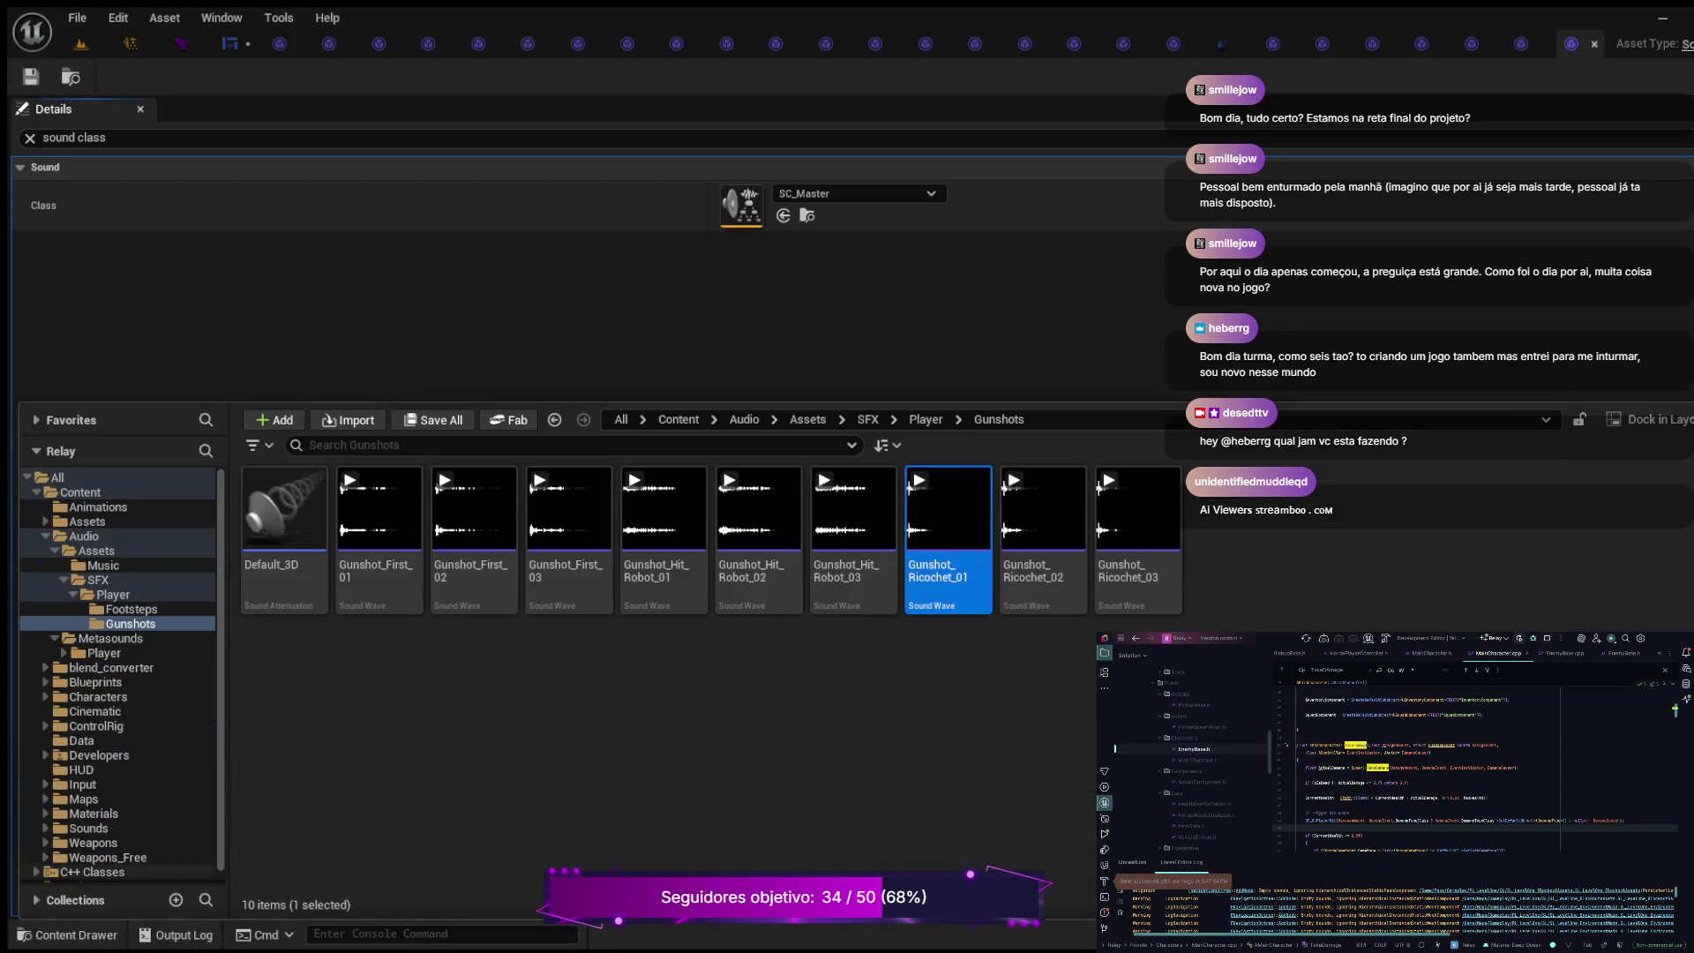
Step: Assign SC_Master to the next gunshot sound wave and save it
key(Right)
key(Return)
key(ctrl+f)
text(sound class)
key(Tab)
key(Return)
key(ctrl+f)
key(ctrl+s)
key(ctrl+space)
key(Right)
key(Return)
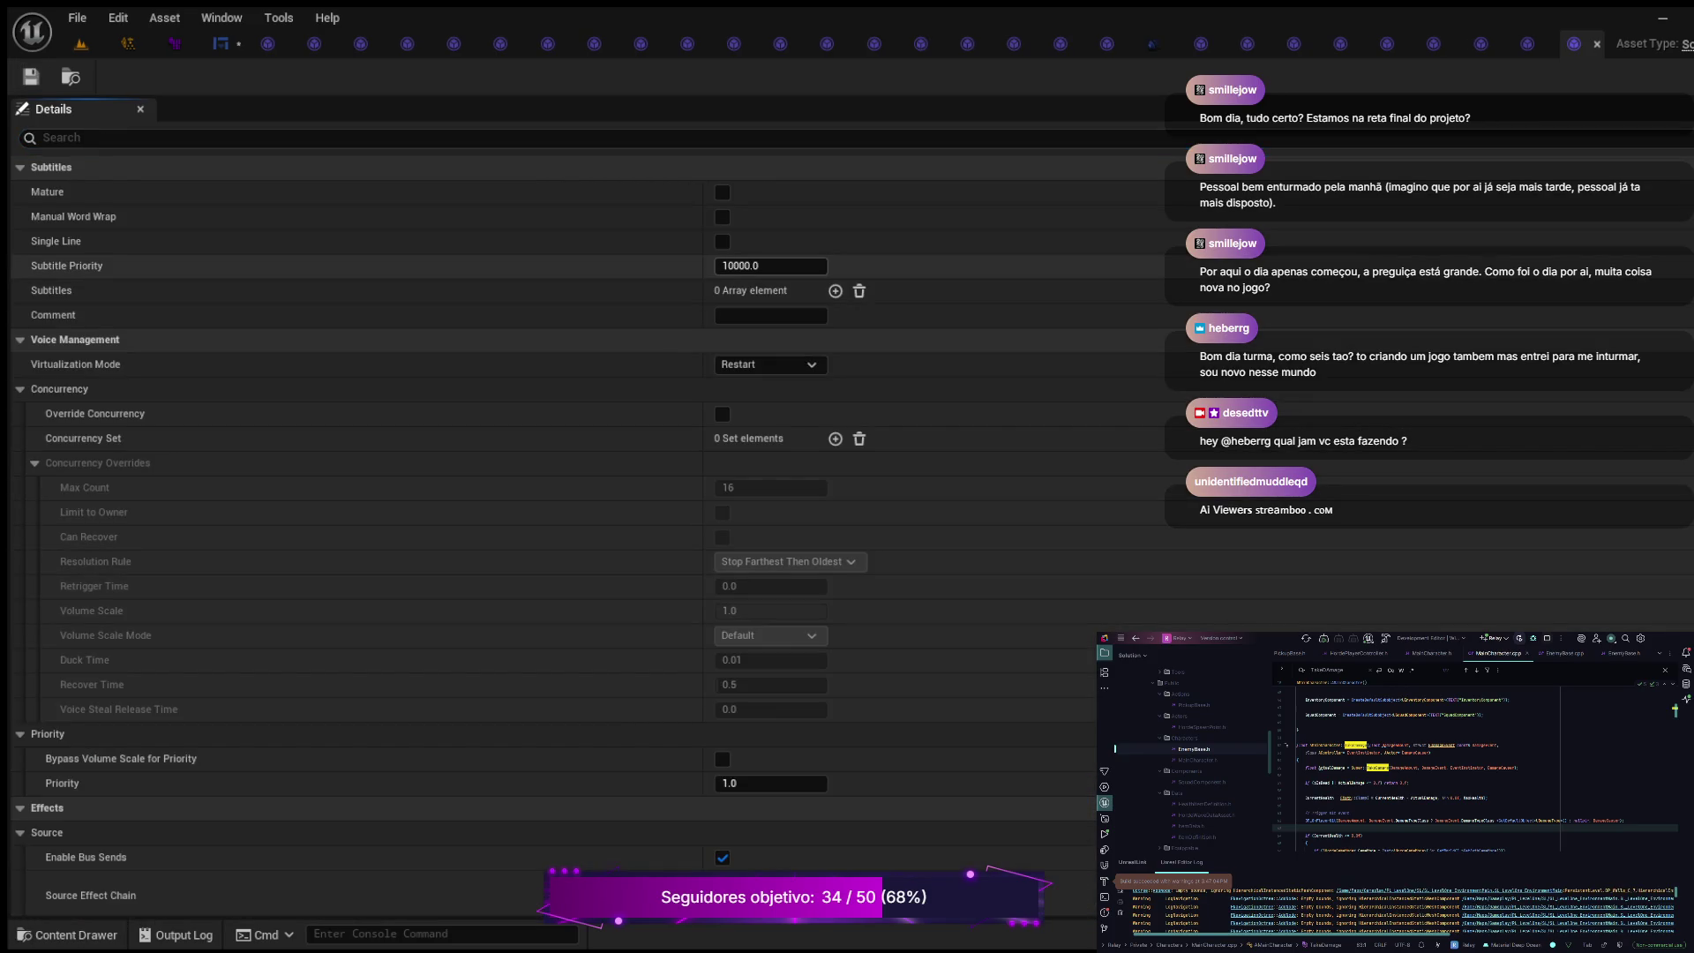
text(sound class)
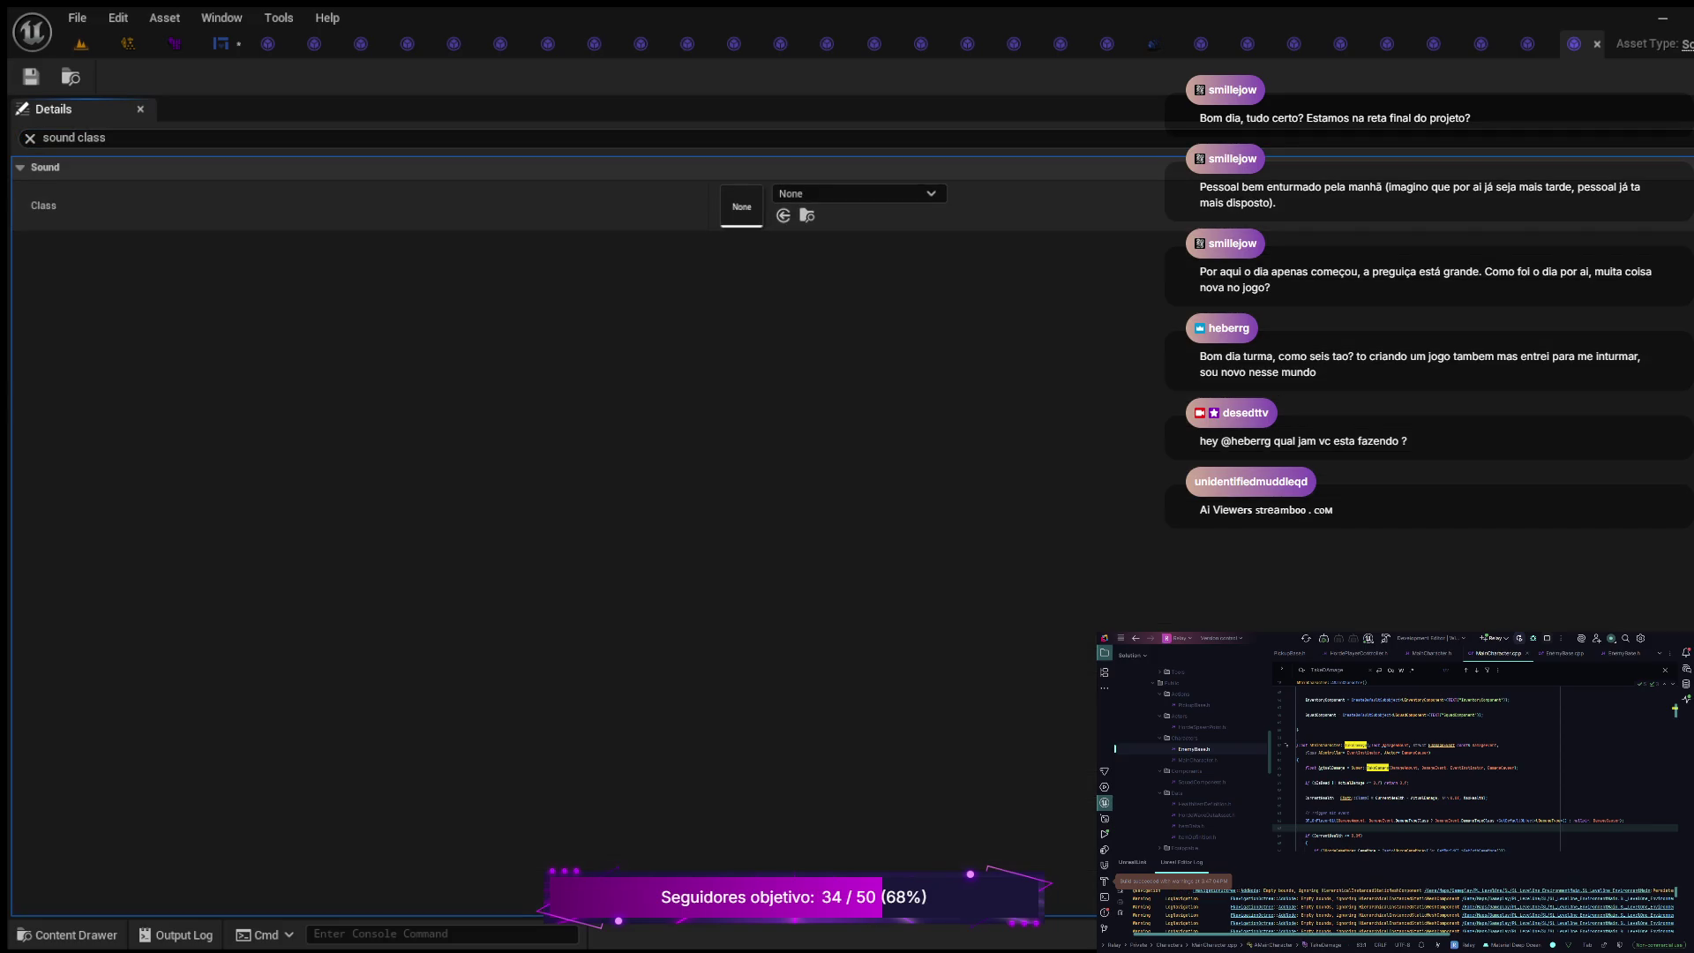
key(ctrl+v)
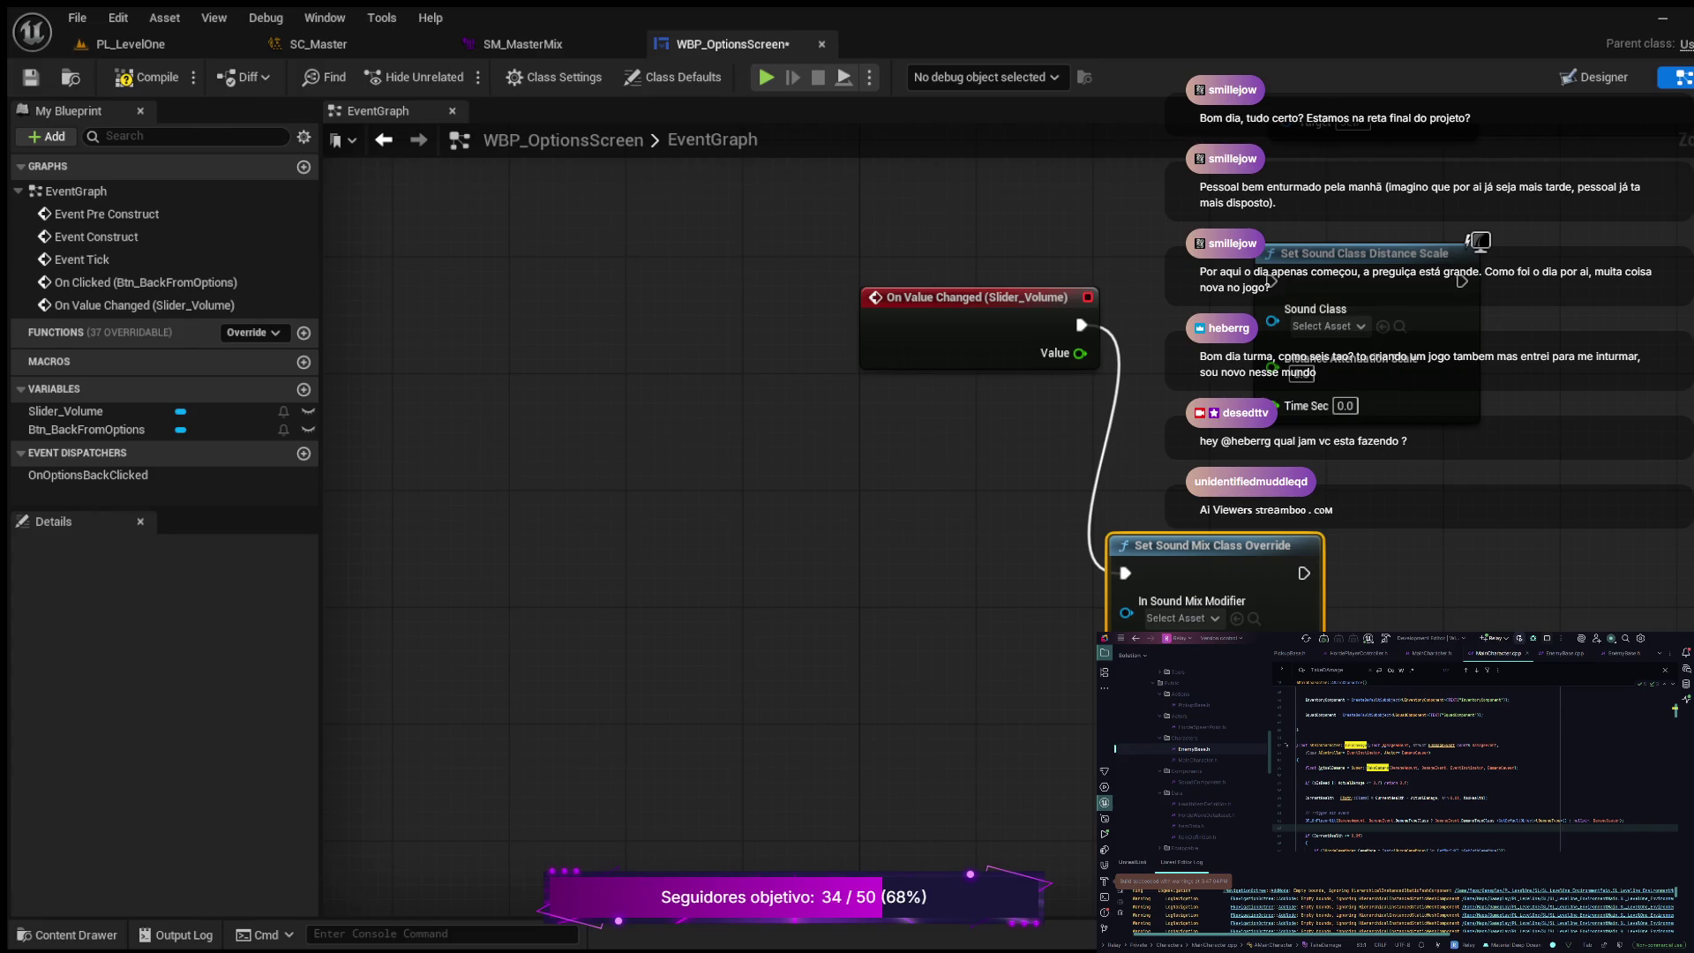
Step: Browse to the Audio folder in the Content Drawer and open SM_MasterMix
click(67, 934)
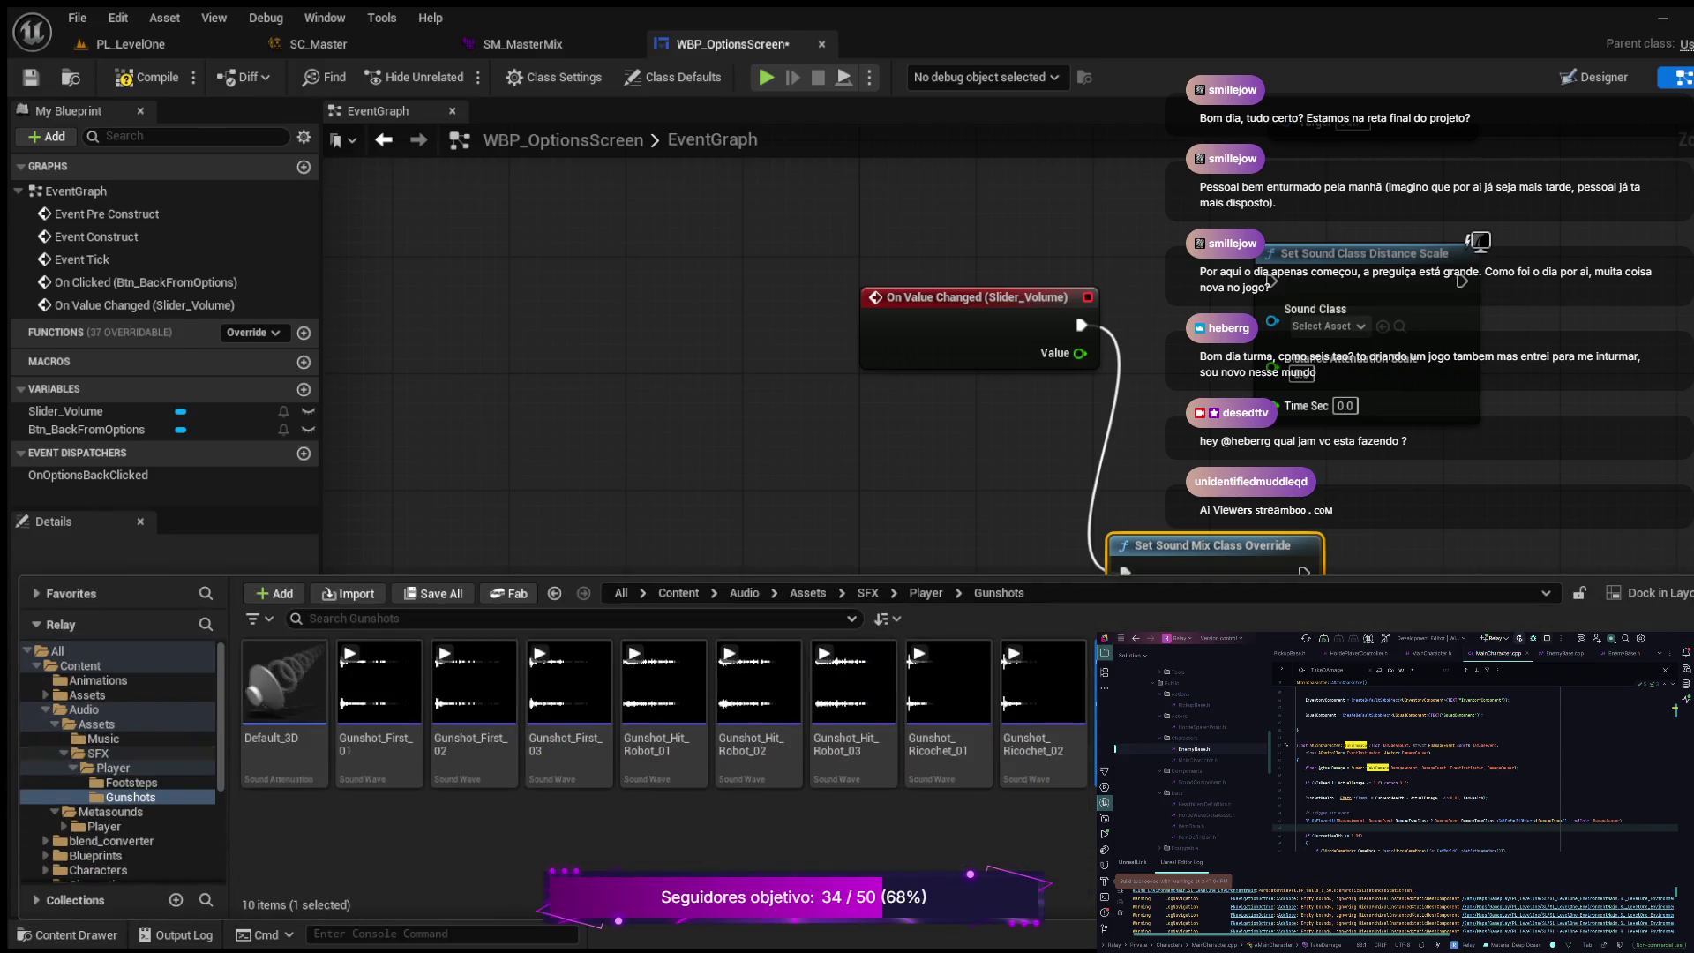
click(83, 709)
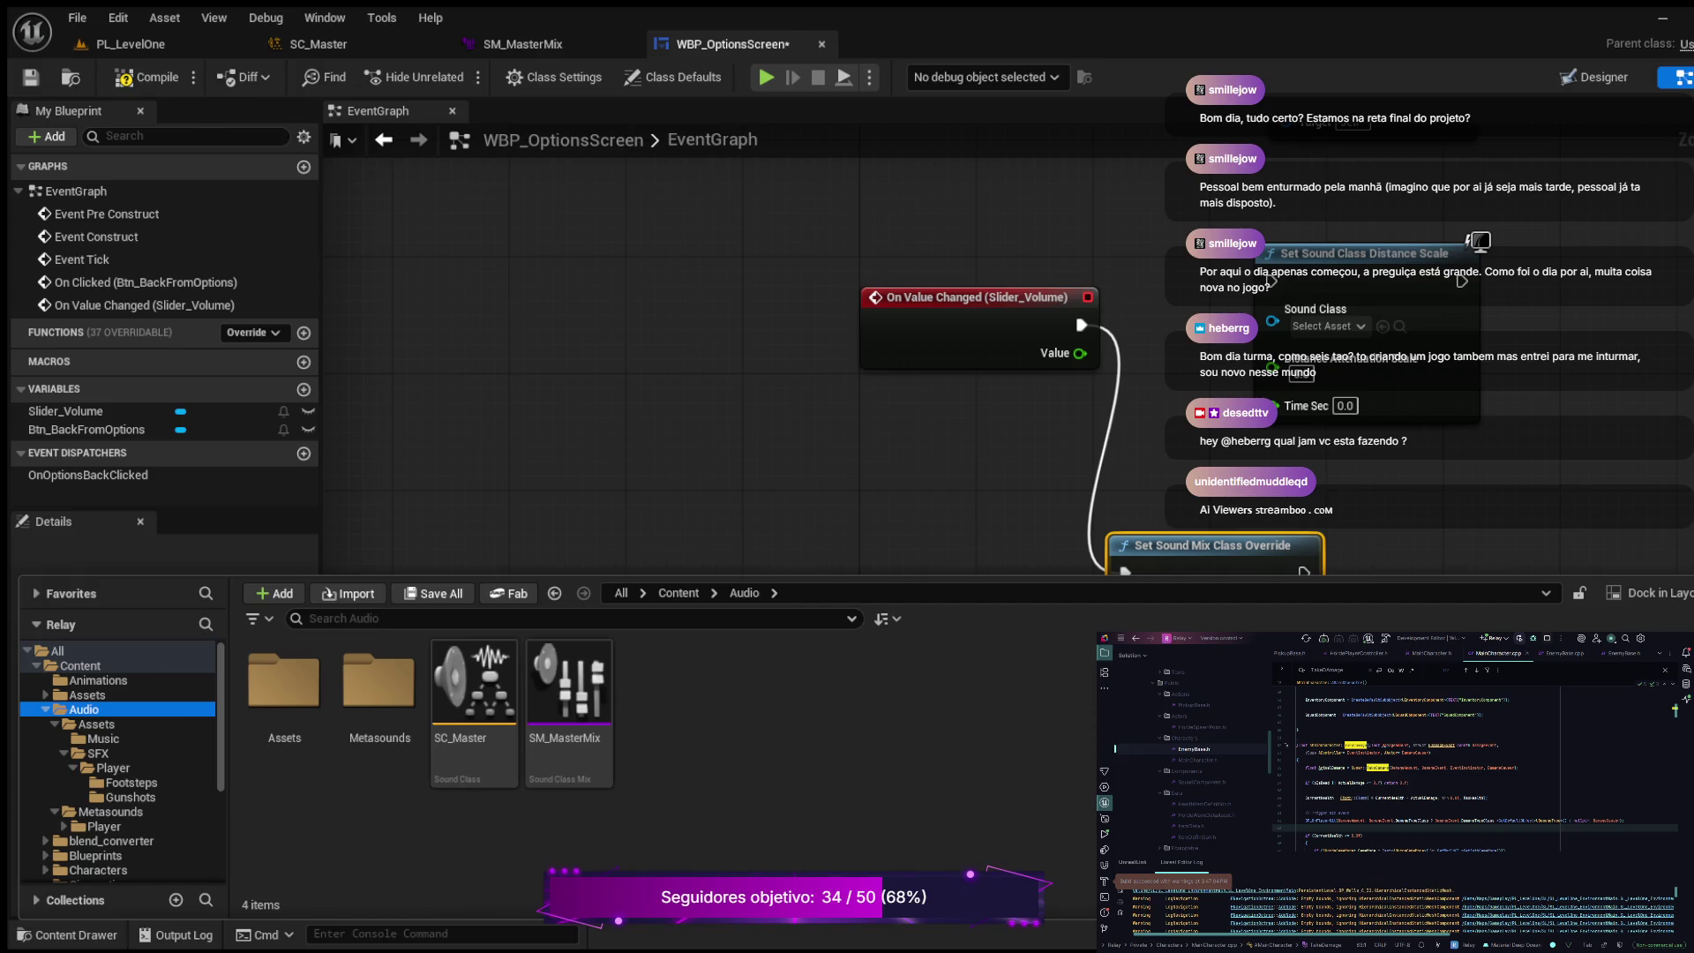
double_click(569, 684)
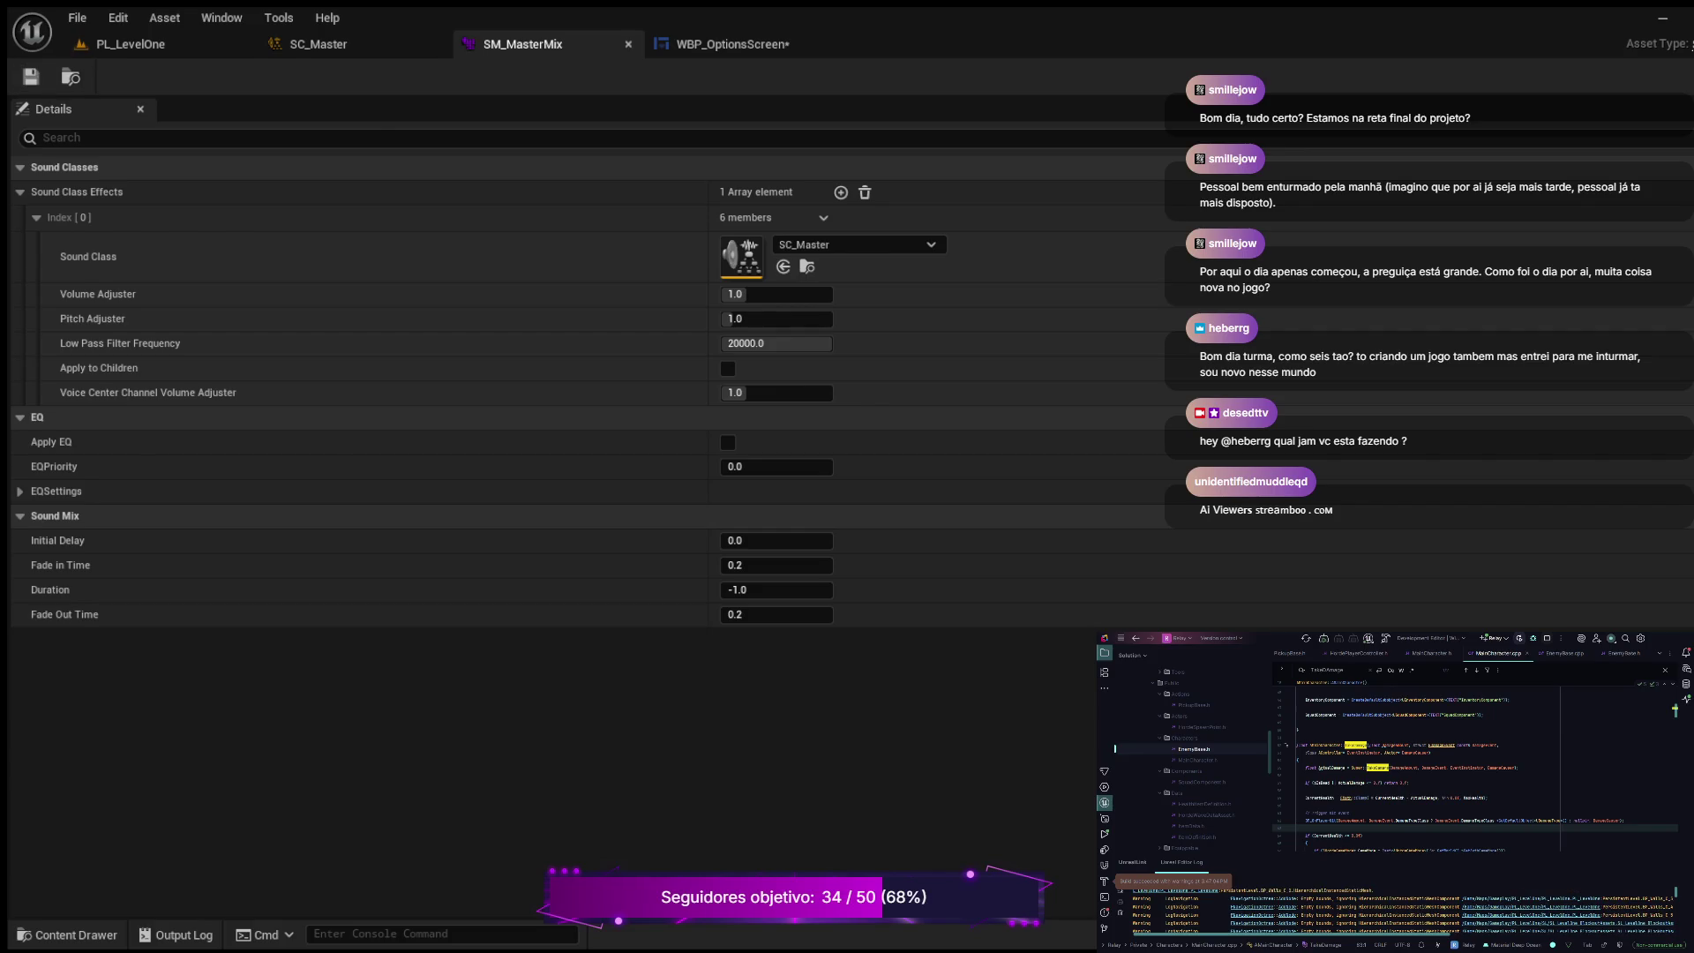
Step: Close SM_MasterMix after reviewing its SC_Master entry at volume and pitch 1.0
key(ctrl+w)
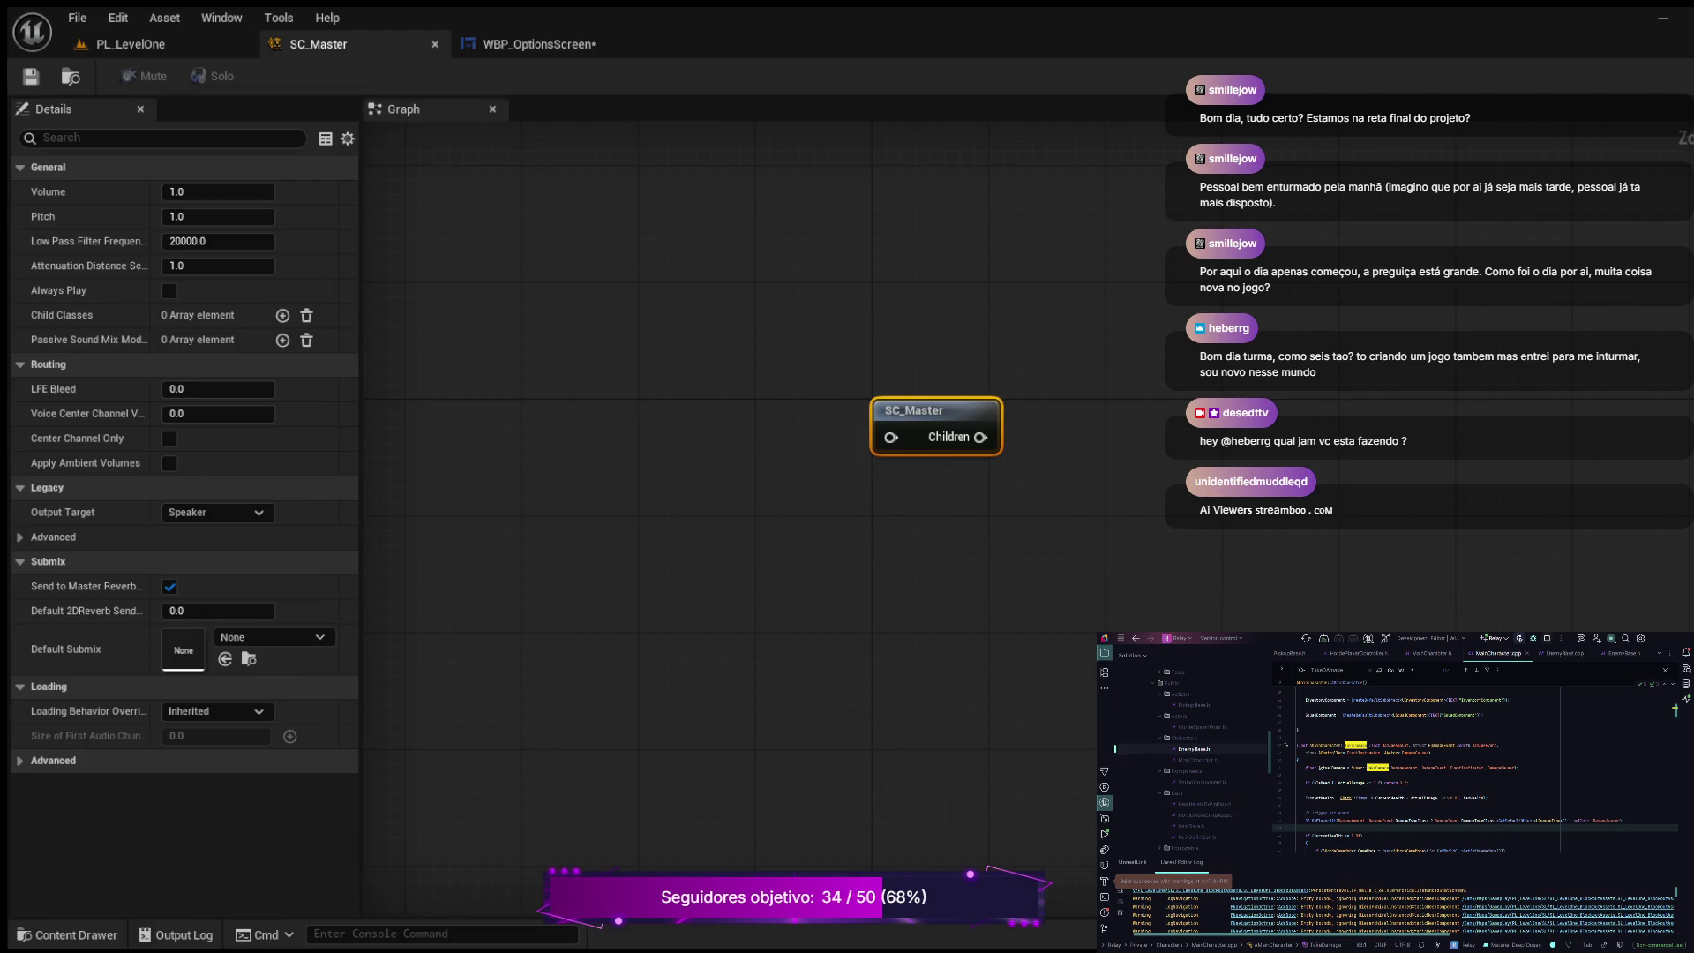
Step: Return to the WBP_OptionsScreen graph with the Slider_Volume sound mix override
click(538, 44)
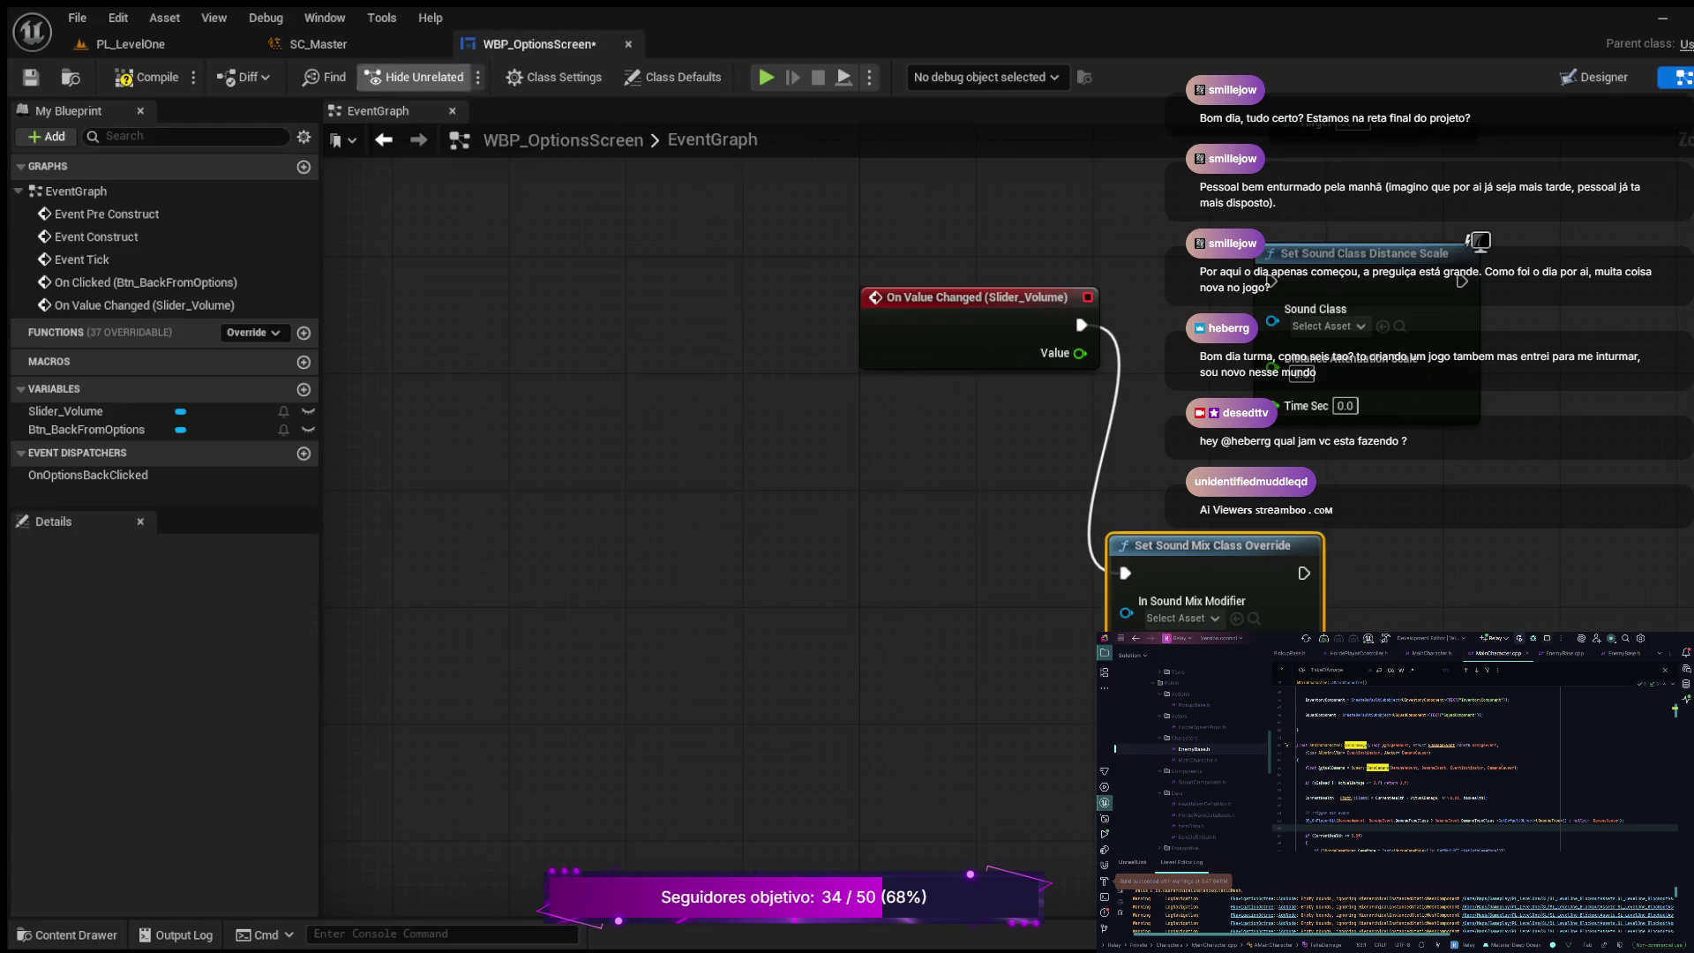
Step: Compile and save the options screen blueprint, then open BP_MainCharacter from the Blueprints folder
click(146, 77)
click(30, 77)
click(66, 934)
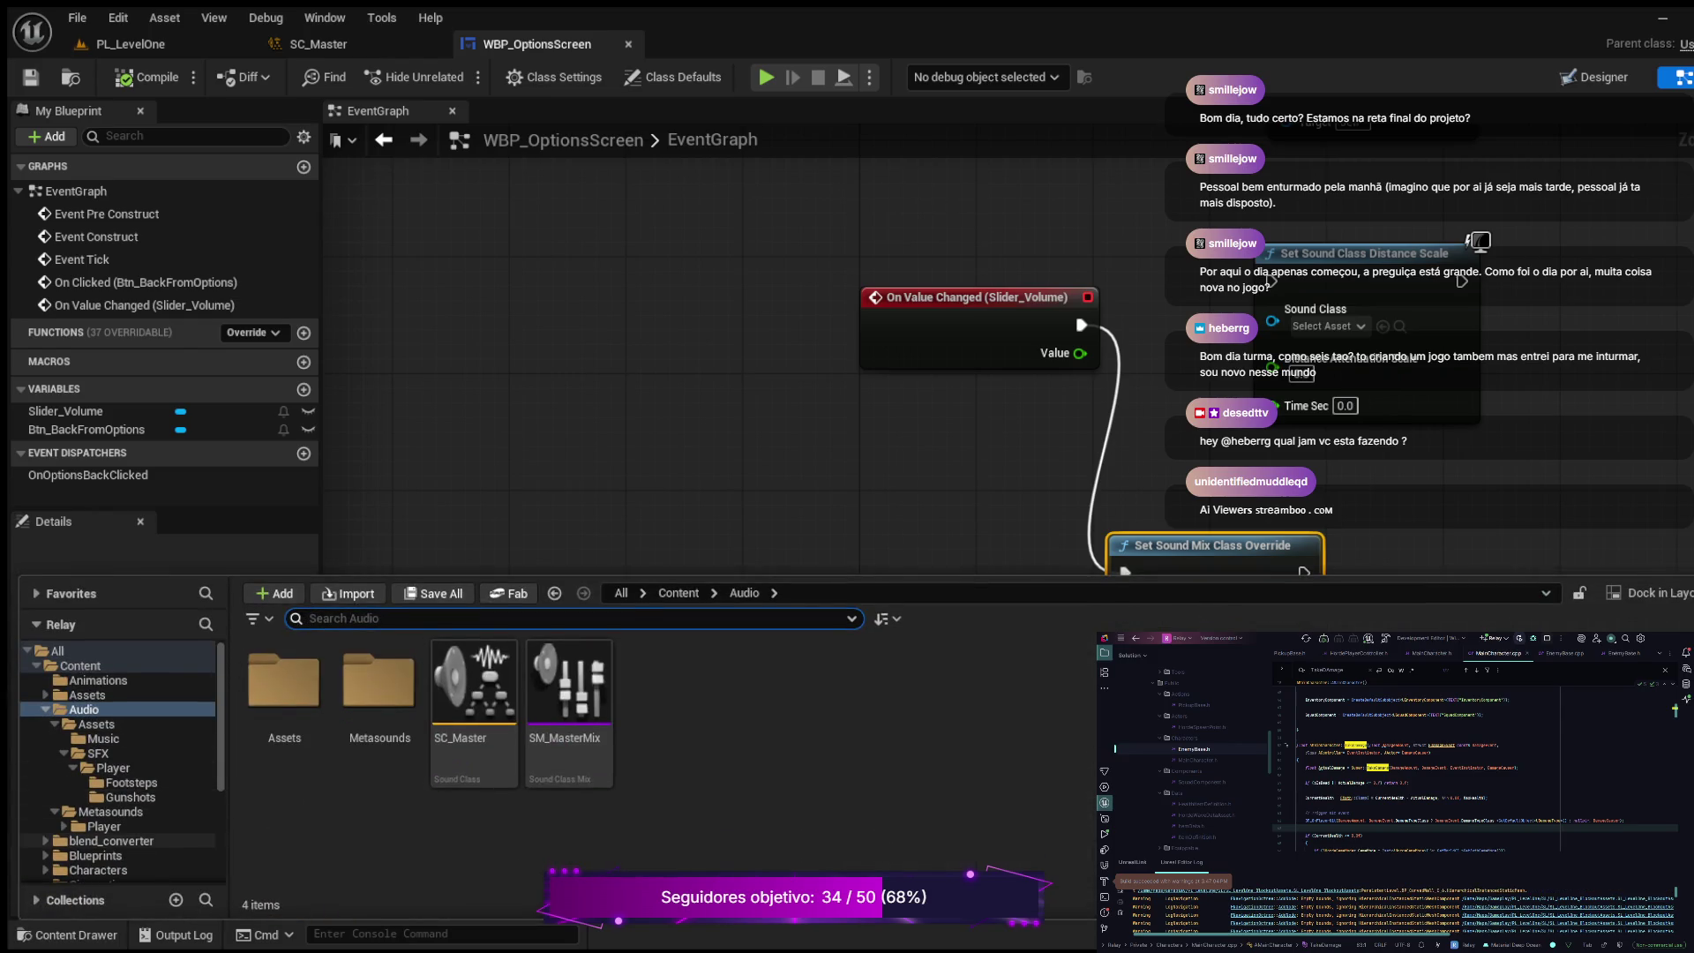
click(96, 855)
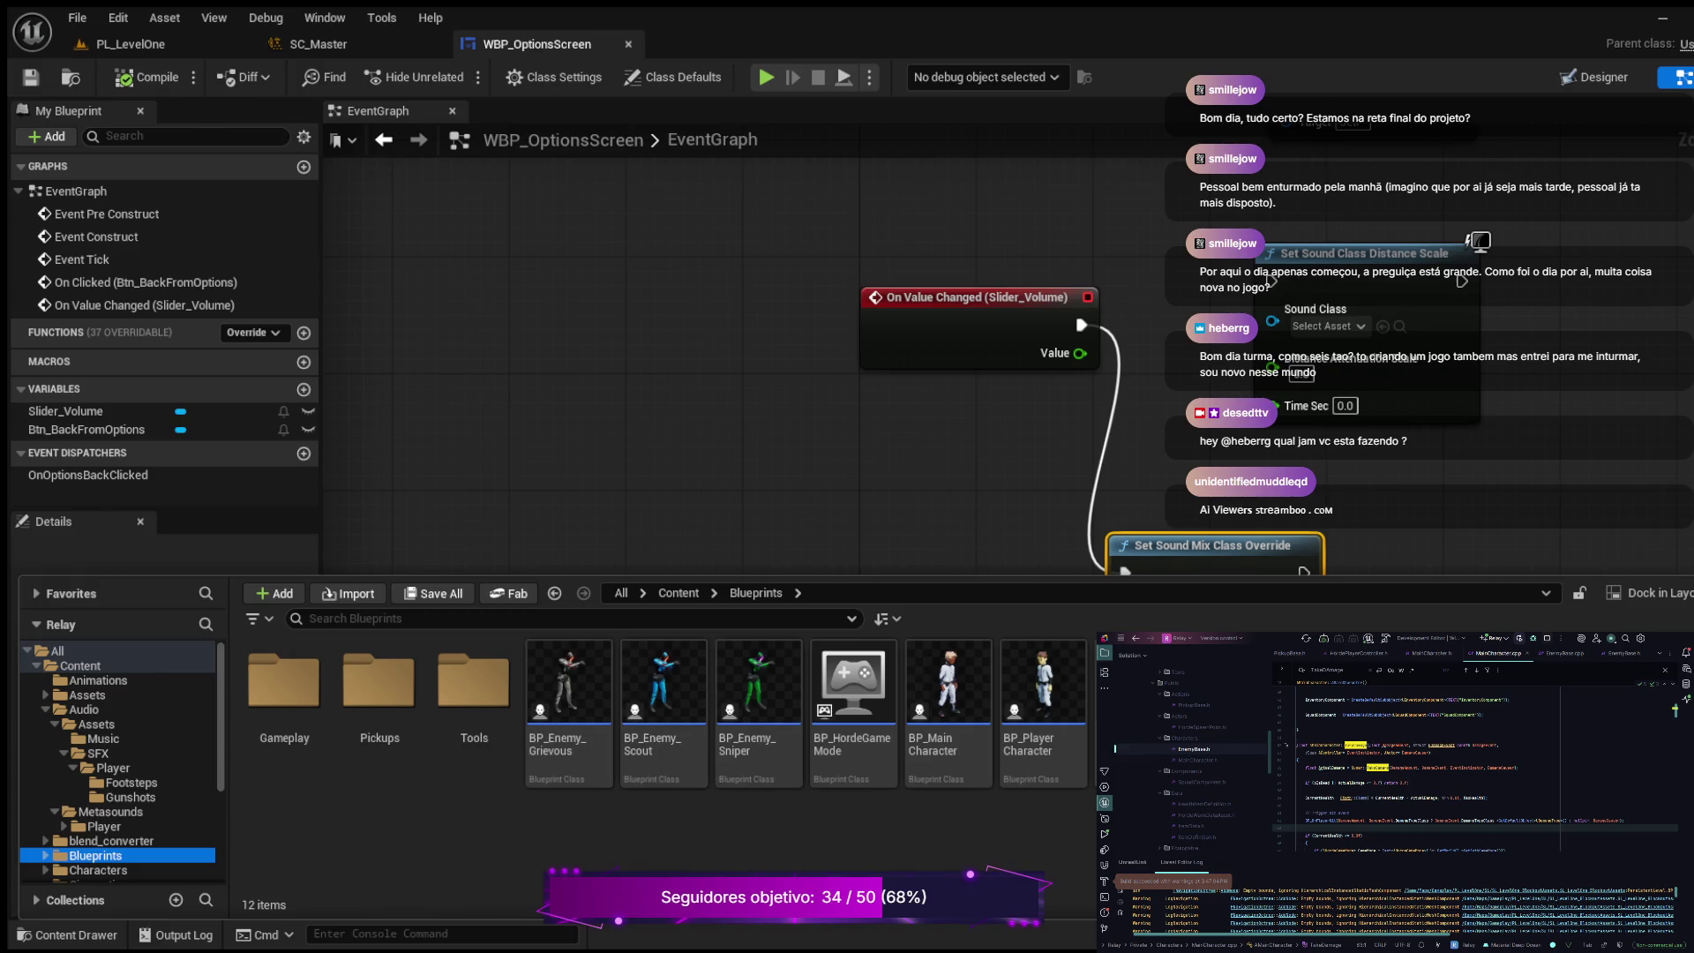
double_click(949, 689)
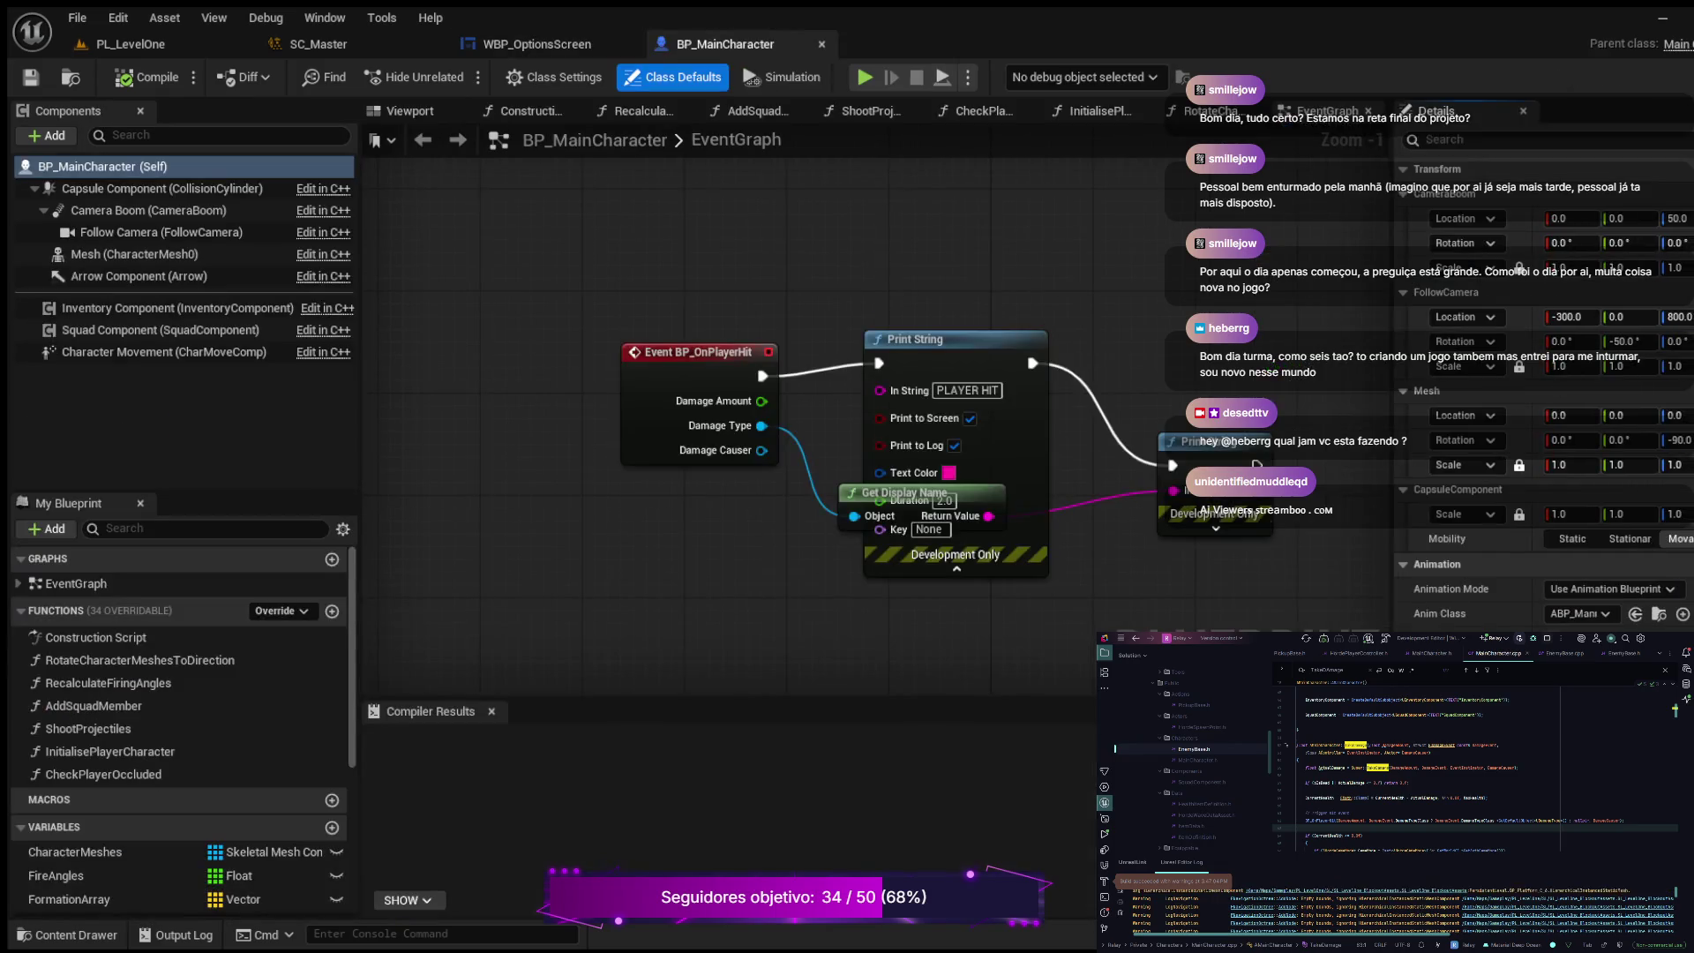
Step: Frame the BeginPlay chain and move Set World Rotation and Mesh beside Initialise Player Character
drag(674, 238, 779, 378)
drag(624, 218, 596, 378)
scroll(596, 377, down, 5)
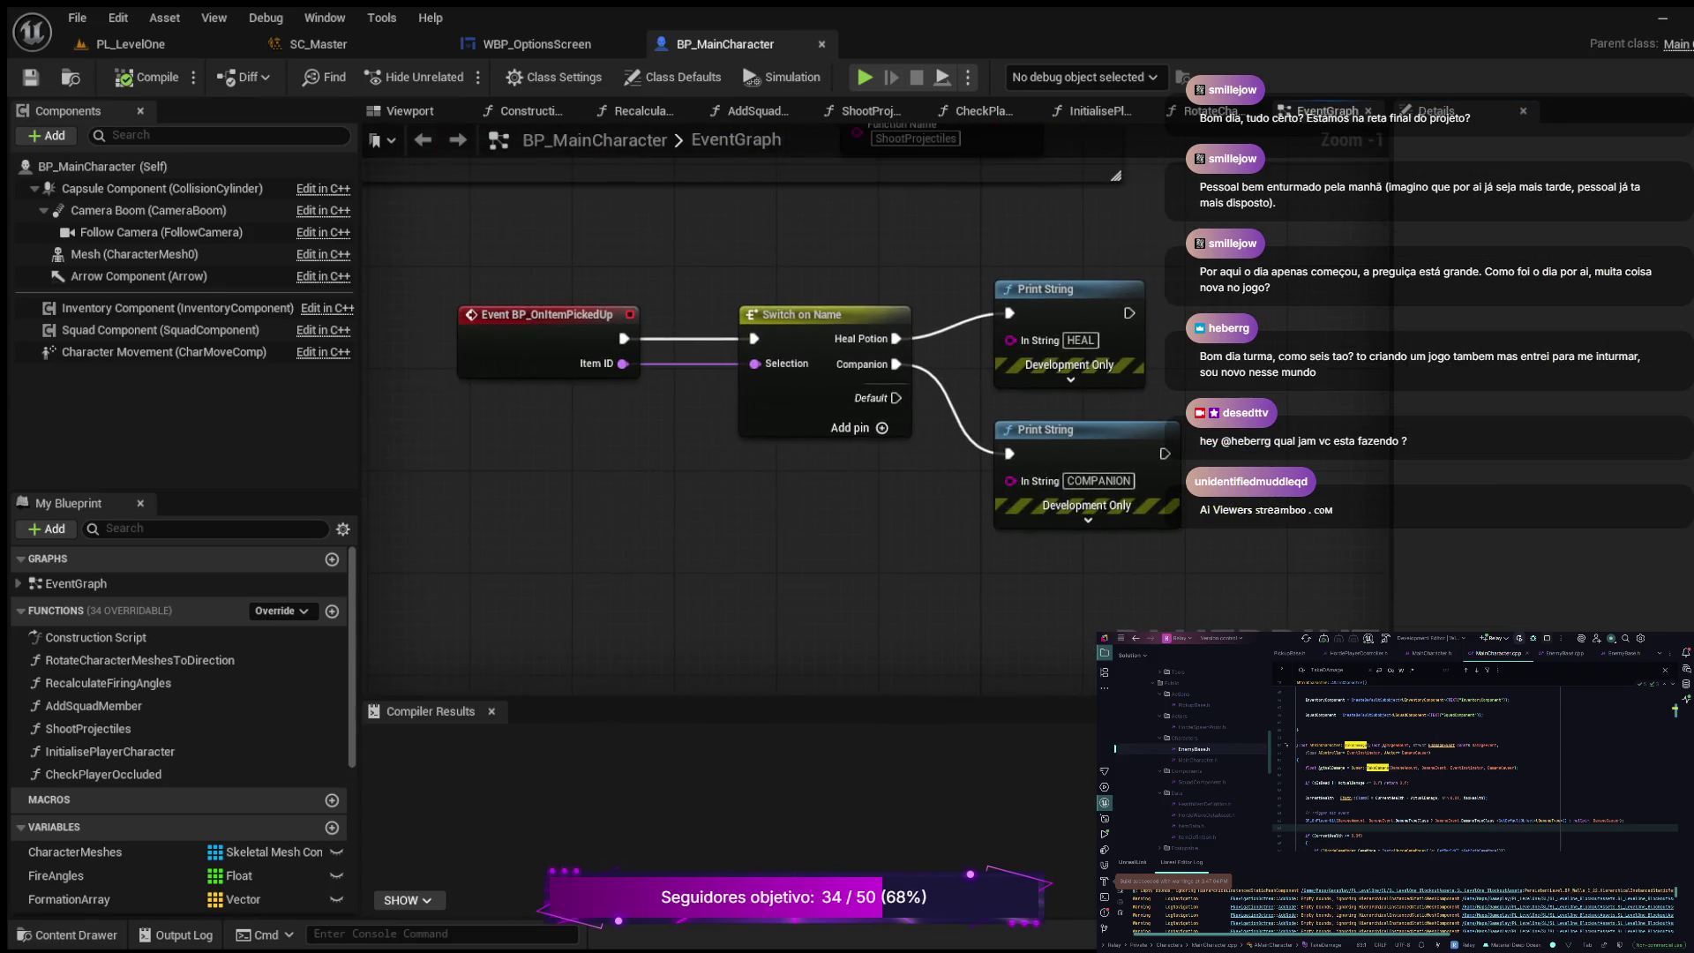
scroll(854, 234, up, 4)
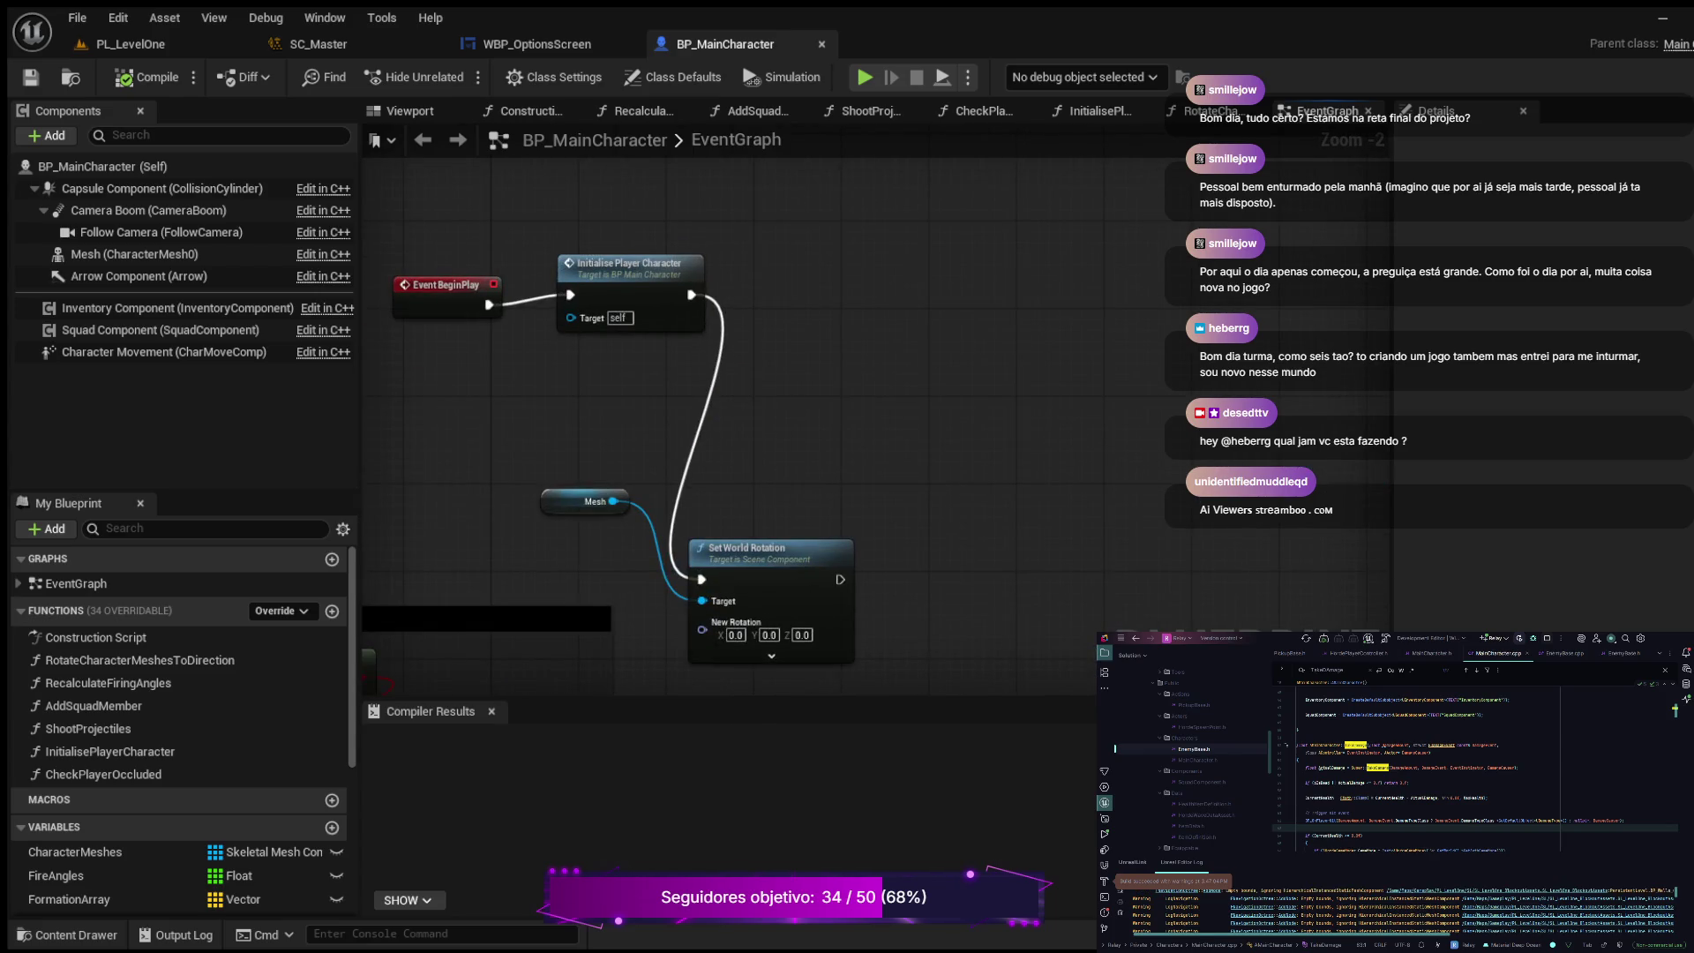
mouse_move(635, 414)
mouse_down()
mouse_move(675, 338)
mouse_move(677, 364)
mouse_up()
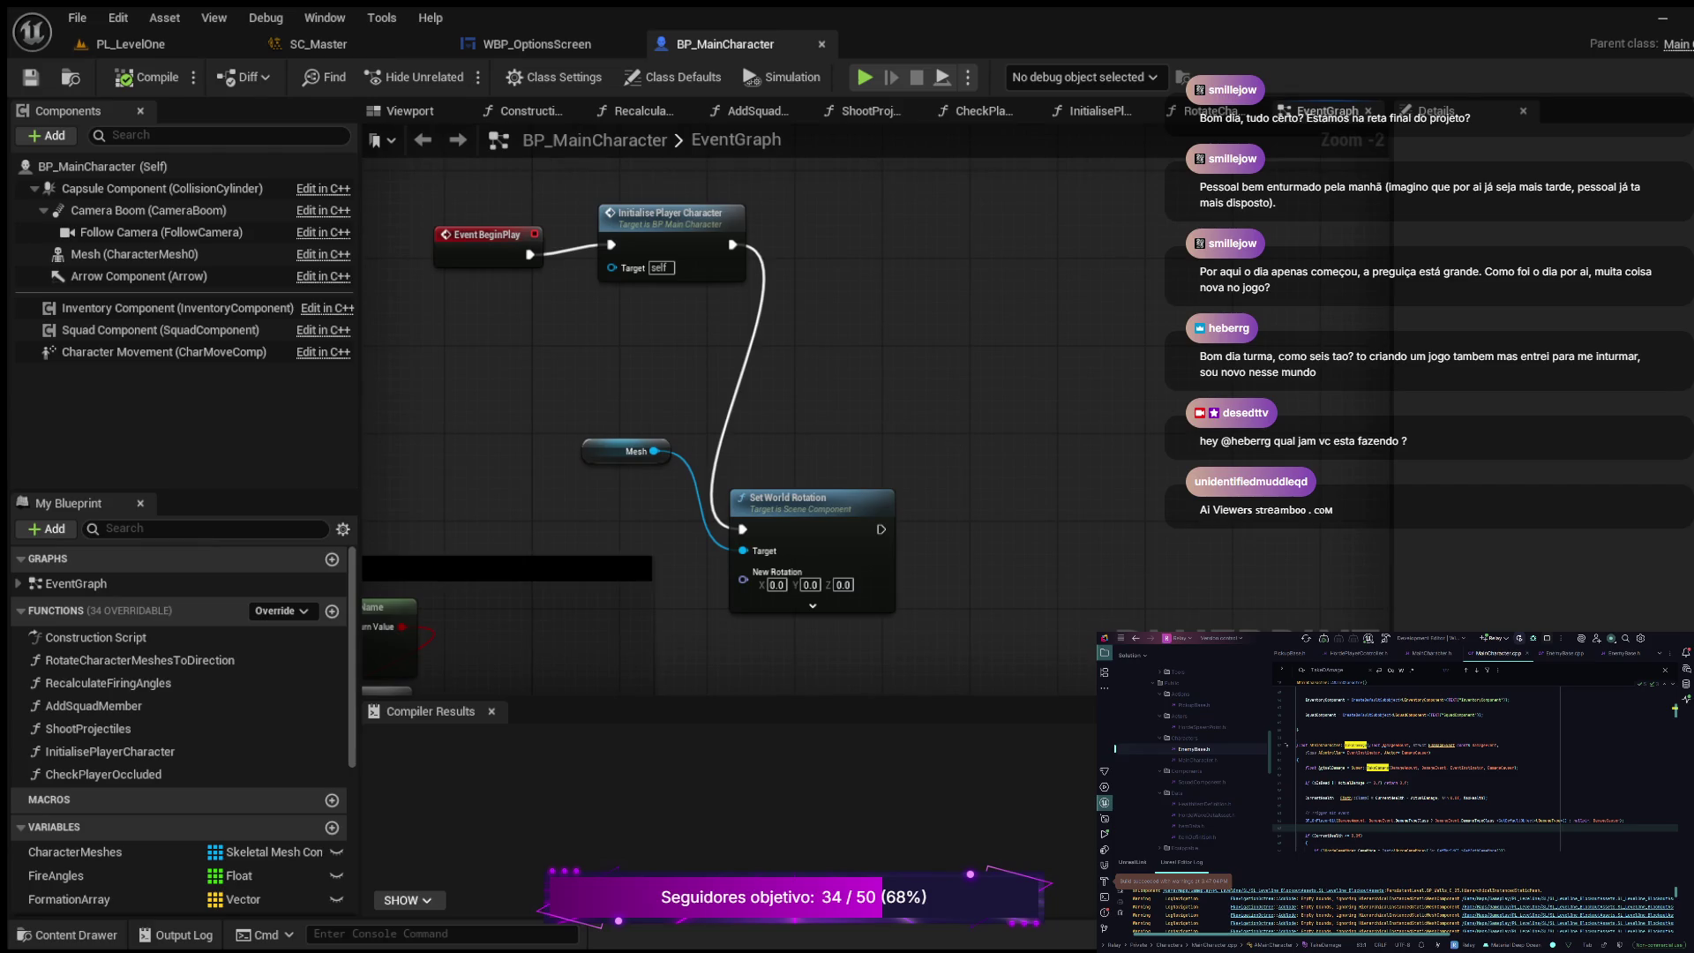
drag(962, 639, 662, 415)
click(662, 415)
mouse_move(788, 498)
mouse_down()
mouse_move(804, 230)
mouse_move(907, 223)
mouse_up()
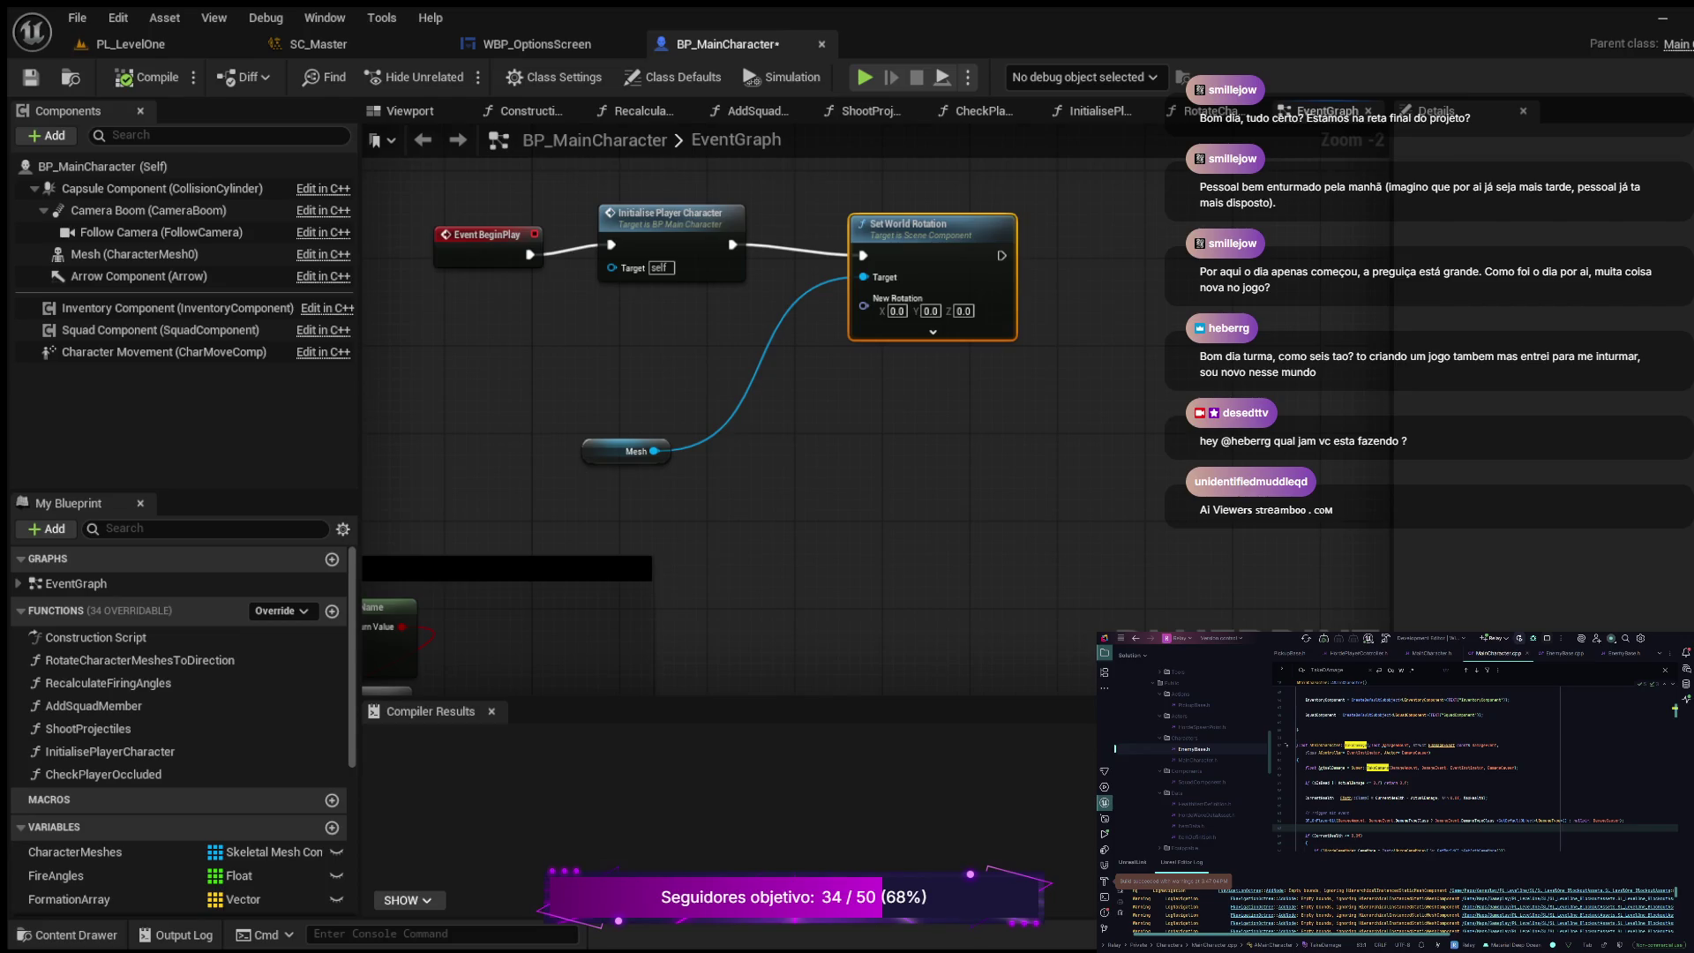
mouse_move(635, 451)
mouse_down()
mouse_move(741, 341)
mouse_move(741, 318)
mouse_up()
drag(830, 427, 587, 676)
Step: Pull a new execution wire from Set World Rotation and add a Push Sound Mix Modifier
click(680, 468)
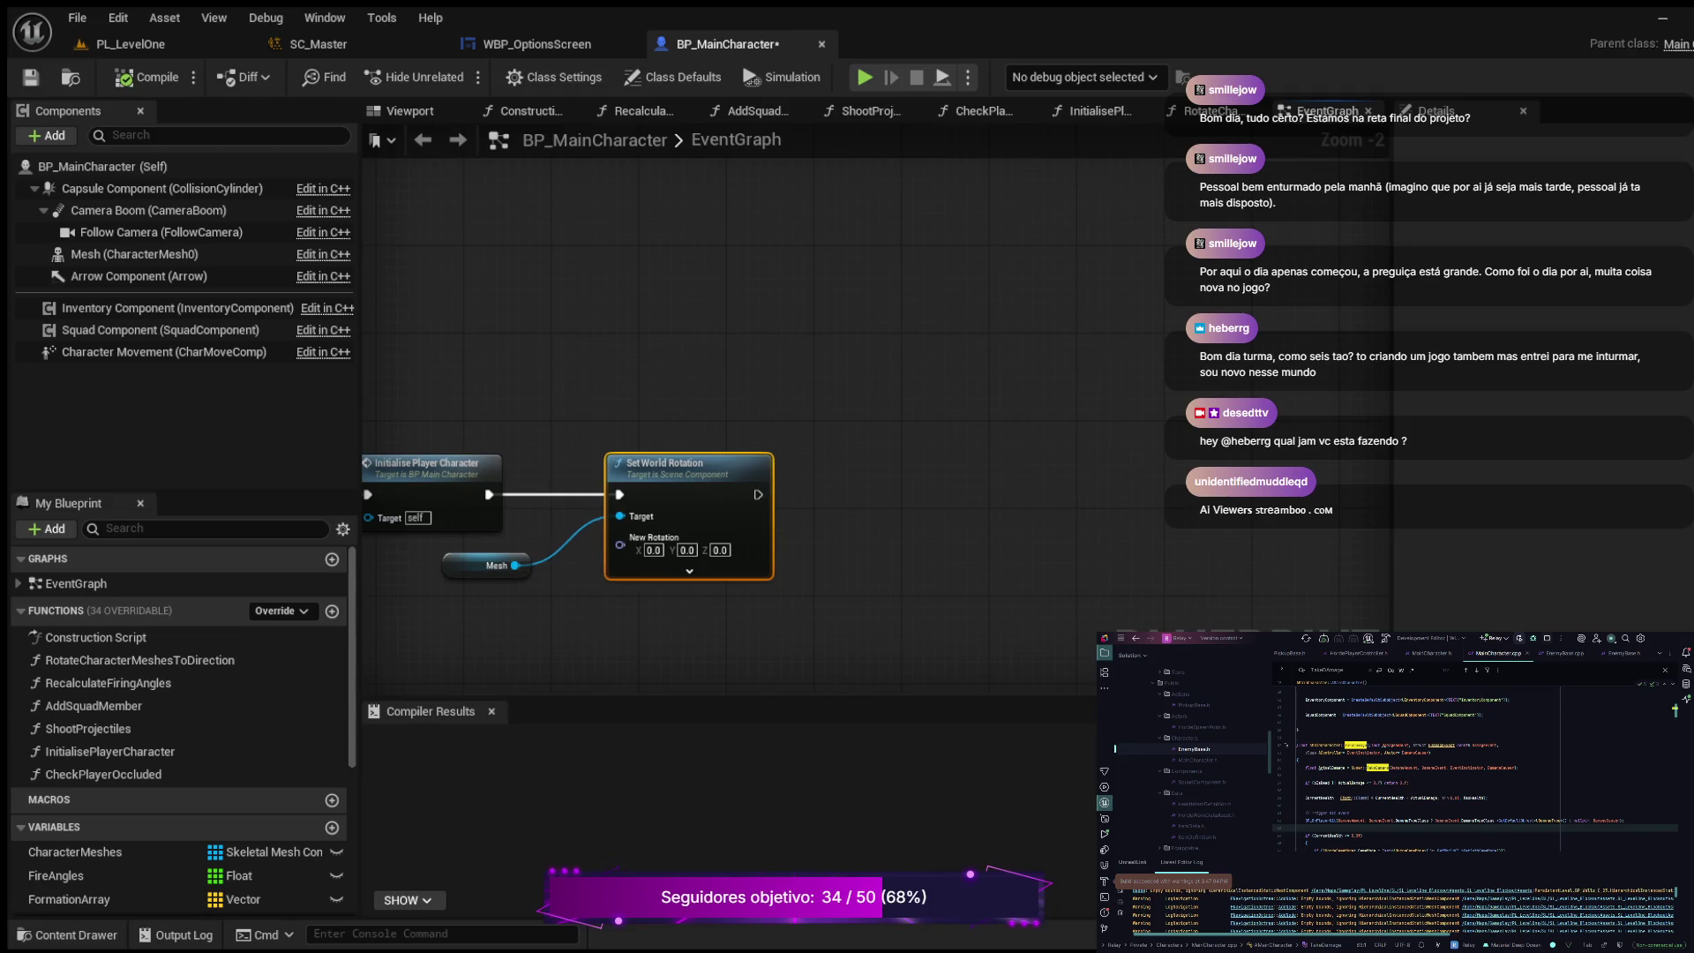
mouse_move(871, 499)
mouse_down()
mouse_move(996, 379)
mouse_move(1046, 380)
mouse_up()
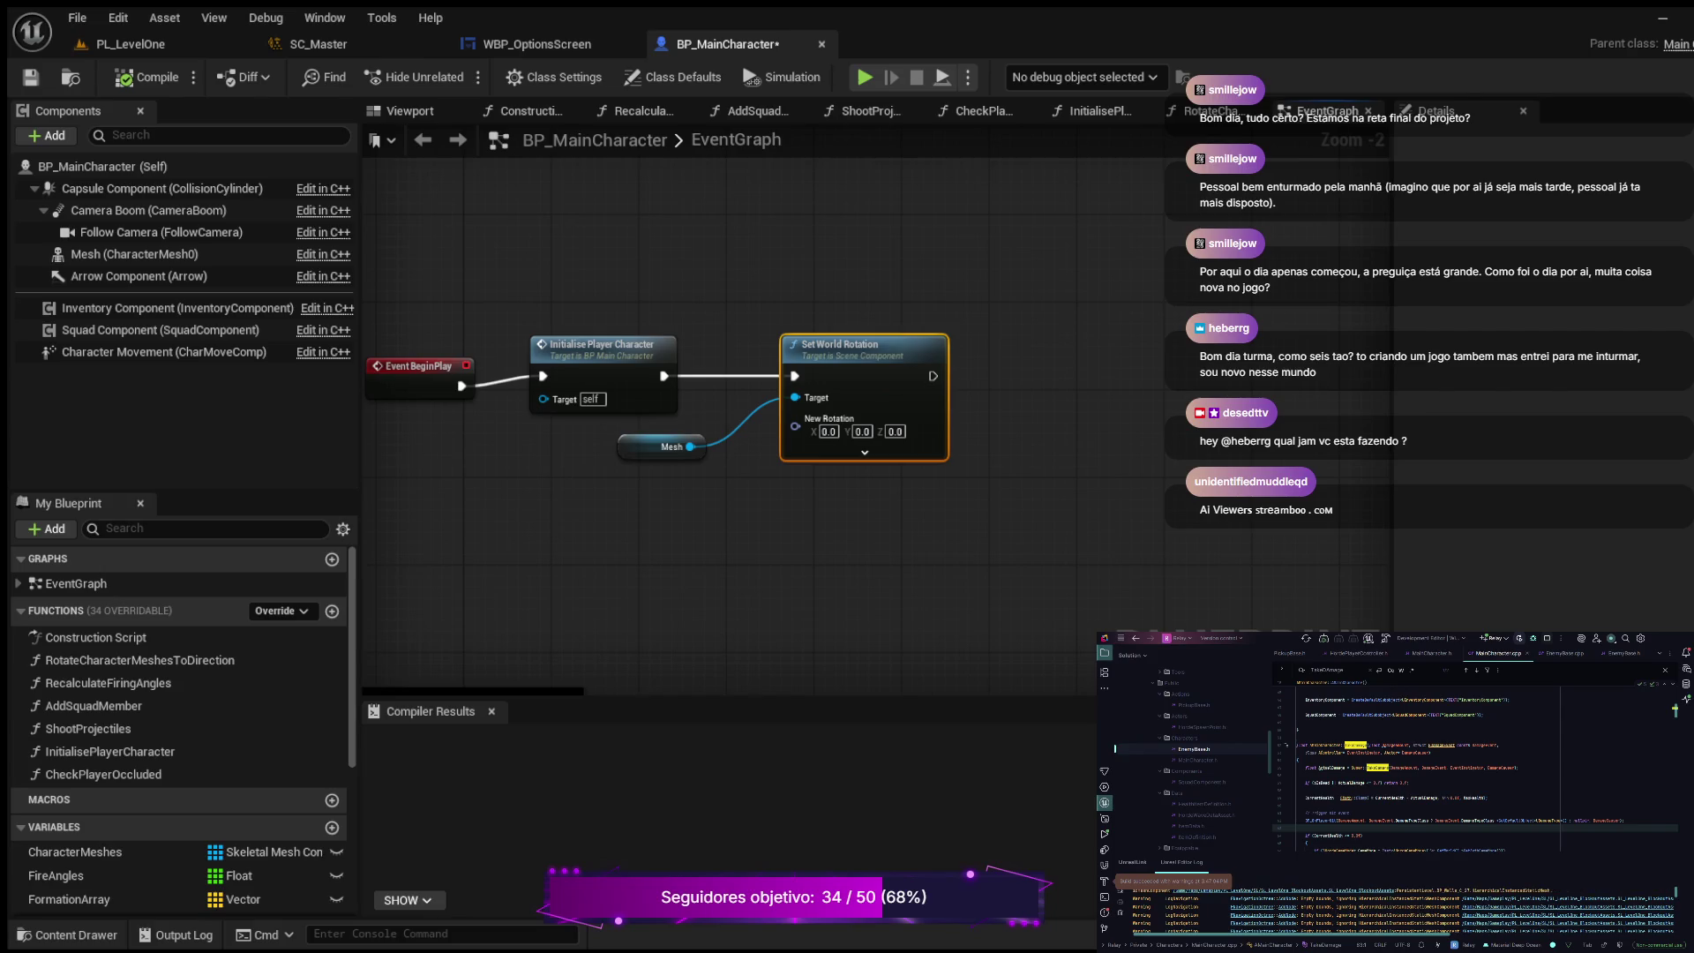
drag(933, 376, 1082, 328)
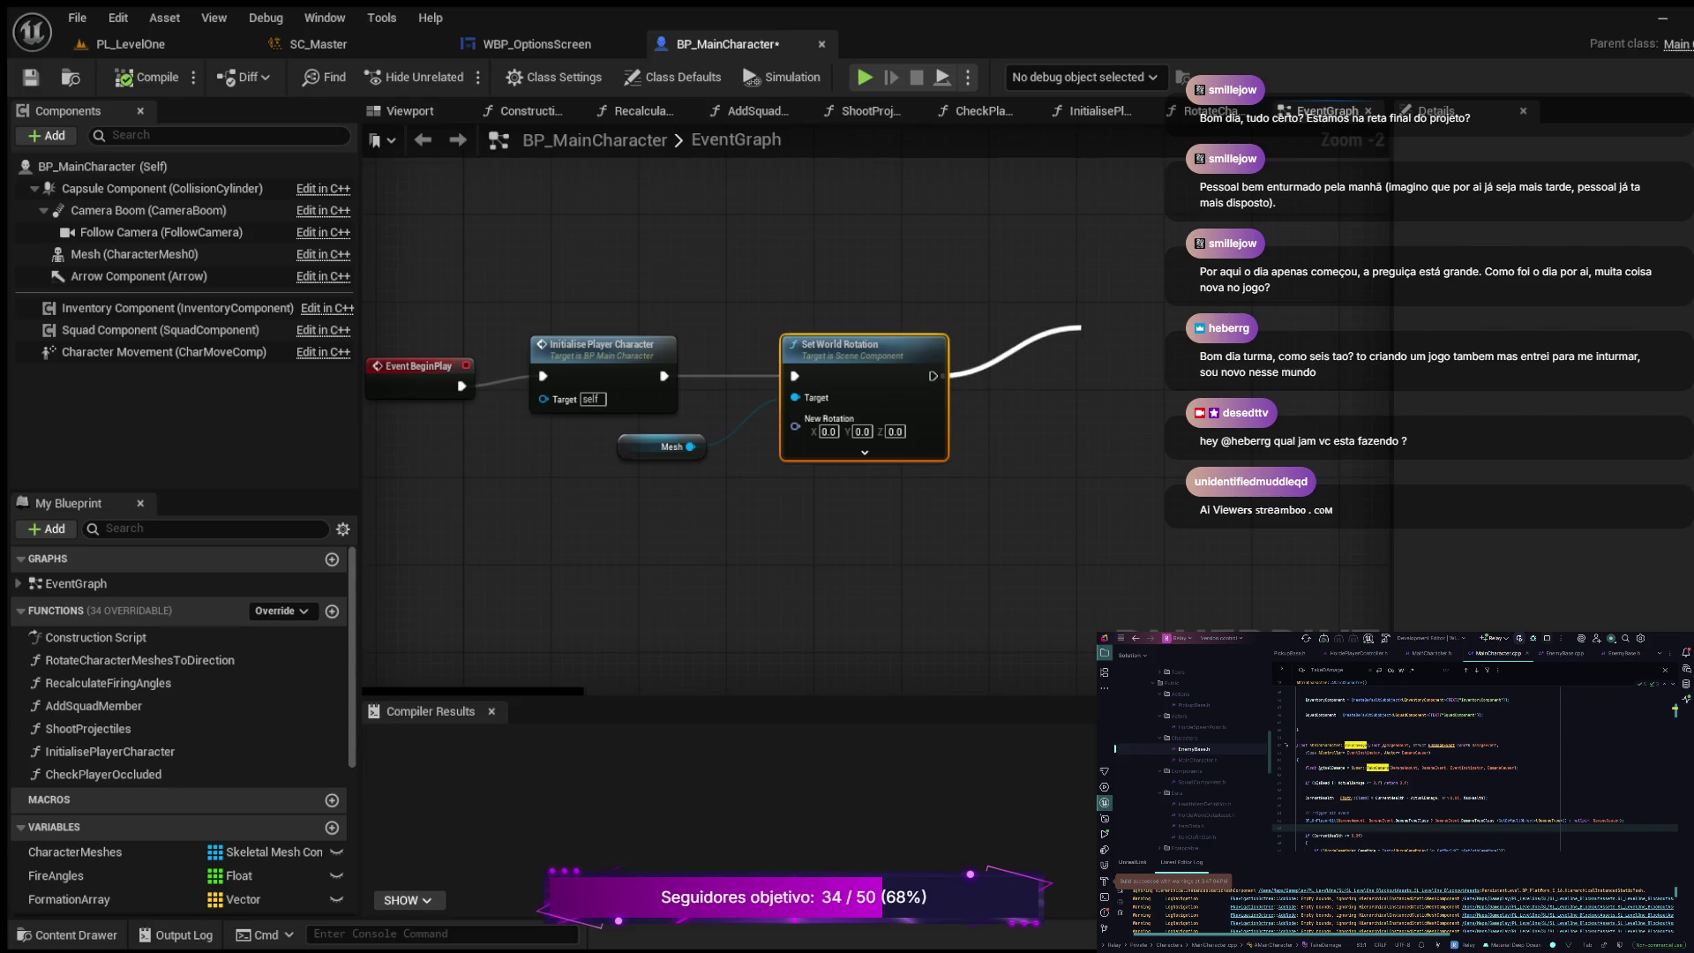
key(Return)
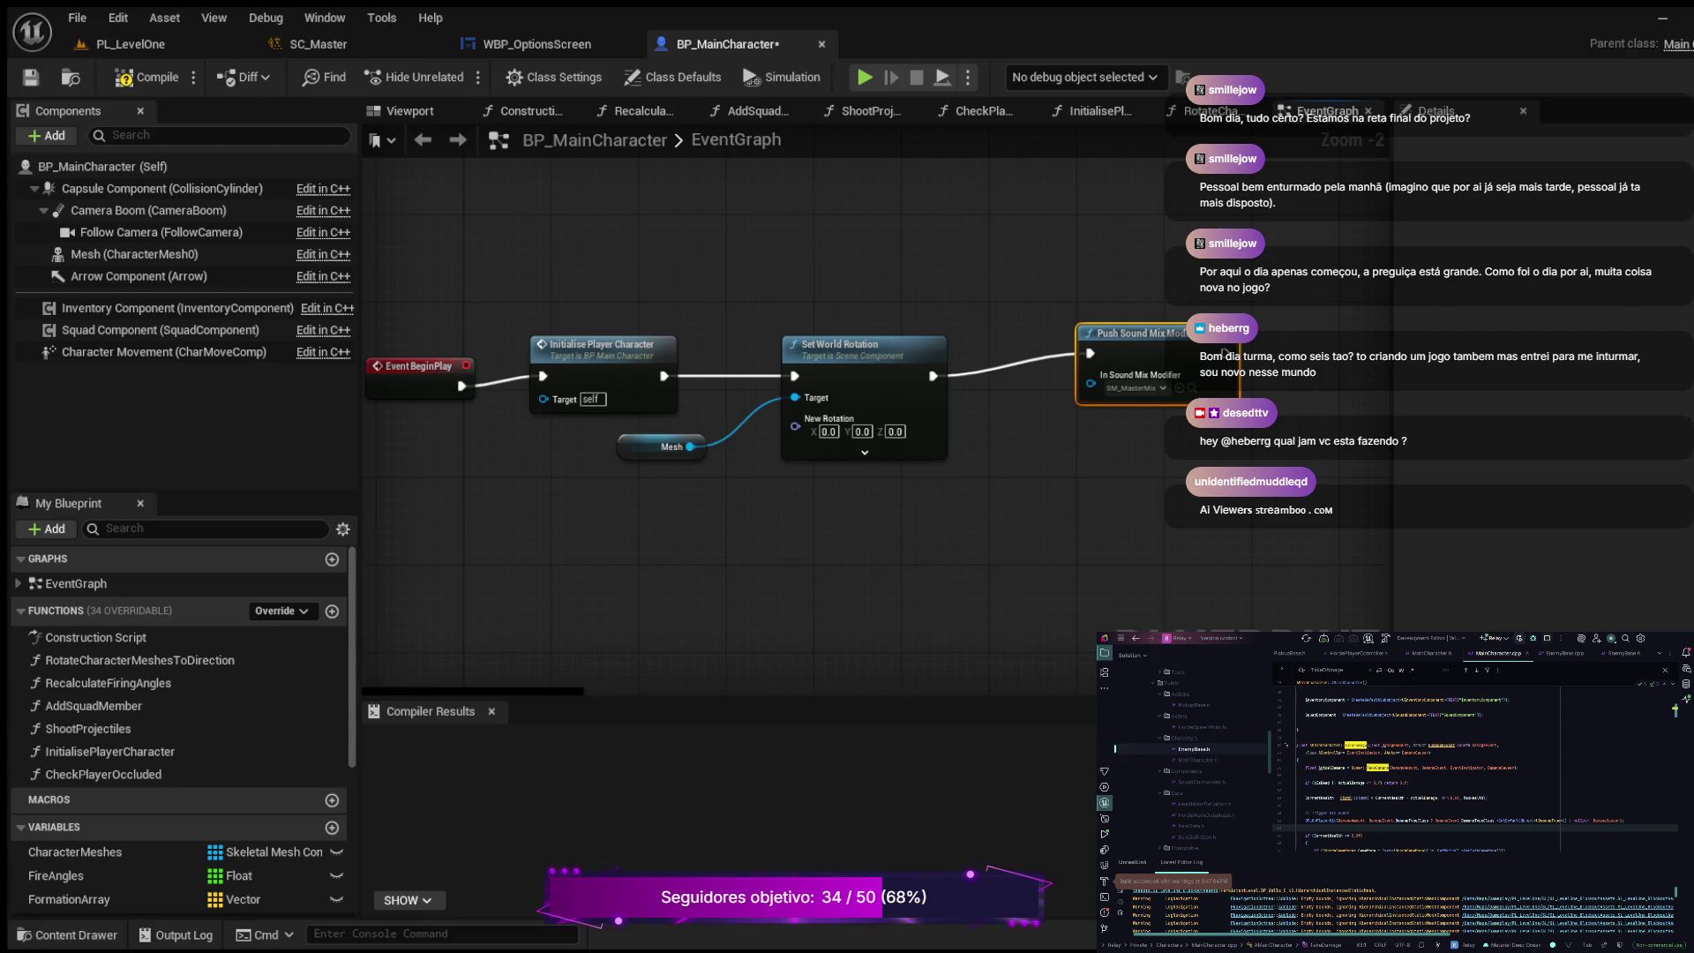
Step: Compile BP_MainCharacter and return to the WBP_OptionsScreen event graph
click(148, 76)
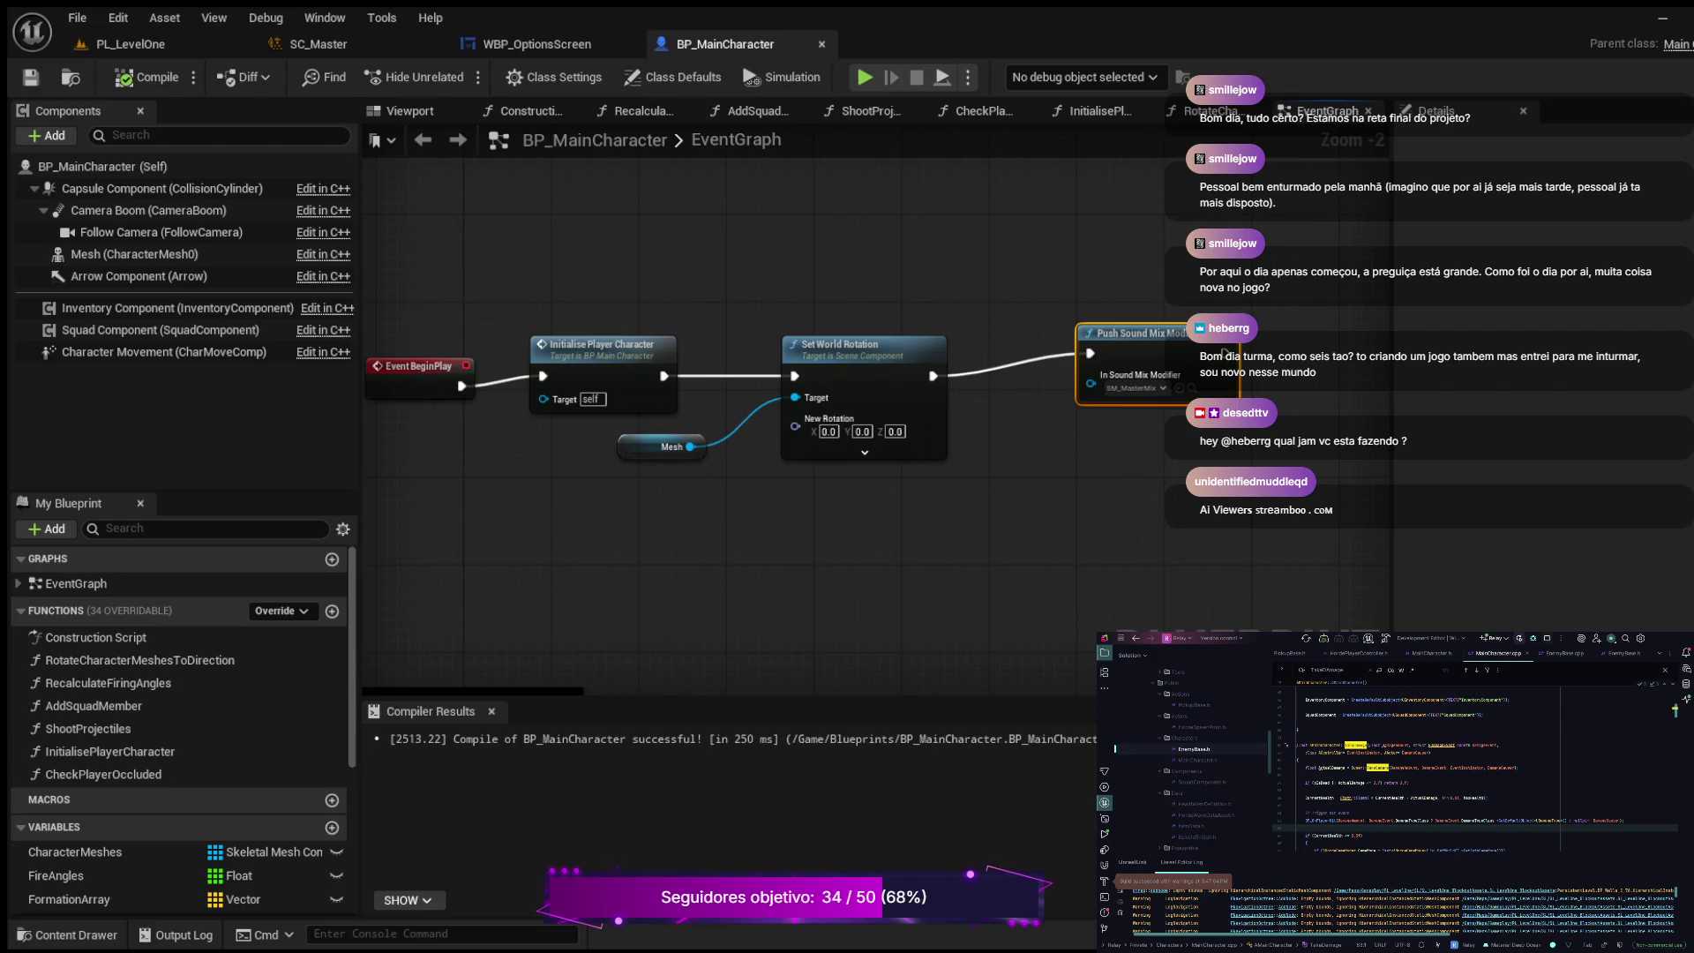
click(536, 43)
mouse_move(642, 459)
mouse_down()
mouse_move(450, 469)
mouse_move(344, 565)
mouse_up()
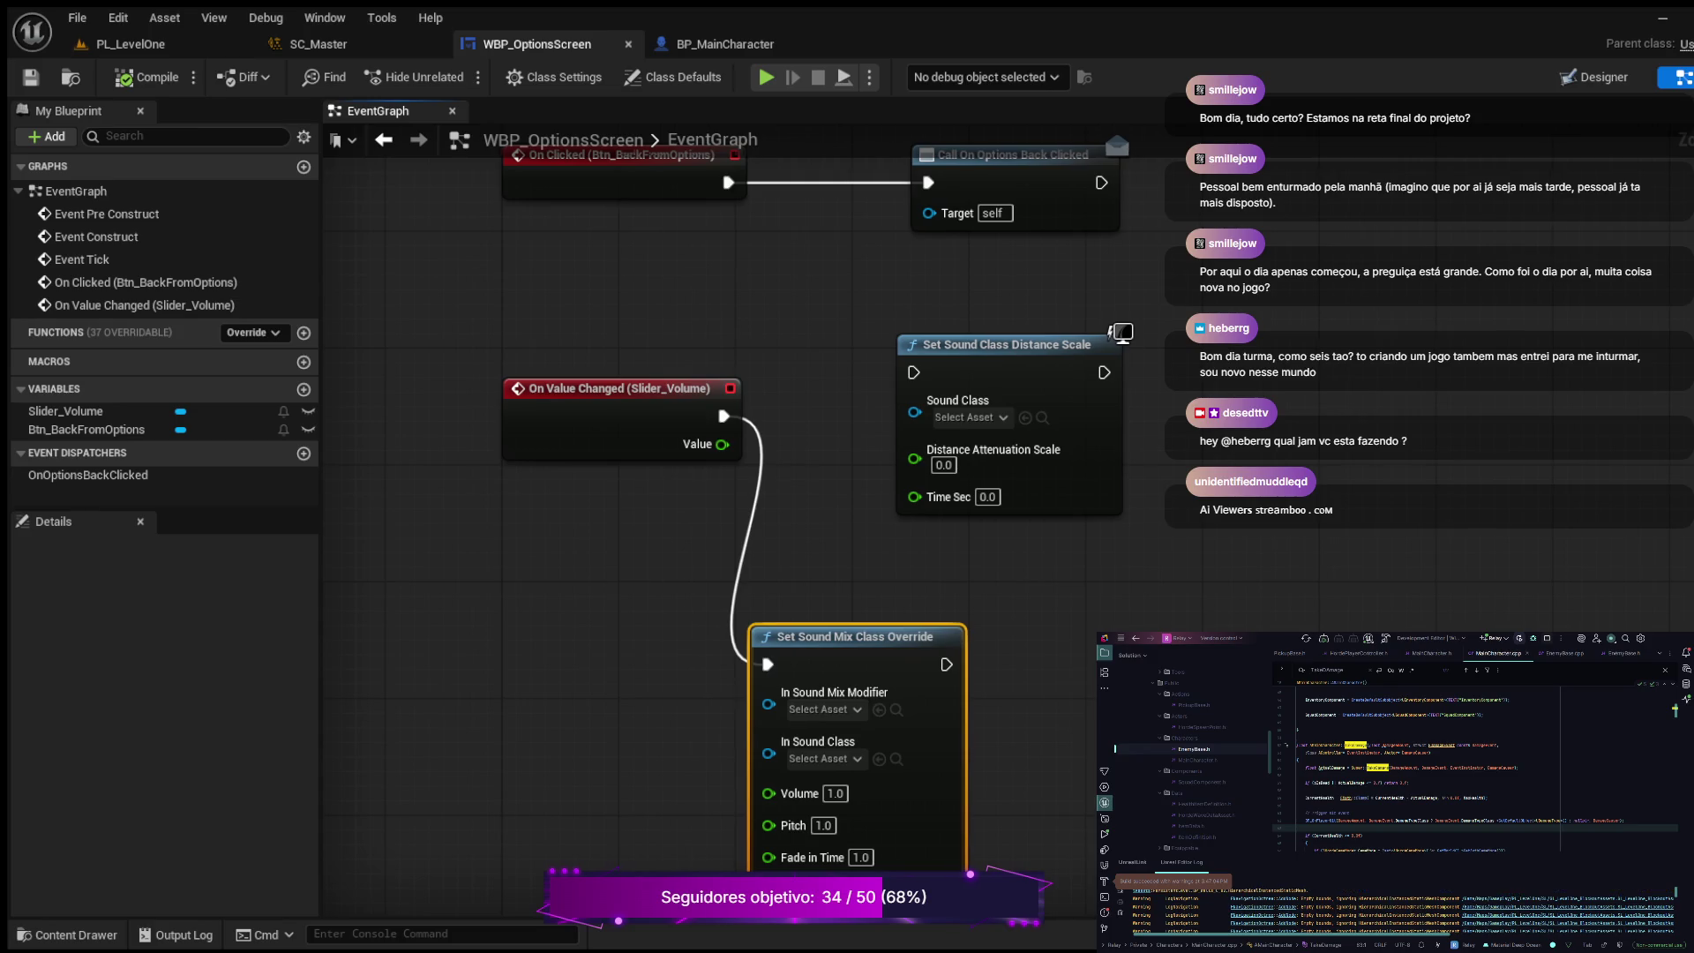
drag(706, 529, 643, 537)
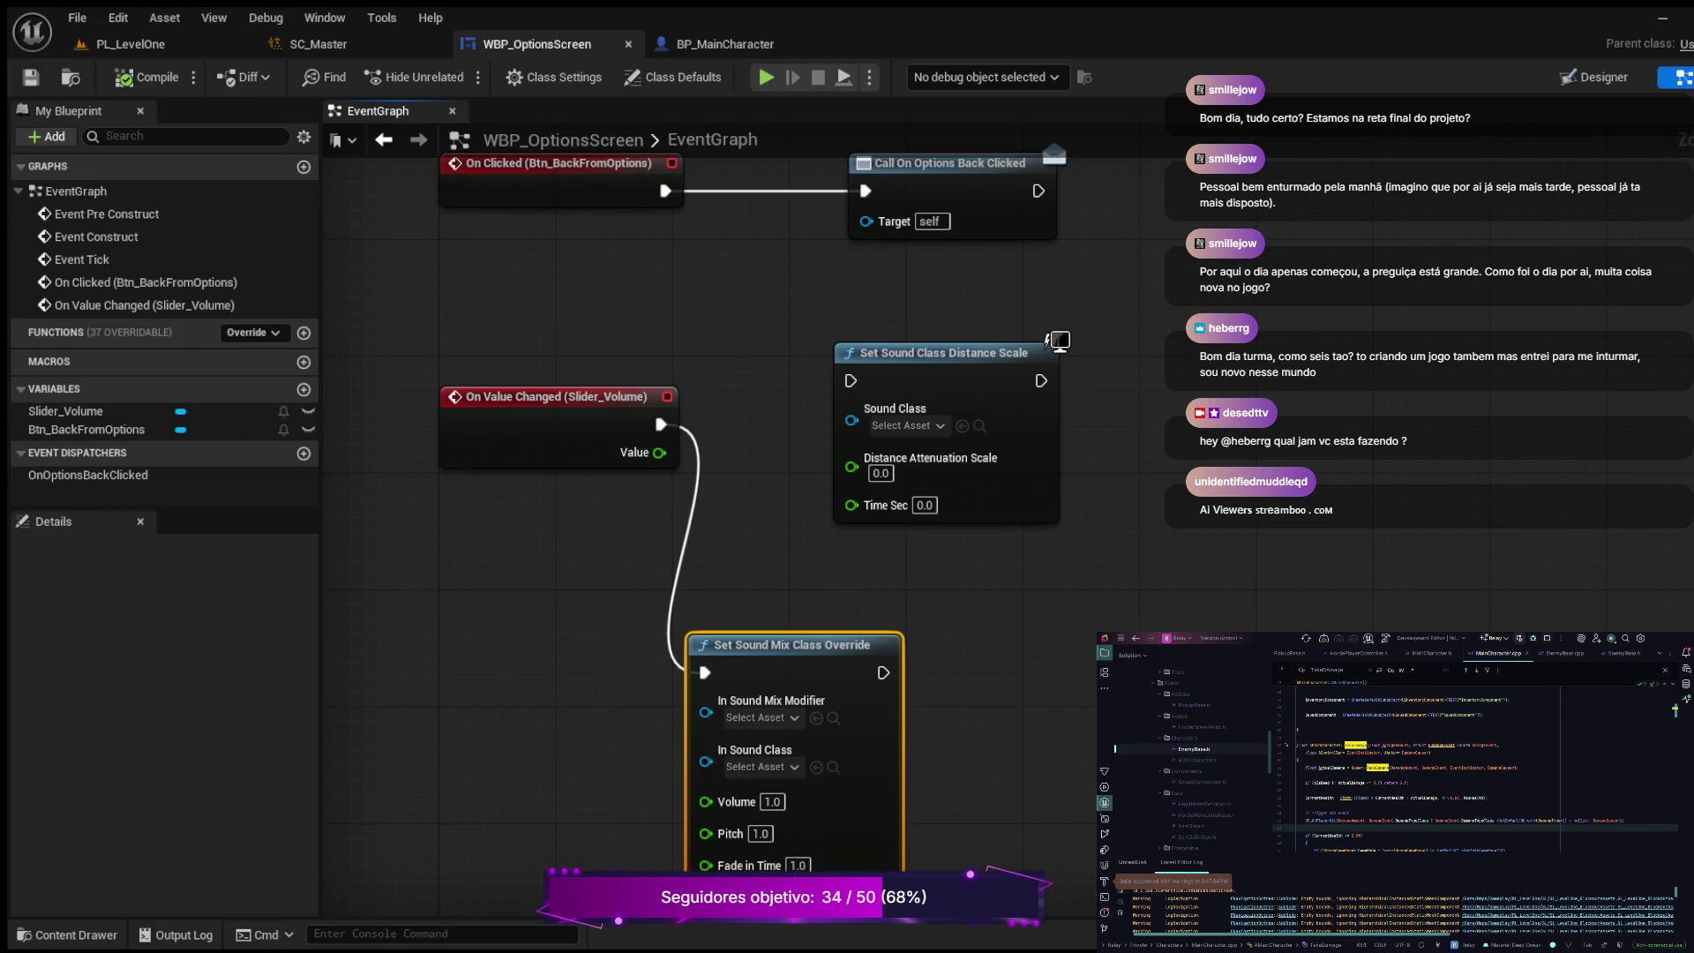
drag(794, 644, 1026, 615)
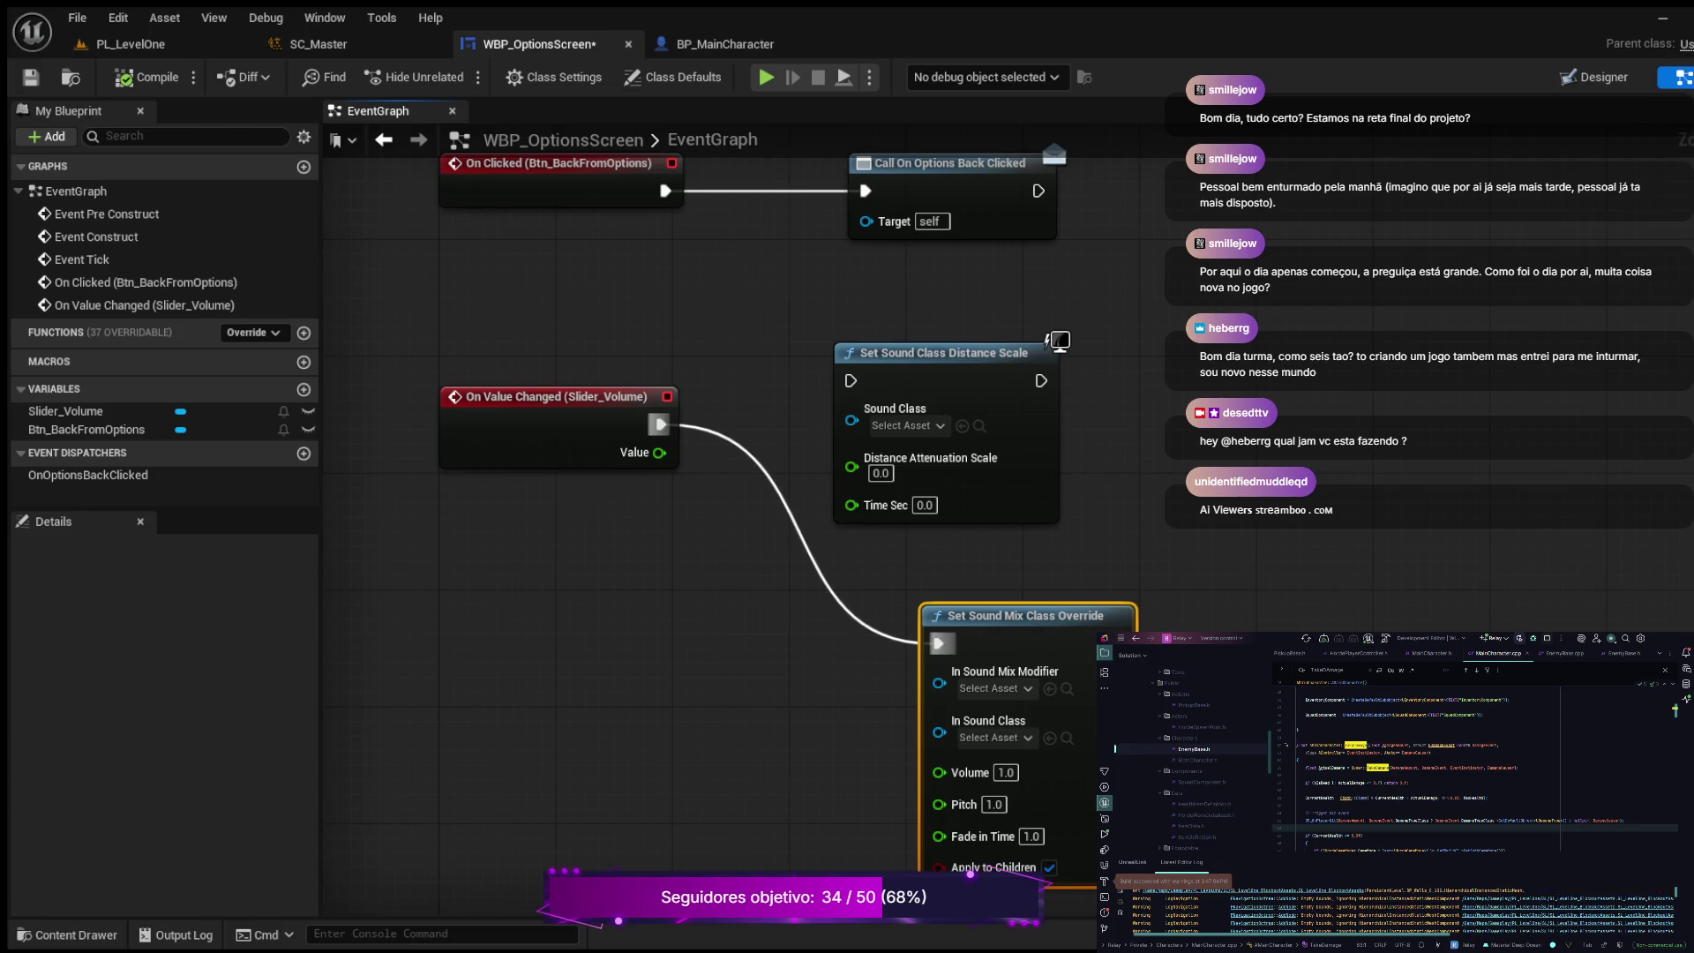
alt+click(939, 643)
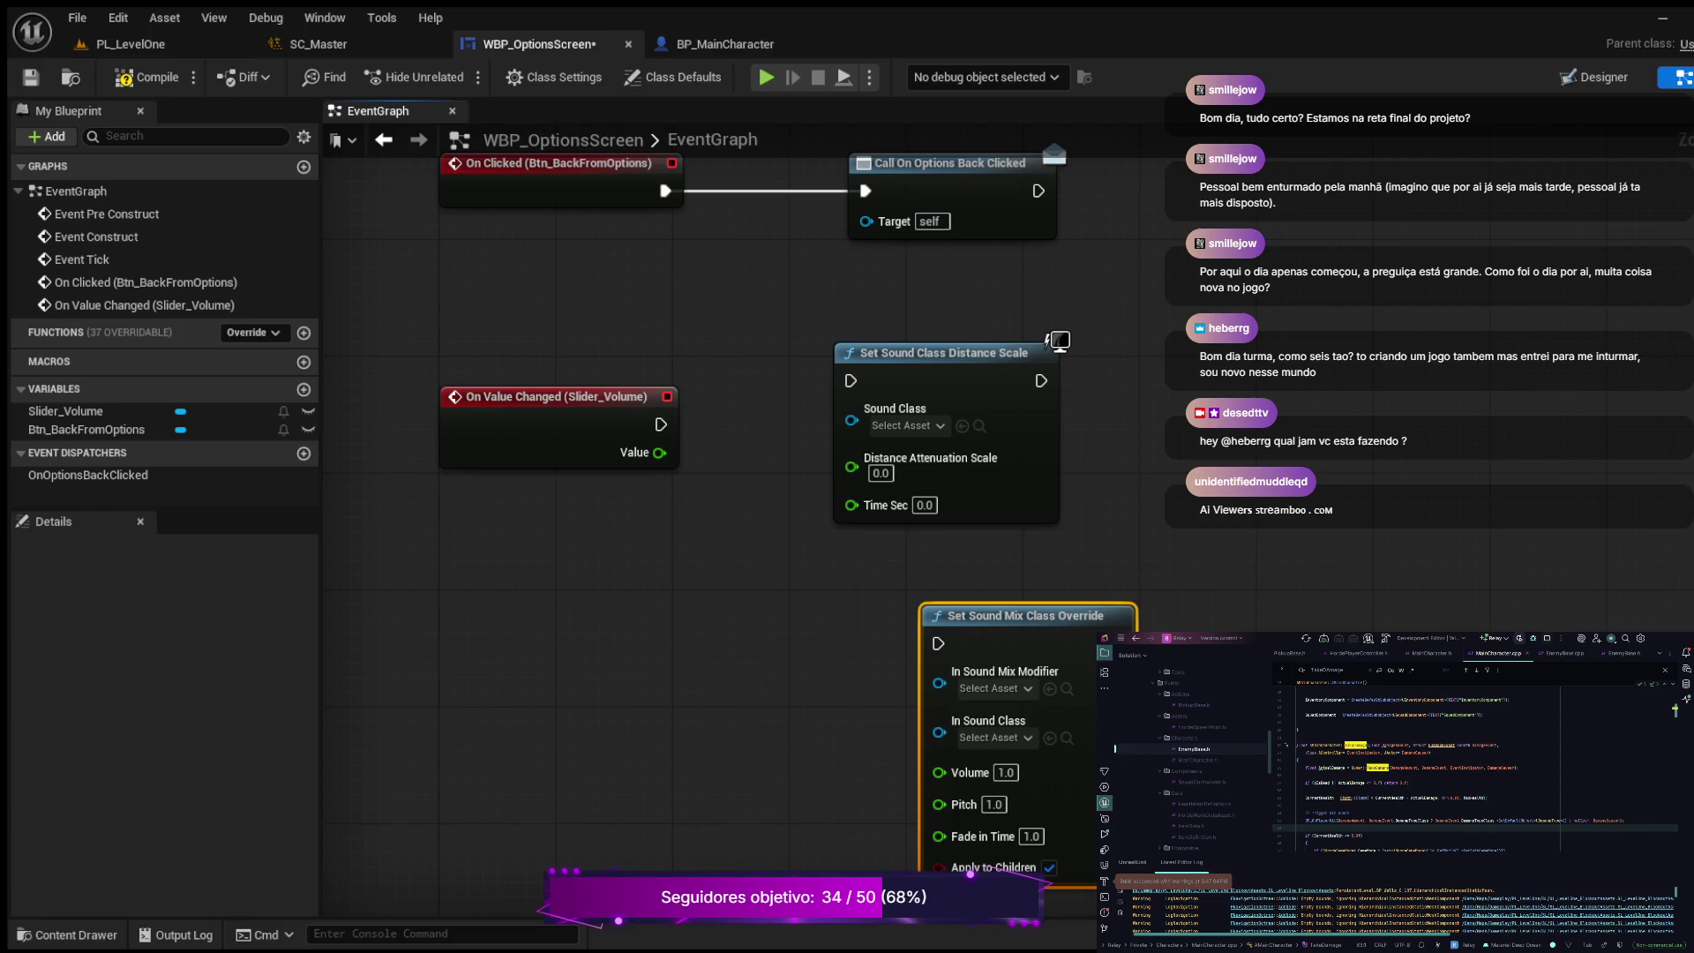
drag(537, 641, 529, 706)
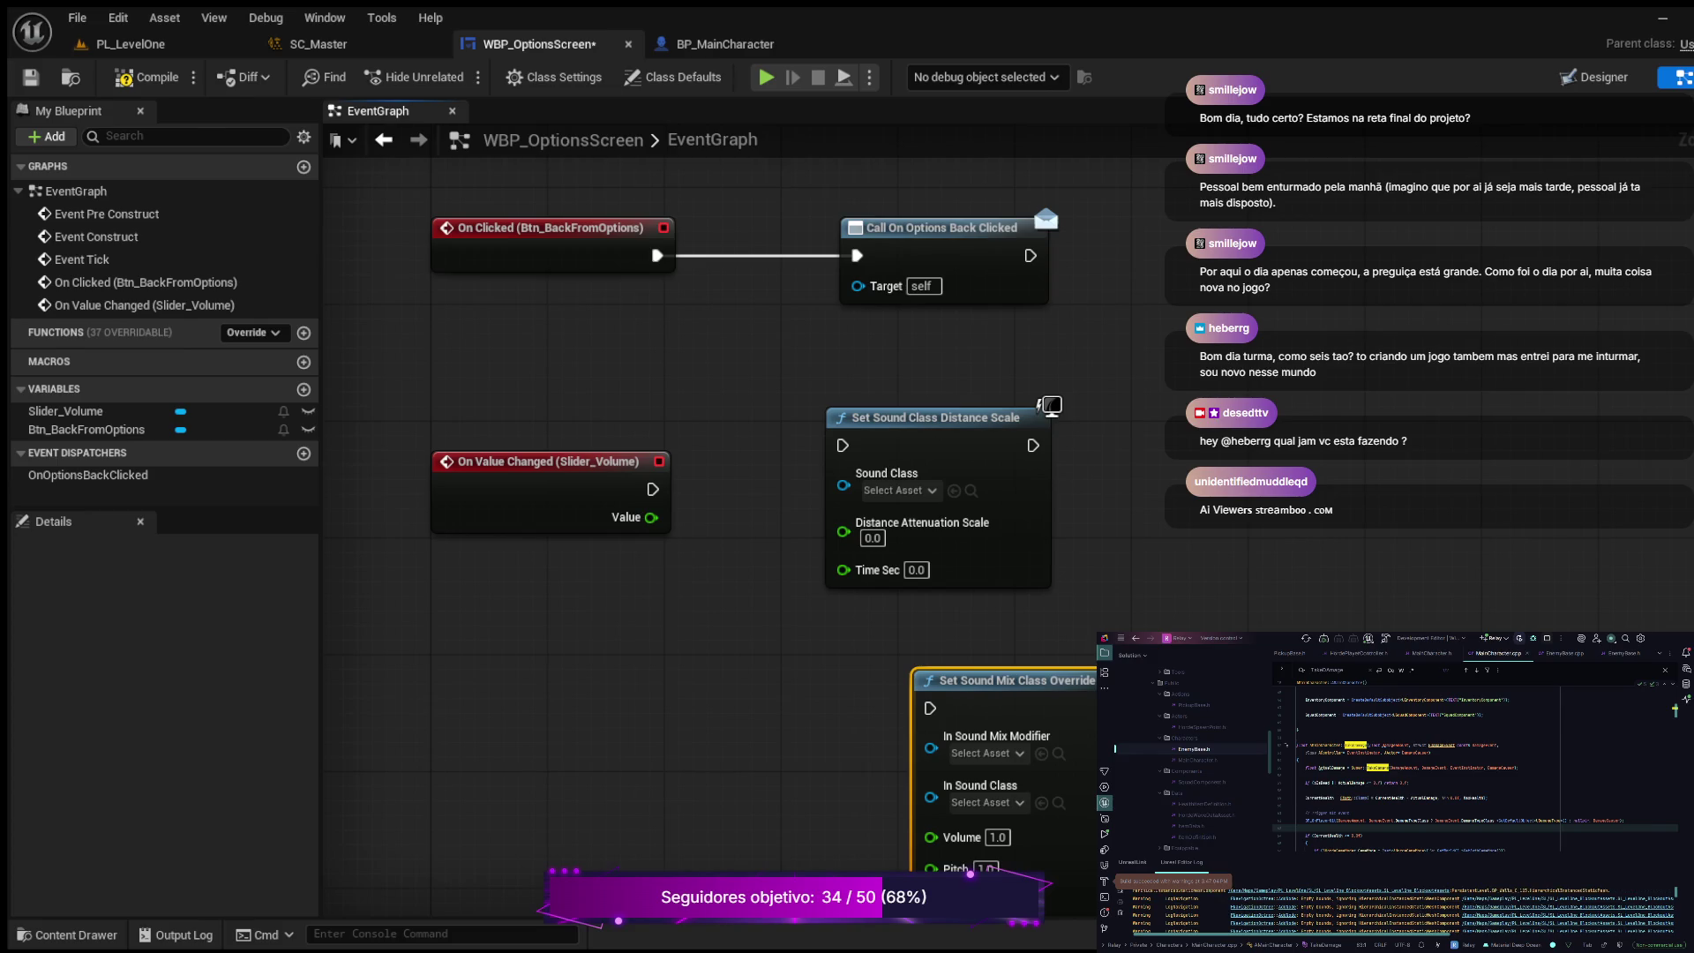
click(846, 411)
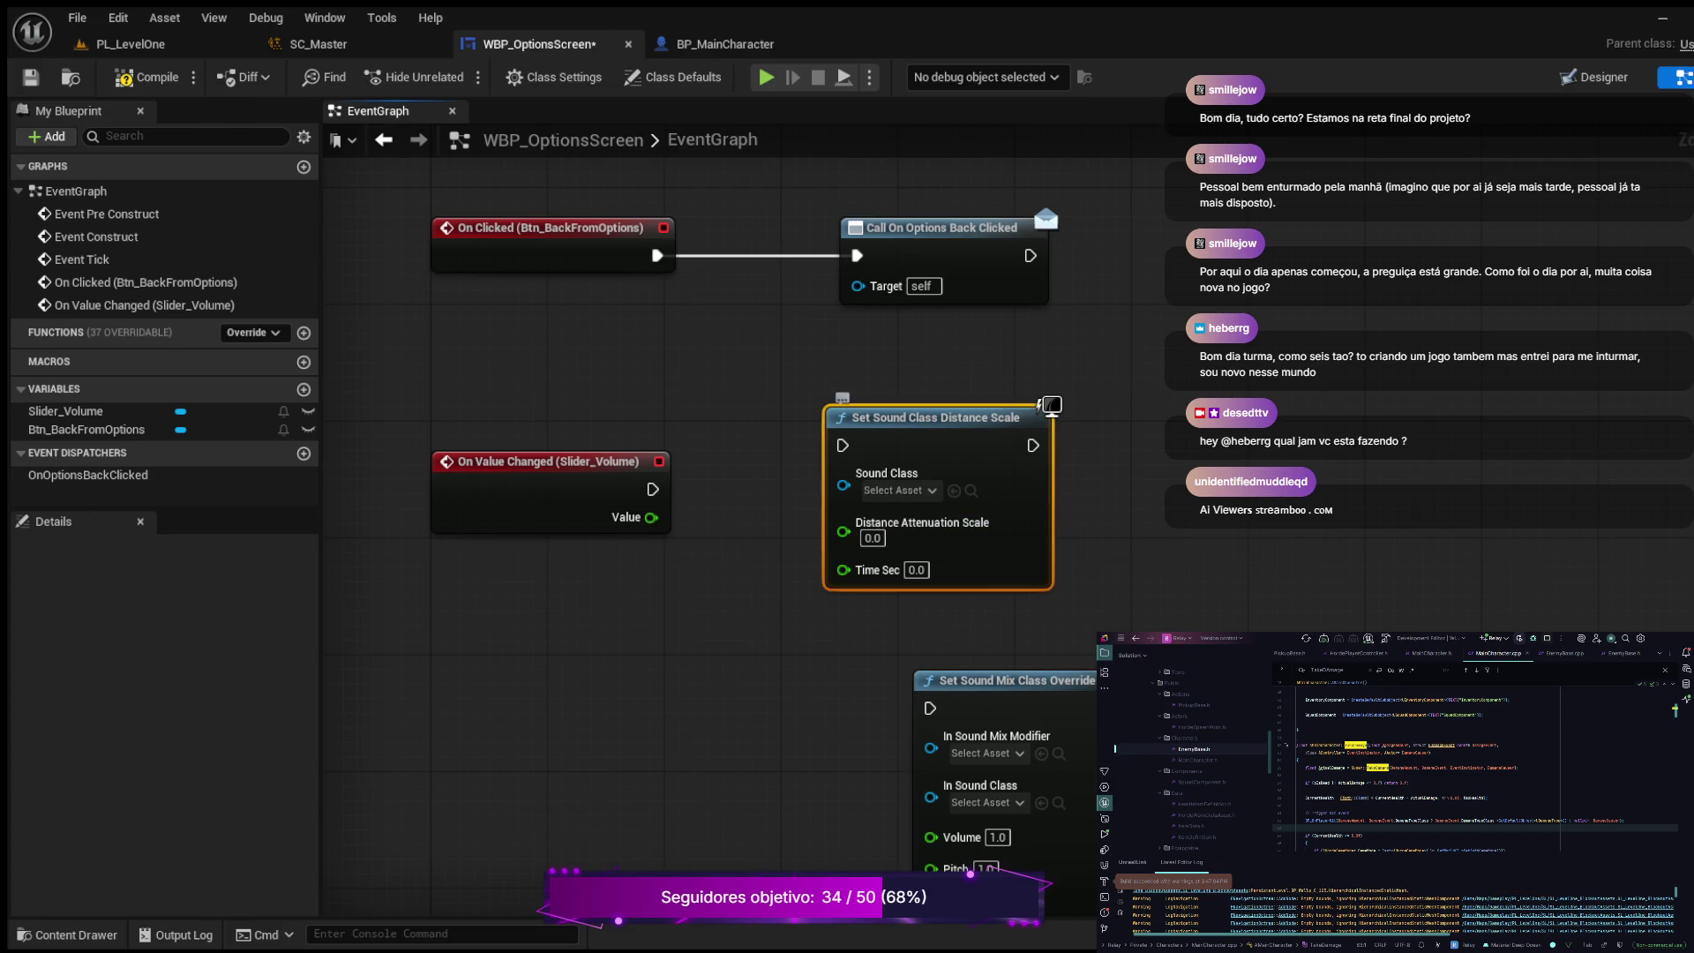
Step: Replace the distance-scale node by wiring the slider's exec and Value into Set Sound Mix Class Override
key(Delete)
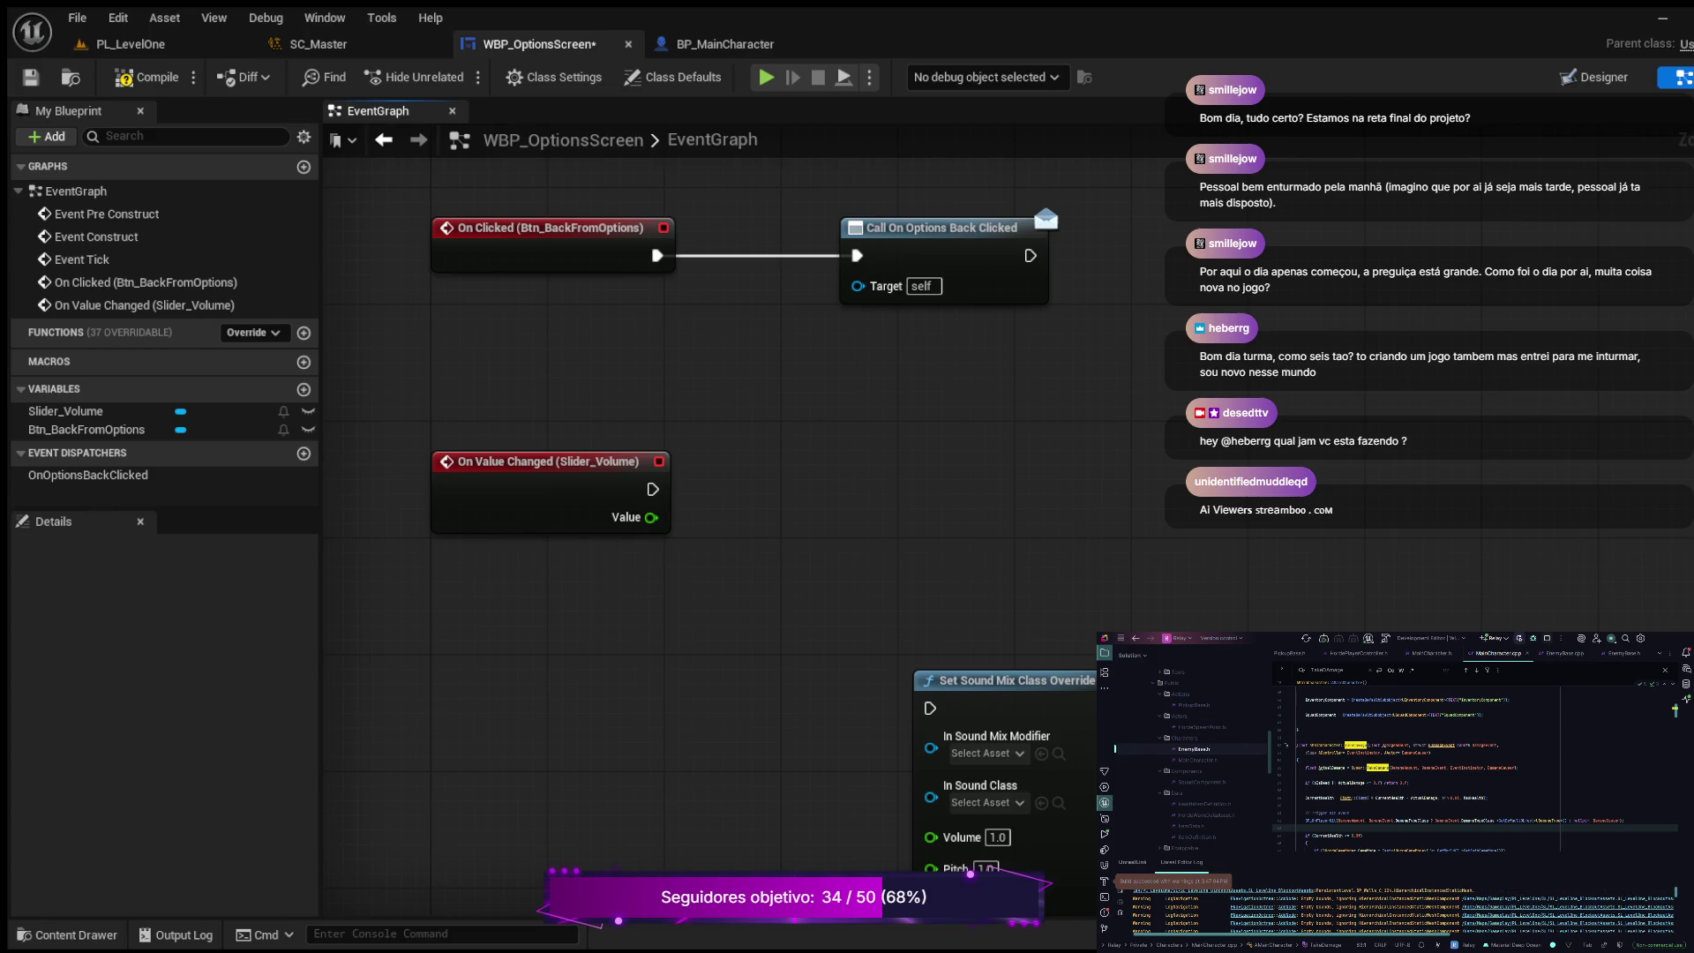
drag(1006, 681, 960, 447)
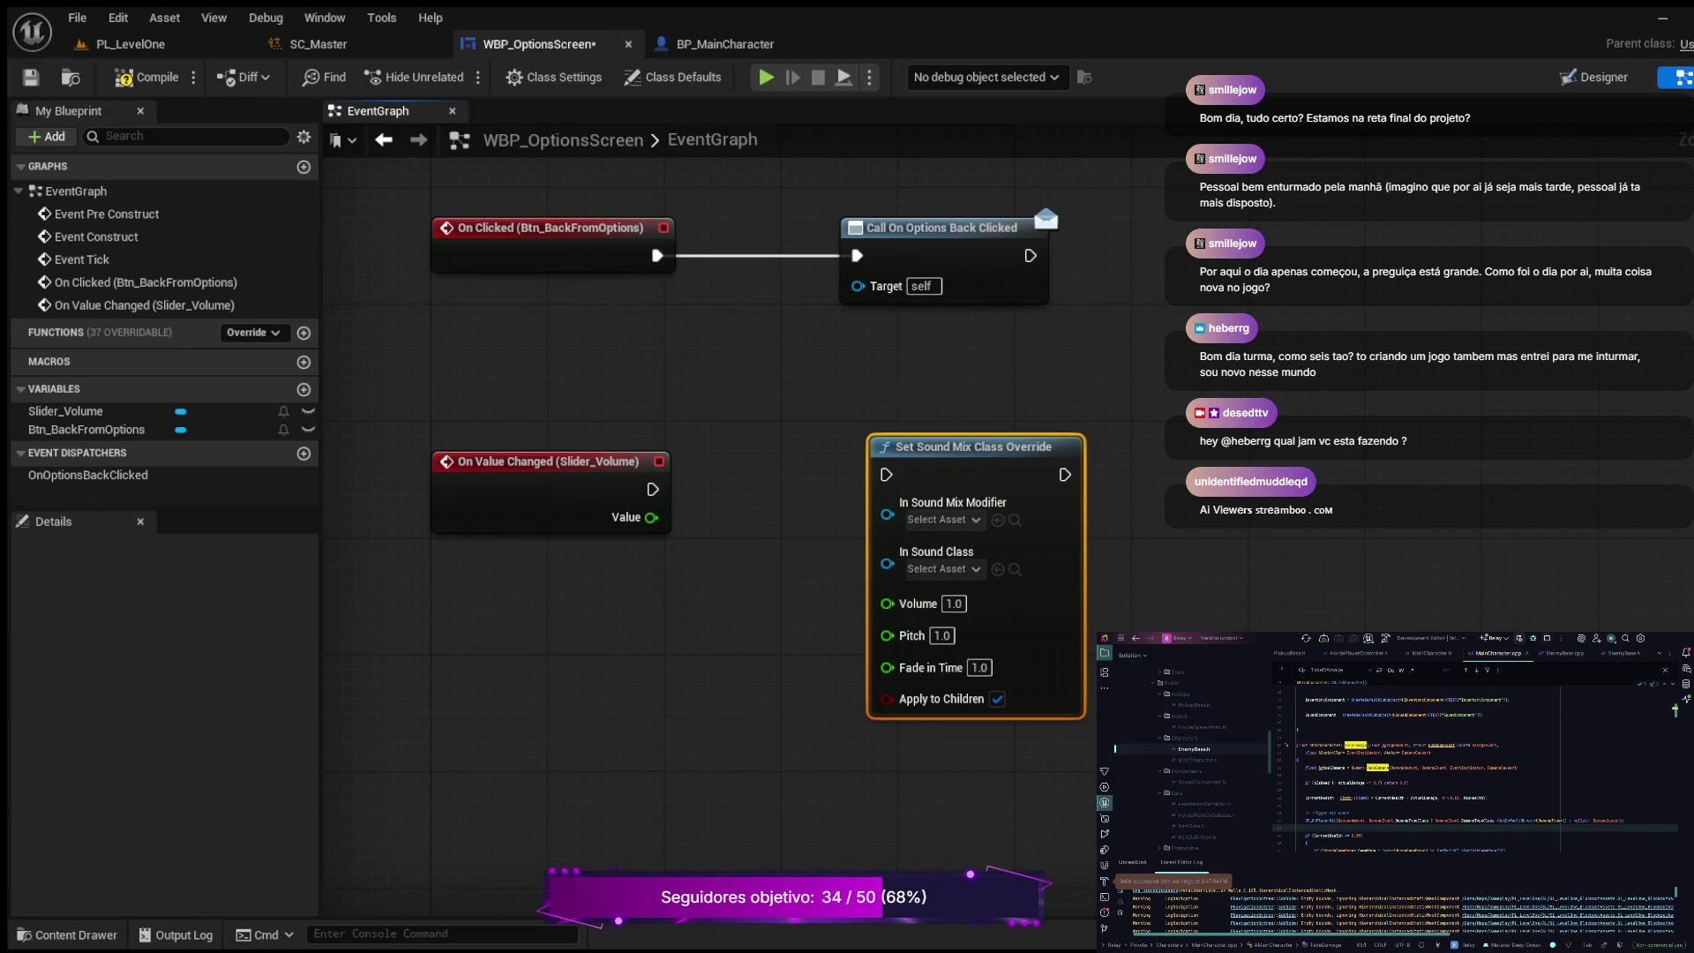
mouse_move(653, 488)
mouse_down()
mouse_move(839, 489)
mouse_move(986, 461)
mouse_up()
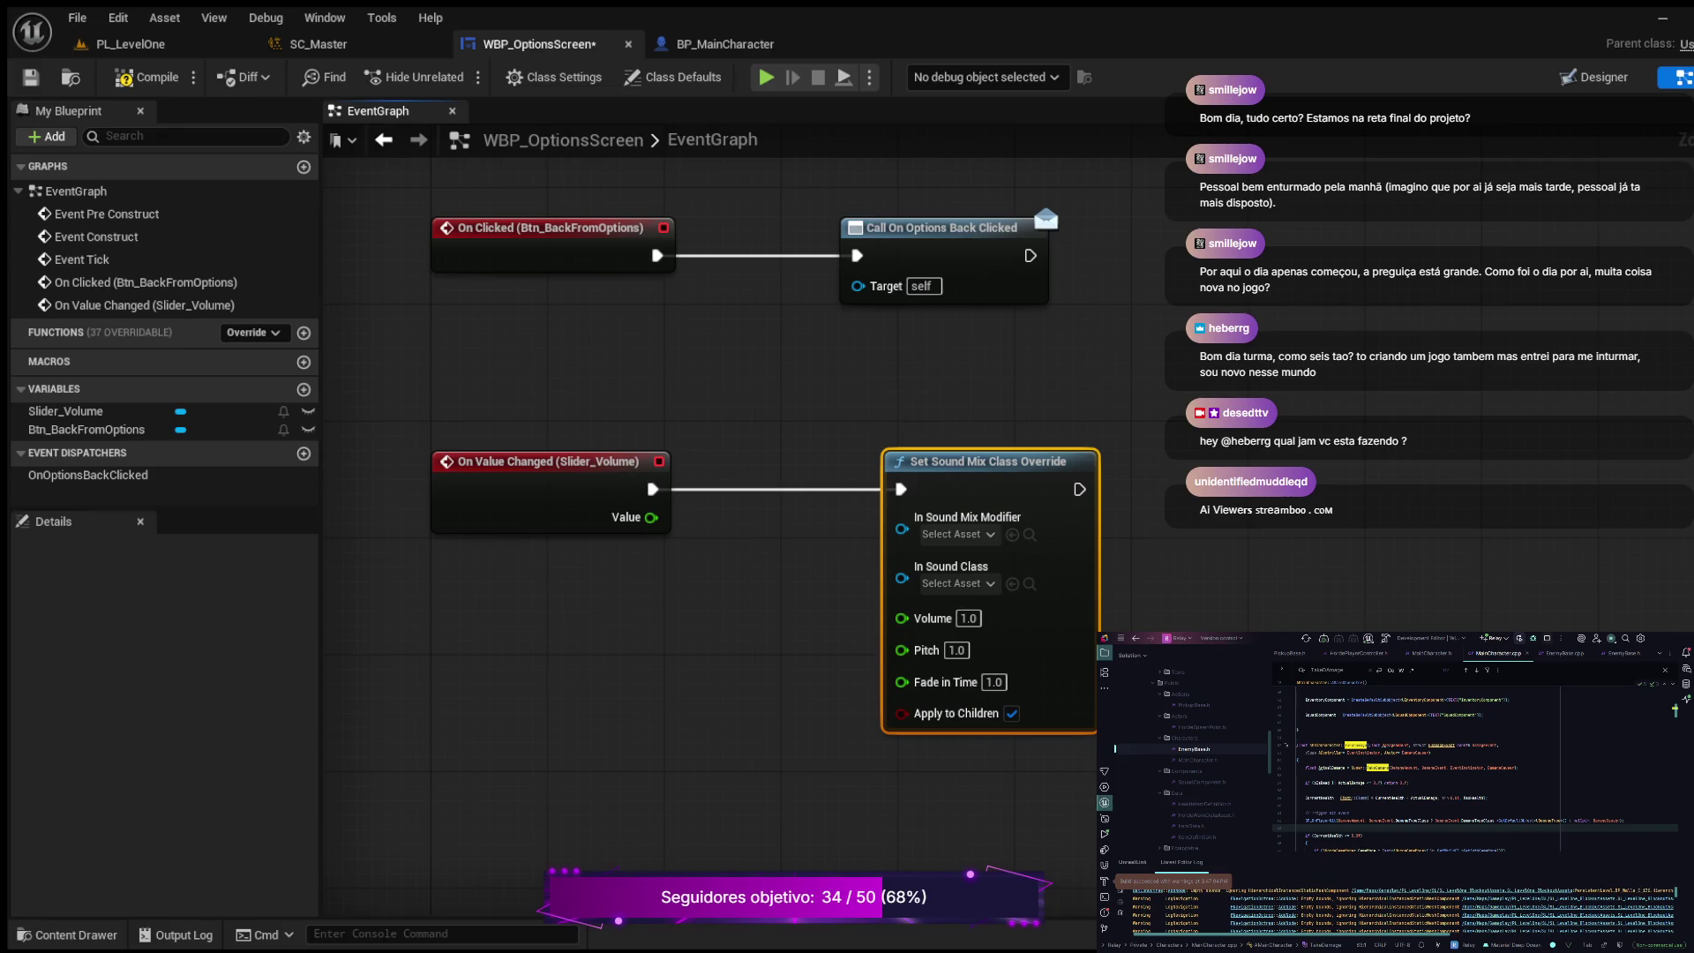
mouse_move(652, 517)
mouse_down()
mouse_move(851, 624)
mouse_move(900, 618)
mouse_up()
click(146, 77)
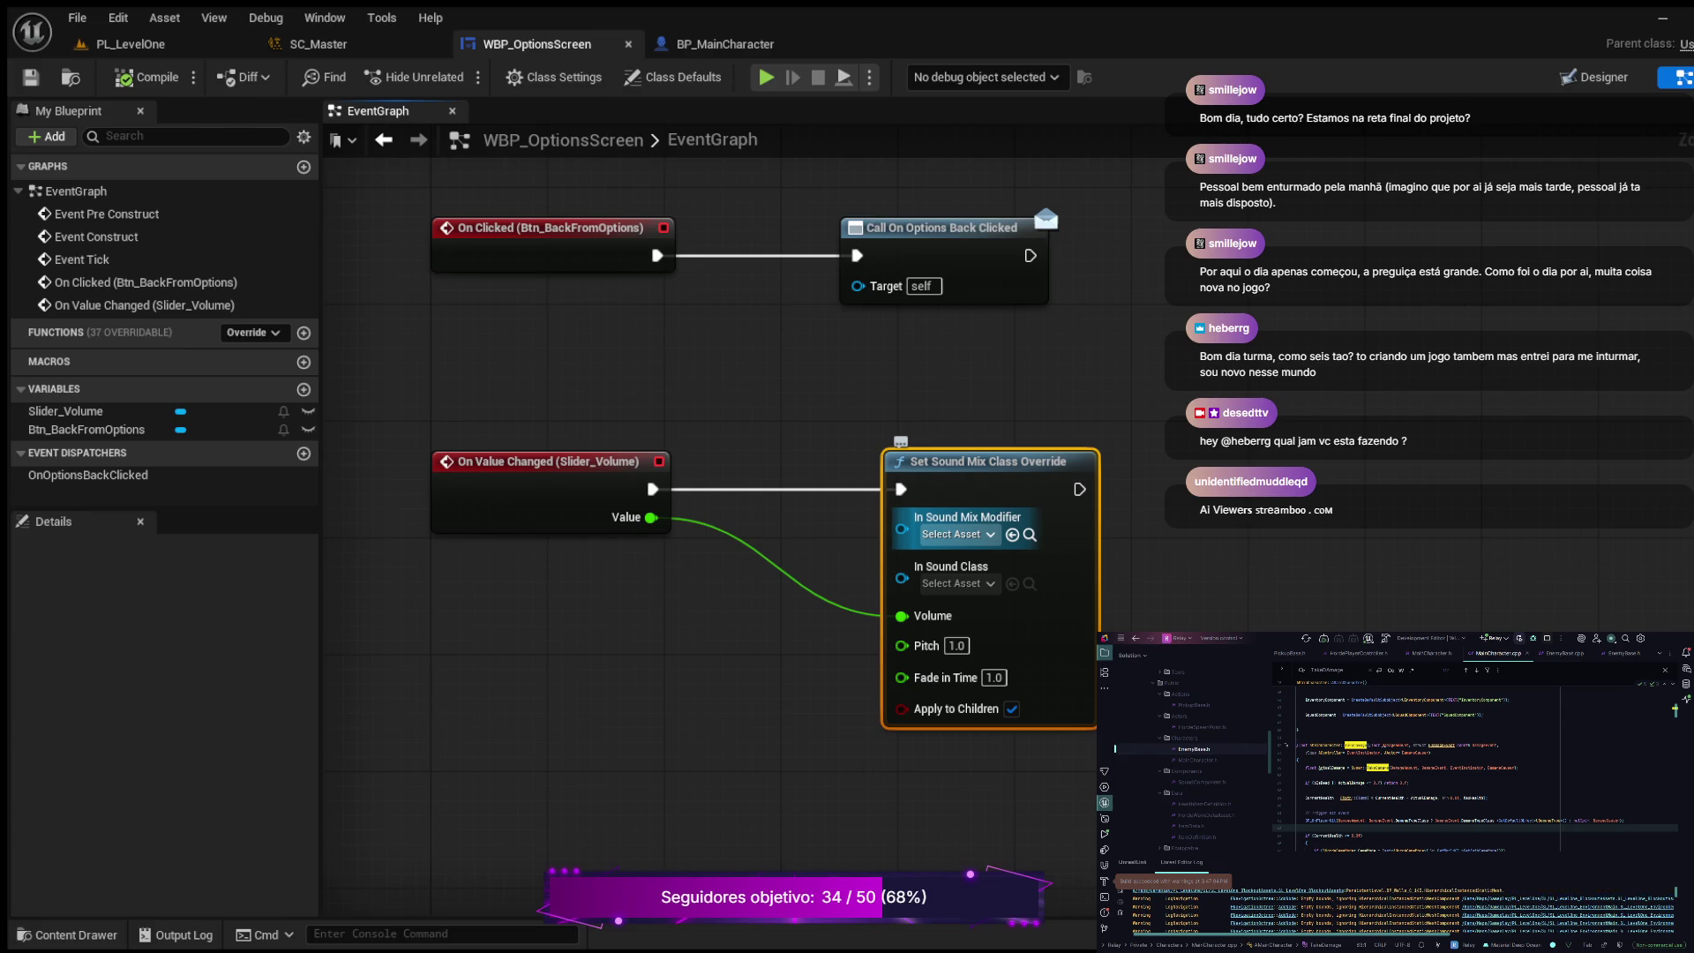
Step: Set the override to SM_MasterMix and SC_Master, then compile
click(1012, 535)
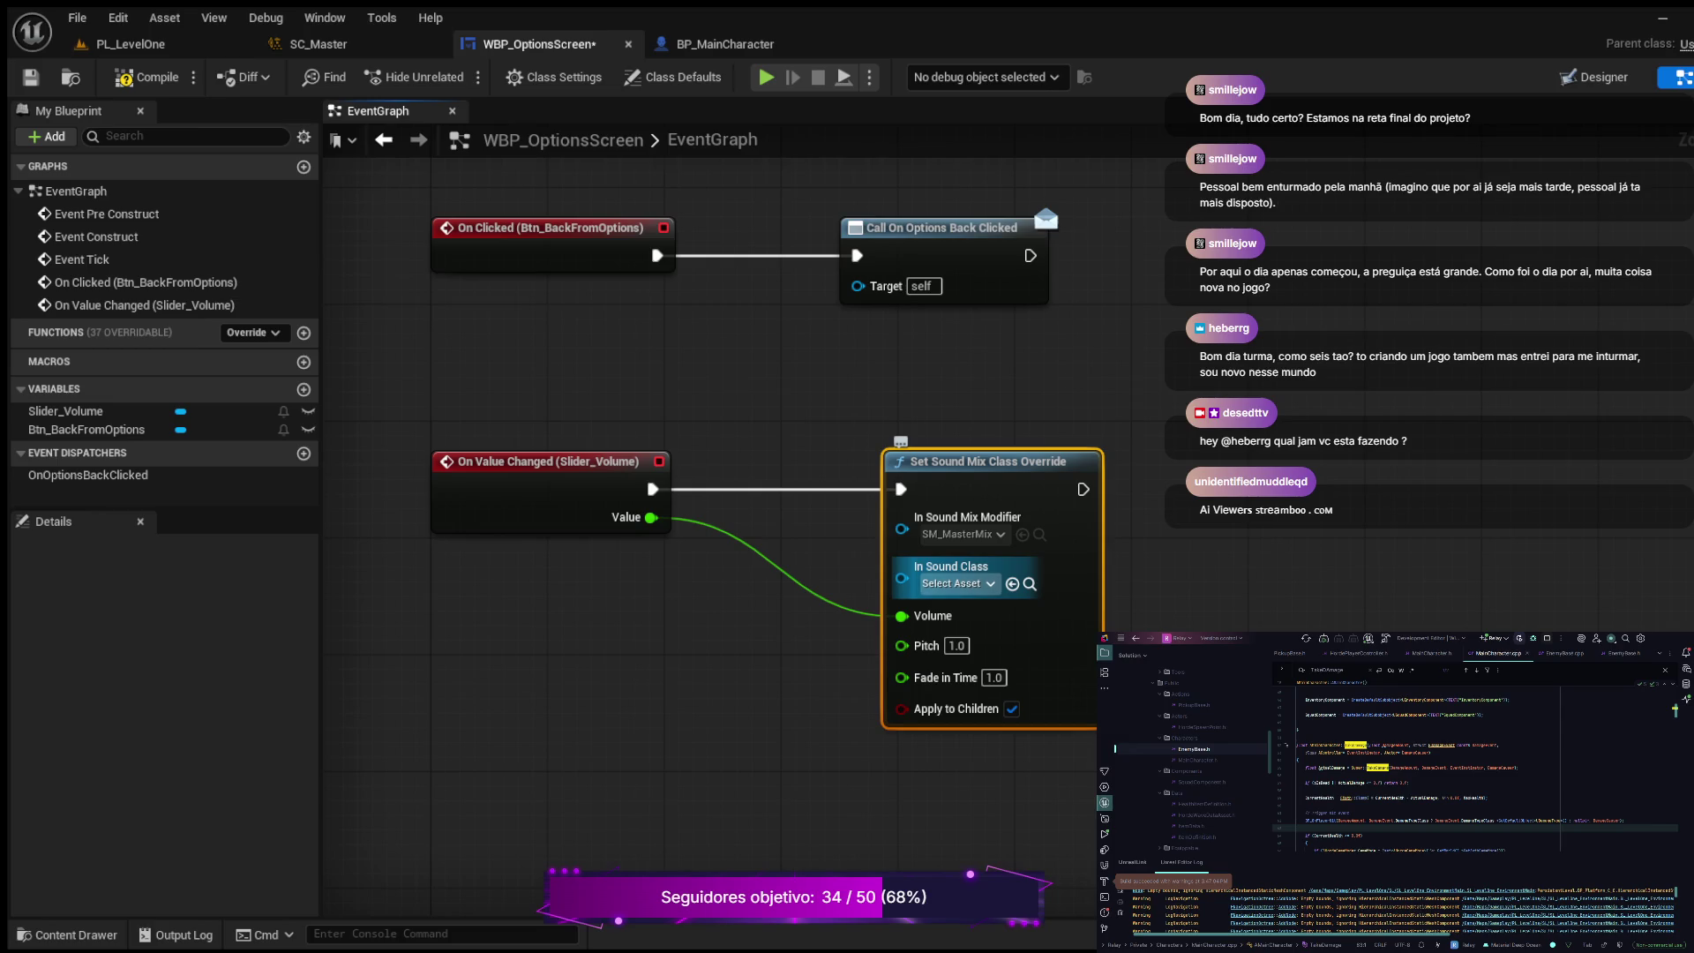
click(1012, 583)
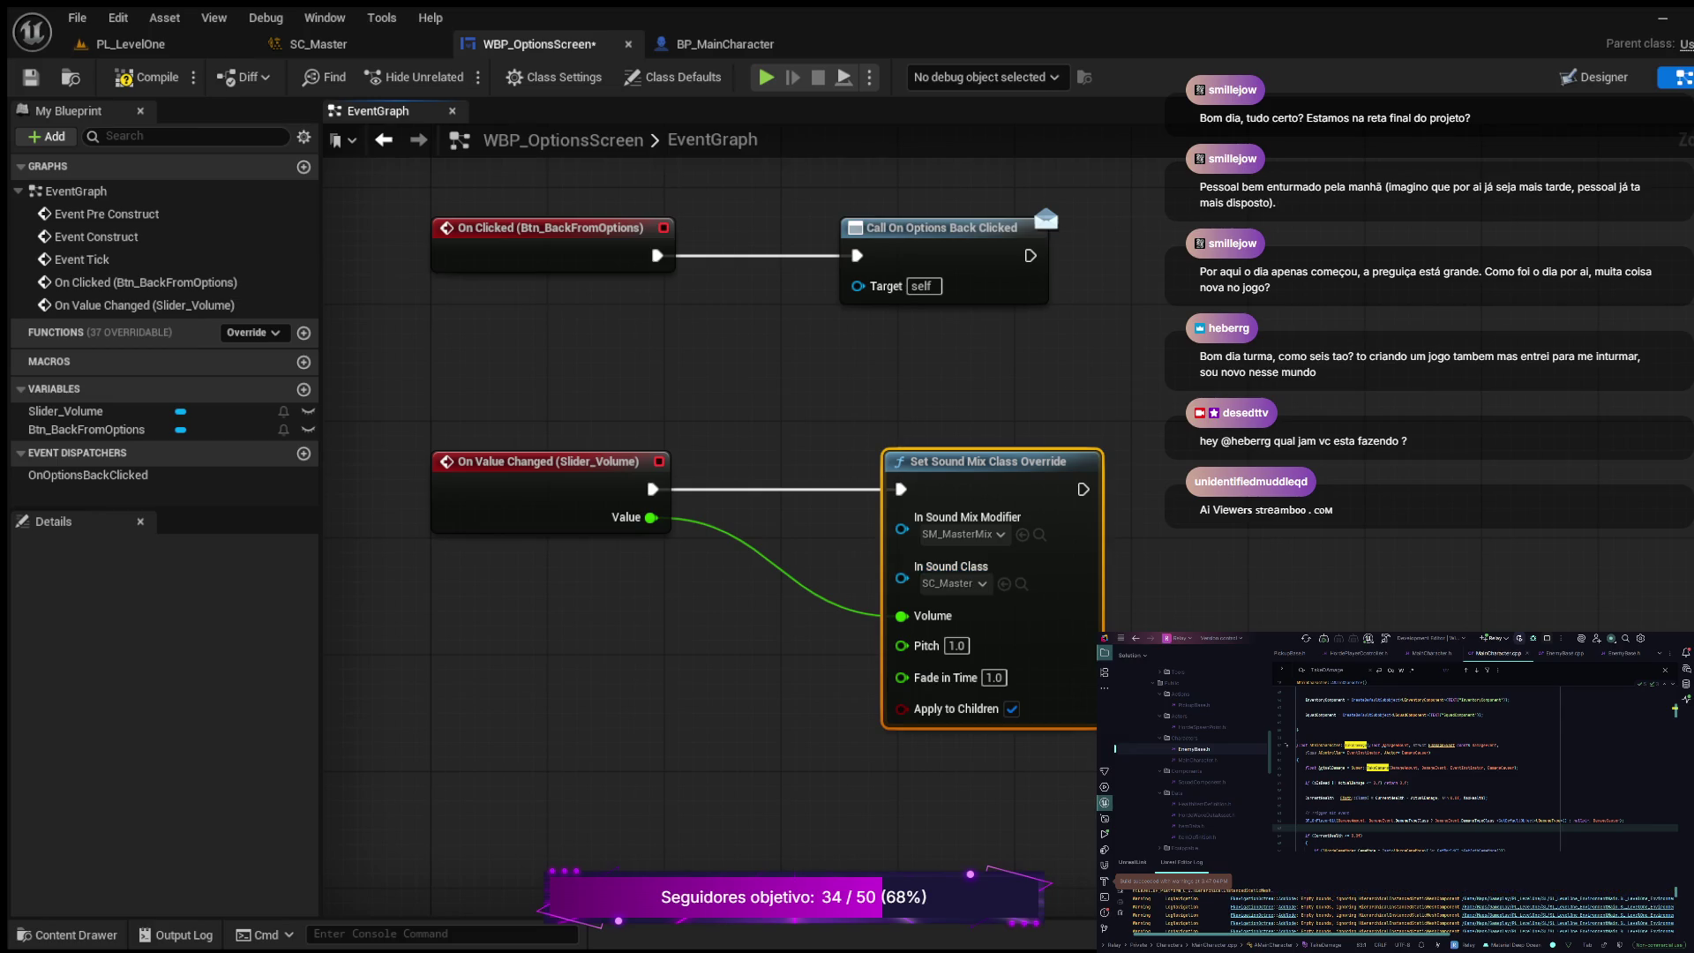
click(146, 76)
key(ctrl+space)
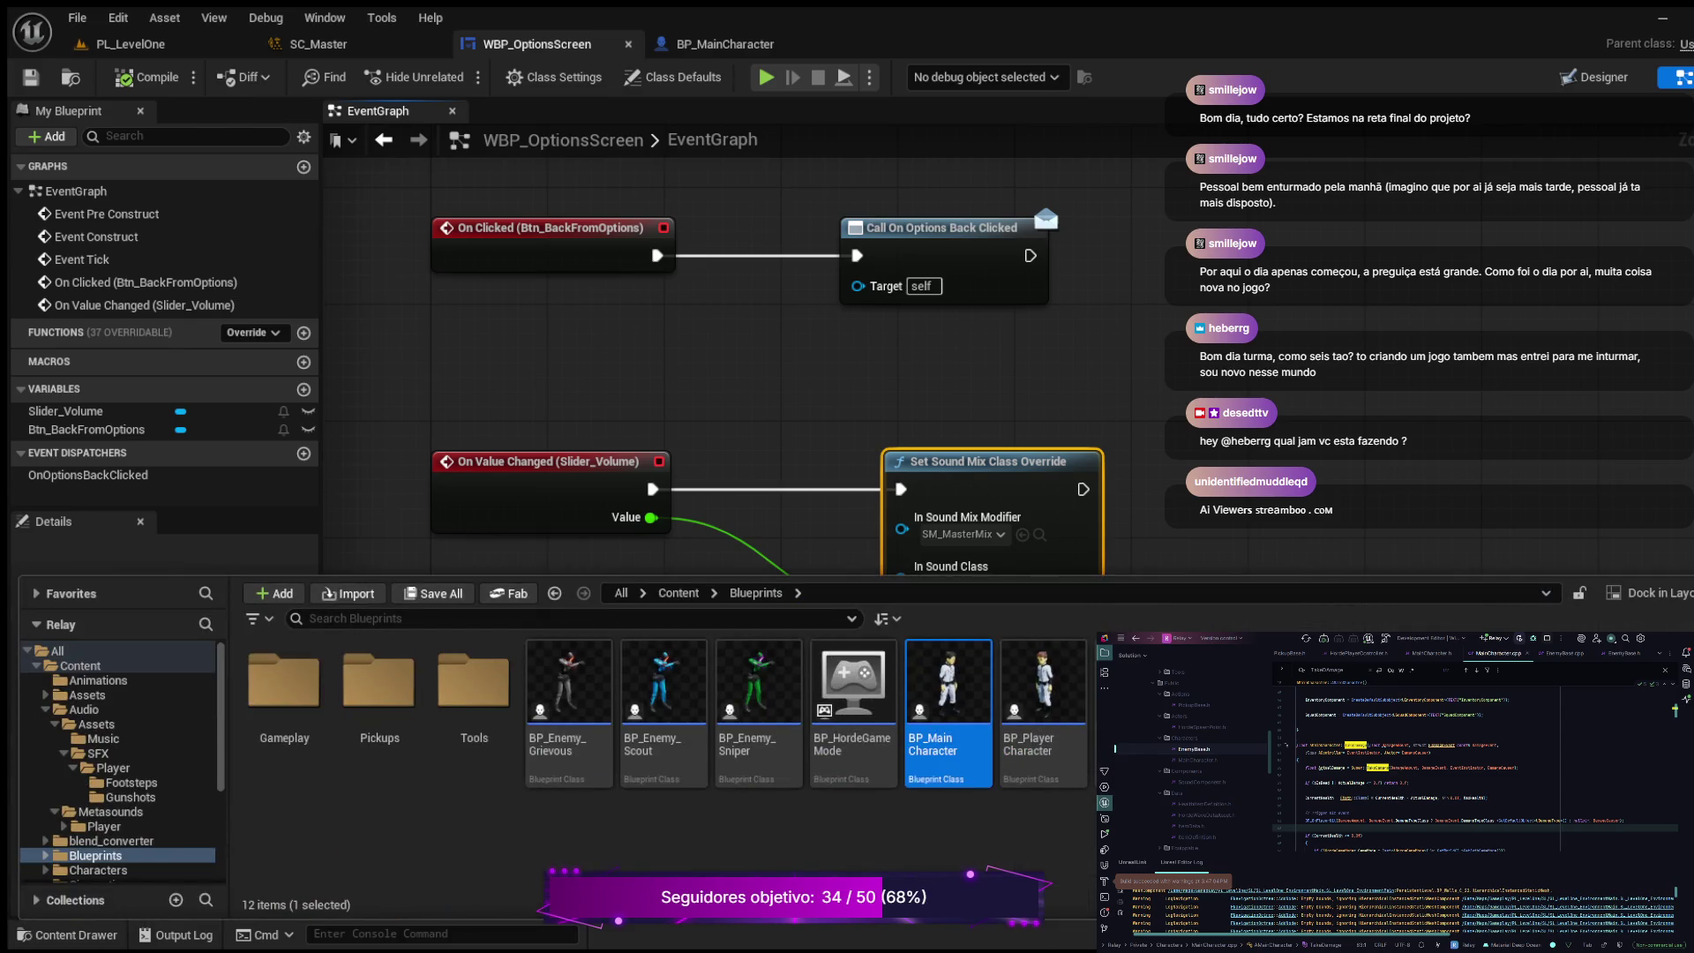
Step: Open WBP_MainMenu from the HUD folder in the Content Drawer
scroll(119, 759, down, 2)
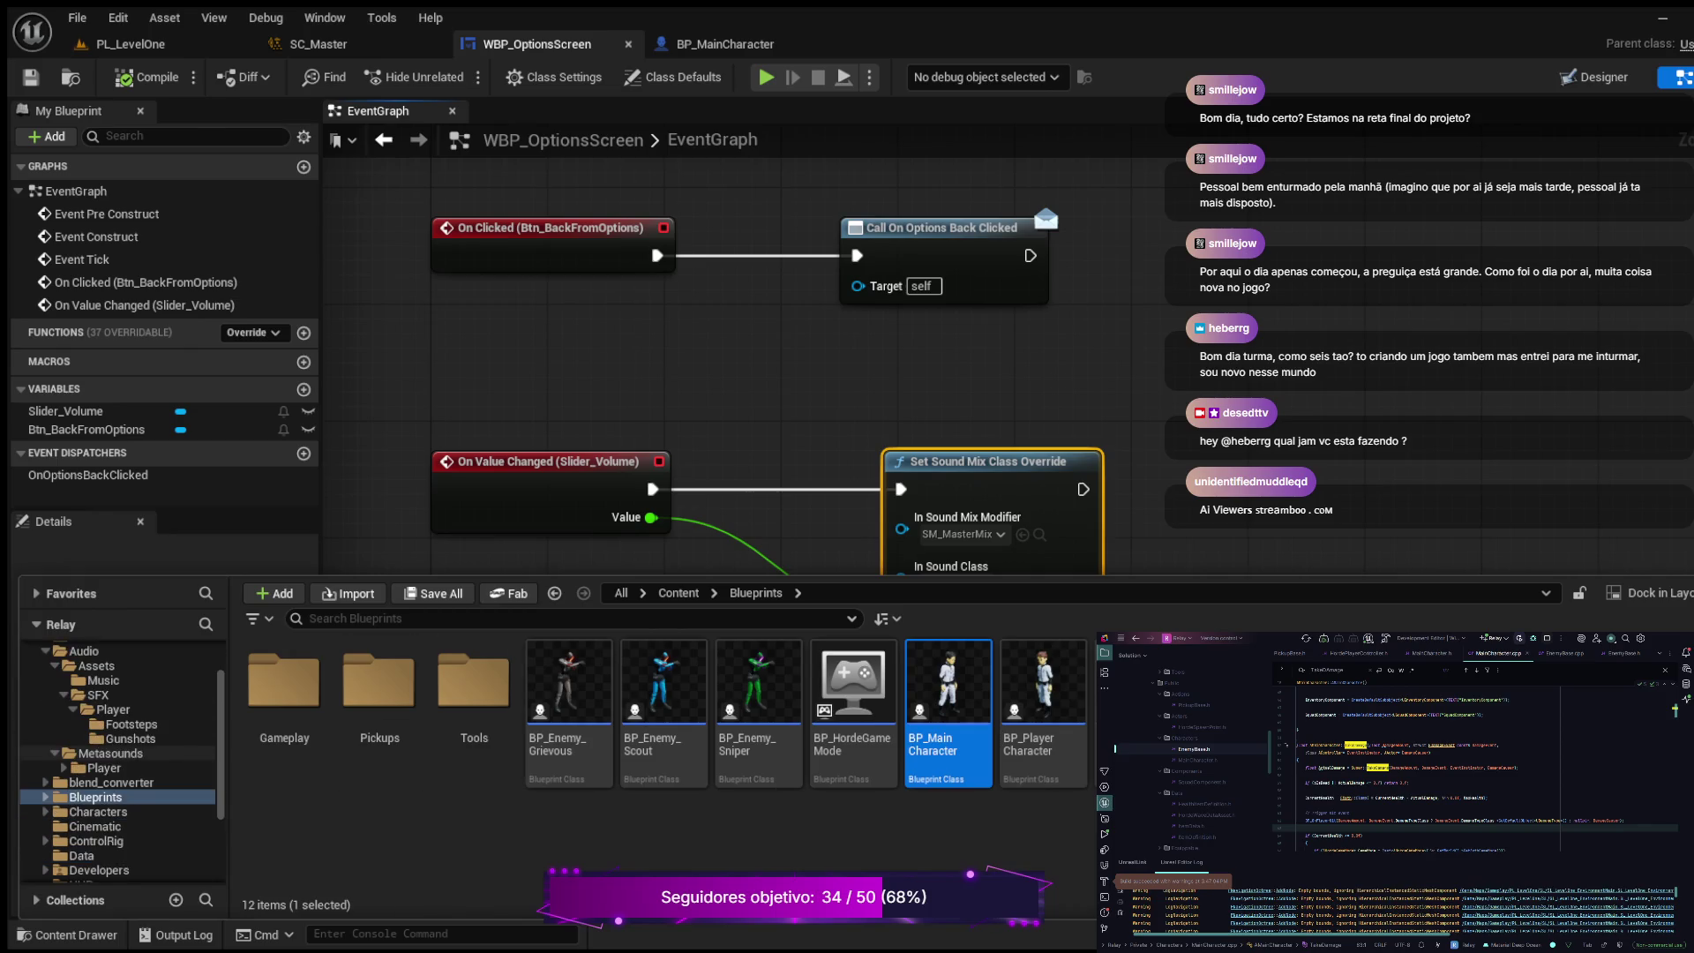
scroll(119, 759, down, 3)
click(81, 797)
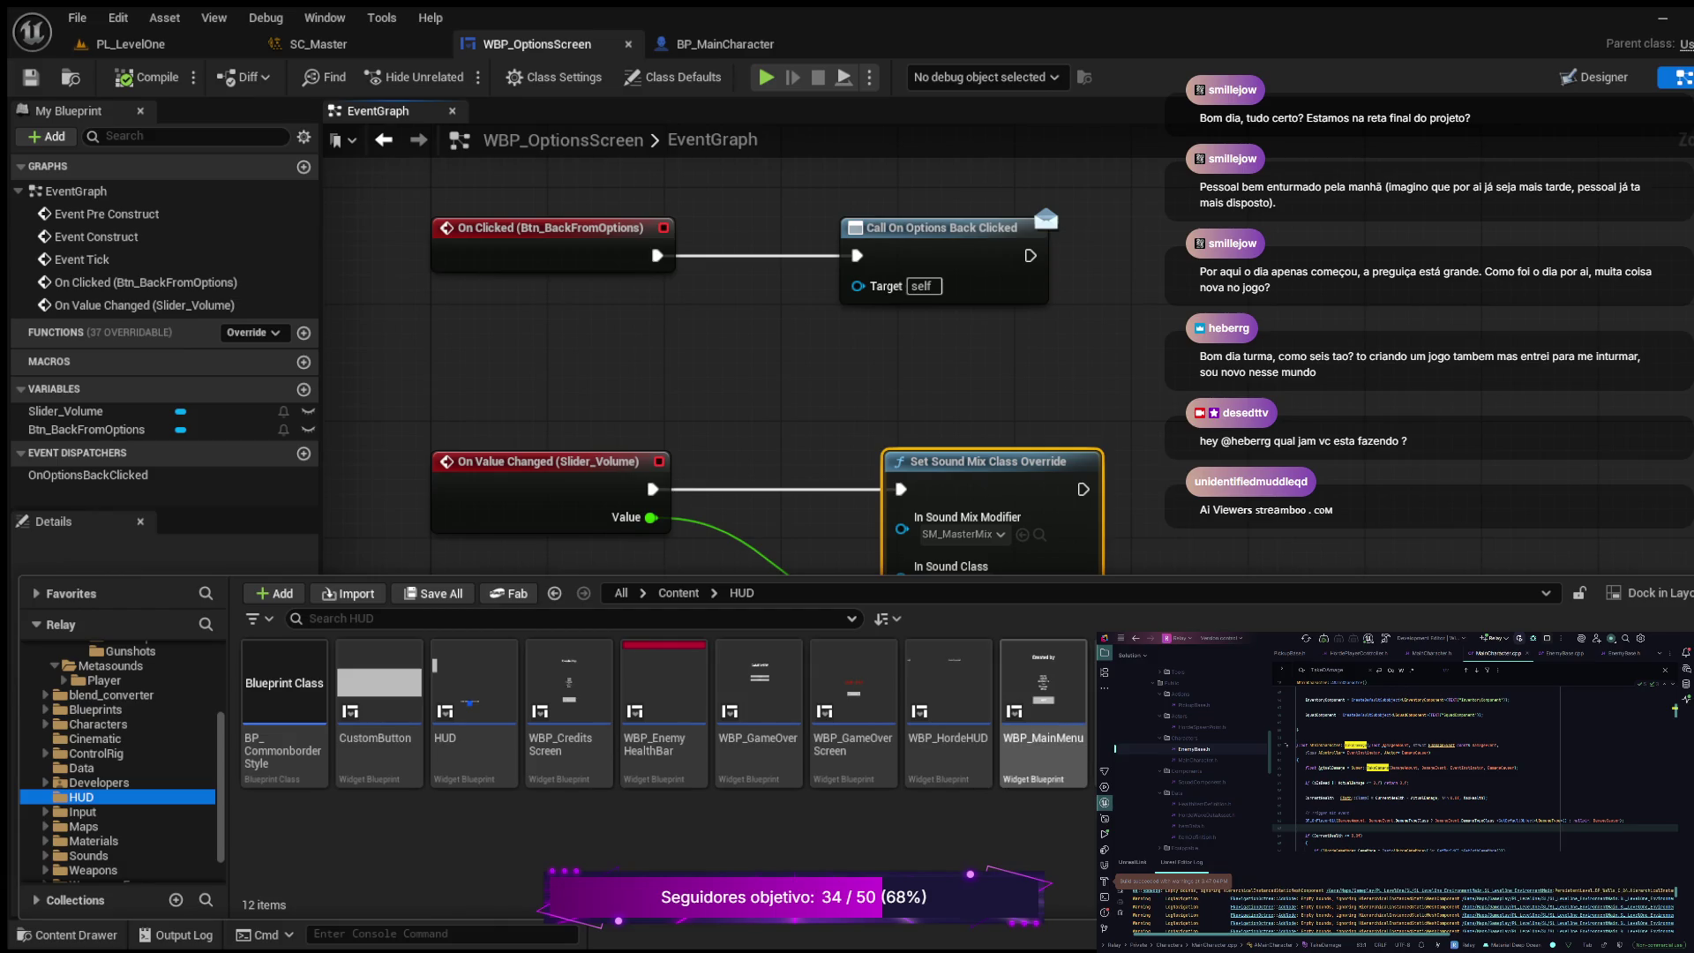
double_click(1043, 706)
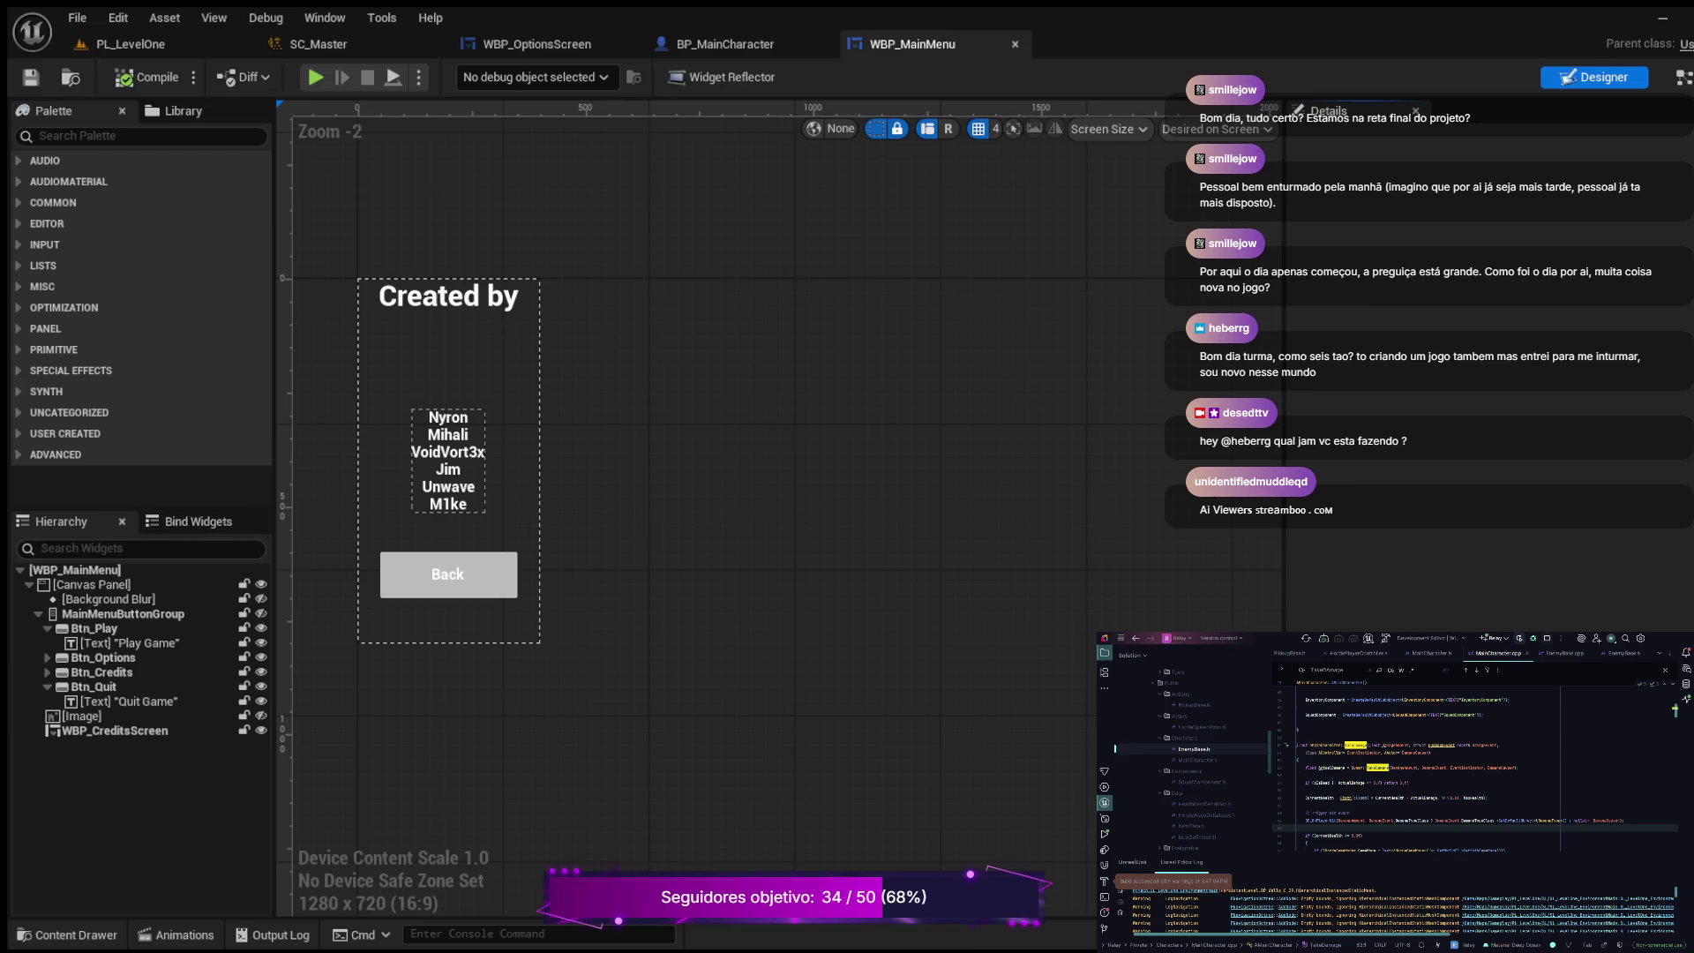
Step: Drag WBP Options Screen from the User Created palette onto the main menu canvas
click(53, 433)
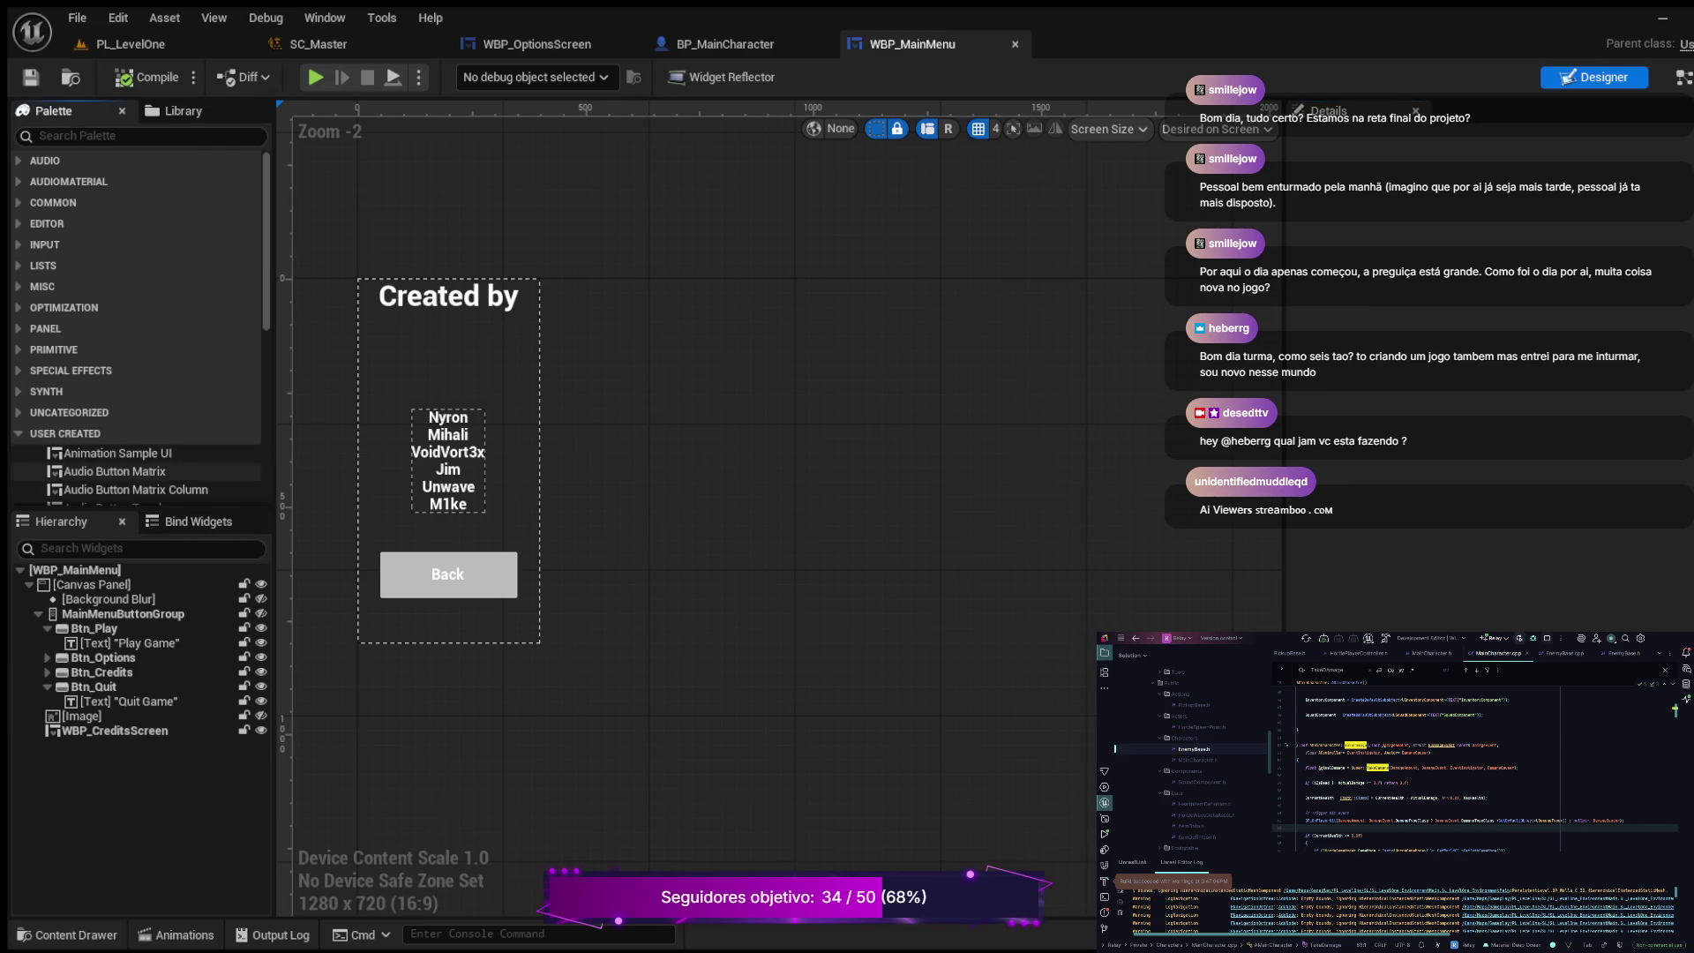
scroll(41, 430, down, 2)
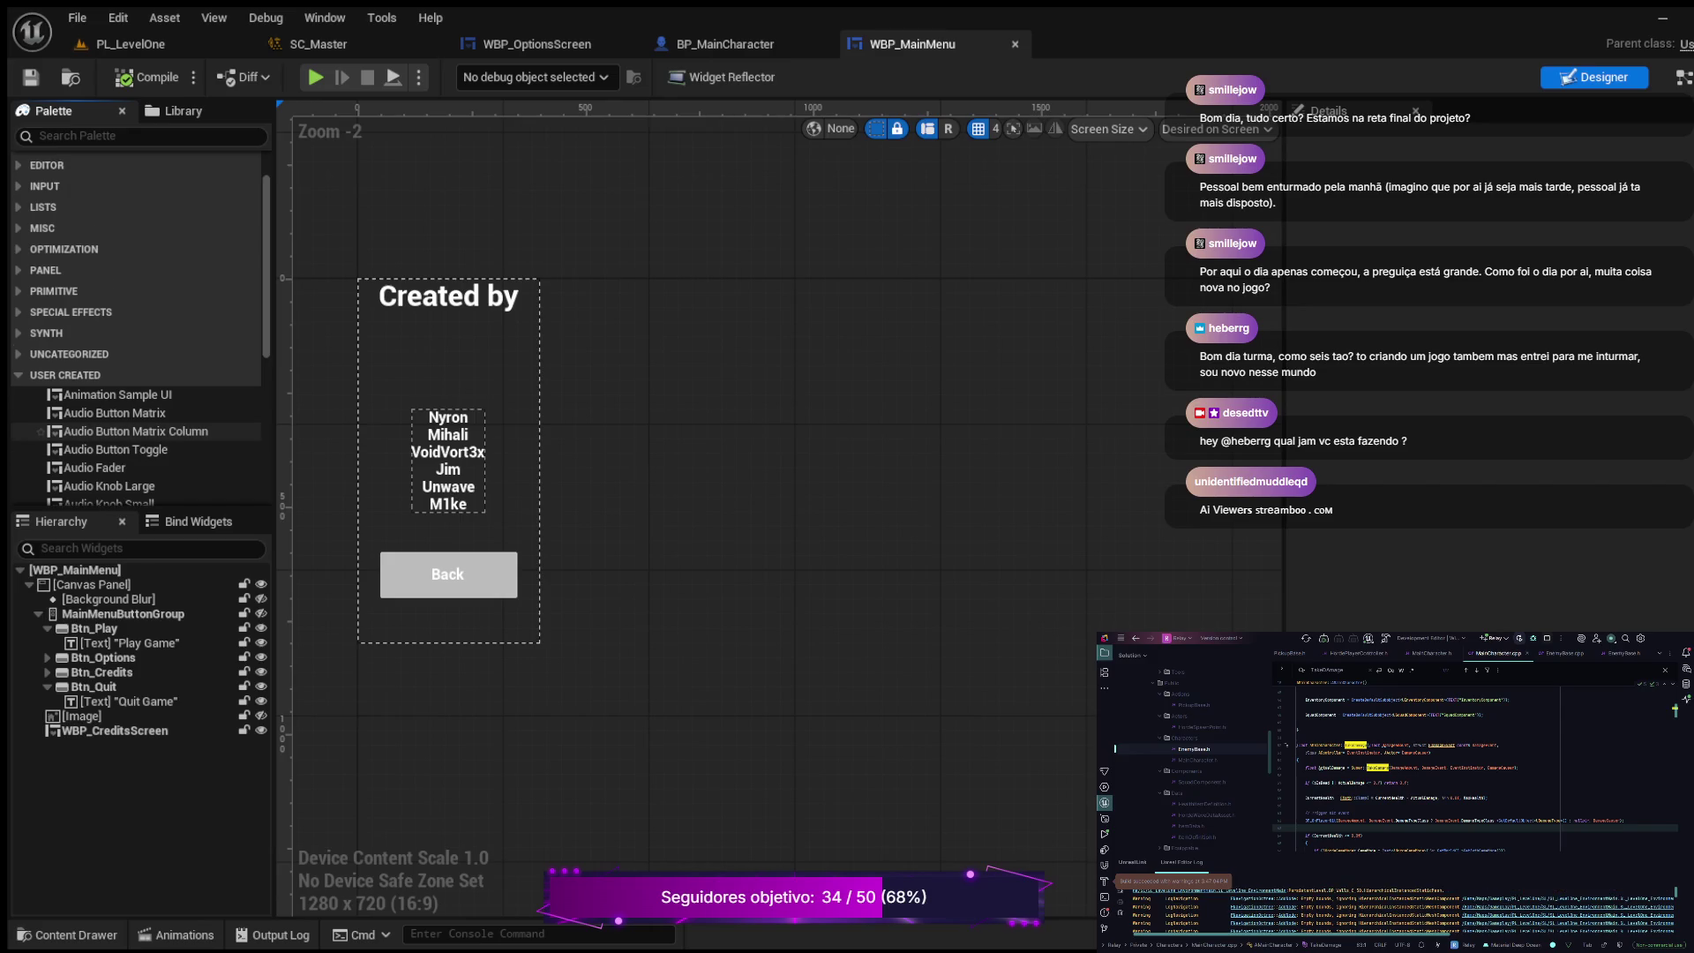
scroll(41, 431, down, 1)
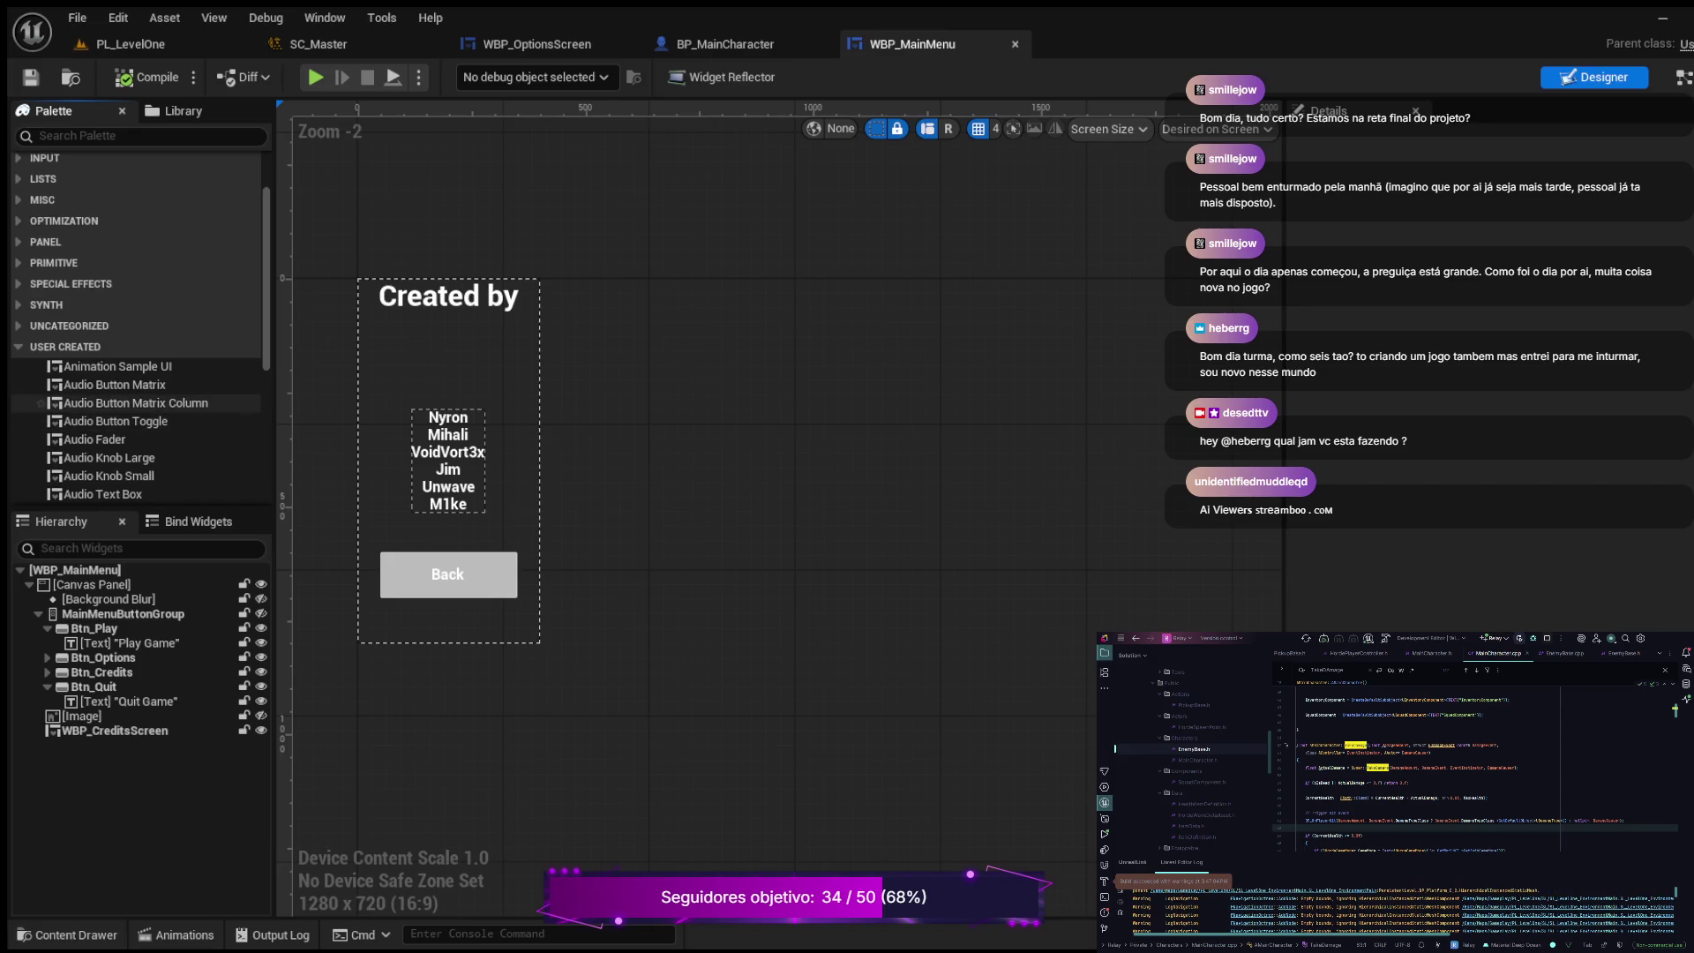
scroll(41, 419, down, 4)
scroll(41, 413, down, 3)
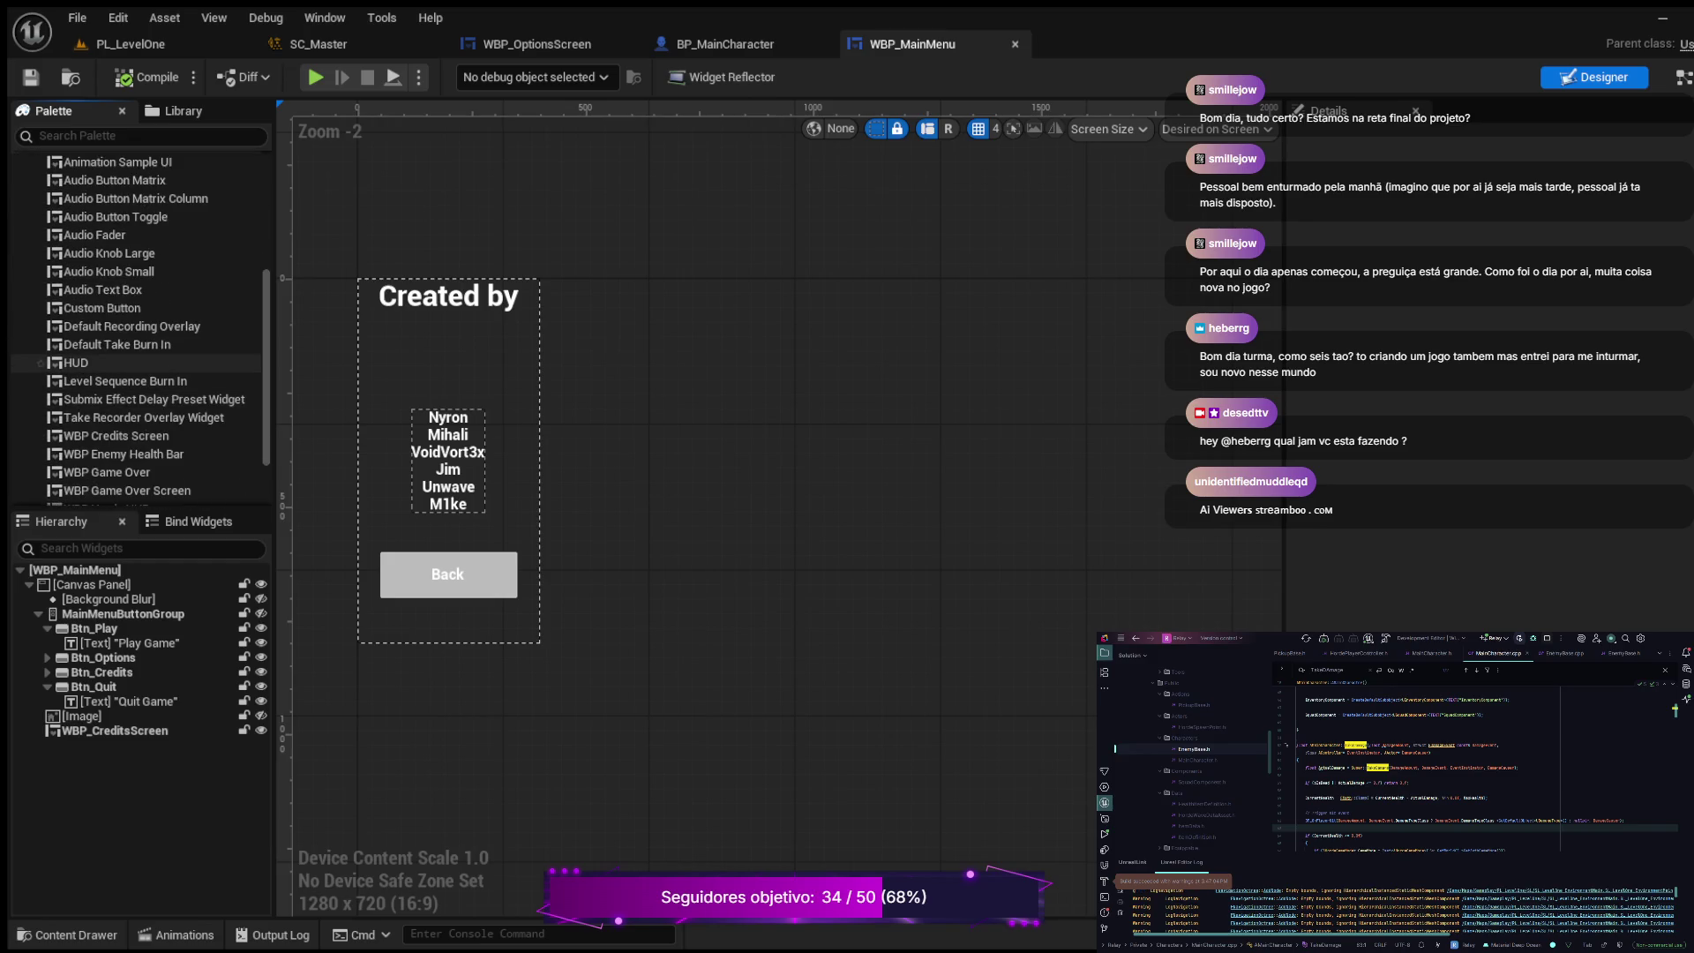
scroll(41, 361, down, 1)
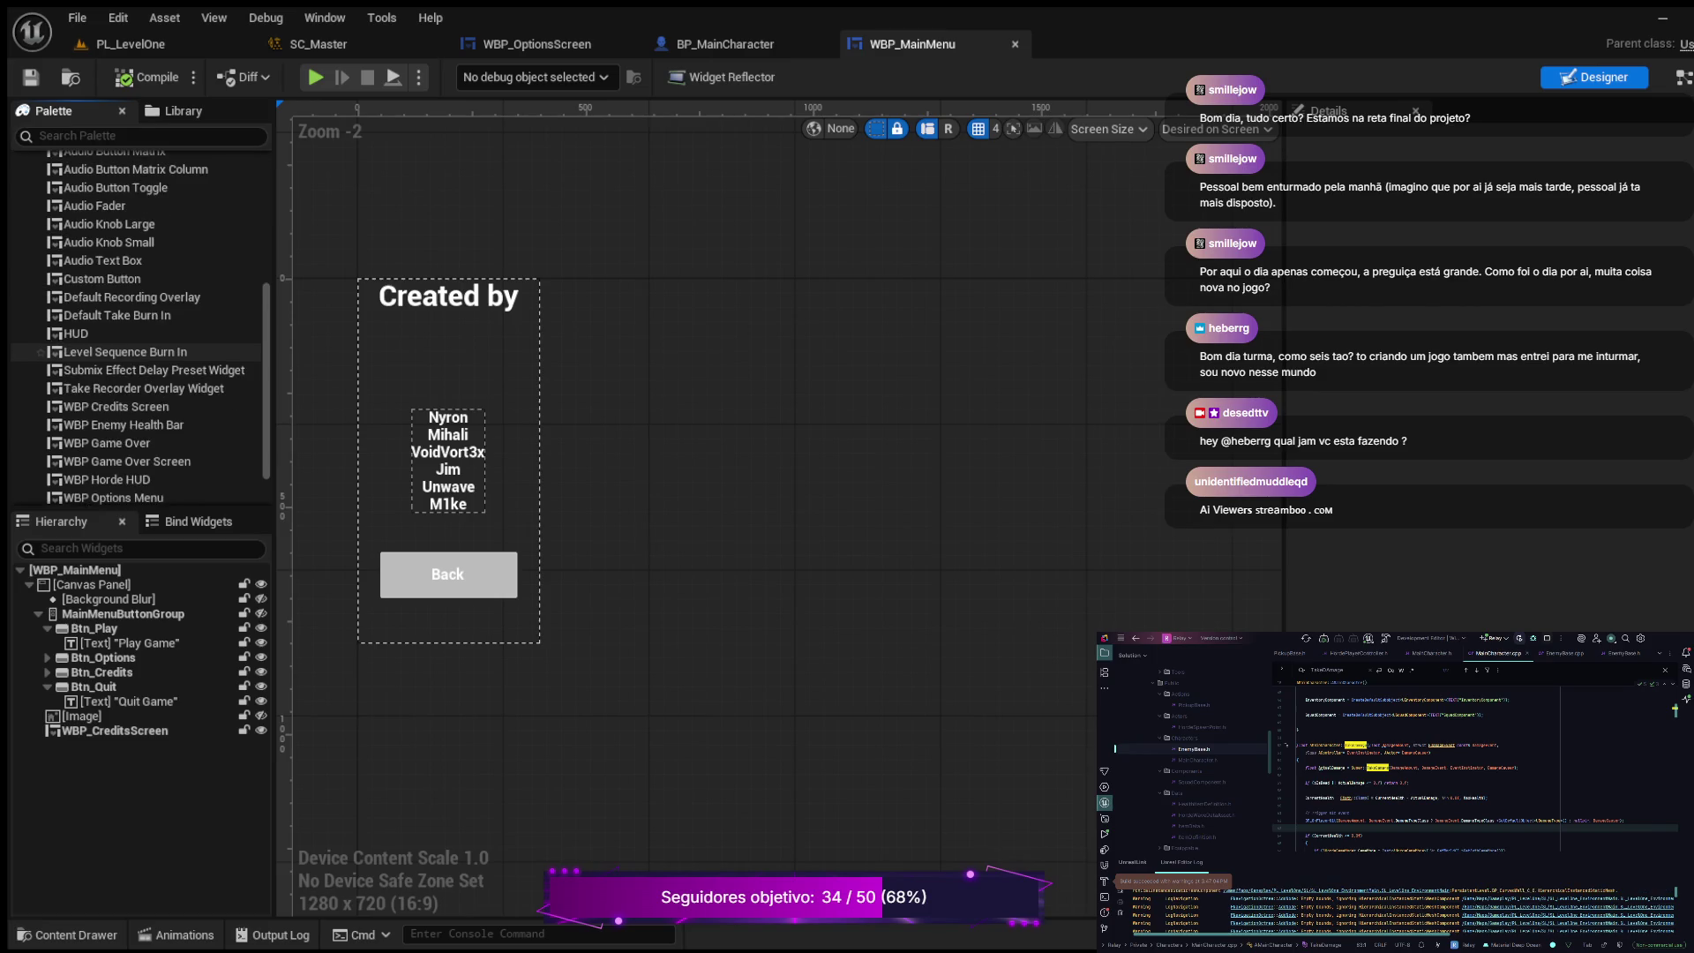
scroll(40, 361, down, 1)
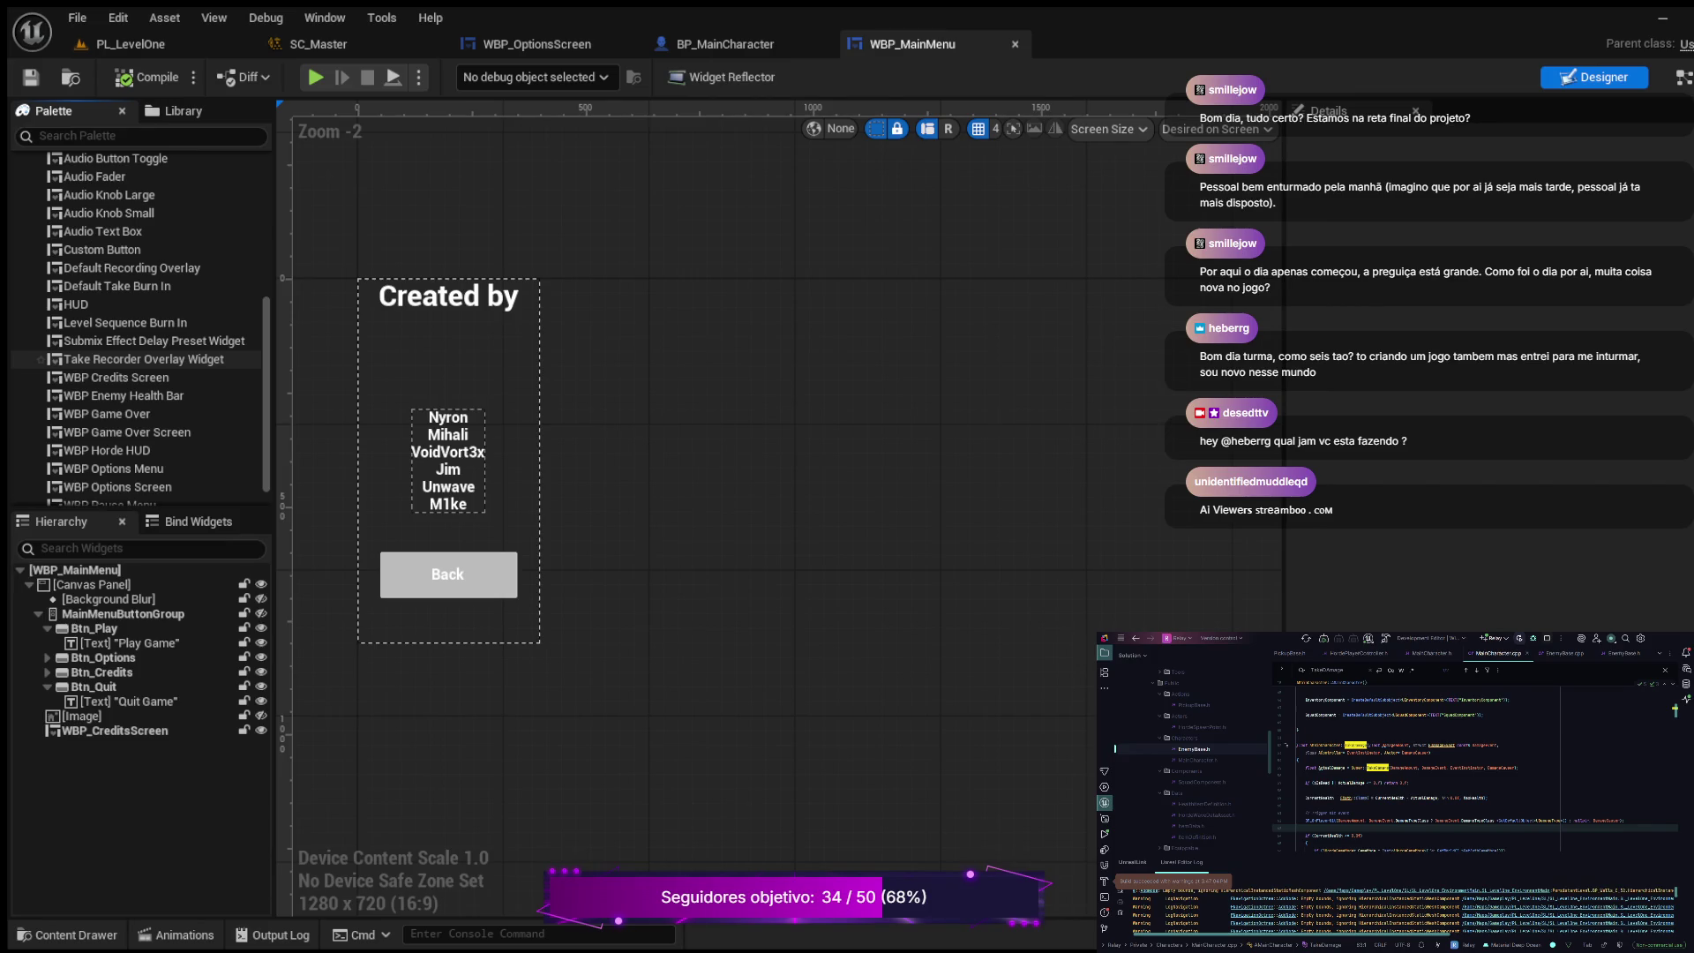
drag(115, 487, 88, 584)
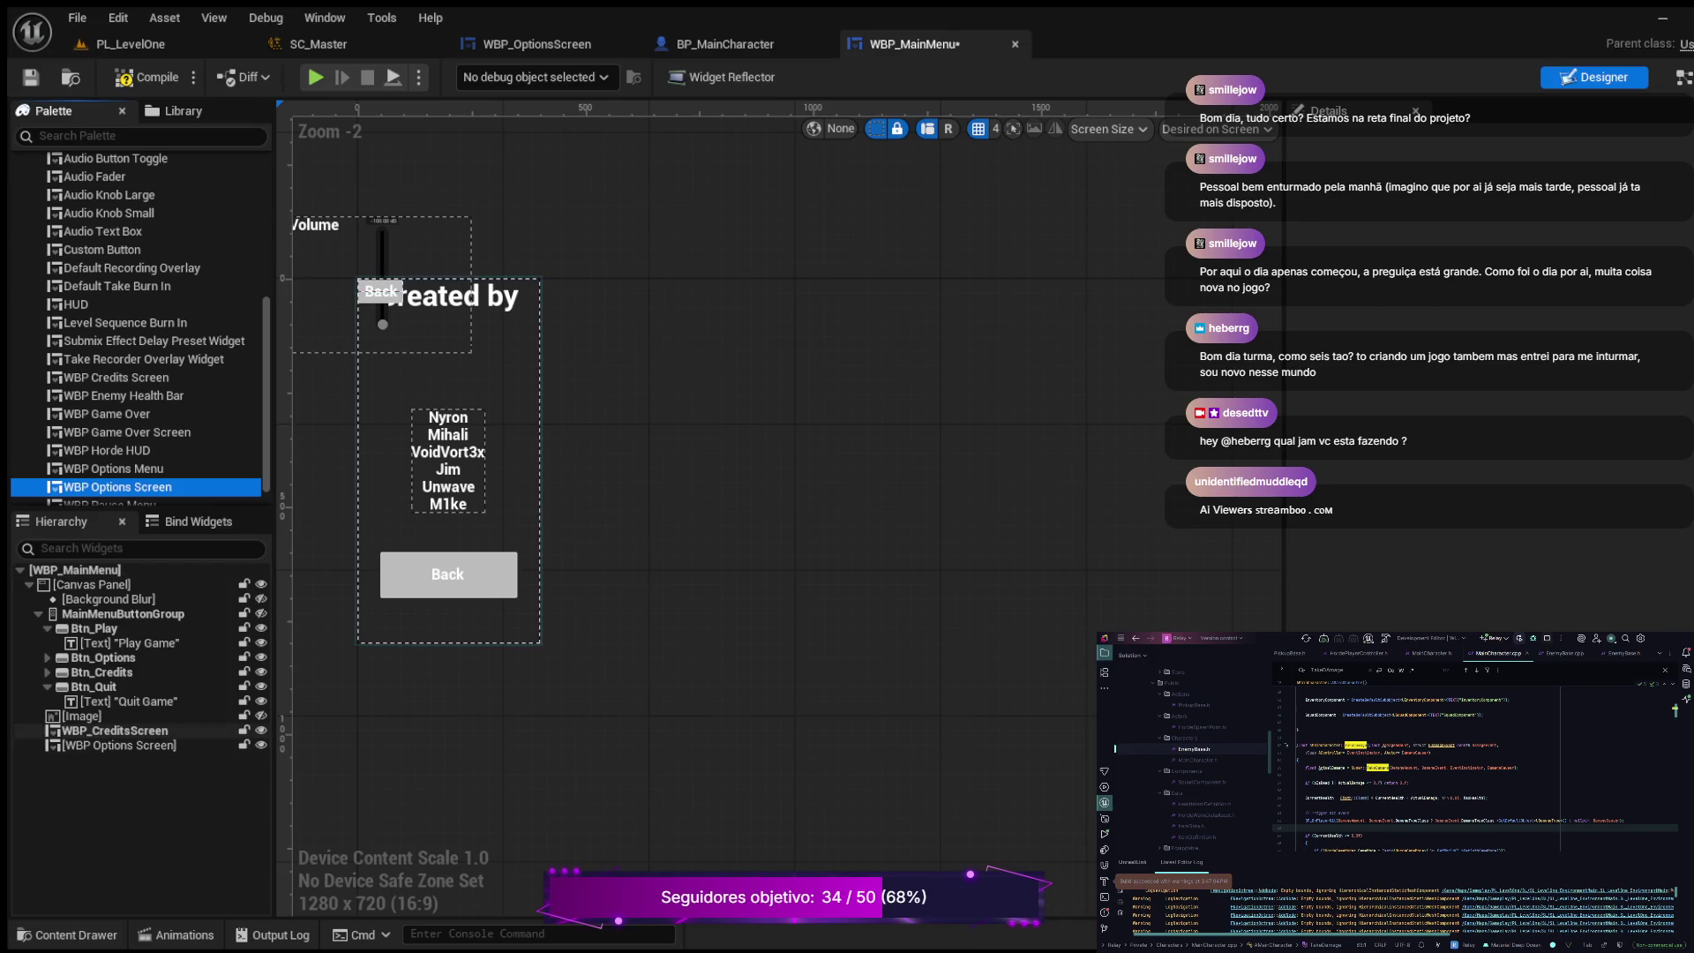
Step: Anchor the options widget to the centre at position 0, 0 with size 400 × 300
click(119, 744)
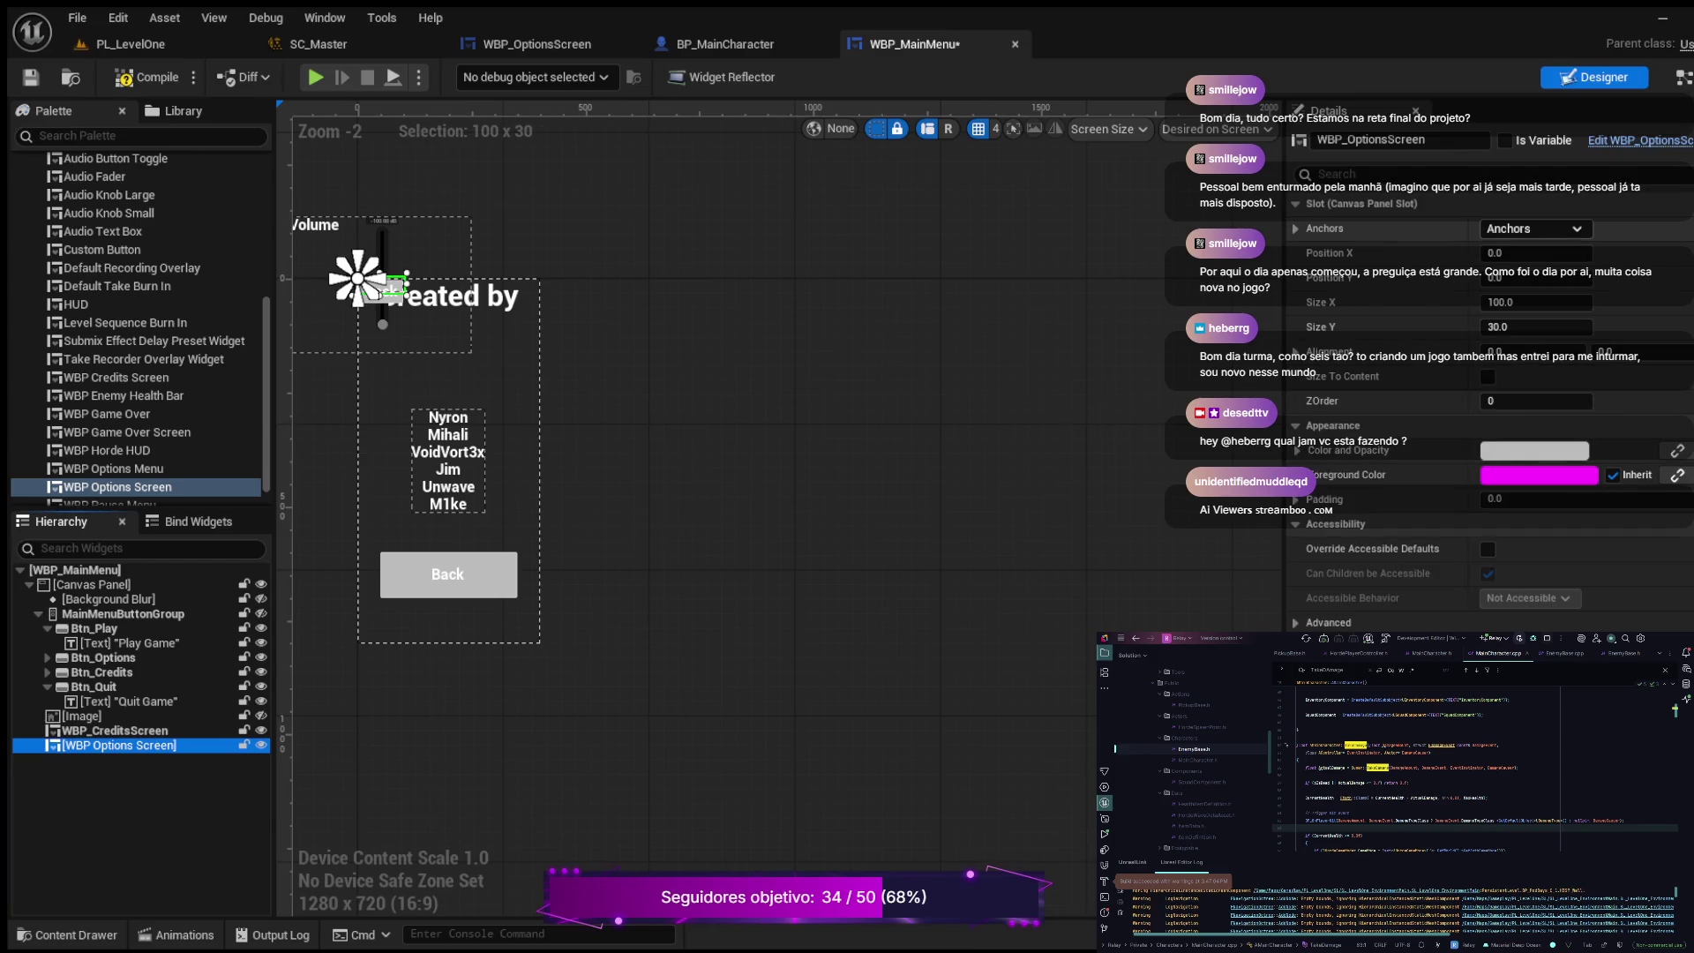
mouse_move(357, 278)
mouse_down()
mouse_move(453, 435)
mouse_move(448, 459)
mouse_up()
click(1536, 252)
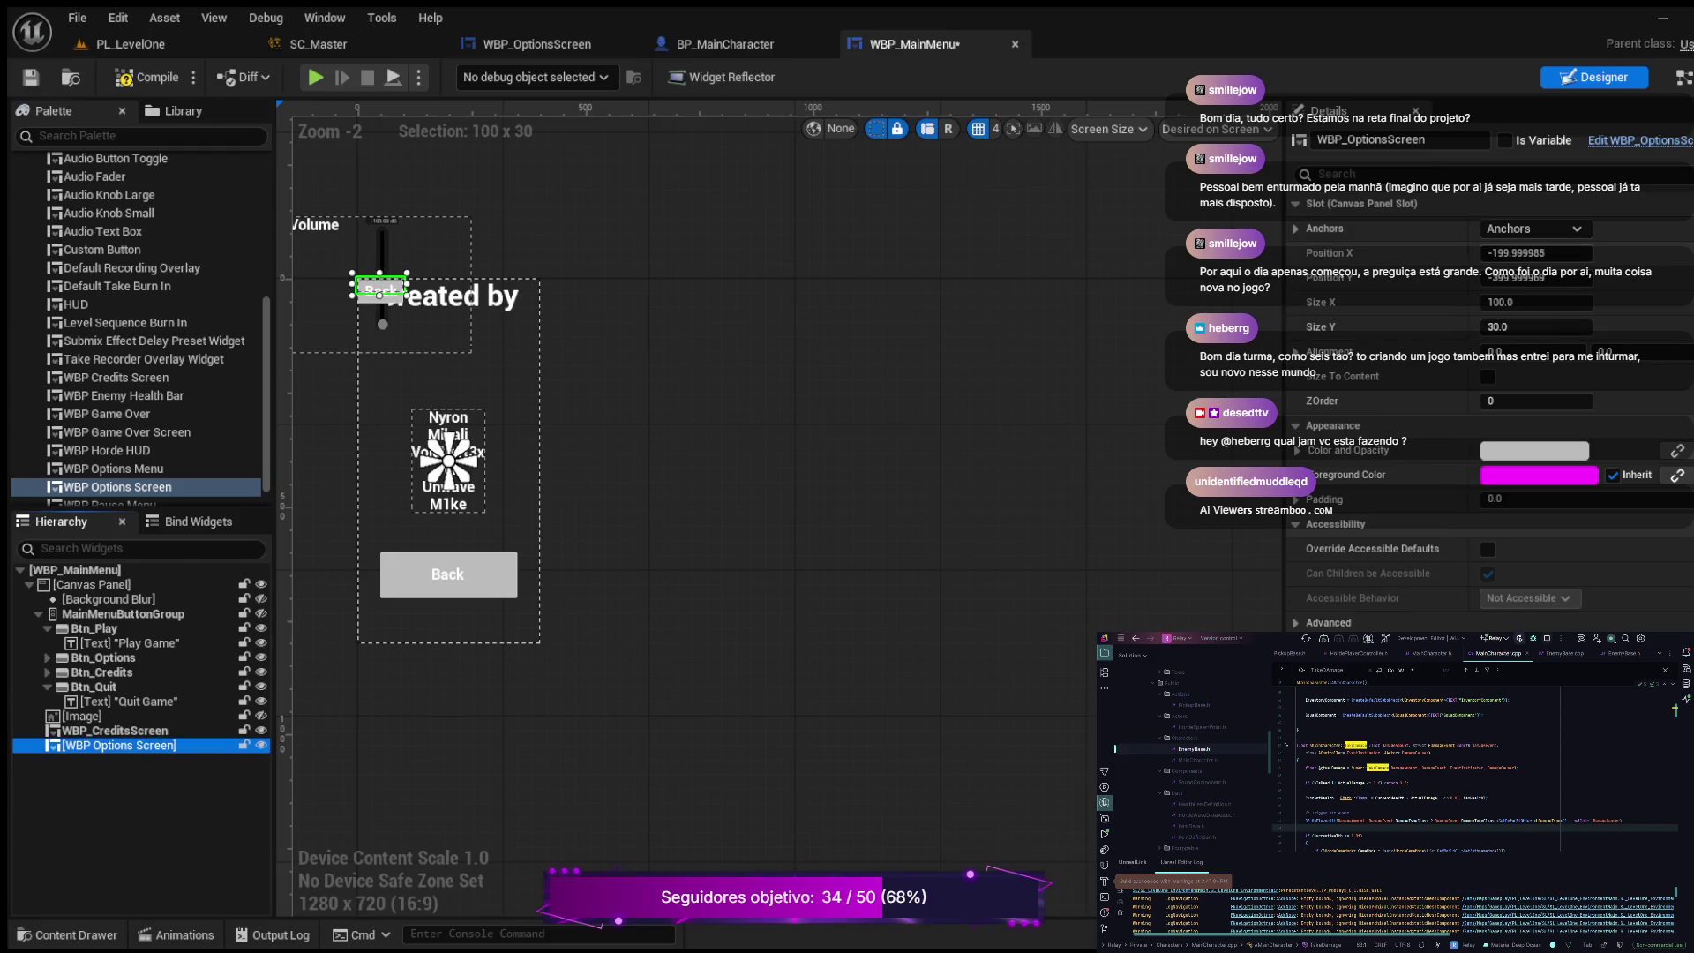
text(0)
key(Return)
click(1535, 277)
text(0)
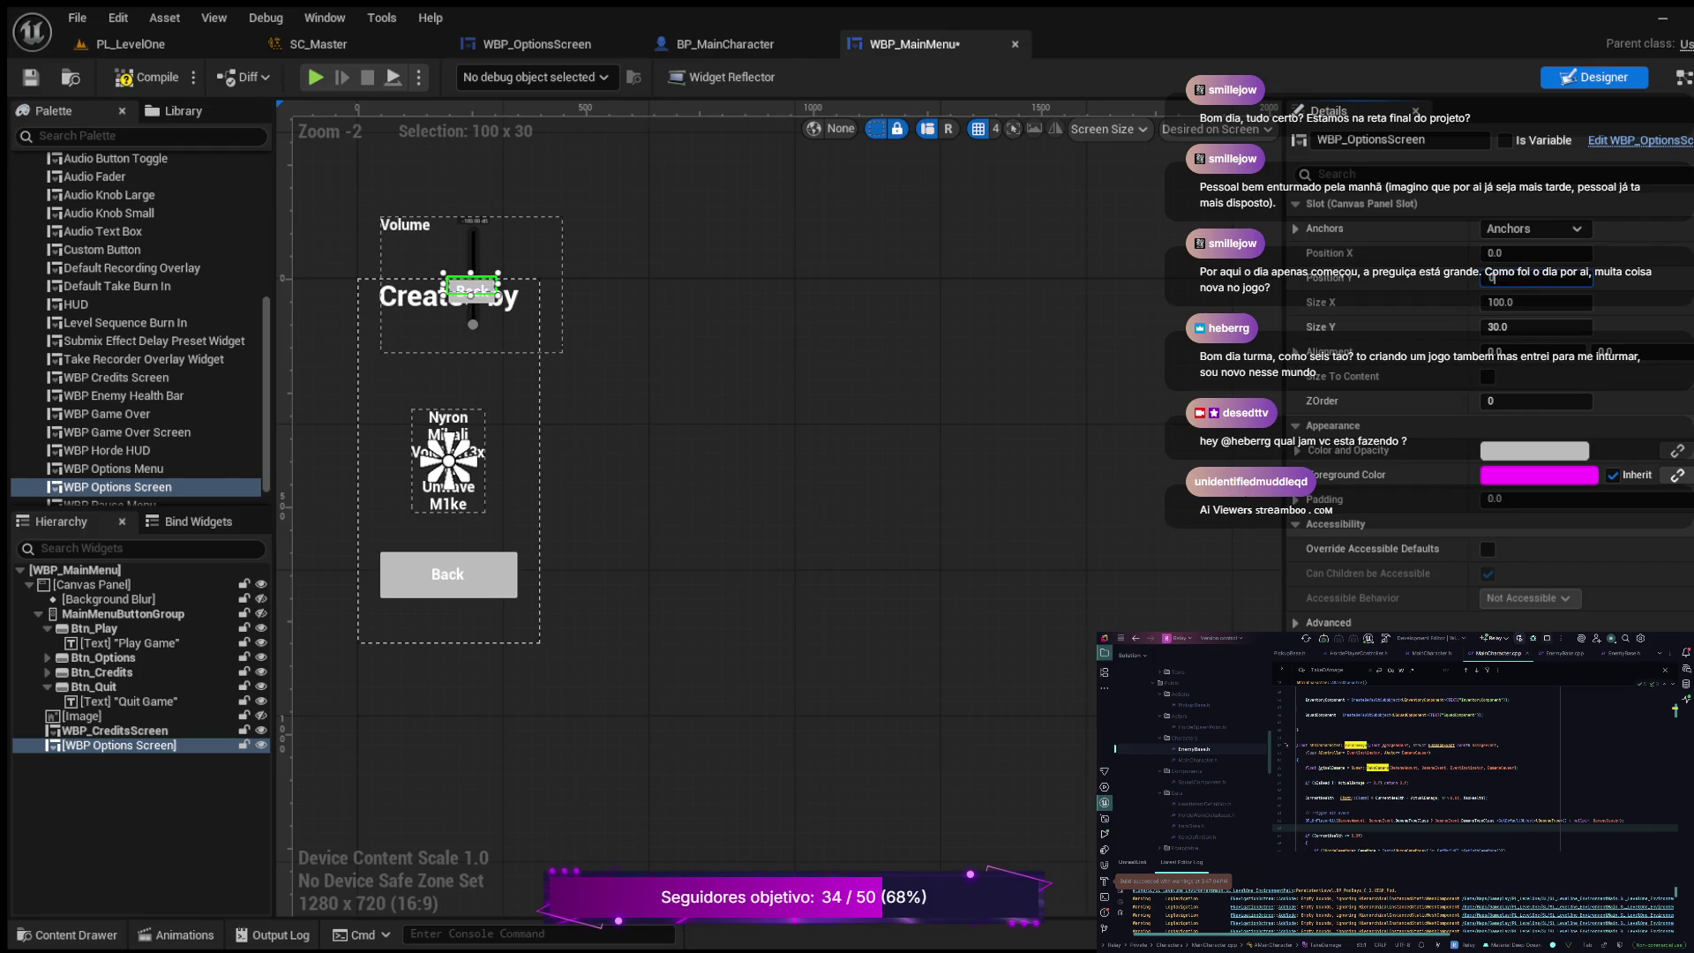
key(Return)
click(1535, 302)
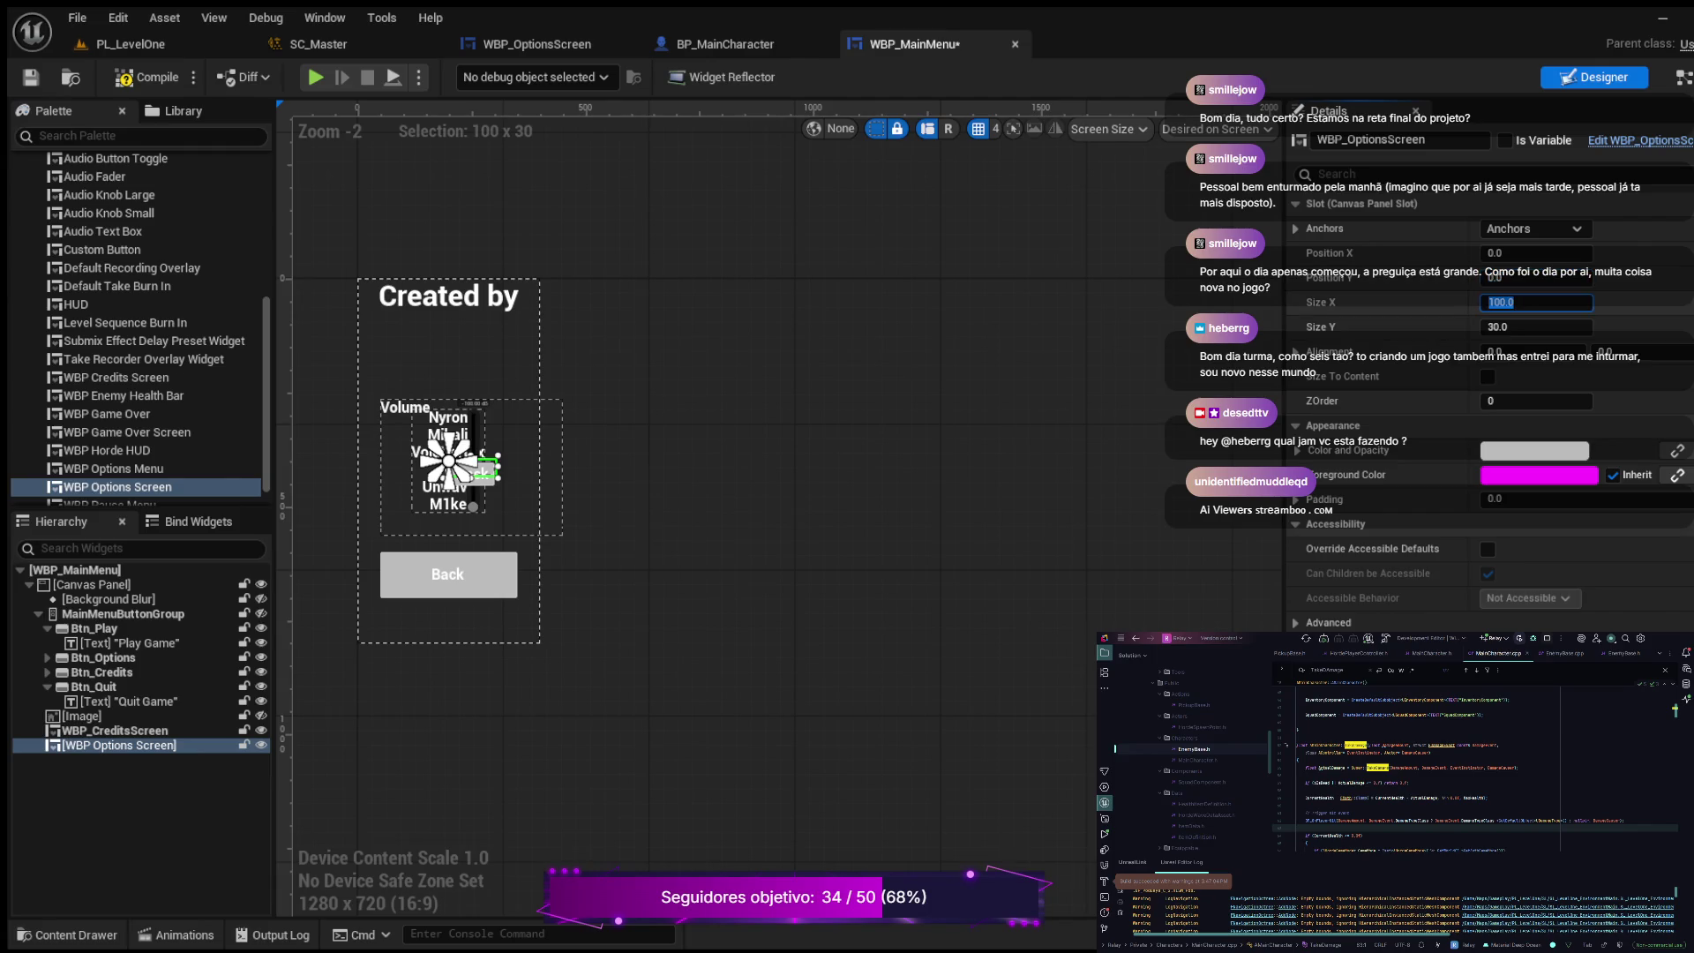
text(400)
key(Return)
click(1535, 326)
text(300)
key(Return)
Step: Set the widget's alignment to 0.5 on both axes and compile the main menu
key(Tab)
text(0.5)
key(Return)
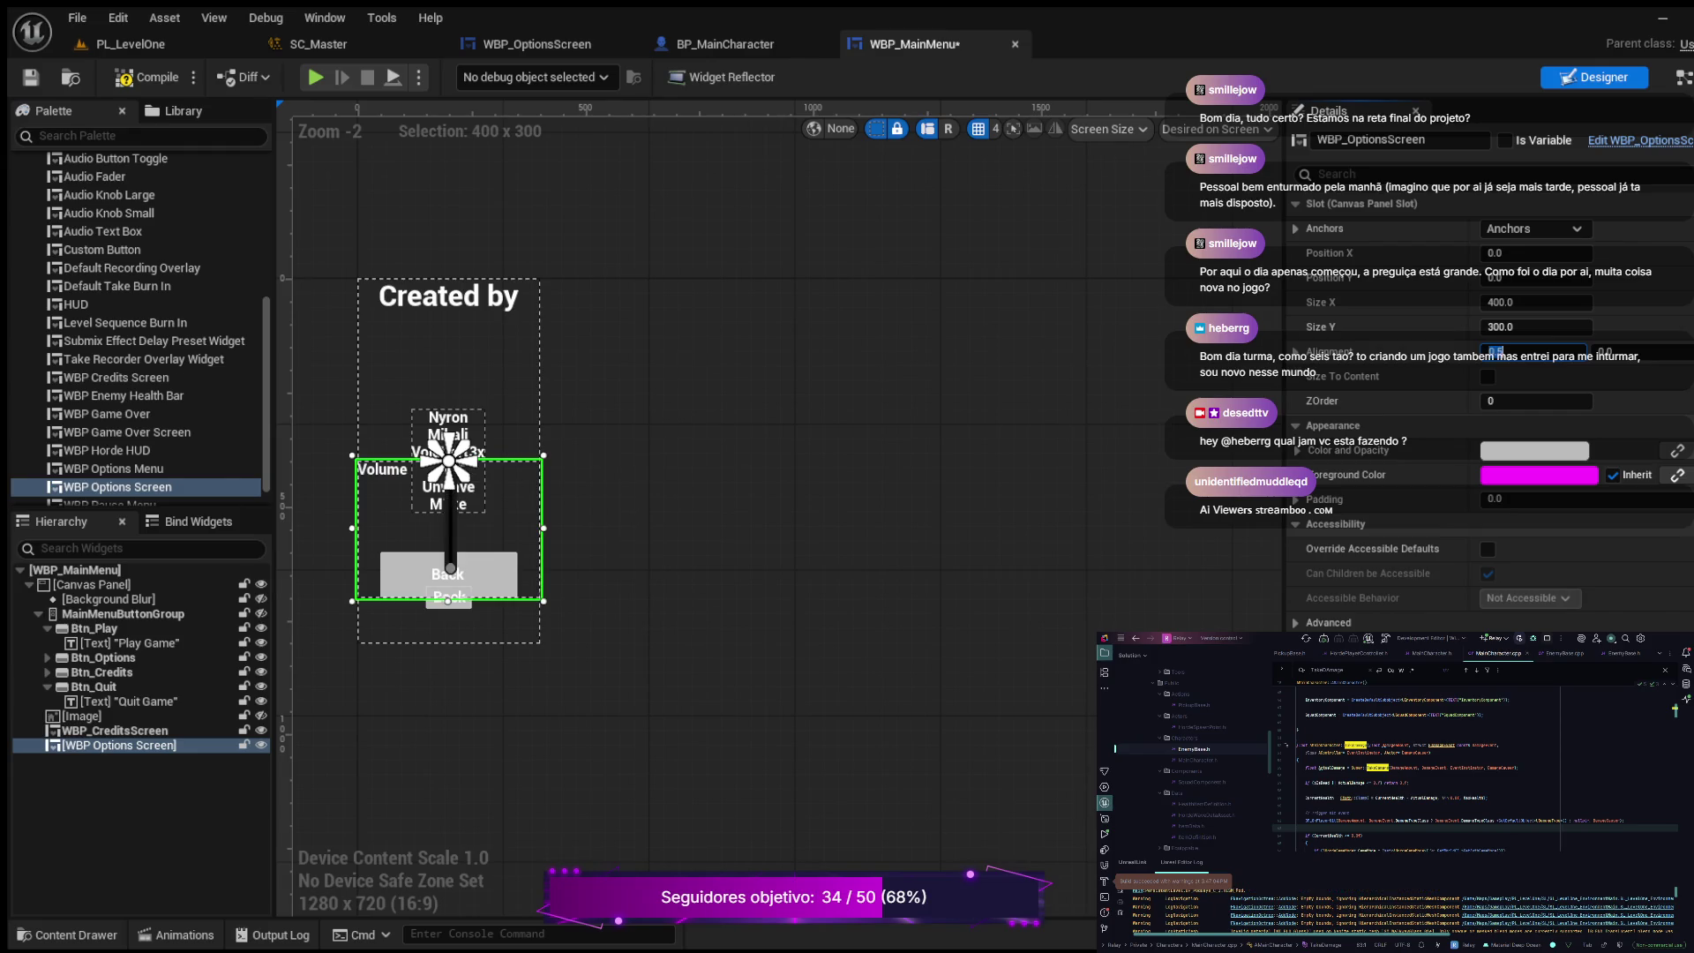
key(Tab)
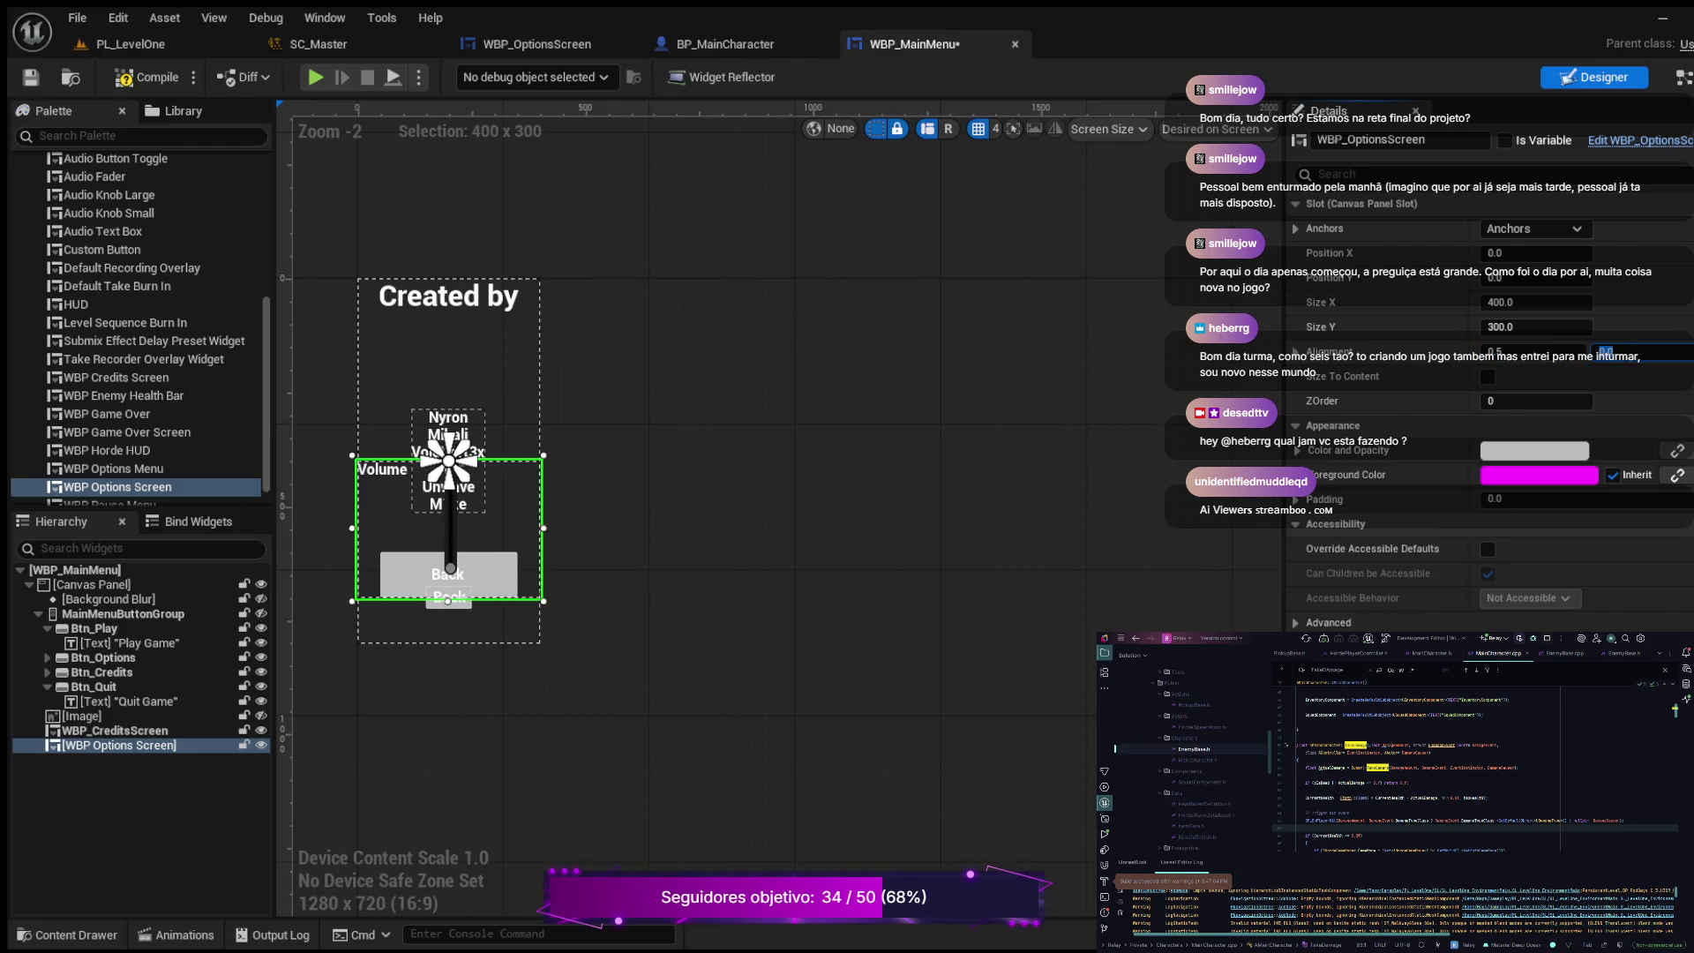
text(0.5)
key(Return)
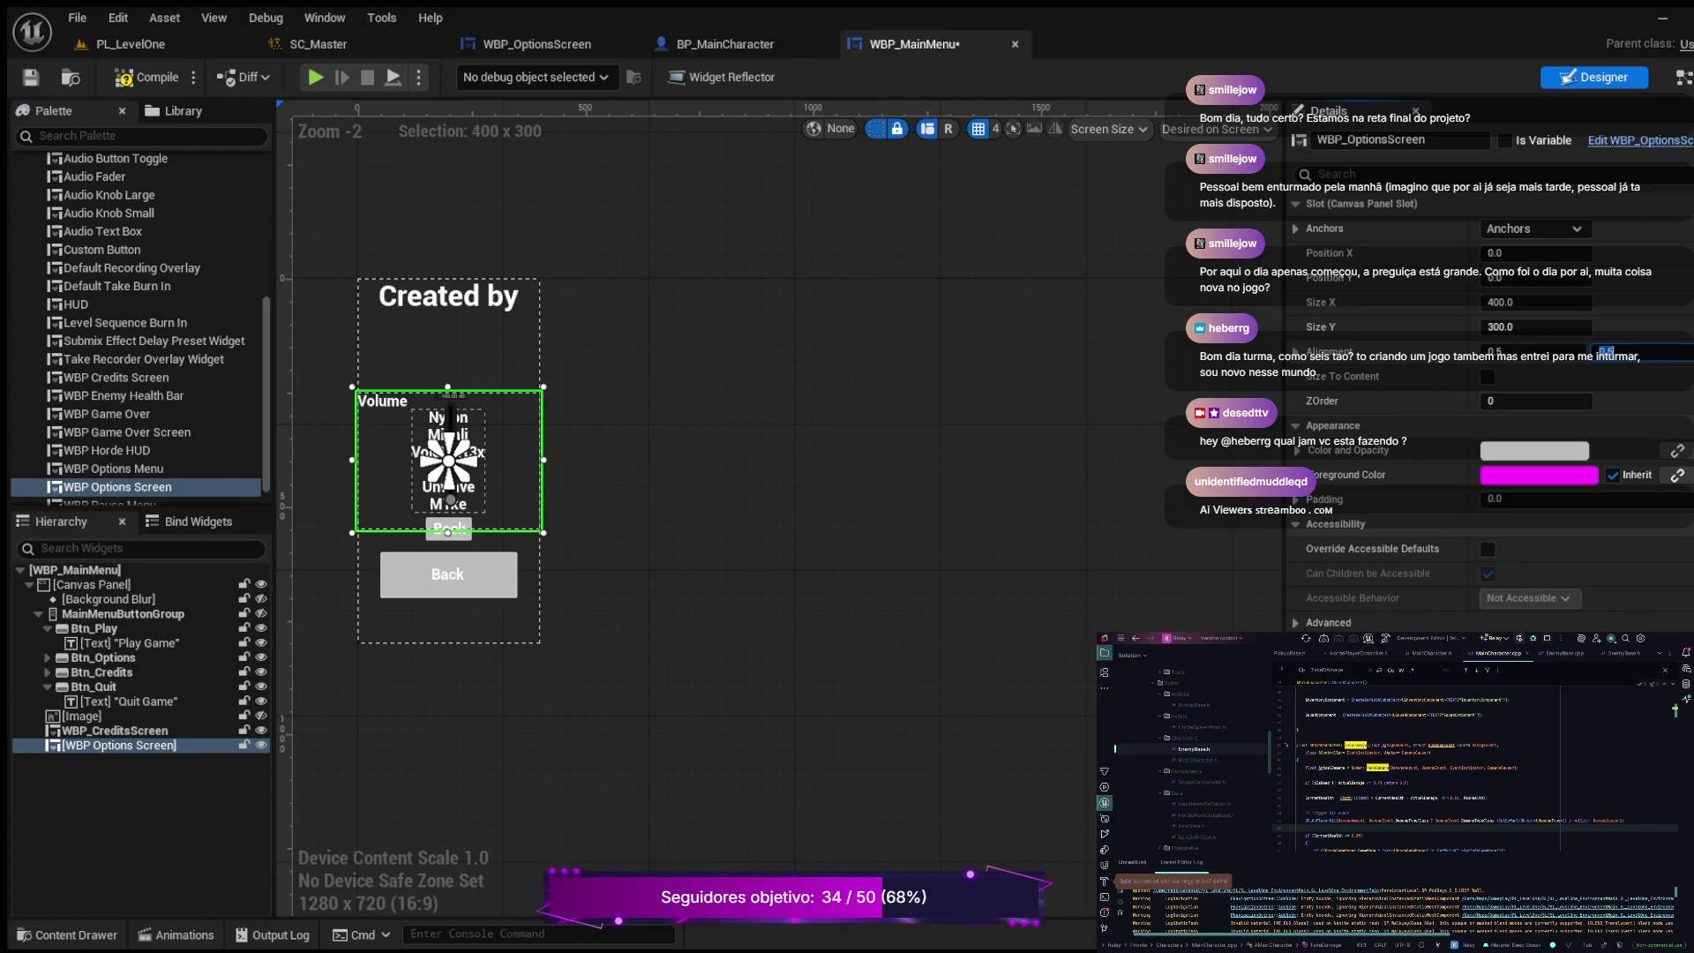
click(150, 78)
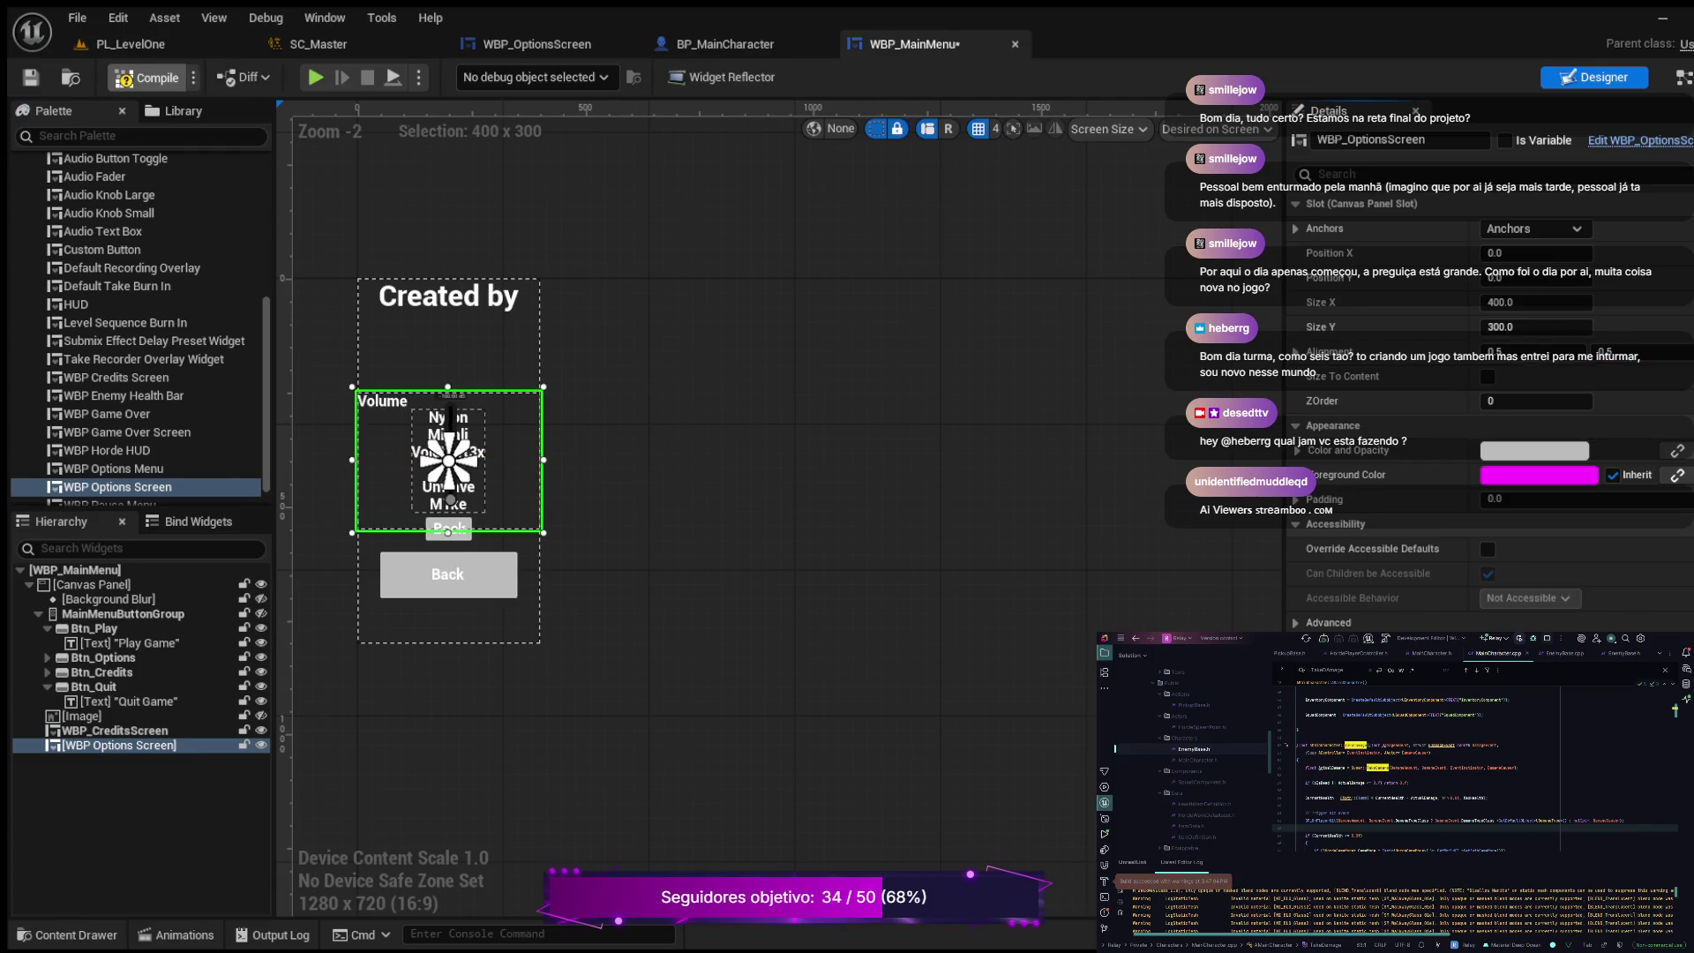
Step: Set the options screen's Visibility to Hidden and tick Is Variable
text(disp)
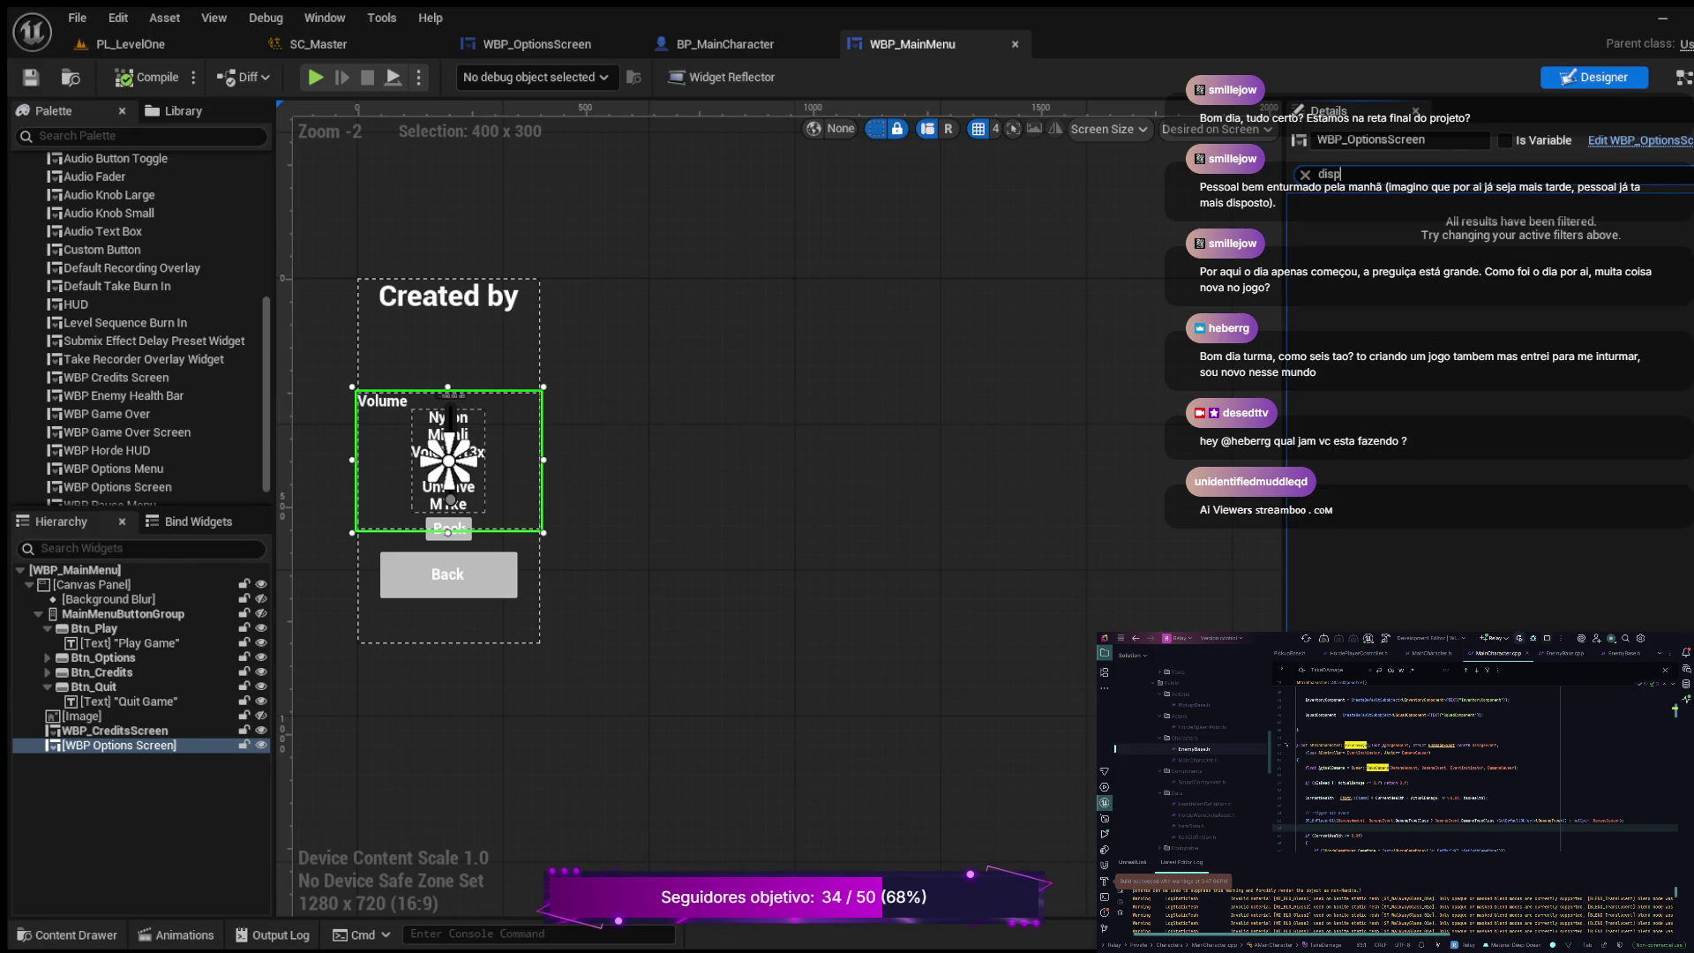
key(BackSpace)
key(BackSpace)
key(BackSpace)
text(v)
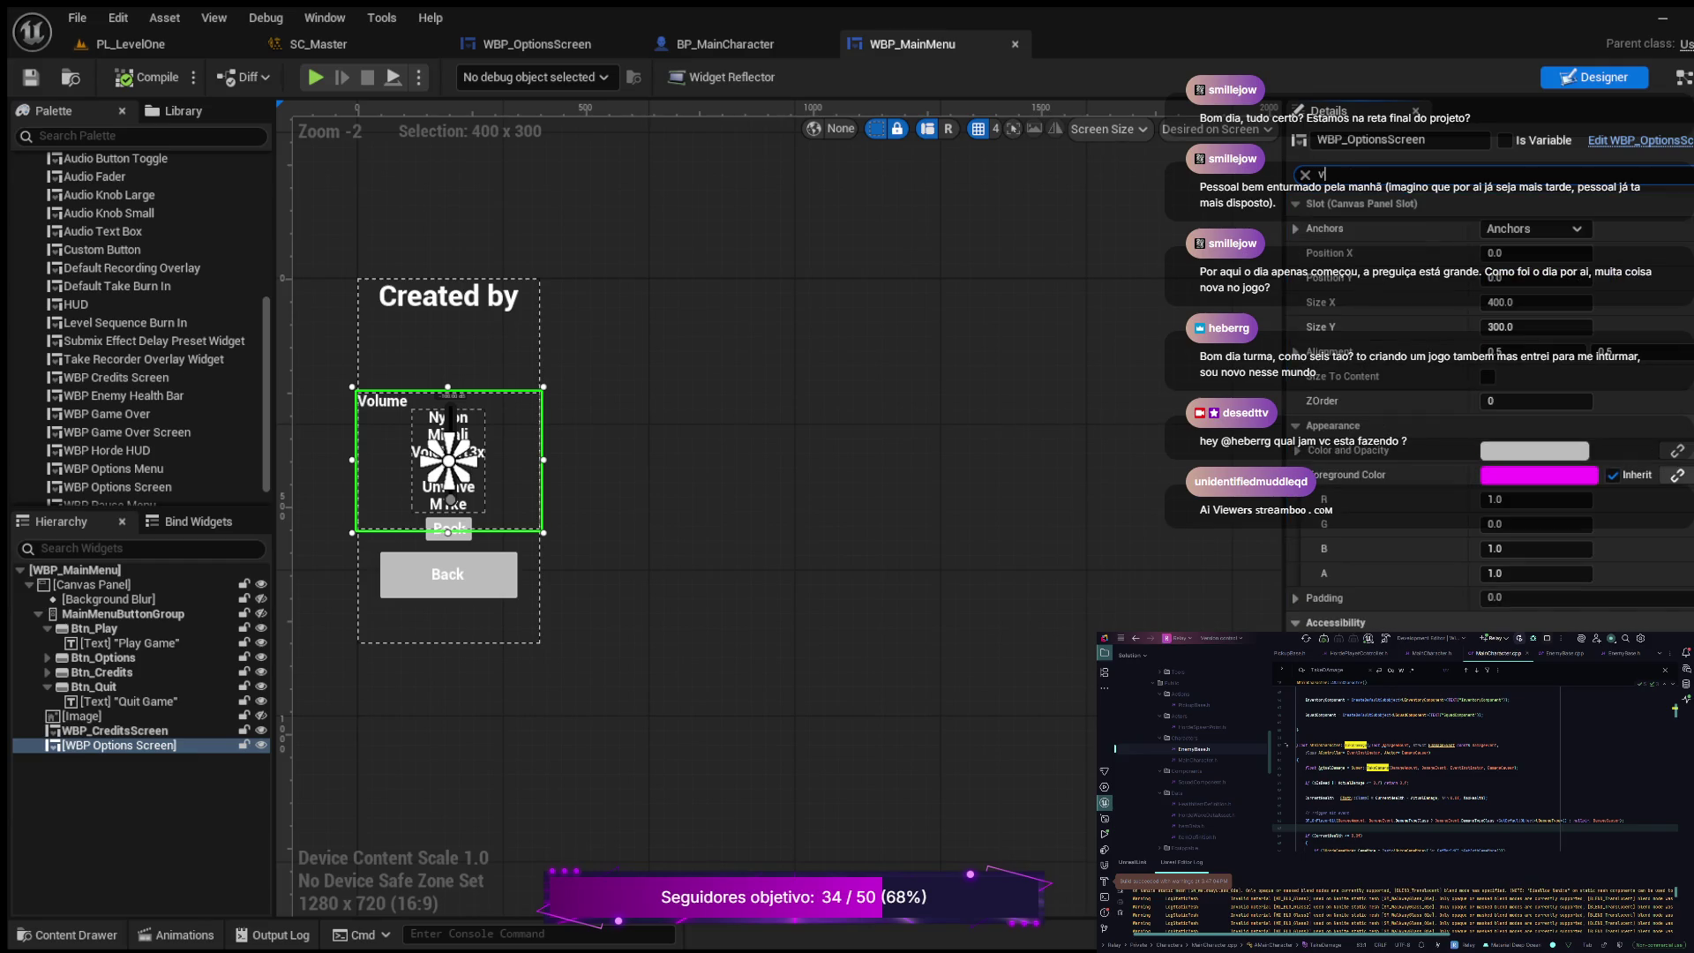
text(isi)
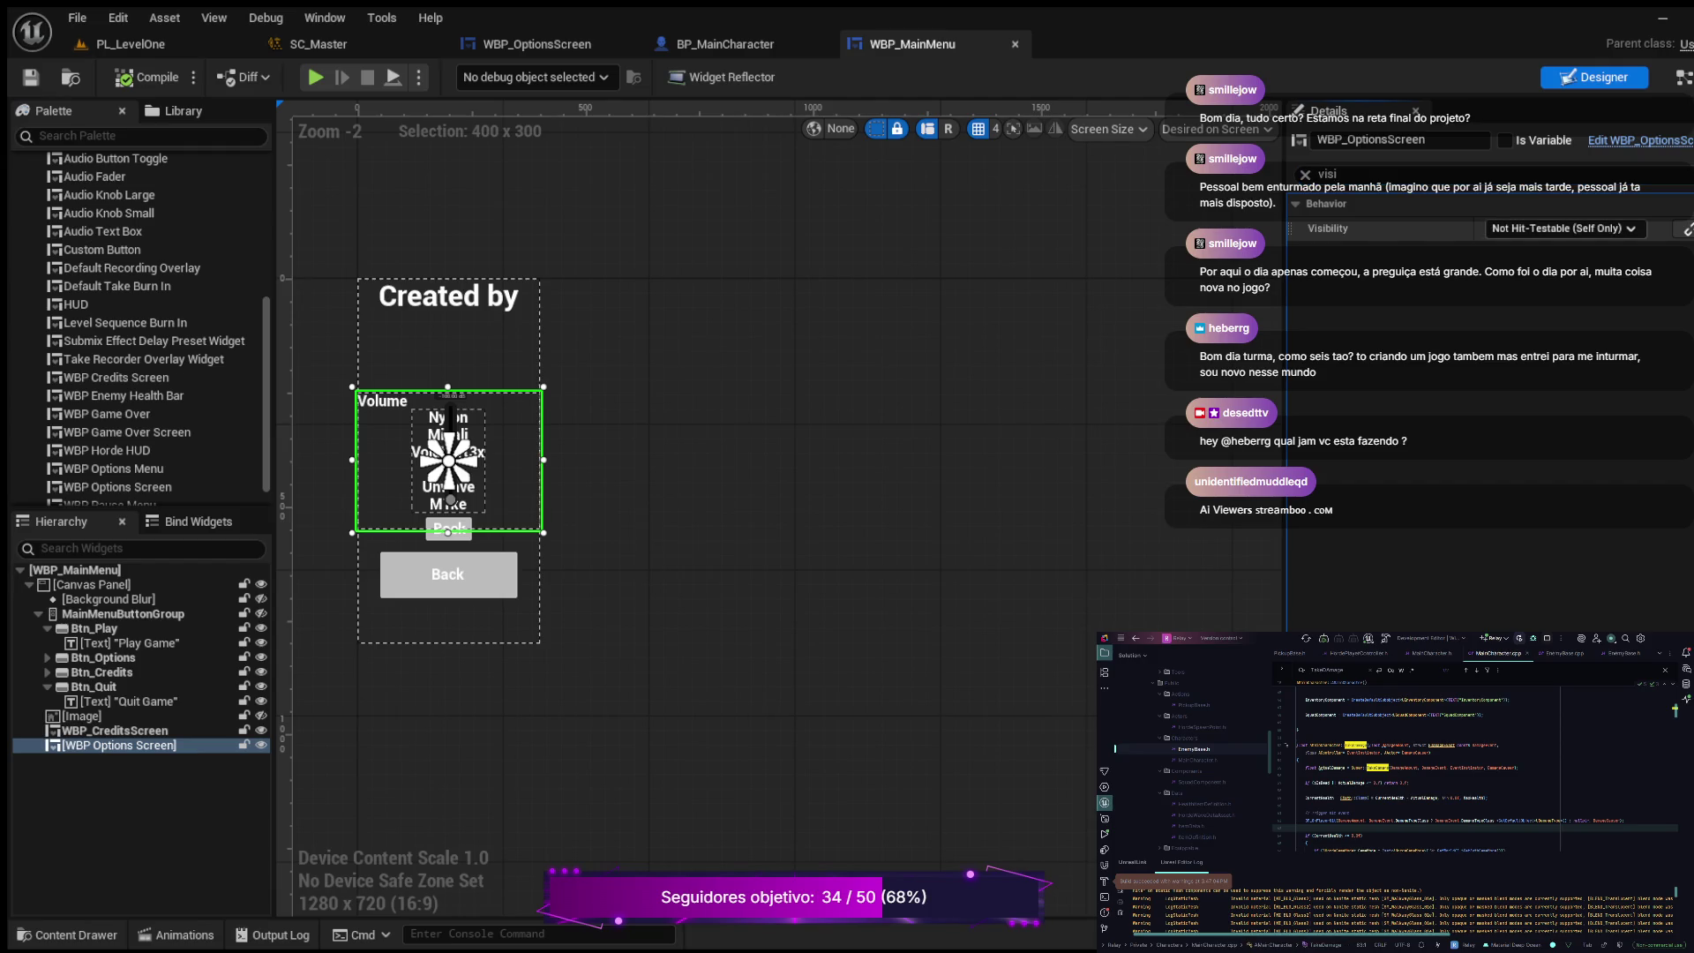
key(ctrl+z)
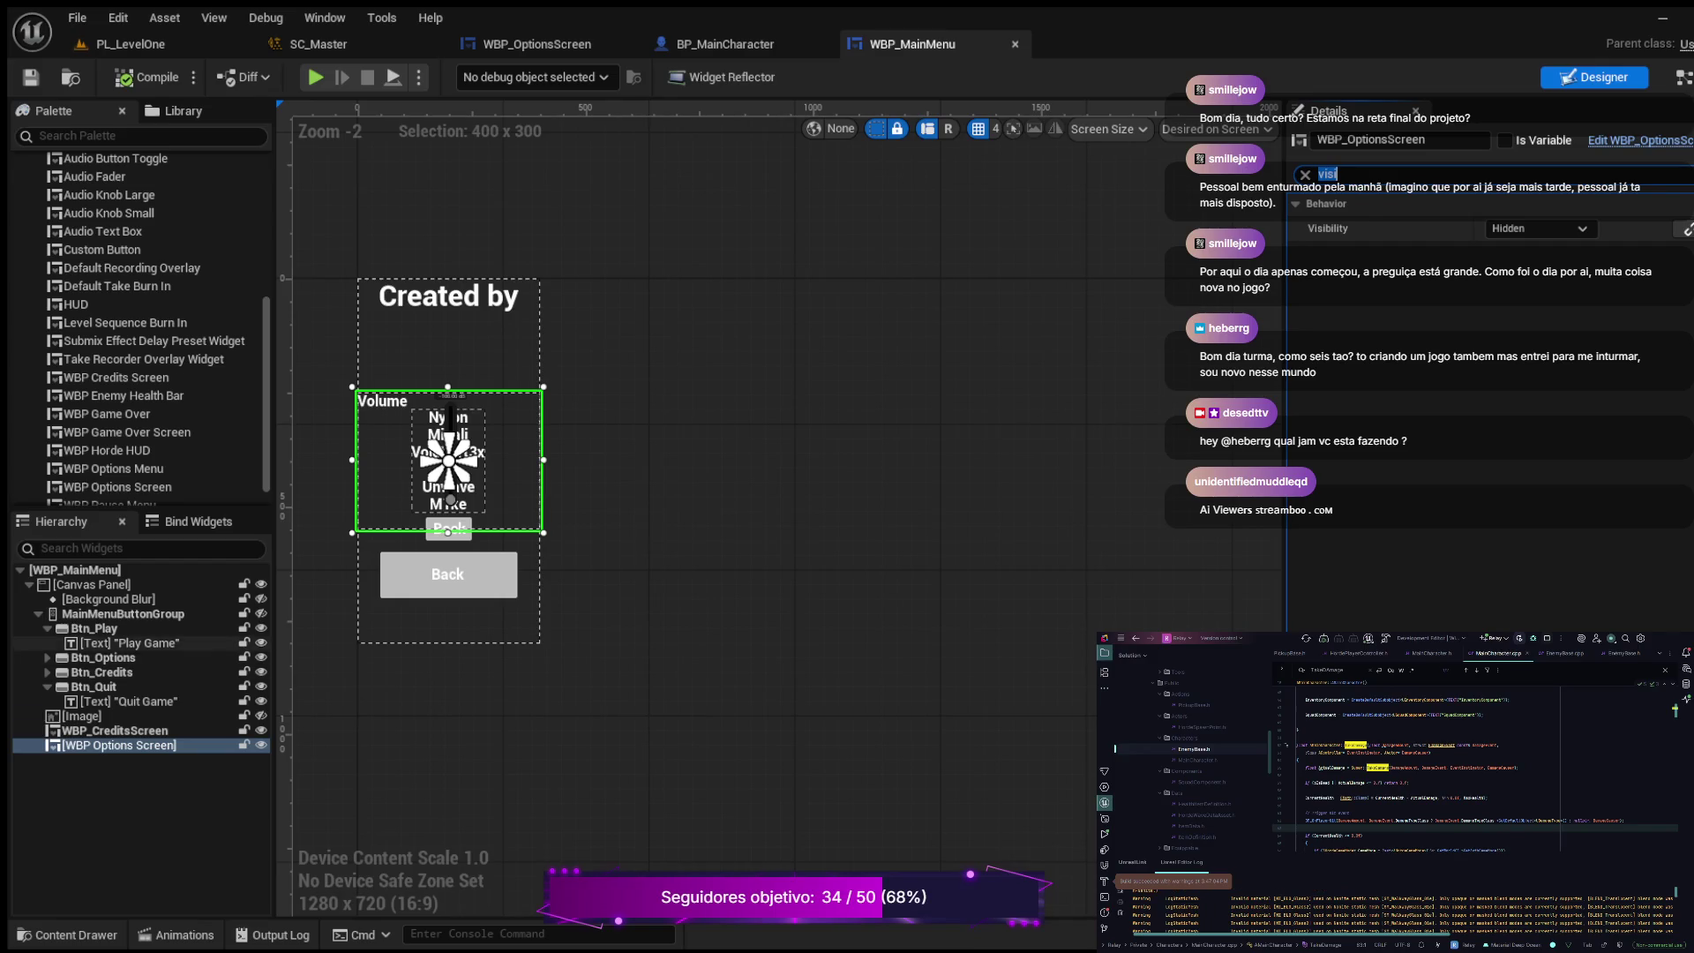
click(1505, 140)
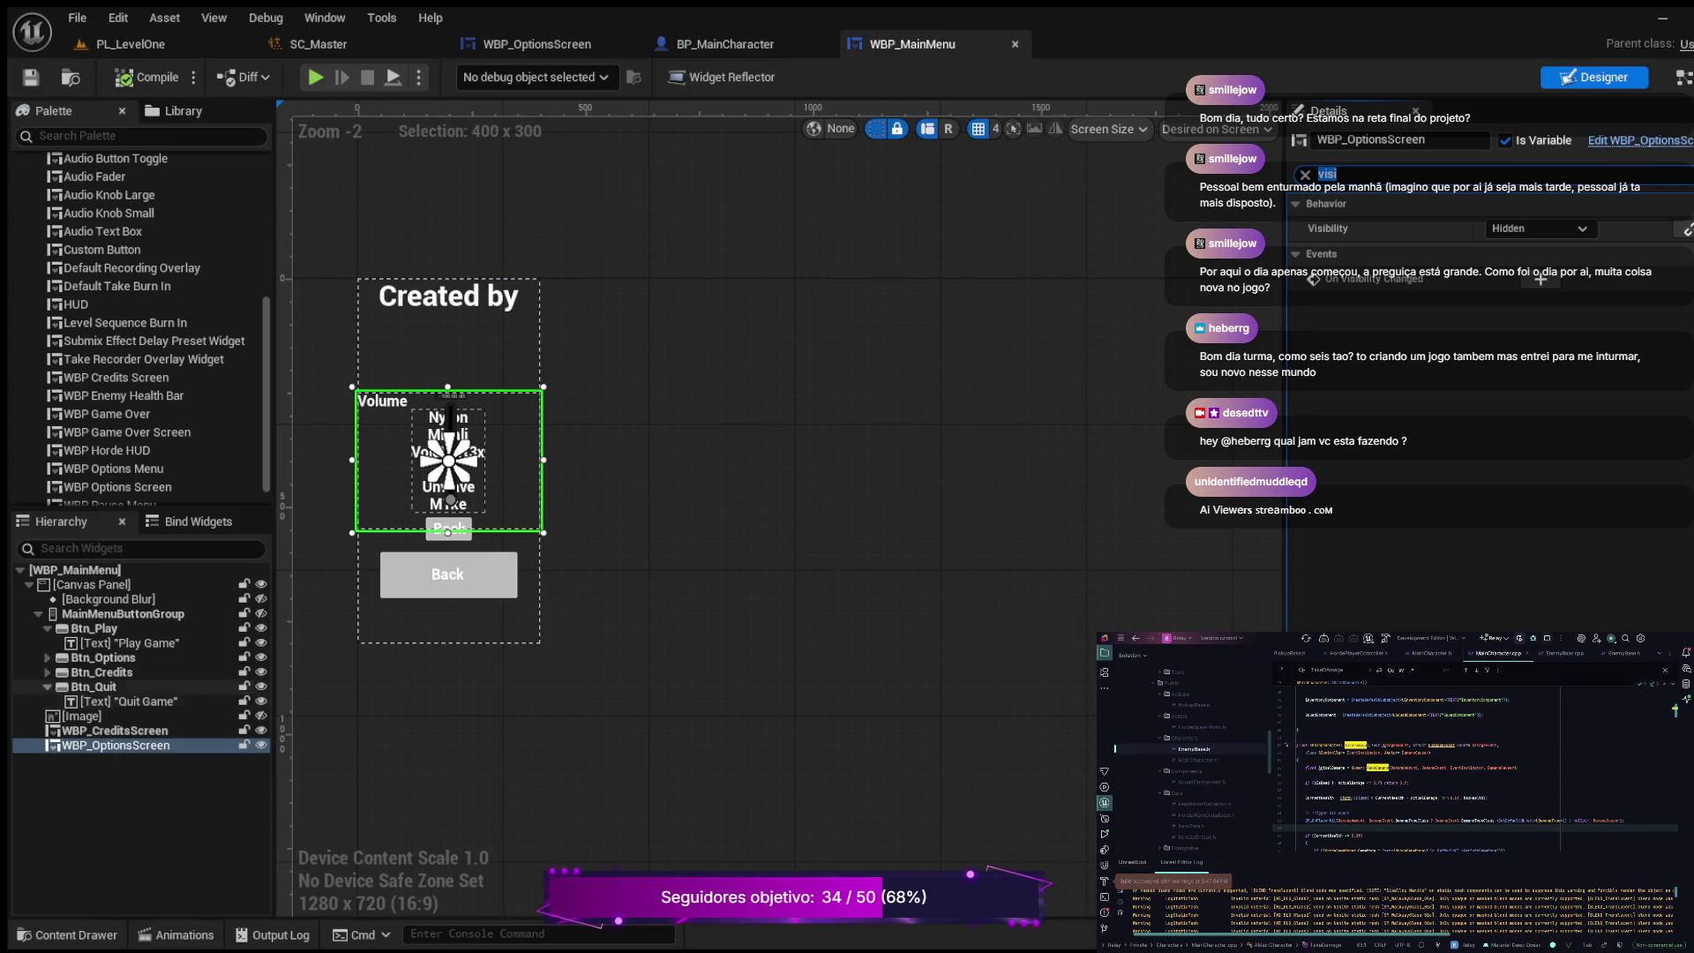
Step: Select the Btn_Options button in the Hierarchy
click(47, 685)
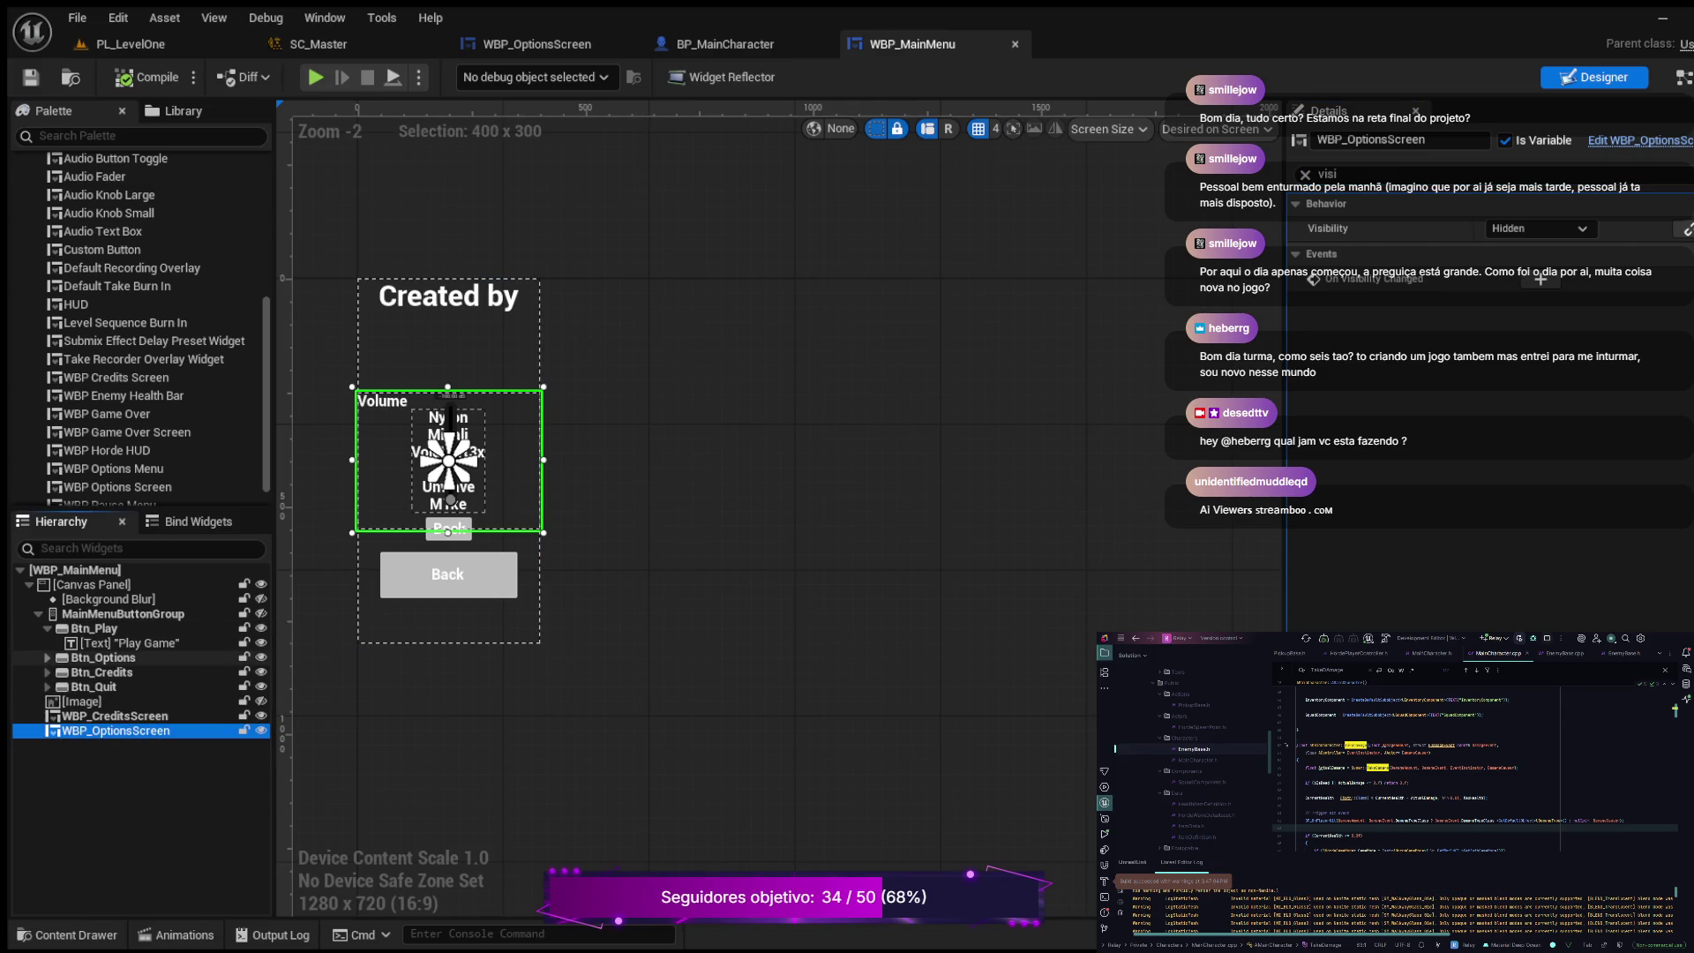
click(48, 657)
click(48, 657)
click(102, 657)
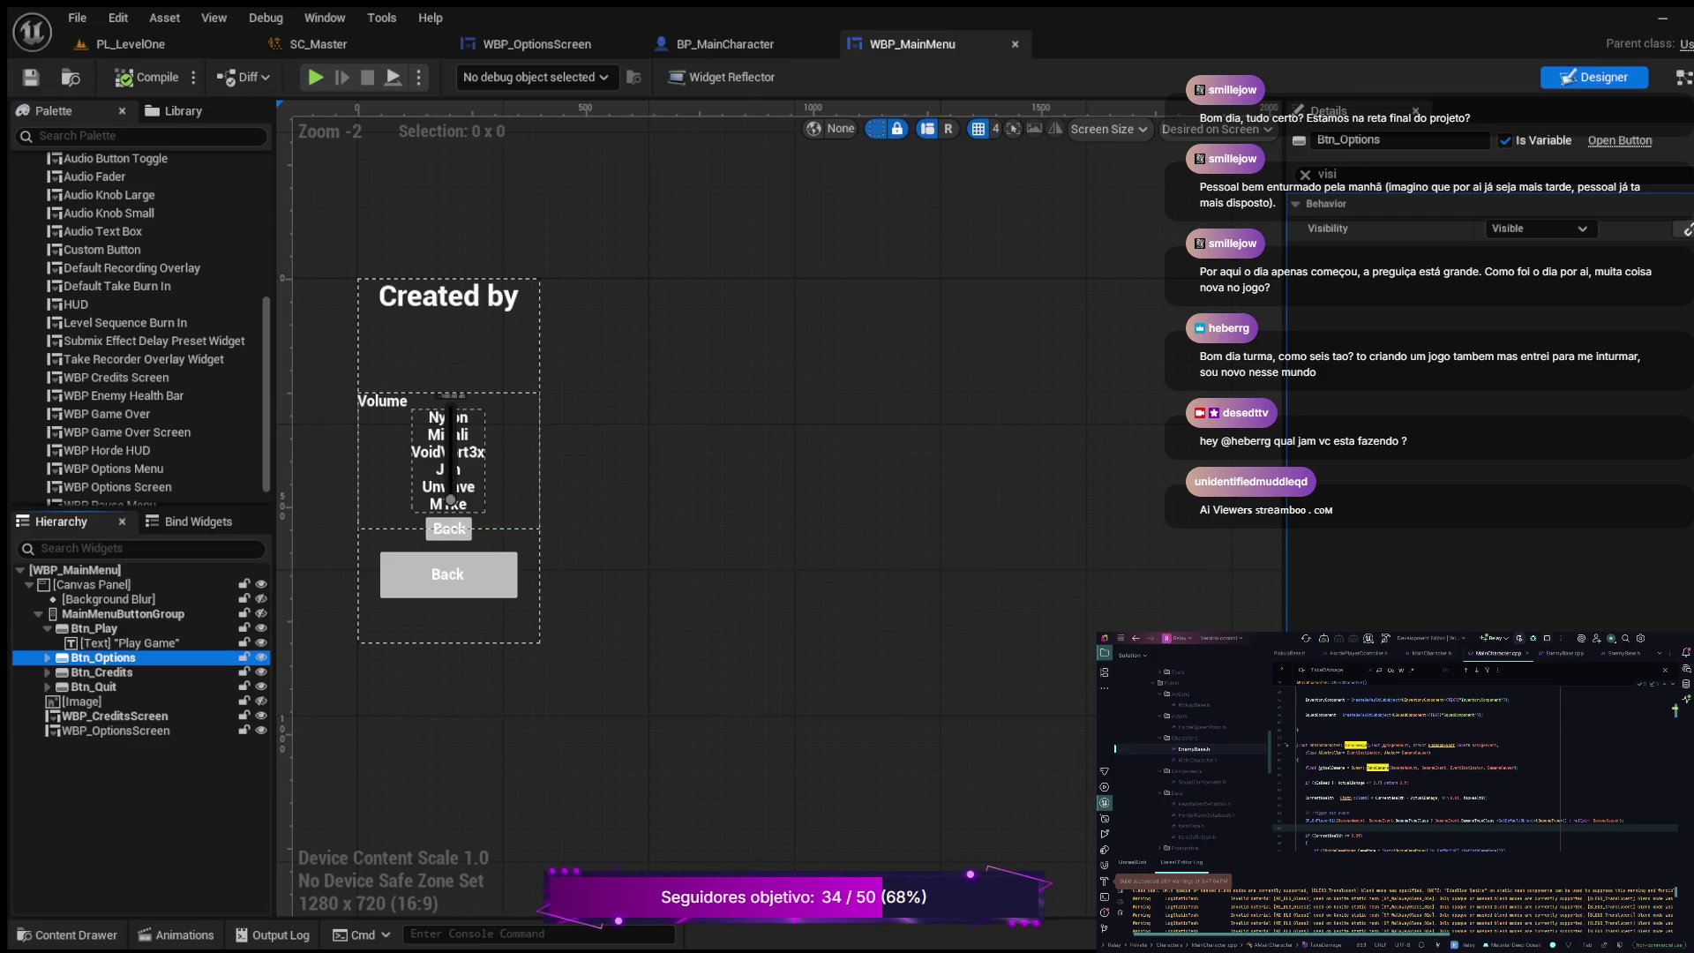
Step: Clear the Details search and add an On Clicked event for Btn_Options
click(1305, 174)
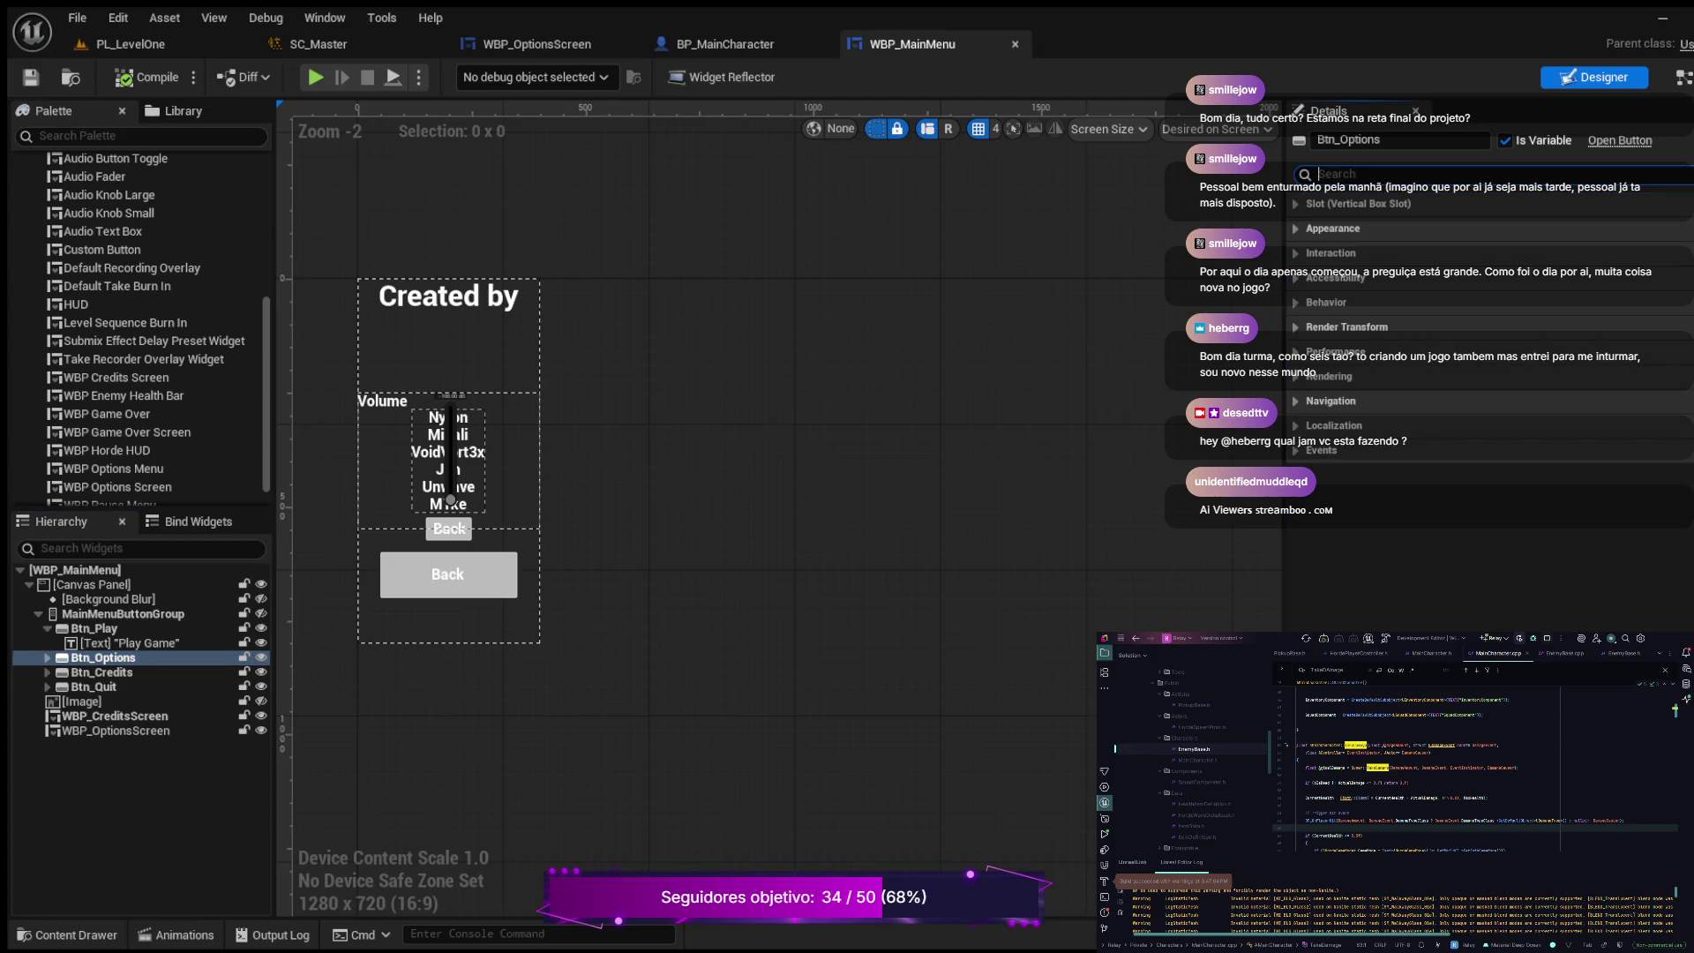
click(1321, 450)
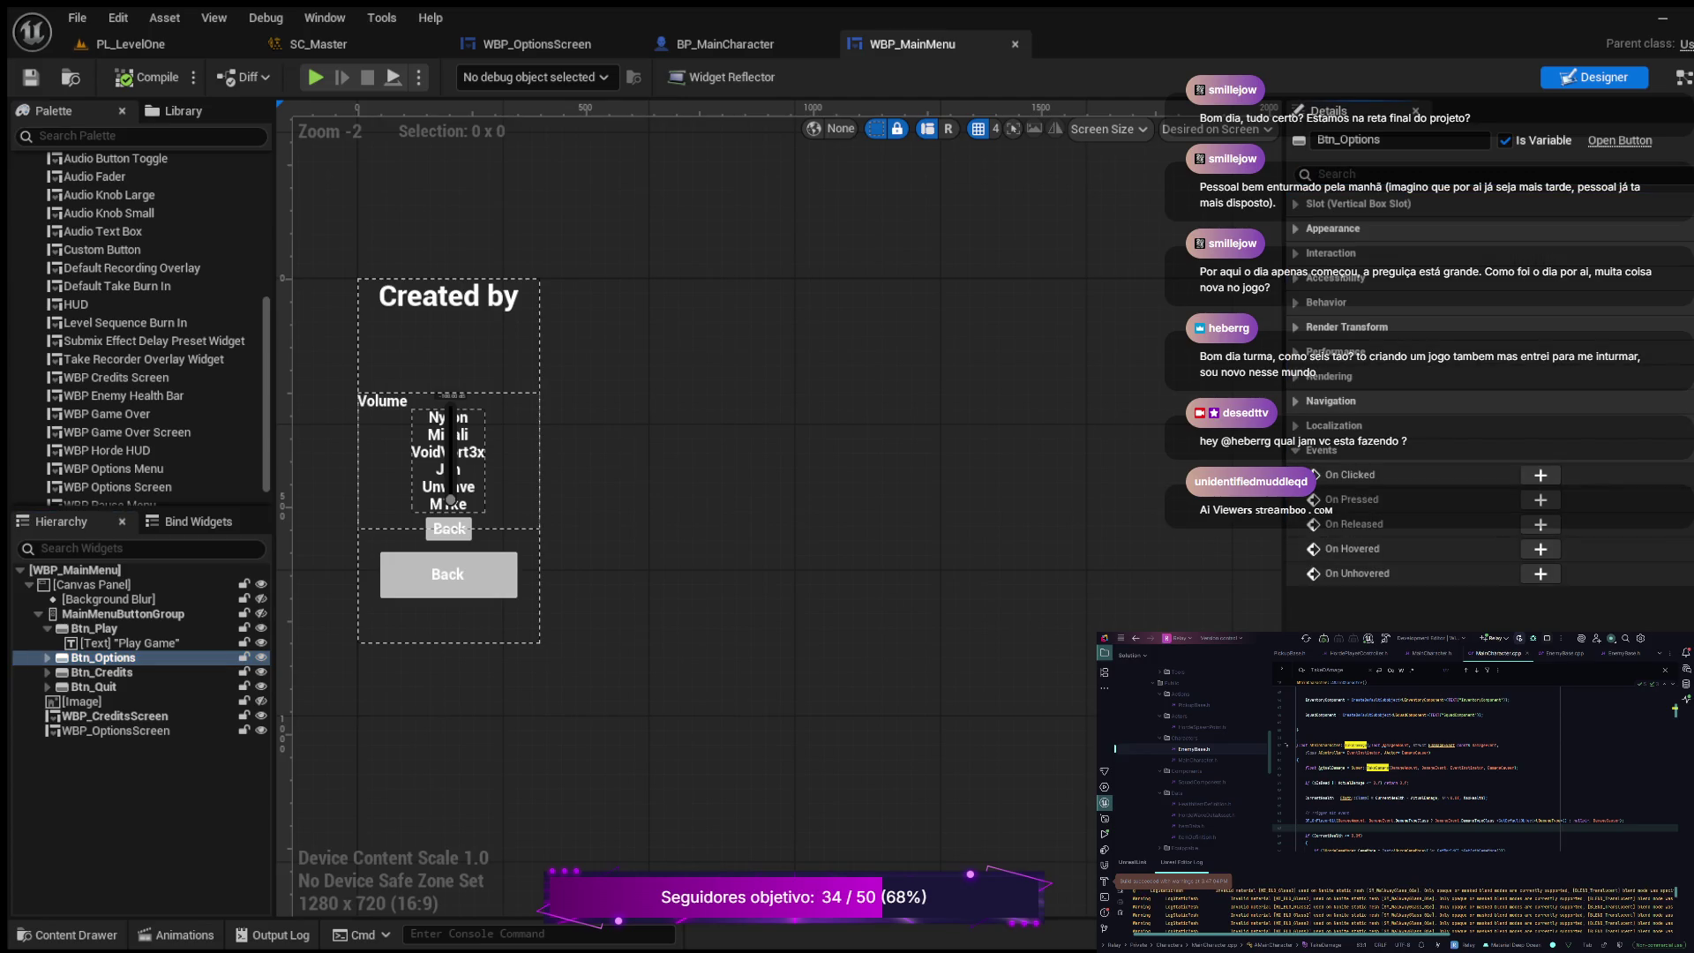
click(1540, 474)
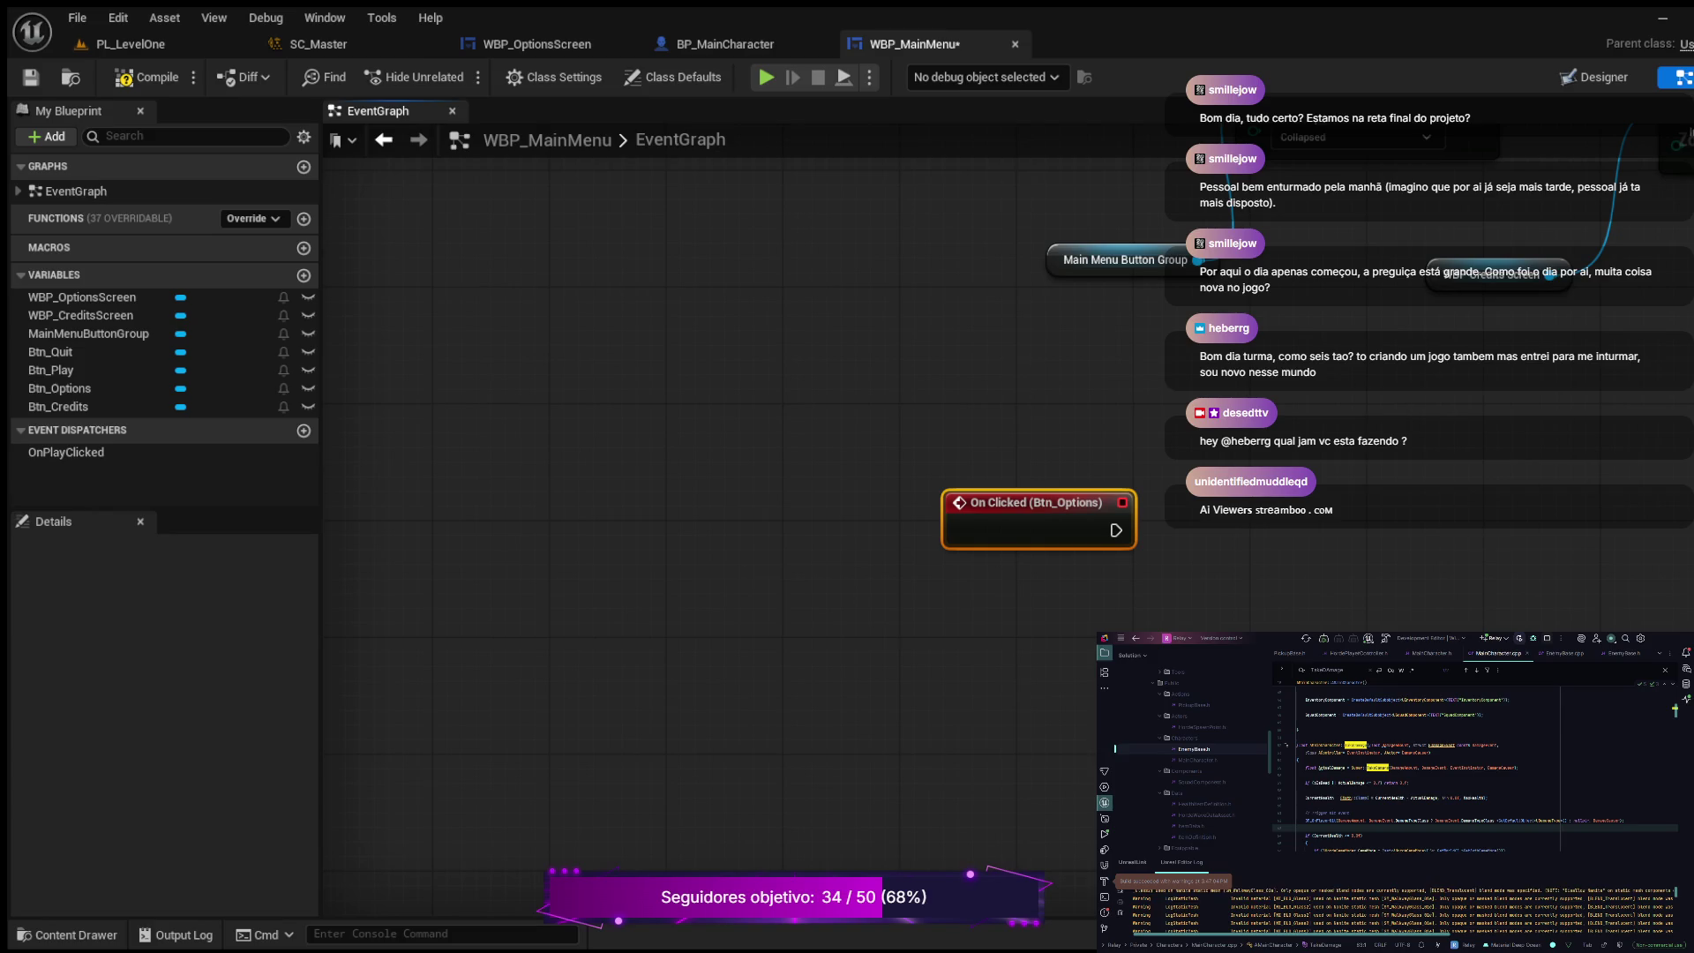
drag(1031, 307, 791, 722)
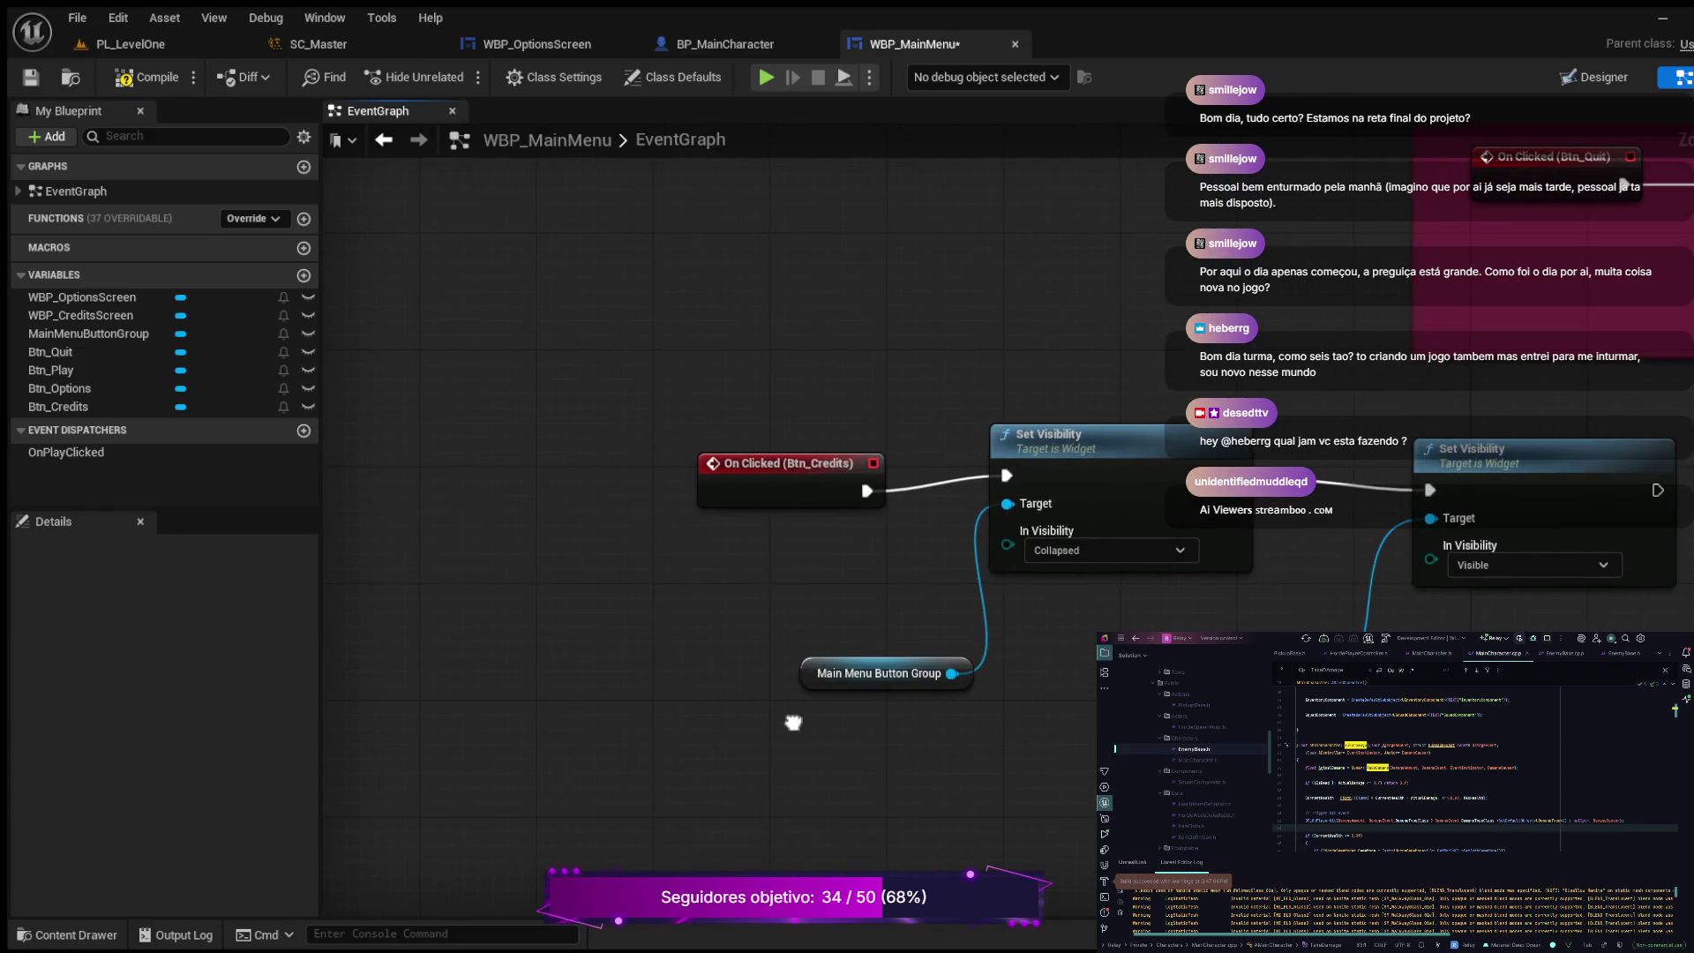
scroll(791, 722, down, 2)
scroll(1228, 364, up, 2)
mouse_move(1228, 364)
mouse_down()
mouse_move(1210, 274)
mouse_move(966, 35)
mouse_move(702, 293)
mouse_up()
scroll(600, 644, down, 2)
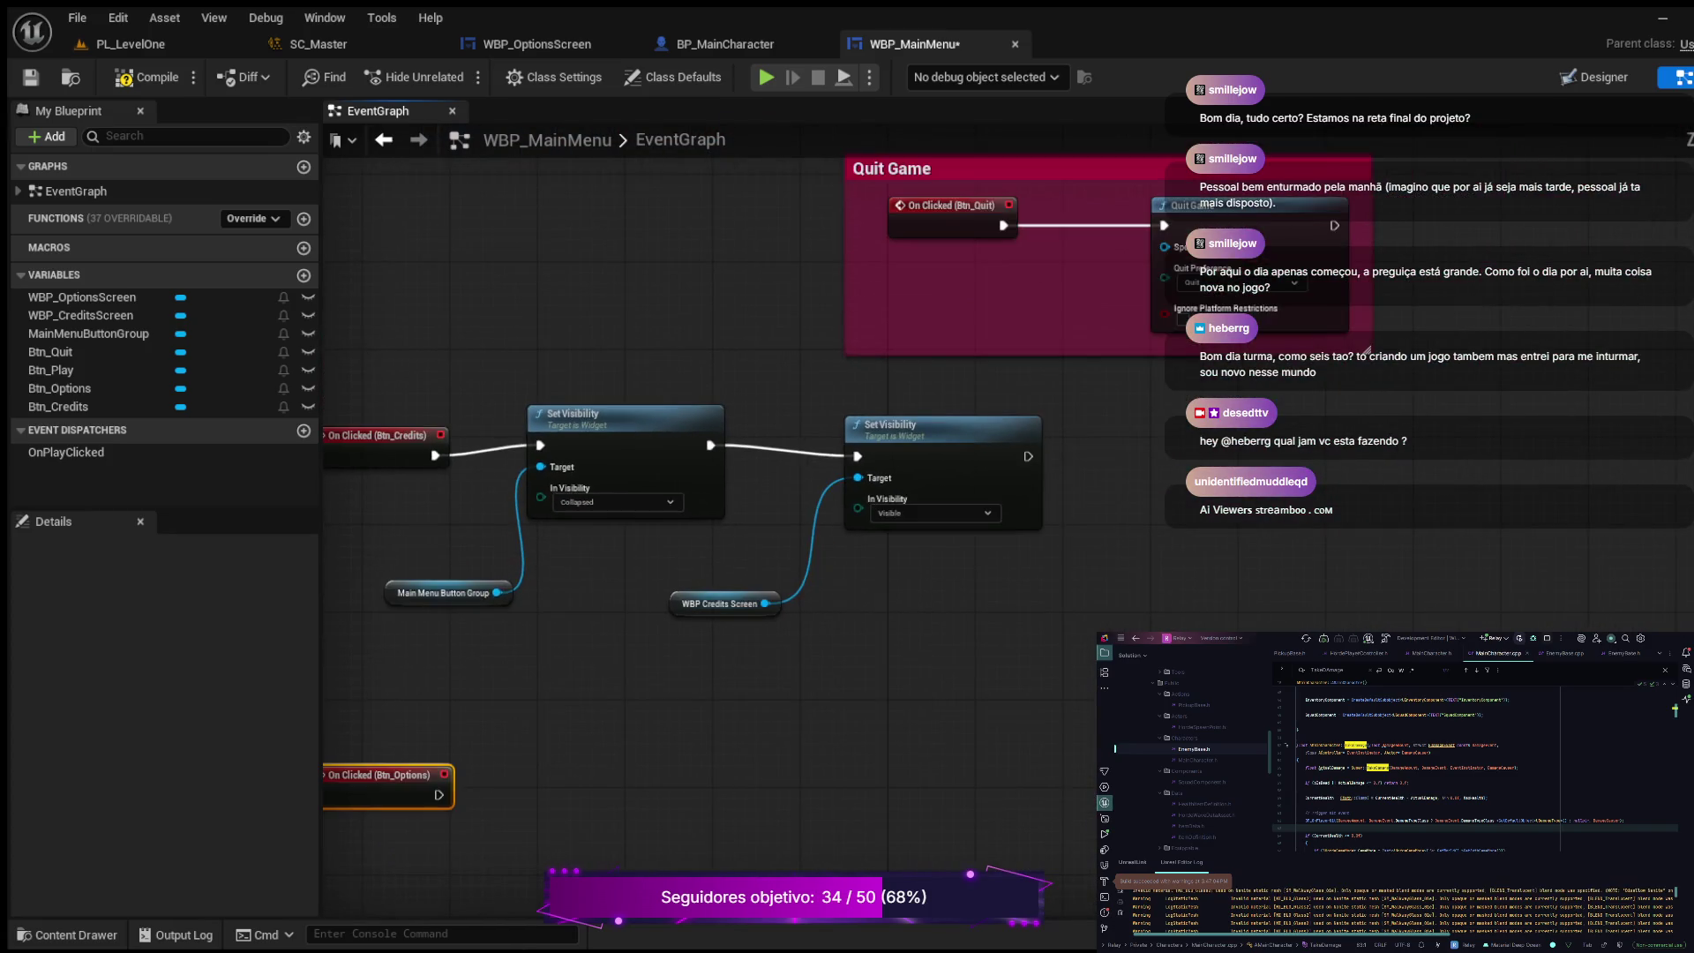
drag(600, 644, 686, 792)
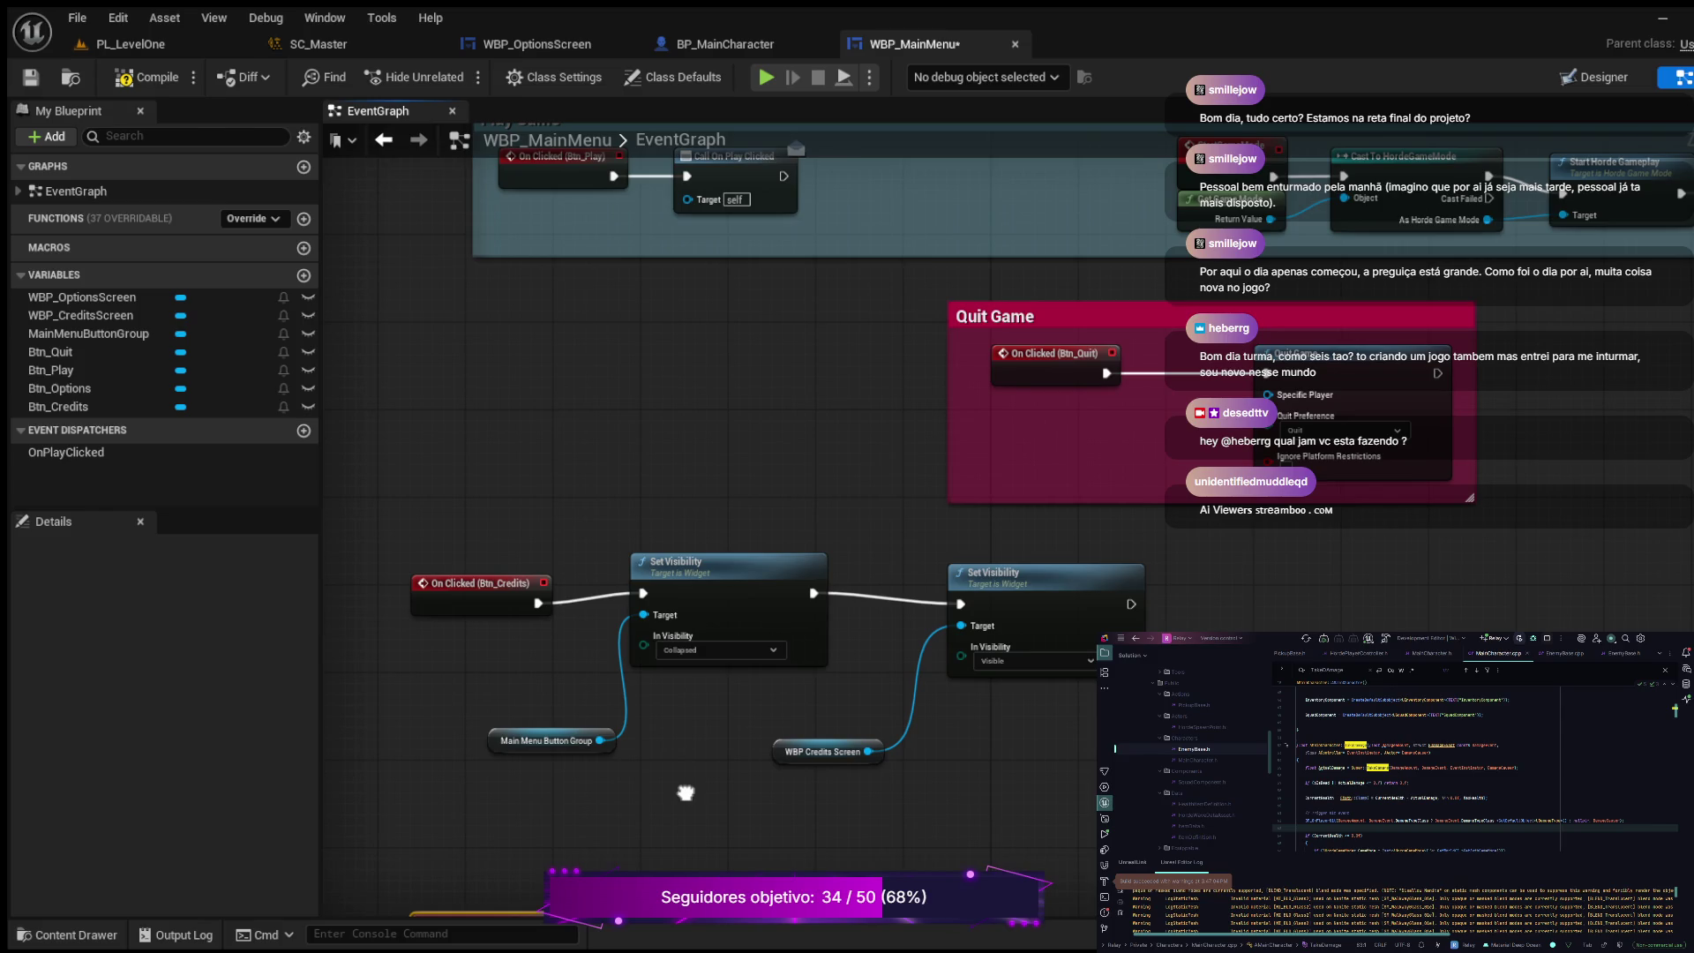
scroll(685, 792, down, 2)
mouse_move(686, 793)
mouse_down()
mouse_move(642, 661)
mouse_move(630, 684)
mouse_move(624, 323)
mouse_move(596, 301)
mouse_move(387, 325)
mouse_move(110, 310)
mouse_move(303, 334)
mouse_move(487, 230)
mouse_move(801, 97)
mouse_up()
mouse_move(541, 668)
mouse_down()
mouse_move(665, 404)
mouse_move(684, 235)
mouse_move(657, 247)
mouse_up()
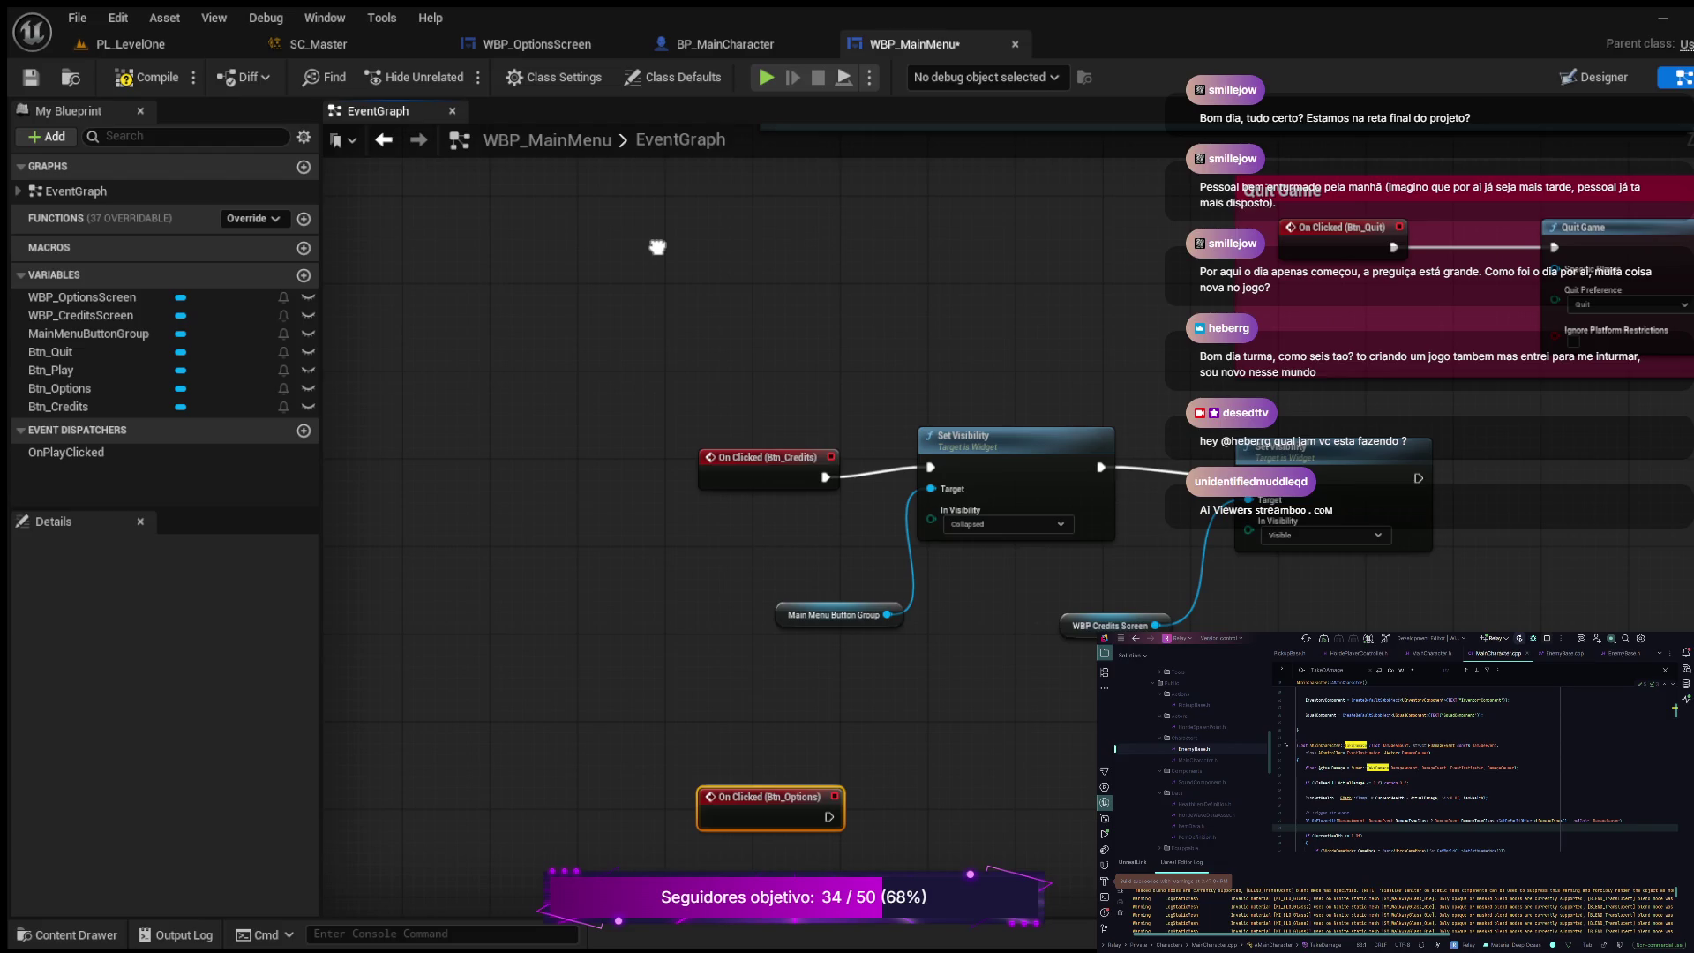
scroll(658, 247, up, 3)
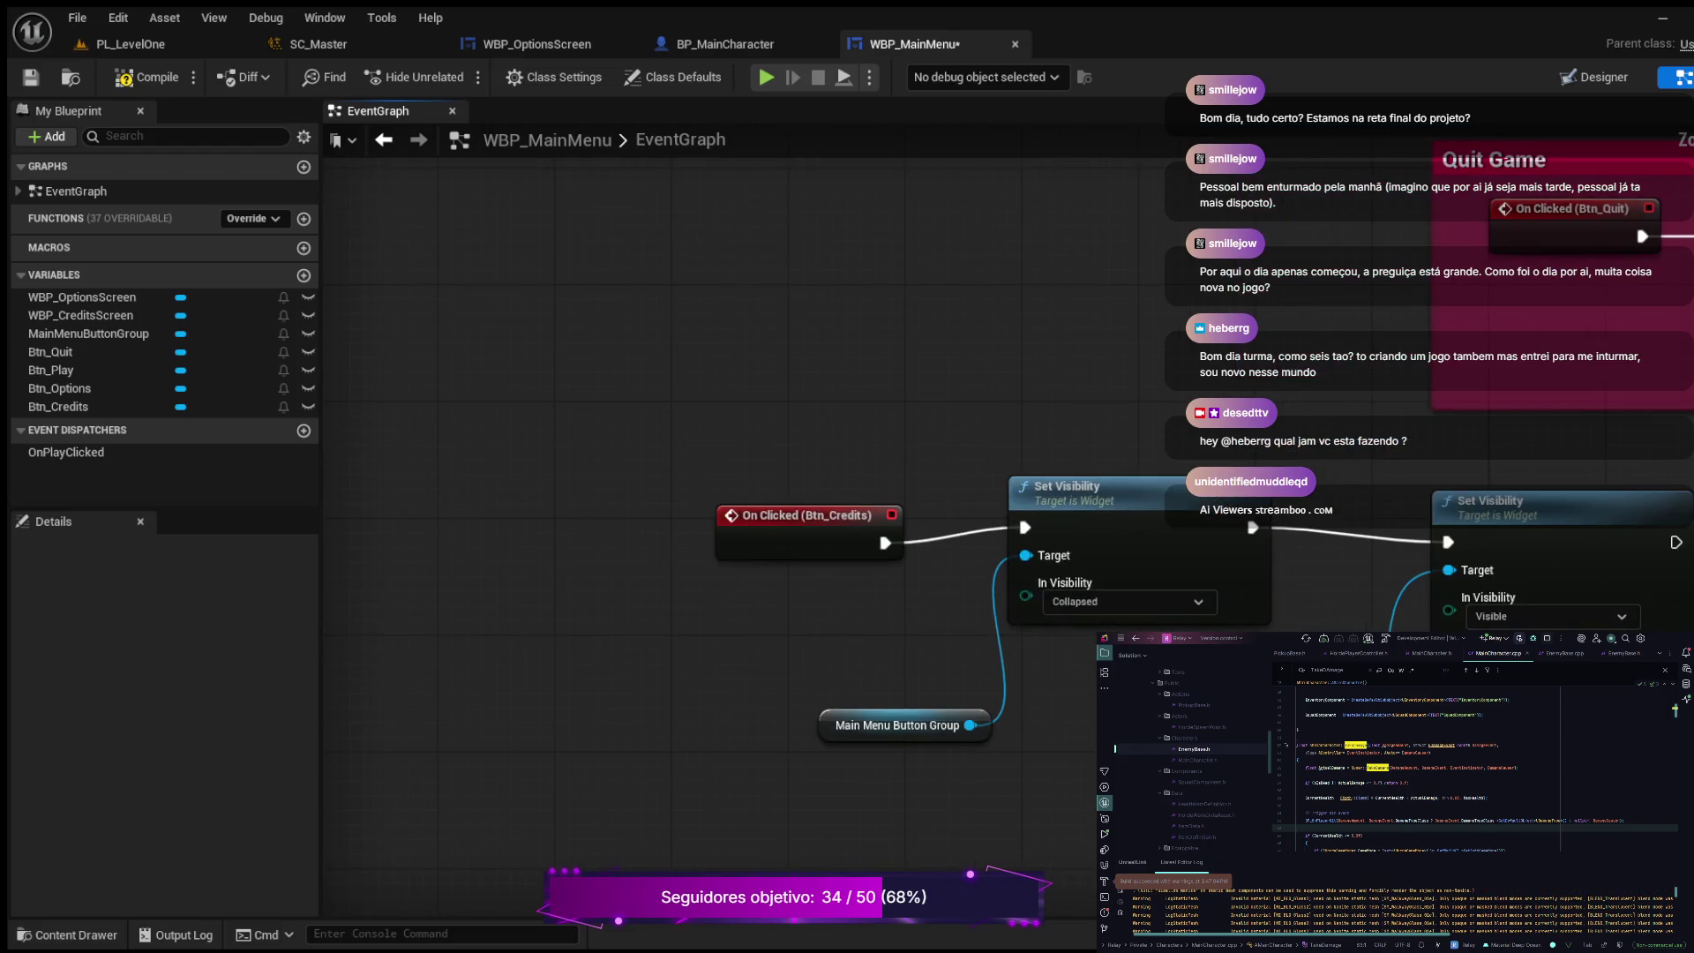
drag(680, 246, 697, 201)
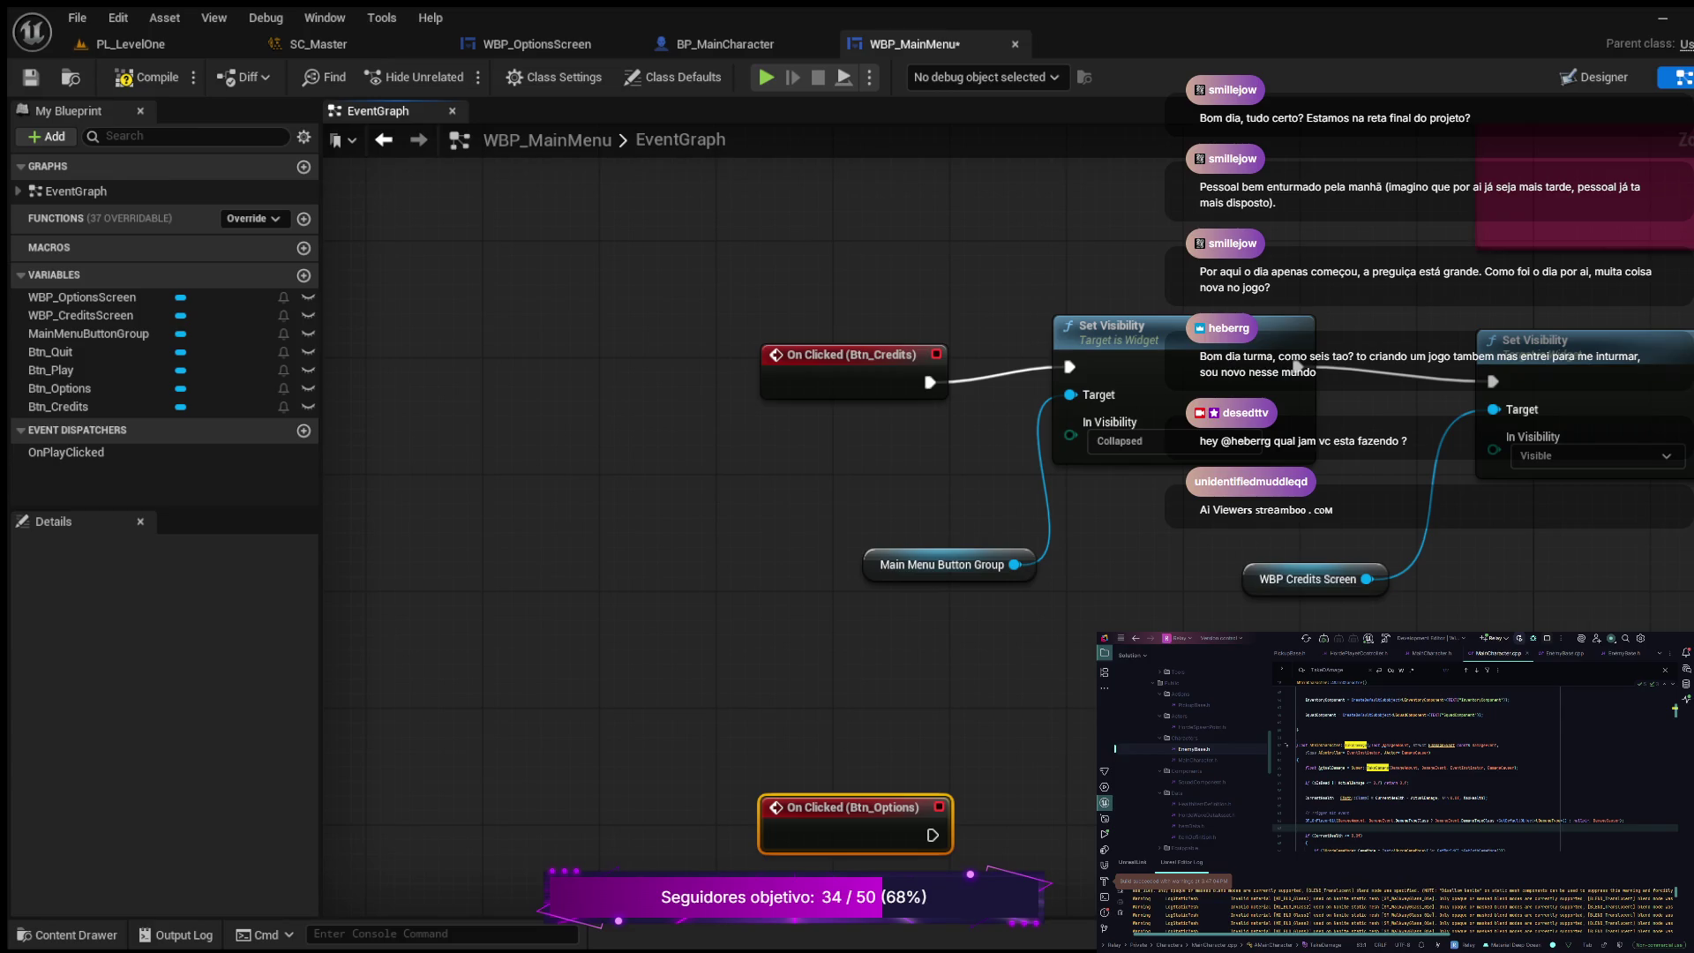
mouse_move(650, 555)
mouse_down()
mouse_move(547, 510)
mouse_move(507, 527)
mouse_up()
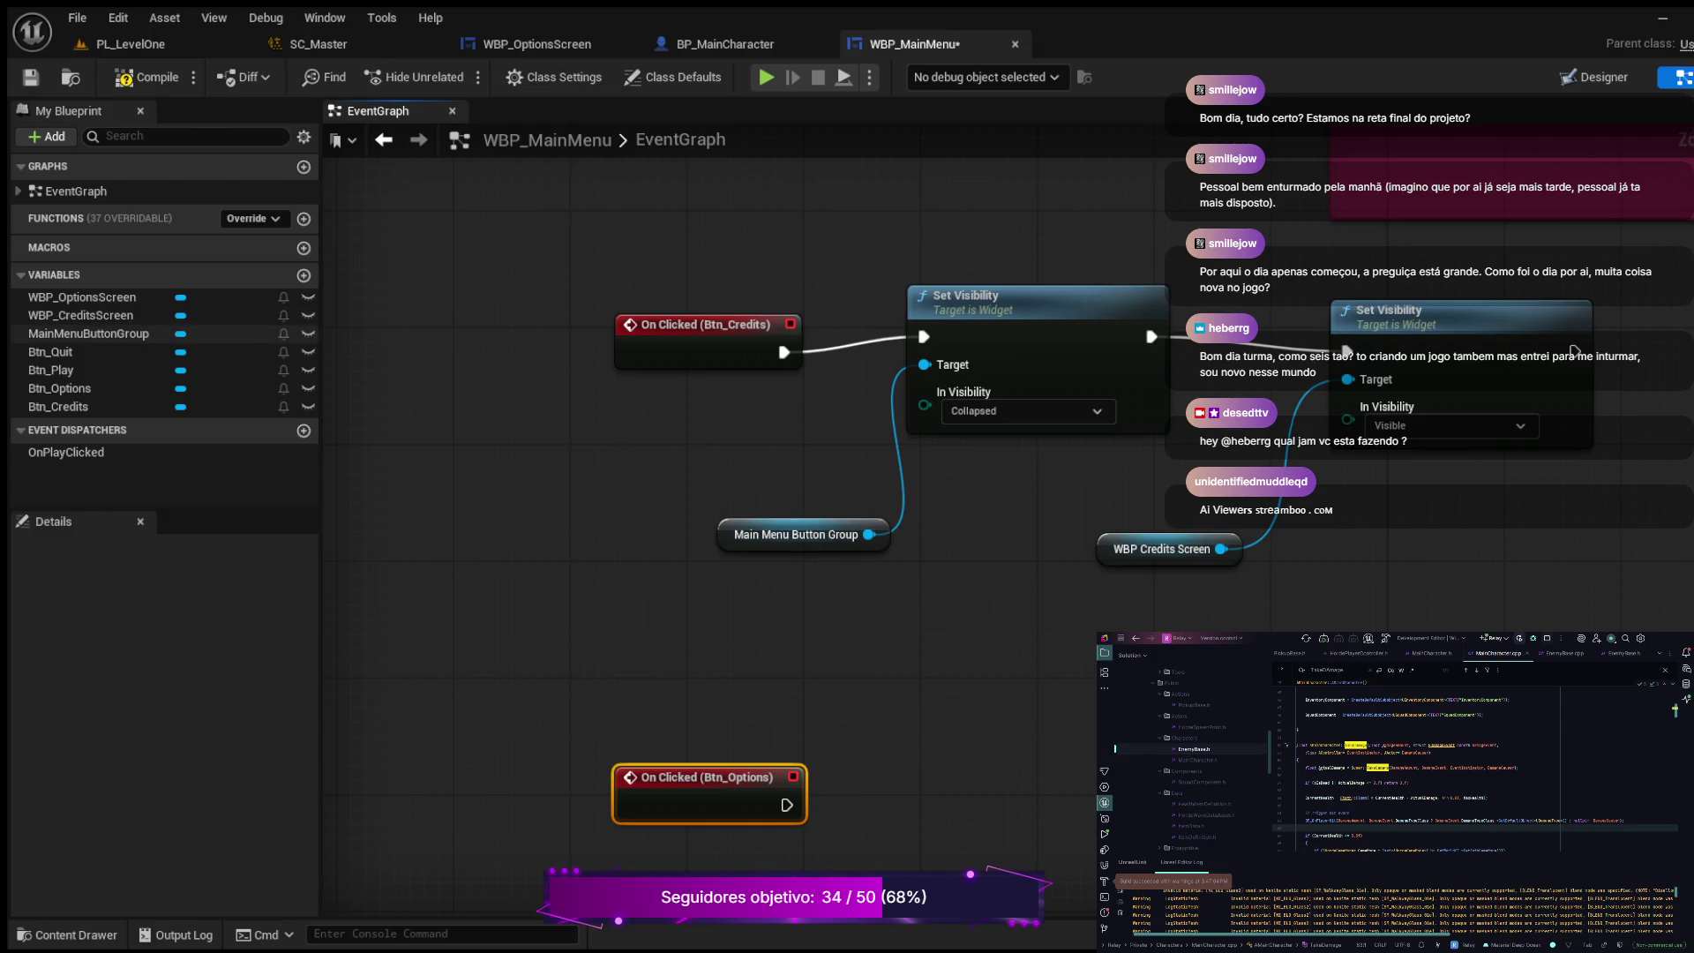
Step: Place a Main Menu Button Group getter and add Set Visibility after the Options click event
click(88, 334)
mouse_move(88, 334)
mouse_down()
mouse_move(159, 753)
mouse_move(830, 869)
mouse_up()
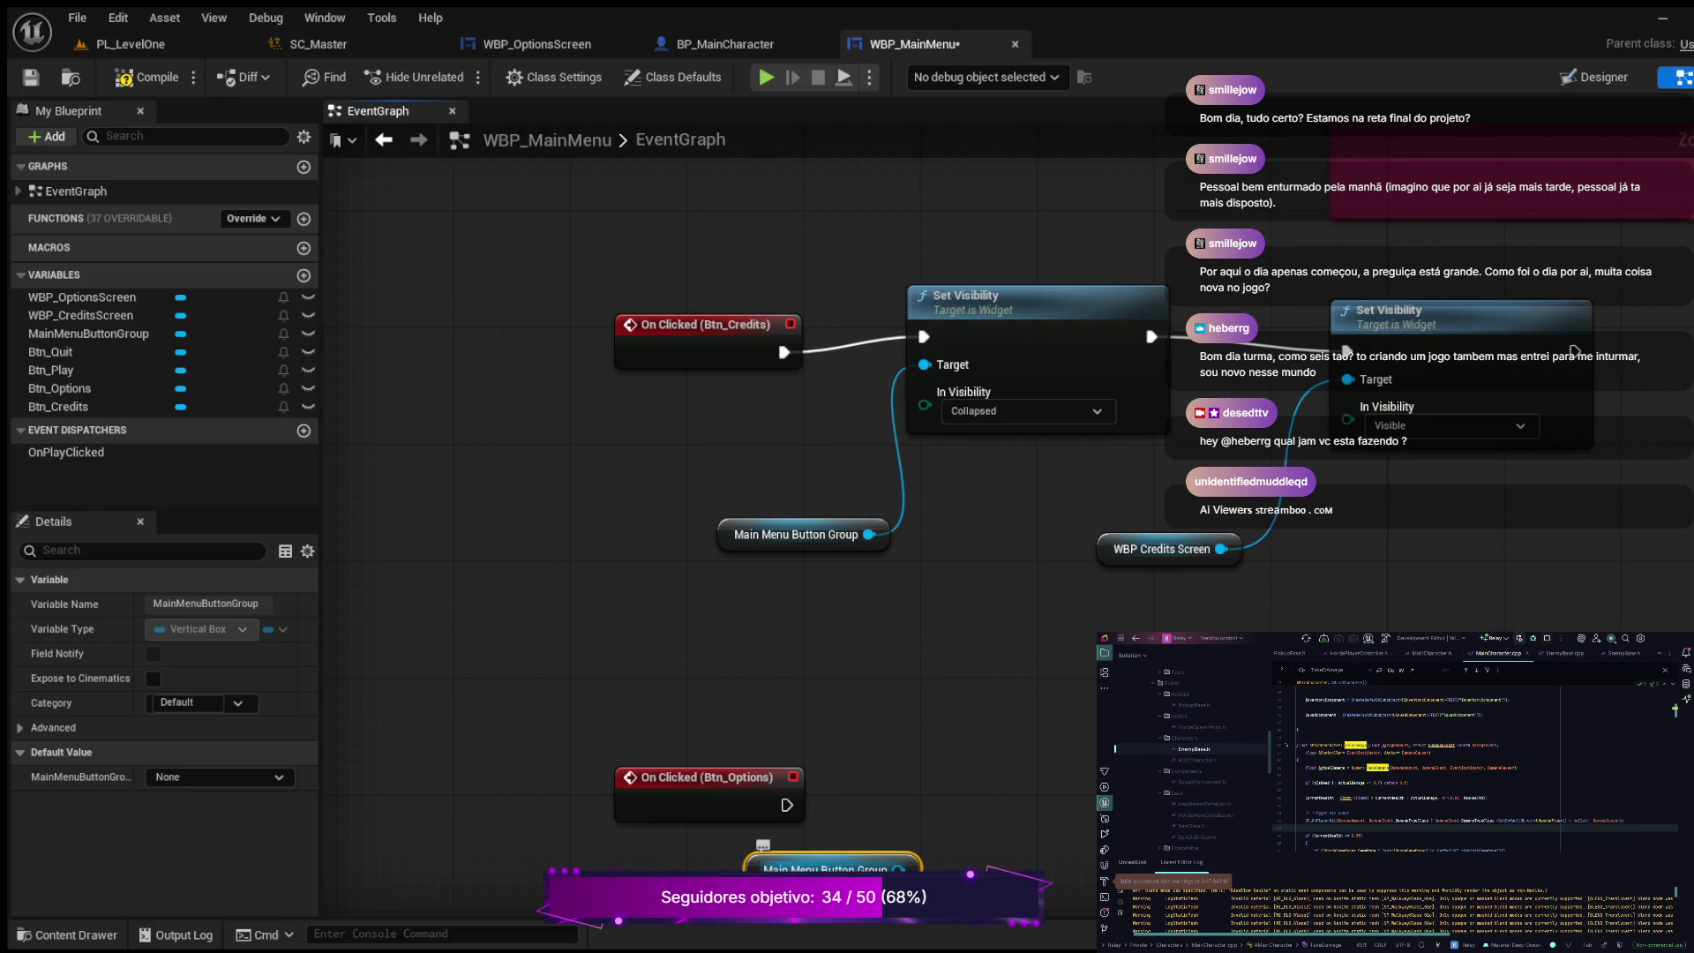
drag(786, 804, 900, 745)
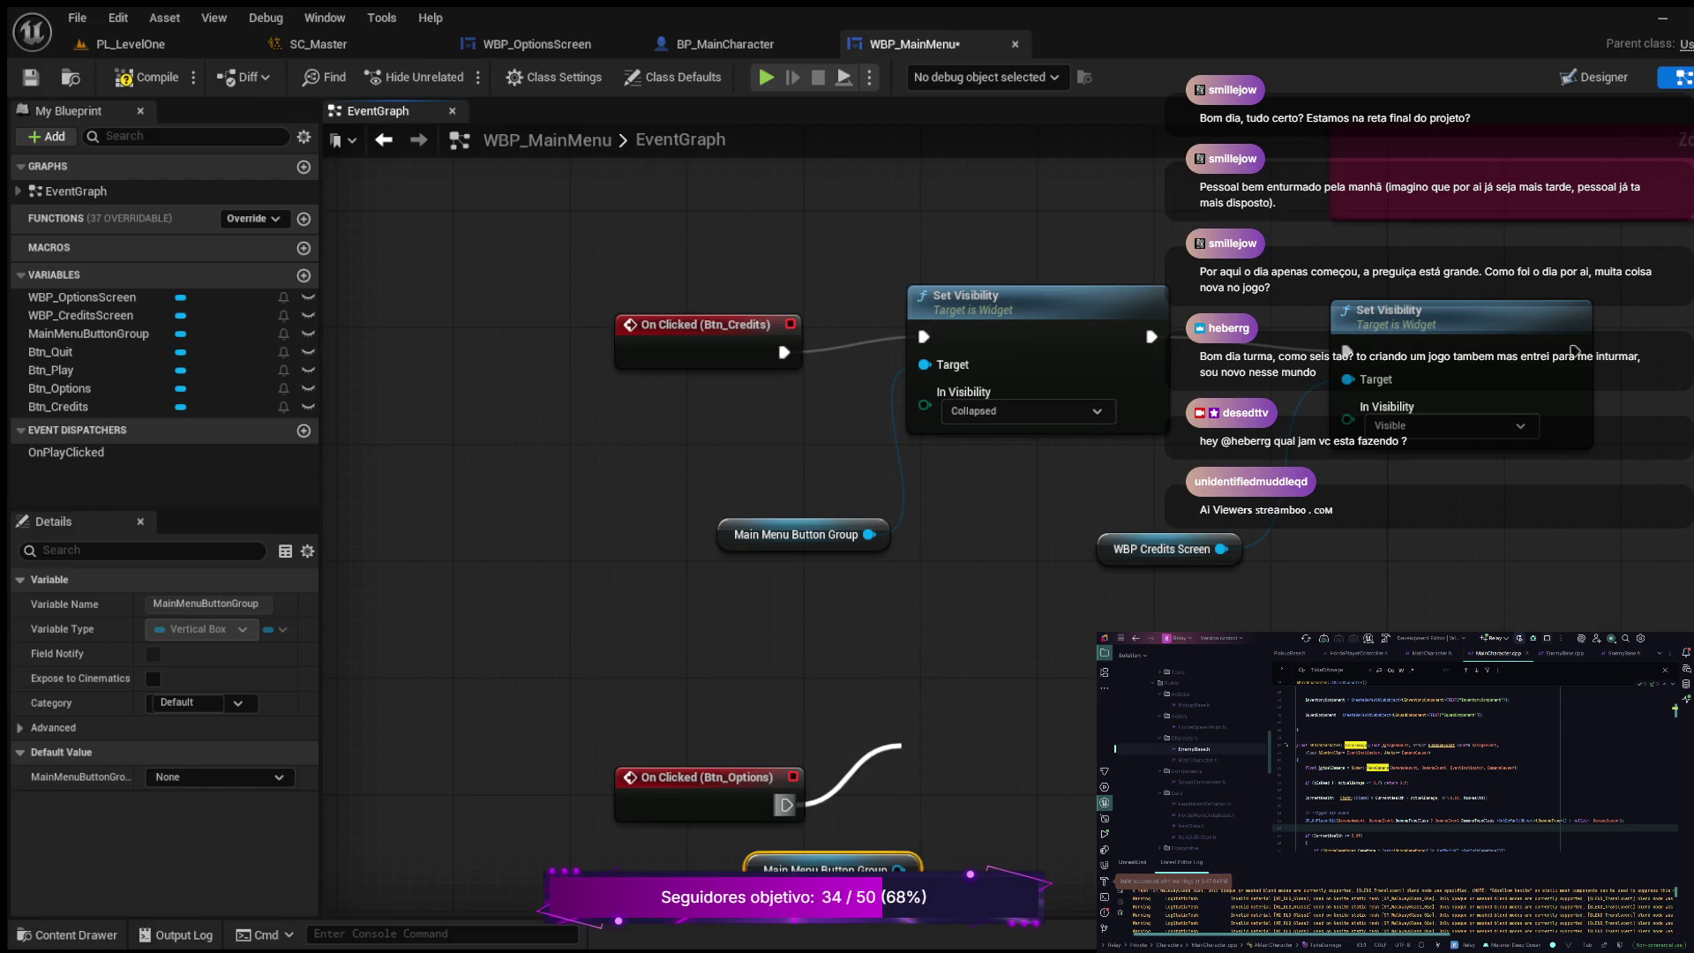
drag(900, 746, 900, 745)
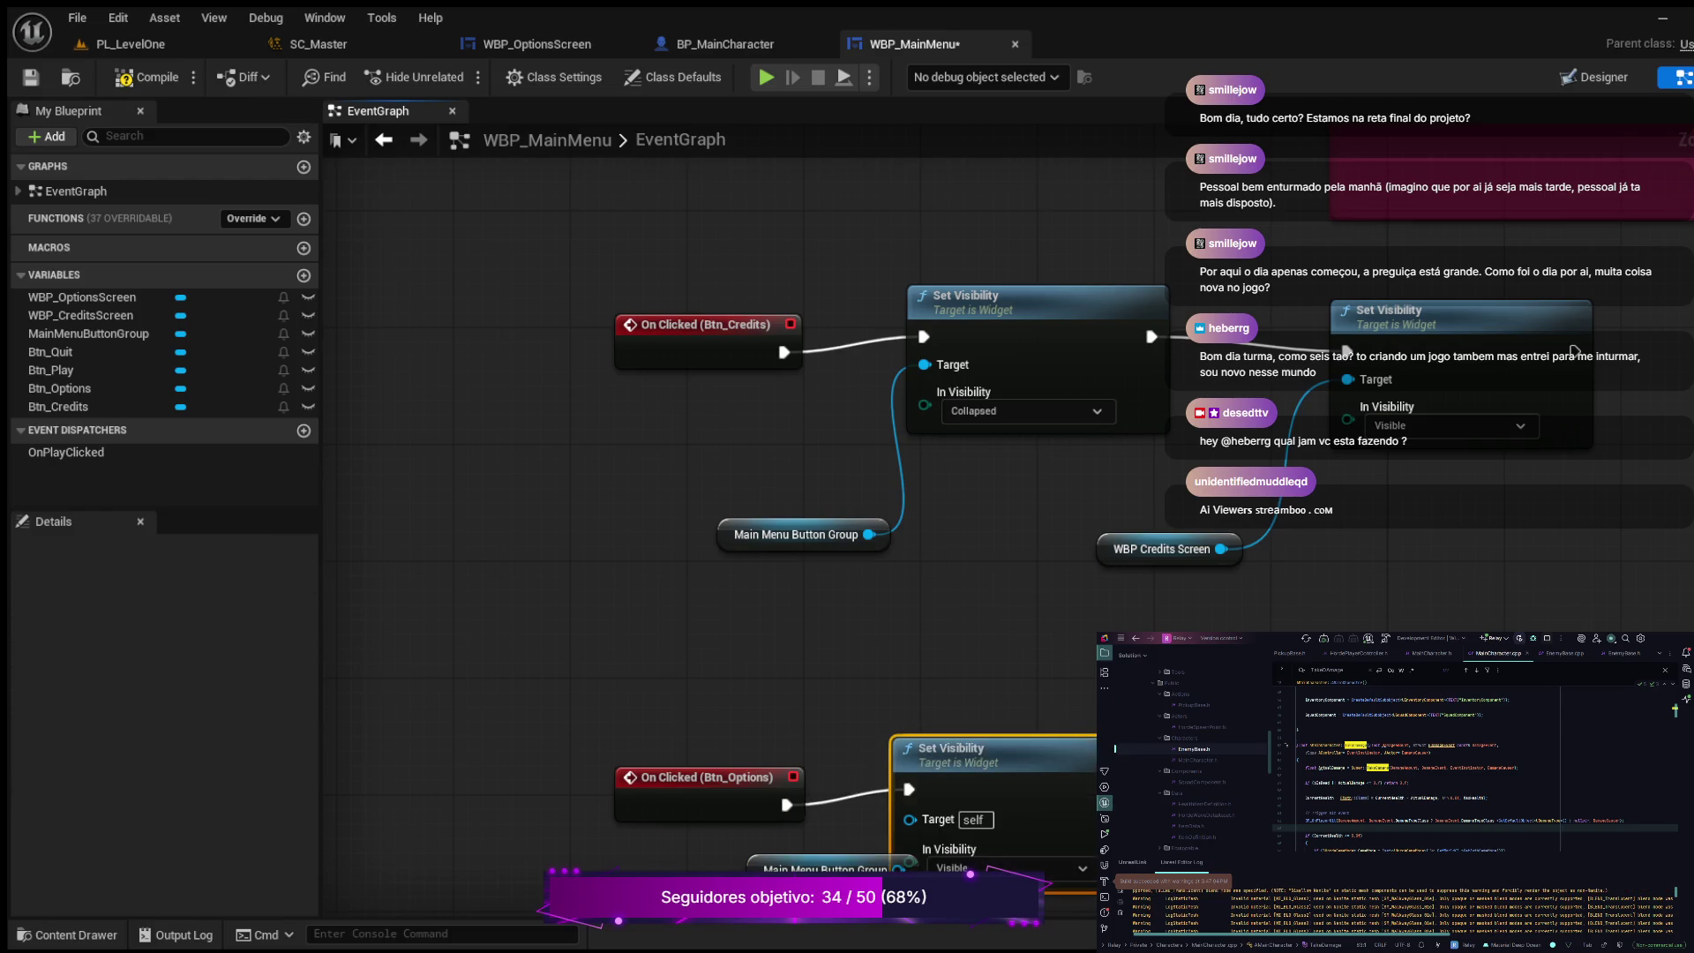
click(795, 534)
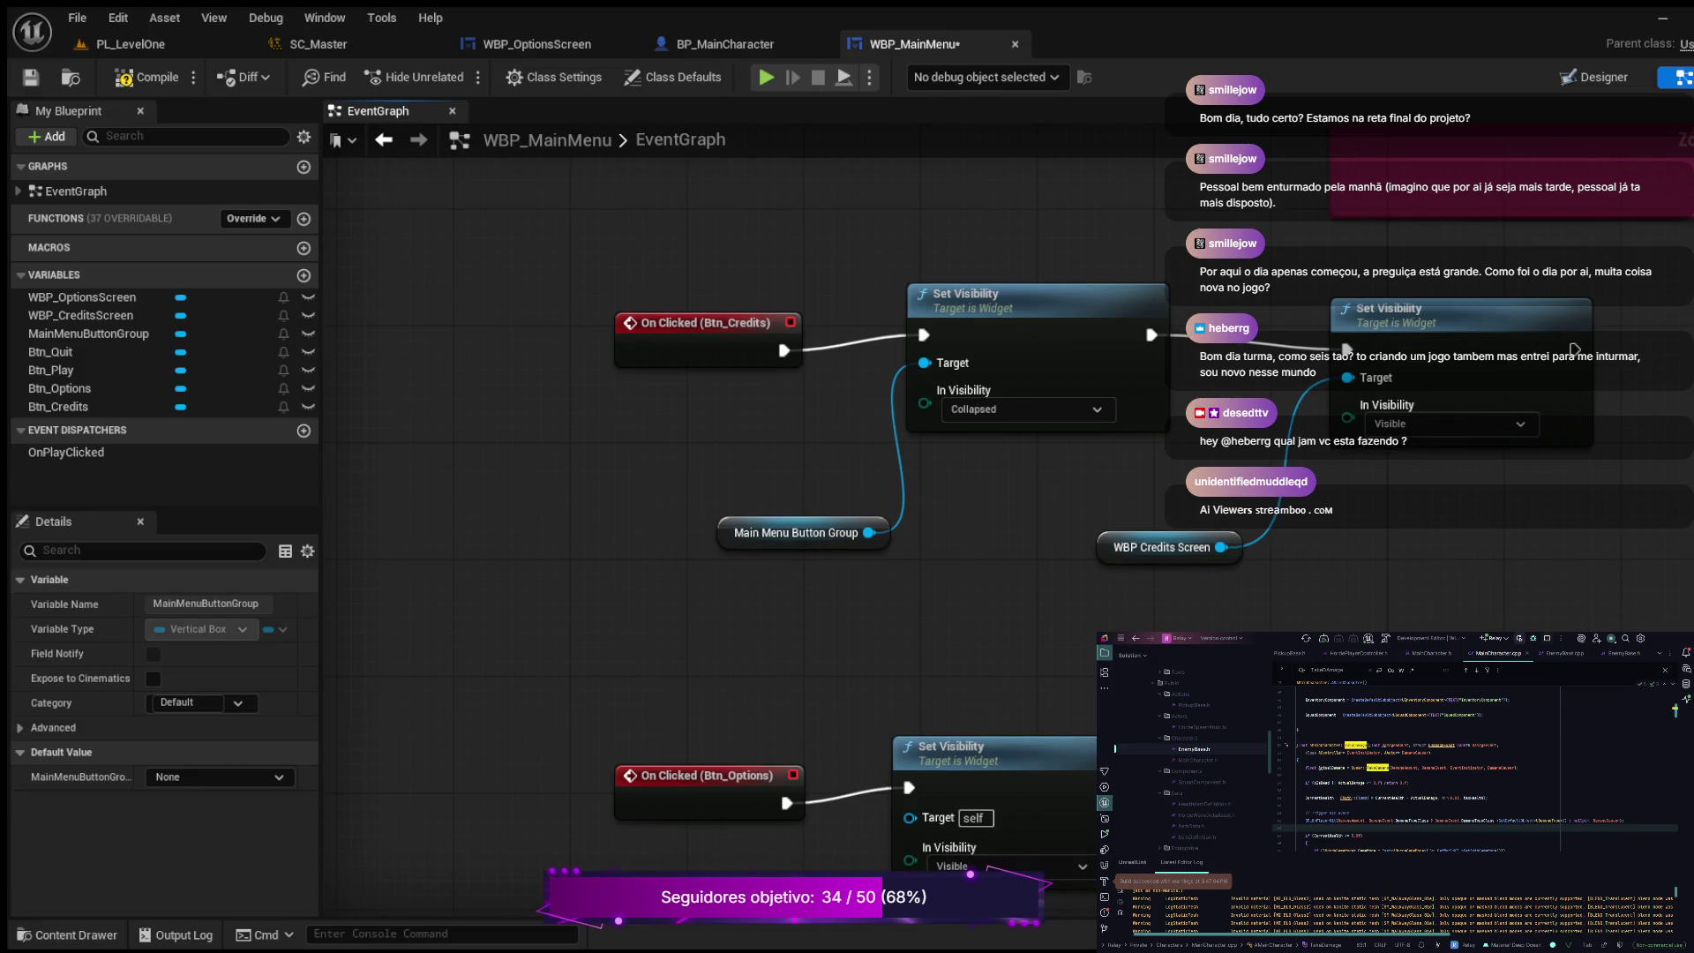
key(ctrl+c)
key(ctrl+v)
drag(782, 897, 783, 908)
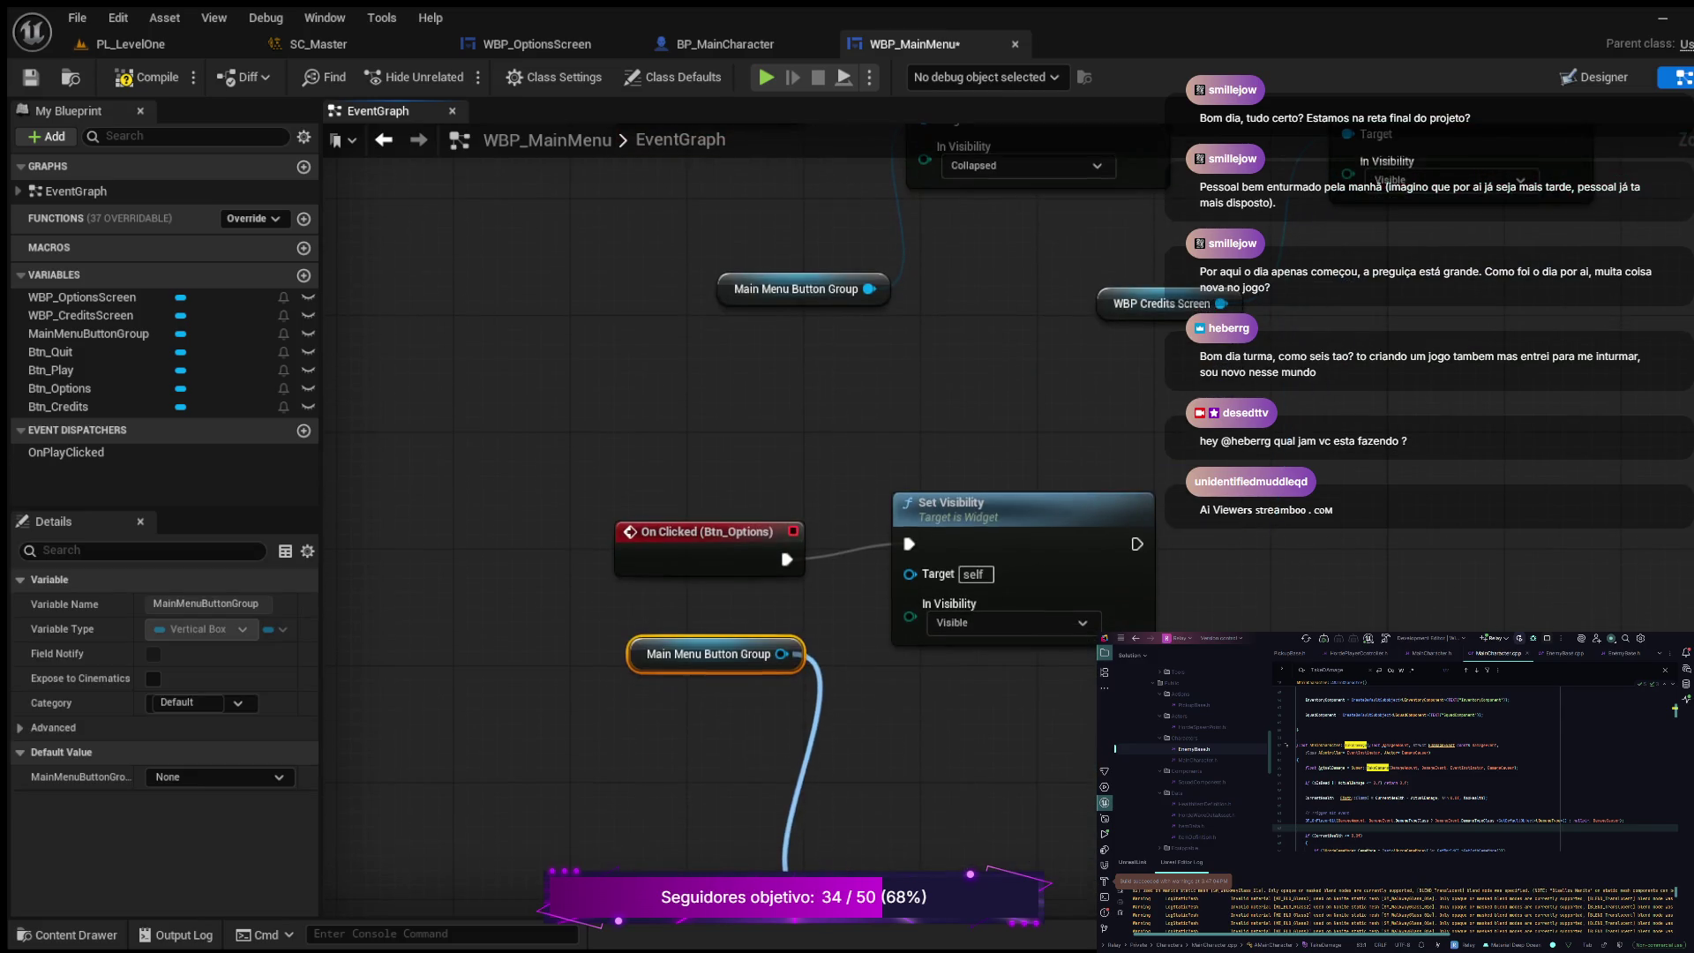
click(783, 909)
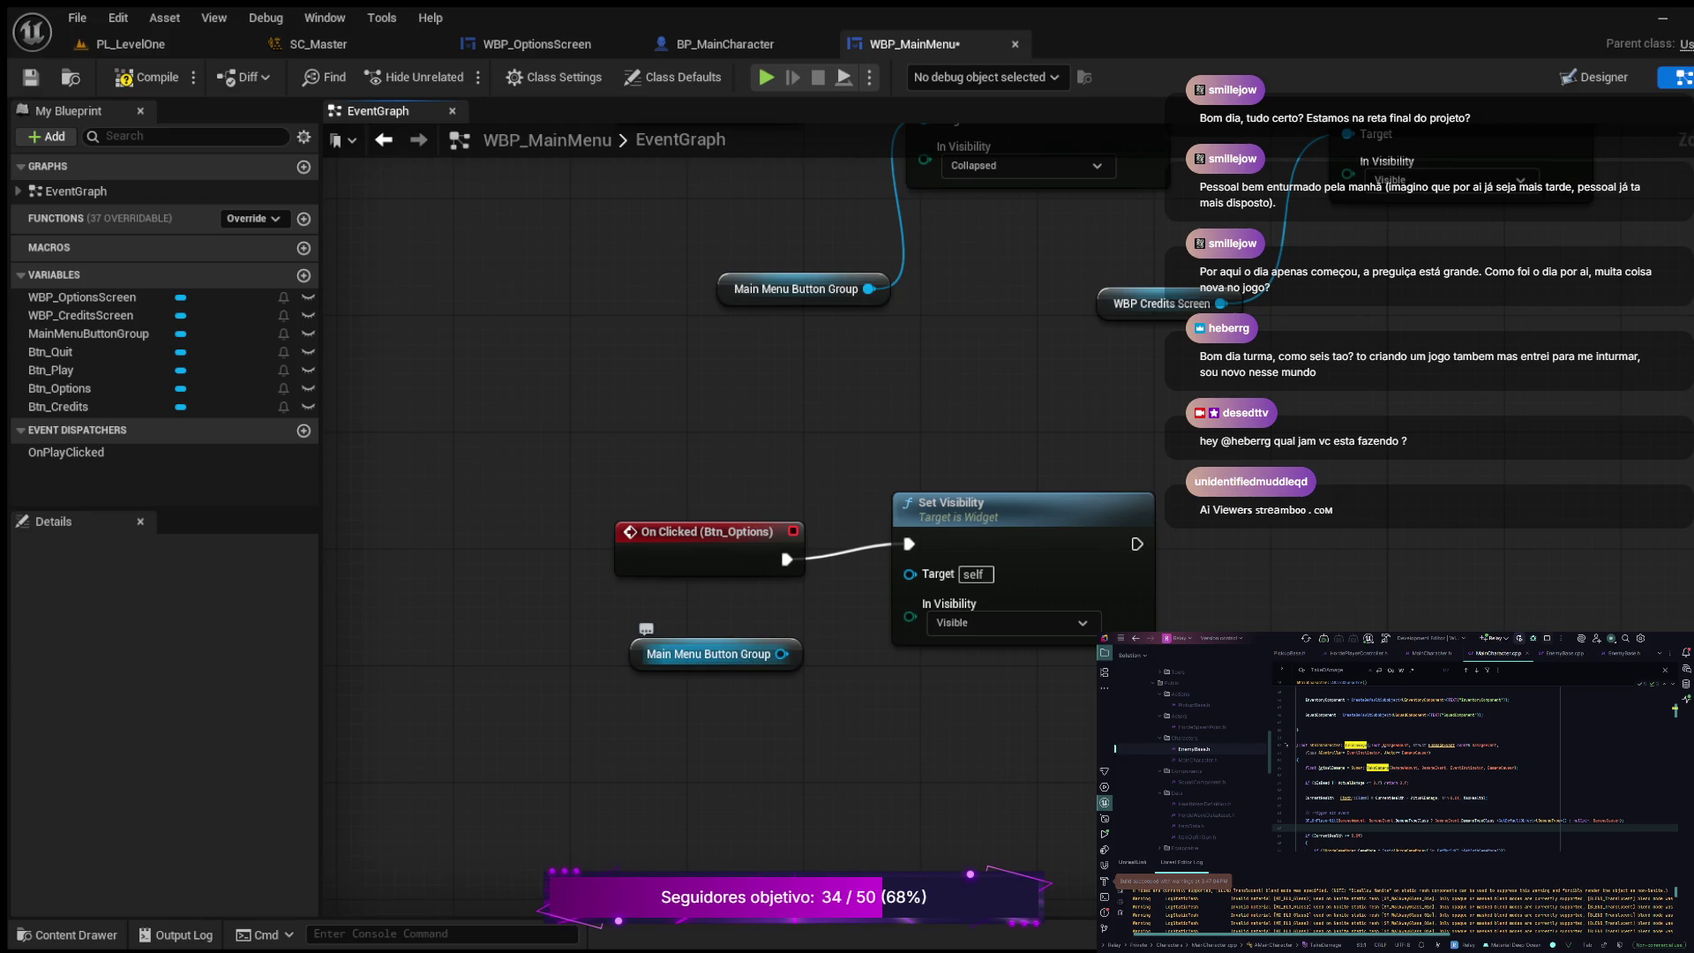
Step: Wire Main Menu Button Group into Set Visibility's Target and set In Visibility to Collapsed
drag(782, 653, 909, 574)
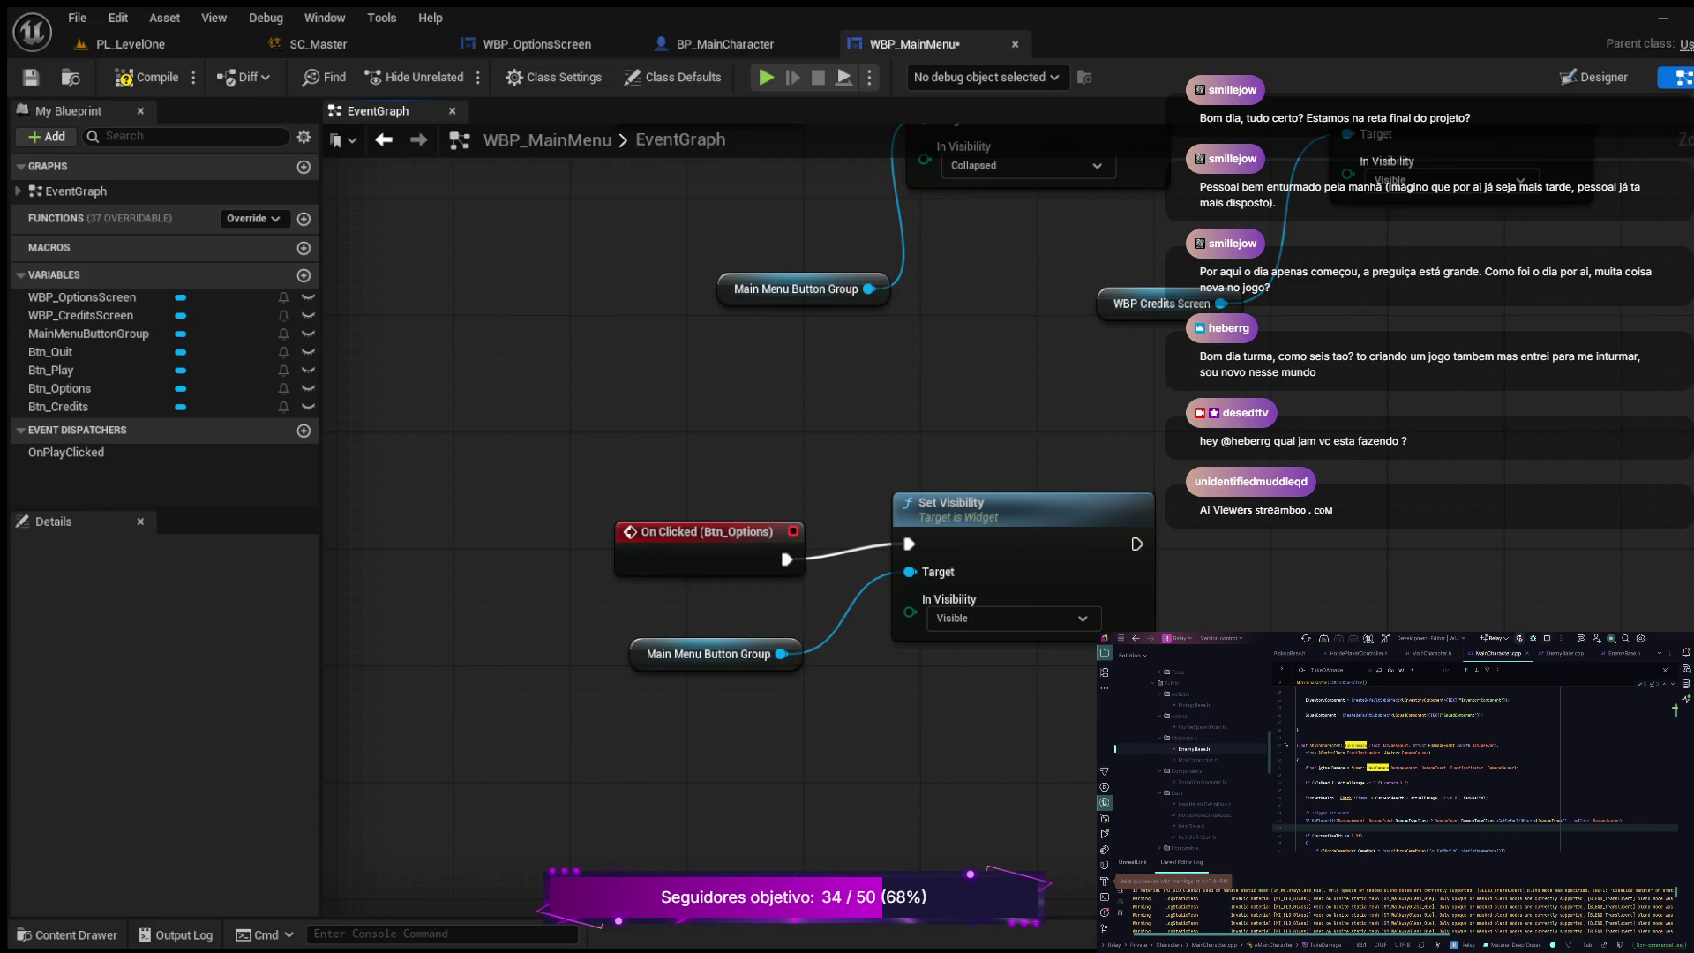
click(1015, 618)
click(970, 651)
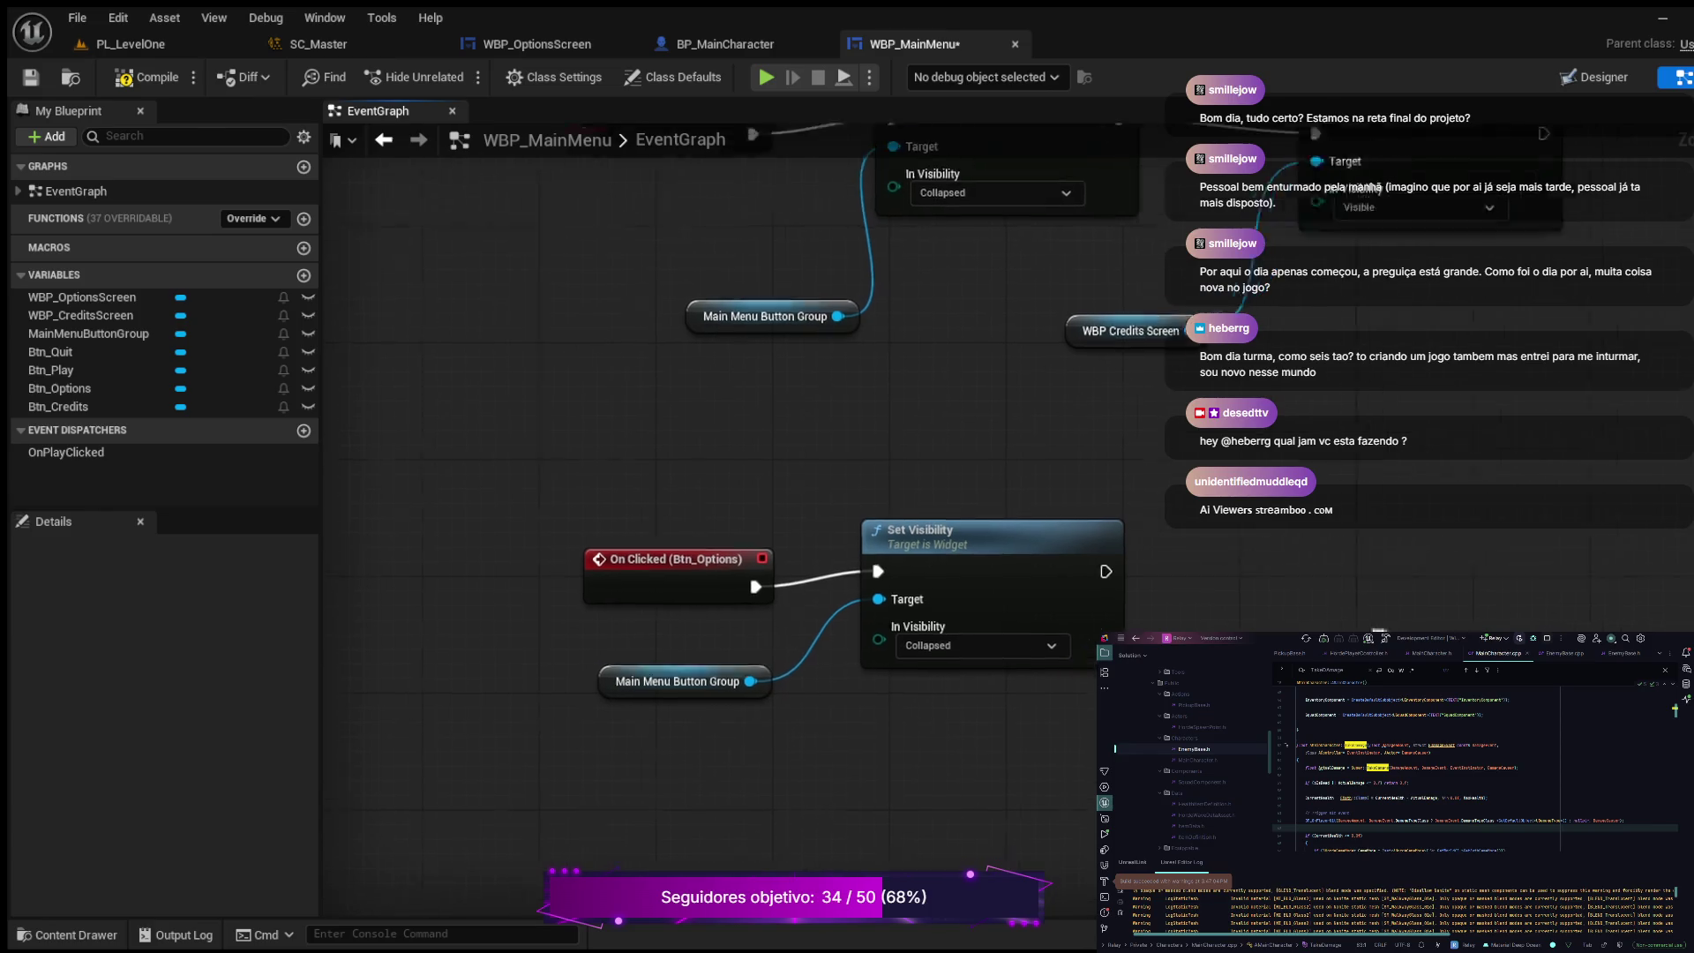
scroll(794, 530, down, 1)
drag(794, 441, 915, 432)
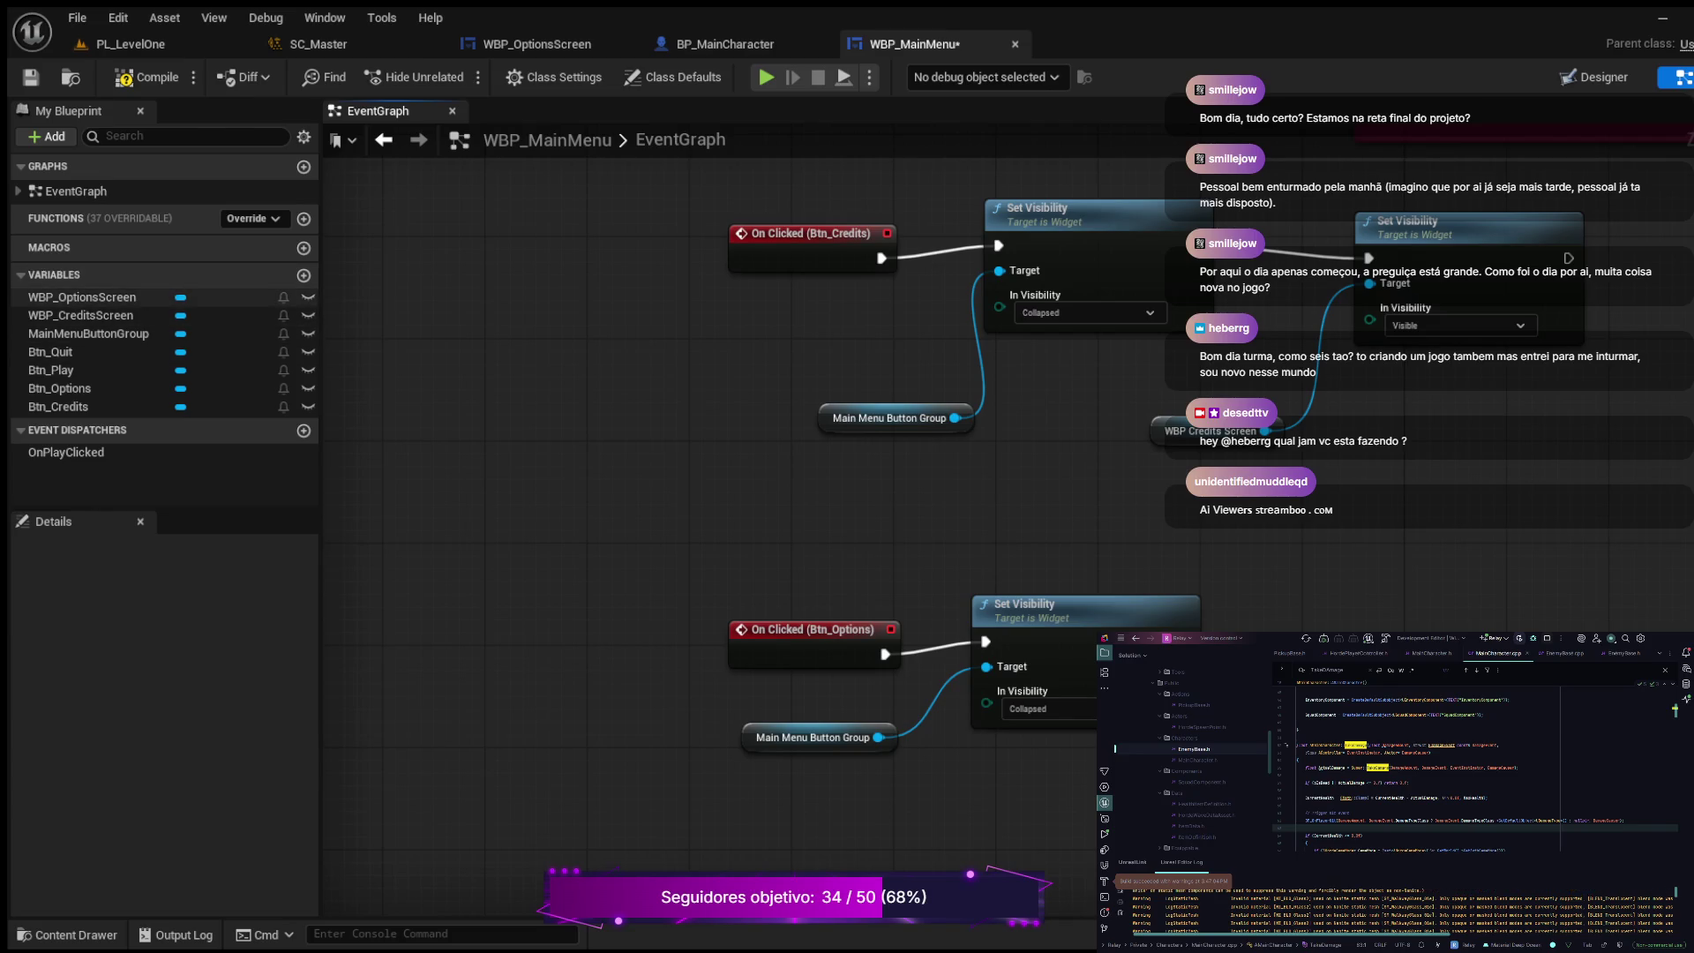
click(82, 298)
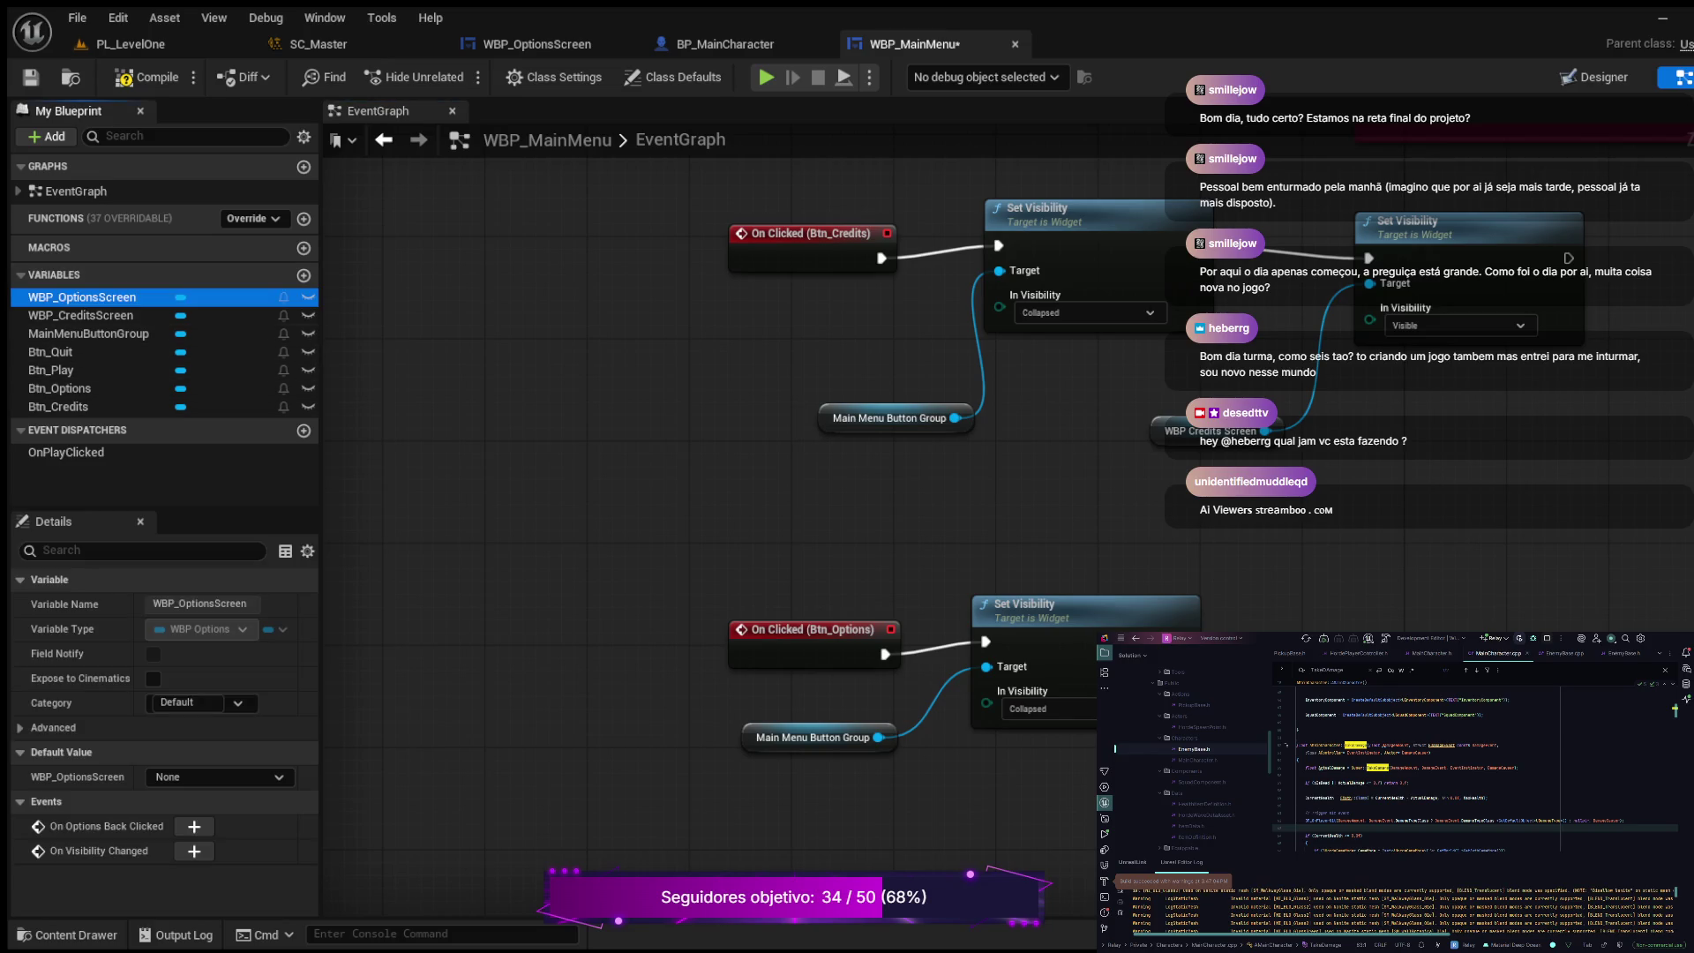
Step: Chain a second Set Visibility node off the first one's exec output, then compile and save WBP_MainMenu
drag(1187, 642, 1320, 573)
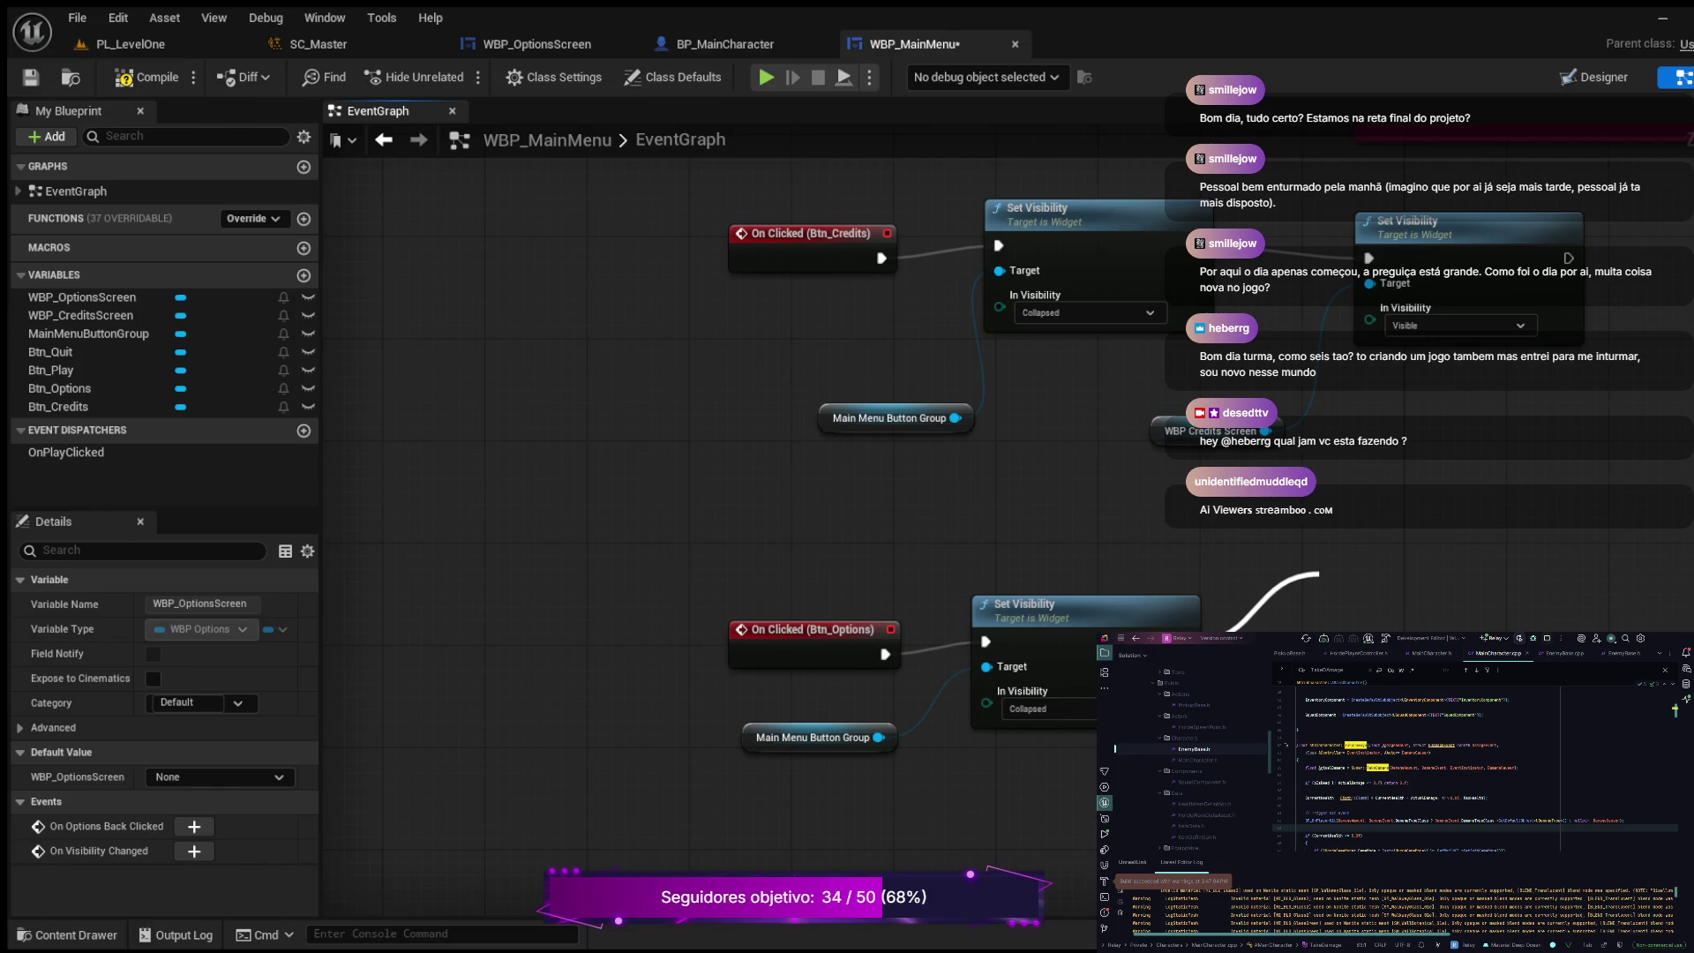
key(Return)
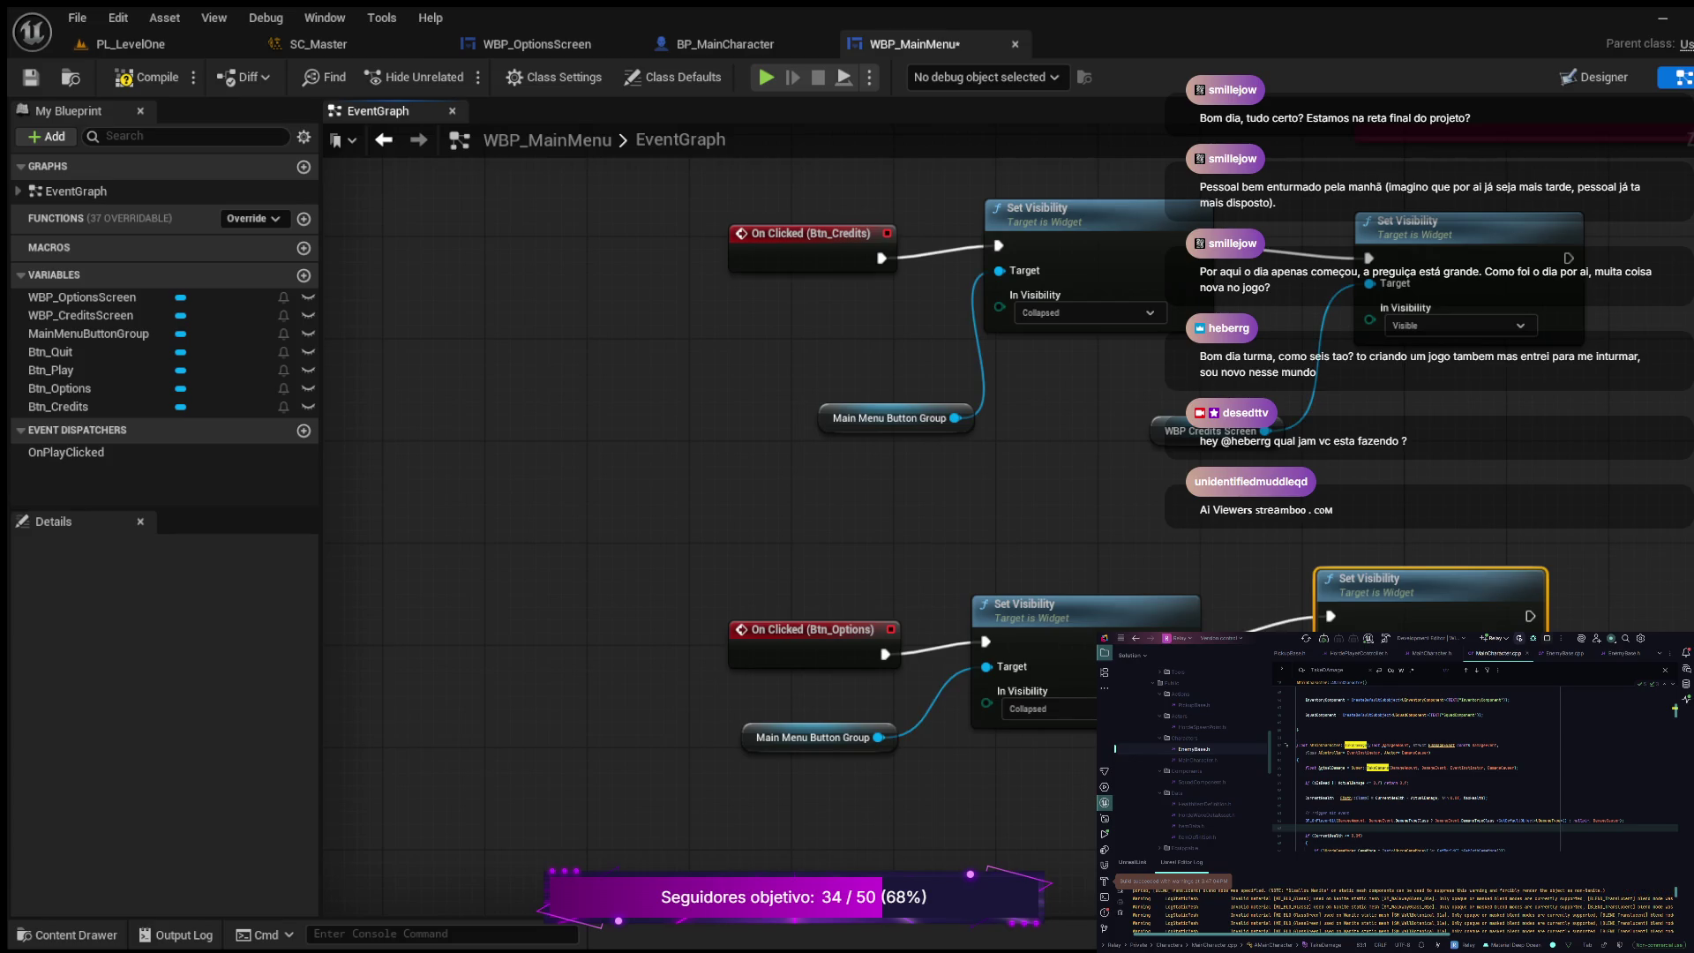
click(82, 297)
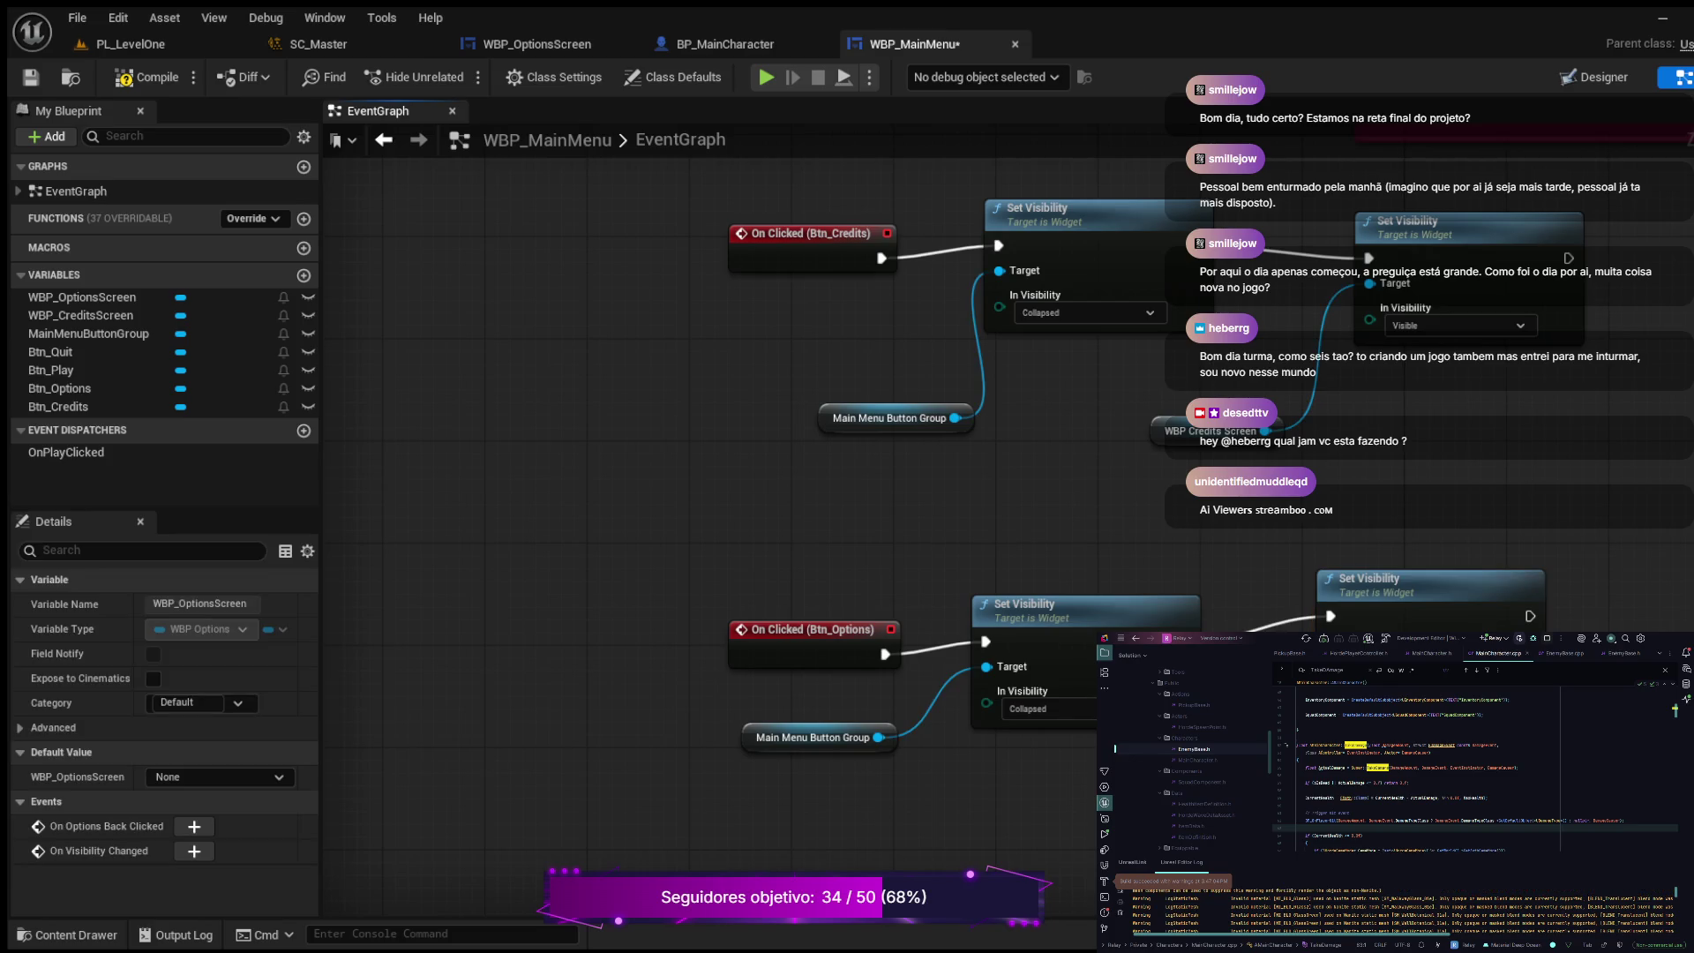
key(ctrl+s)
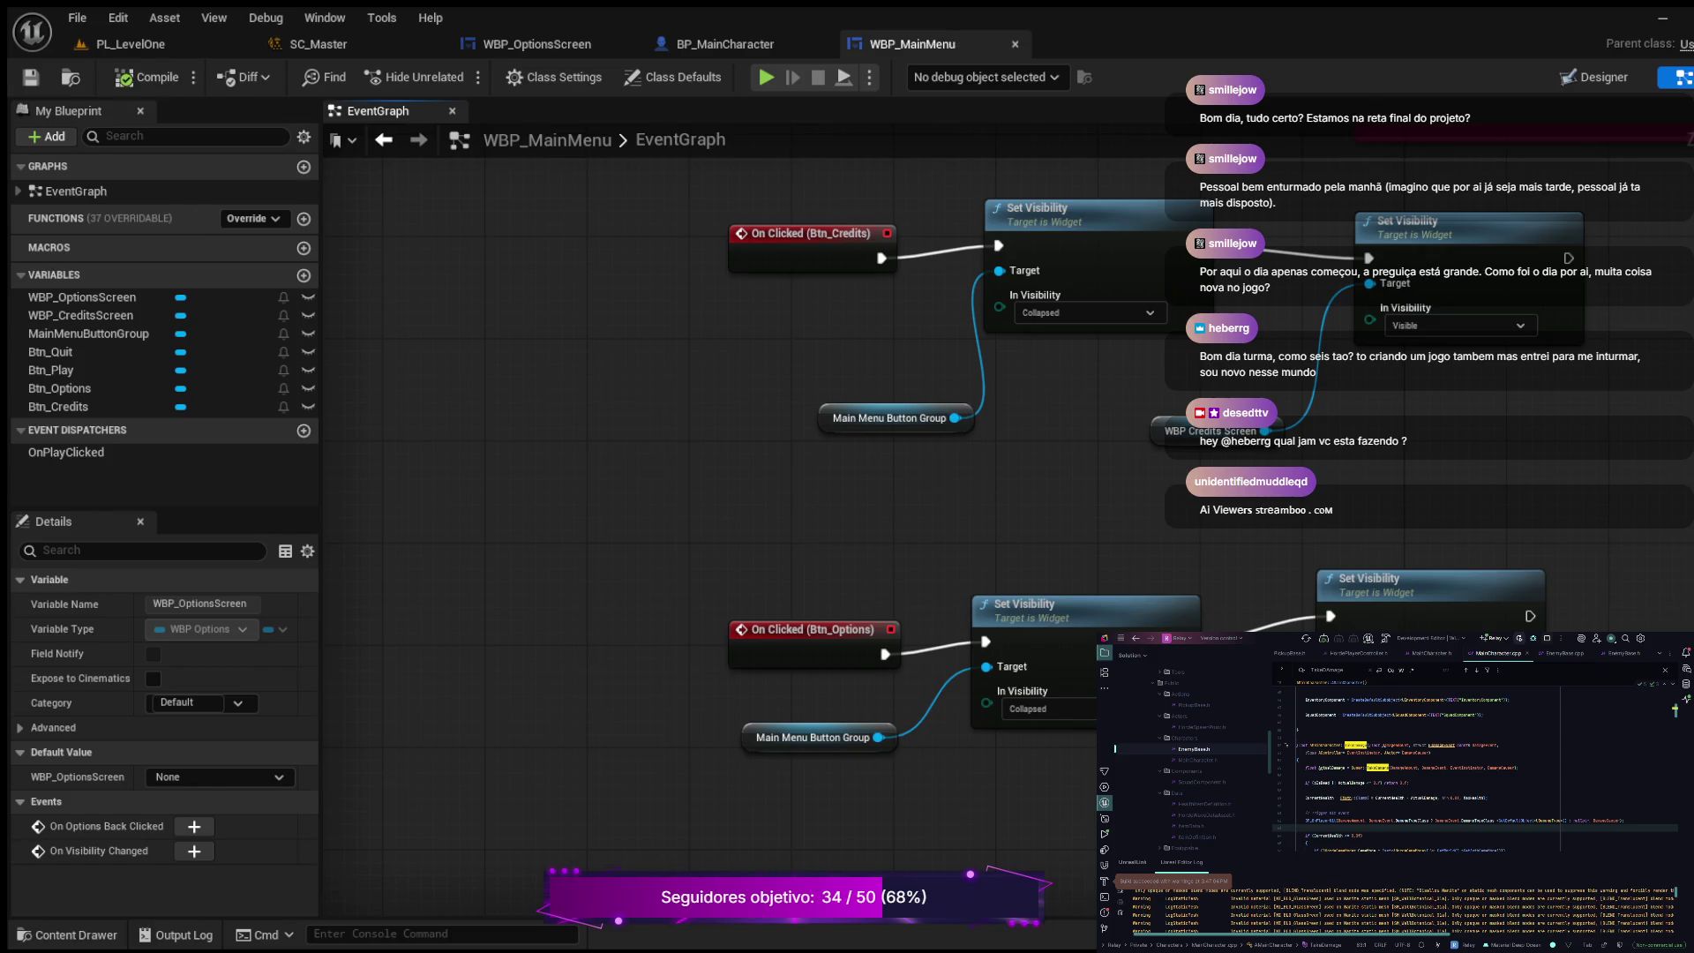
mouse_move(706, 353)
mouse_down()
mouse_move(670, 371)
mouse_move(494, 688)
mouse_move(688, 883)
mouse_up()
mouse_move(1410, 308)
mouse_down()
mouse_move(852, 263)
mouse_move(1007, 328)
mouse_move(1246, 359)
mouse_up()
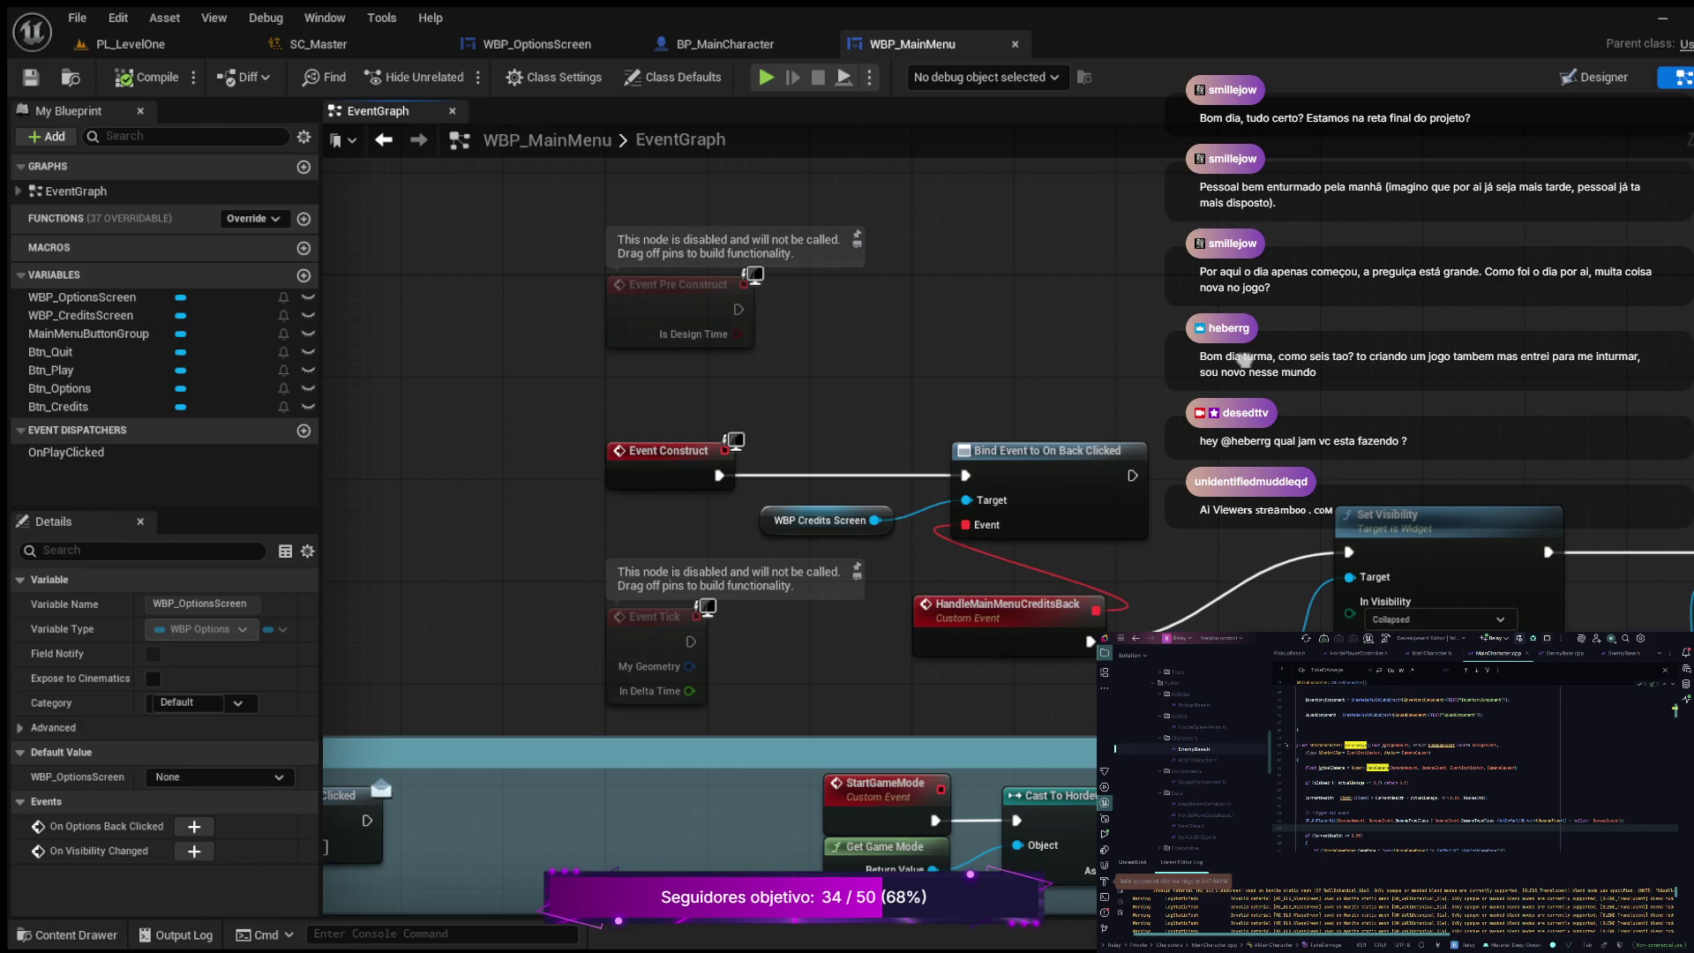
Step: Delete the unused Event Tick node and paste a Sequence node near Event Construct
mouse_move(1246, 360)
mouse_down()
mouse_move(1221, 309)
mouse_move(1160, 277)
mouse_up()
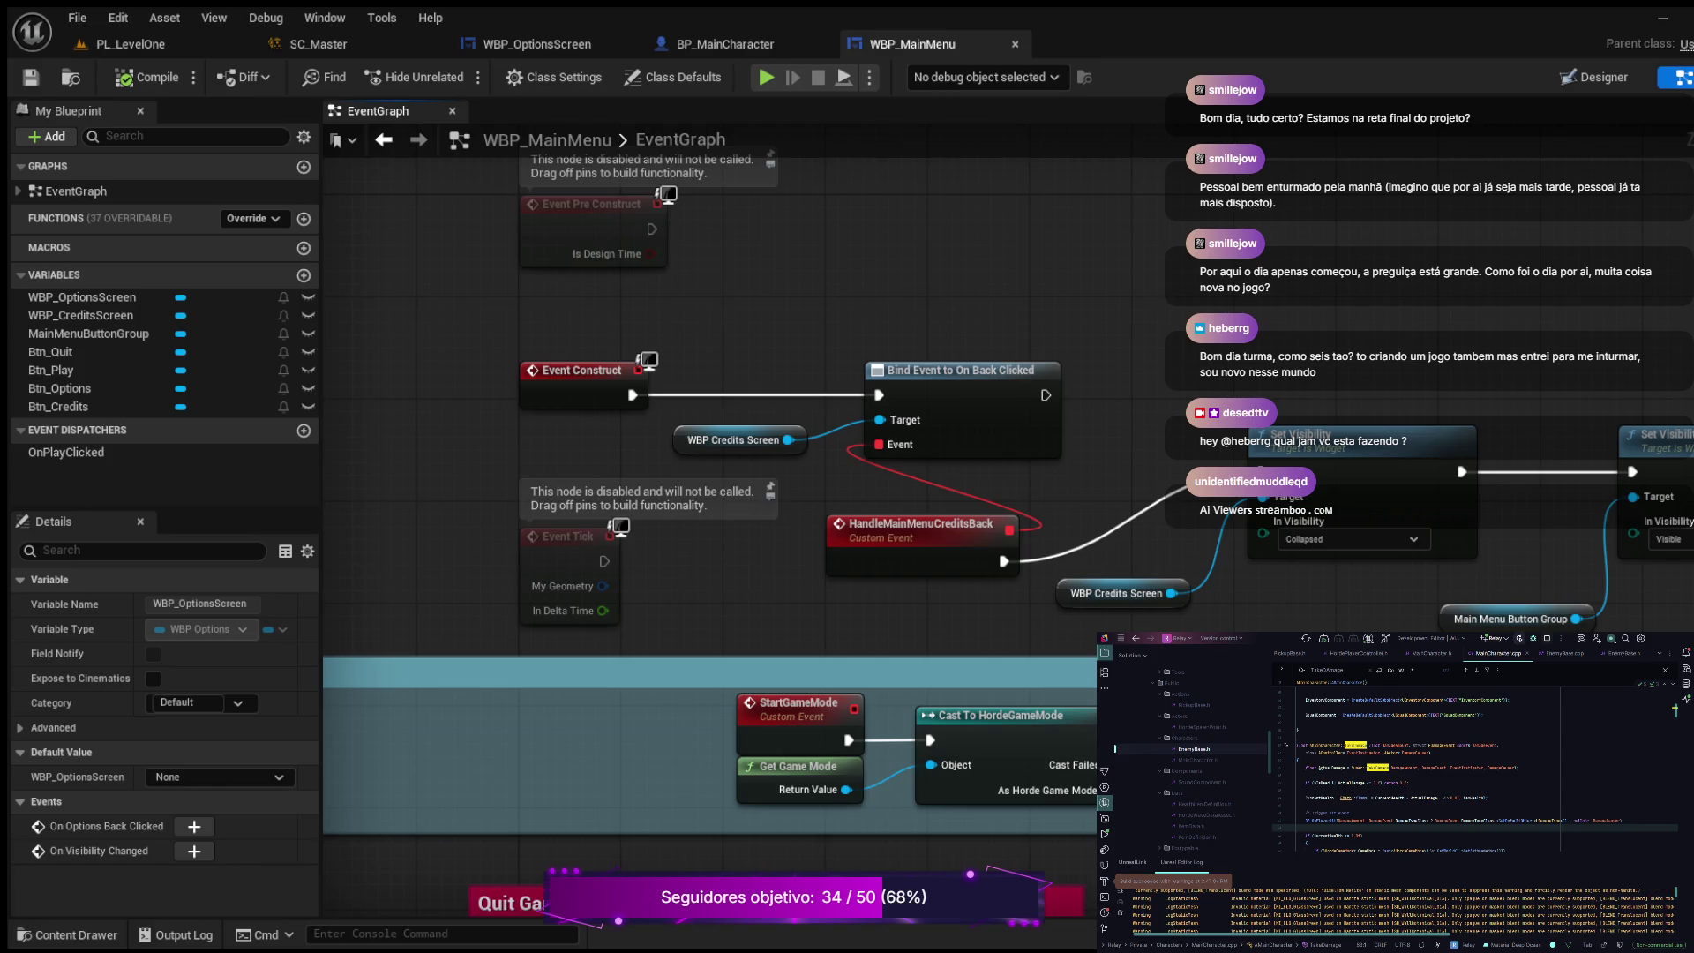
click(564, 565)
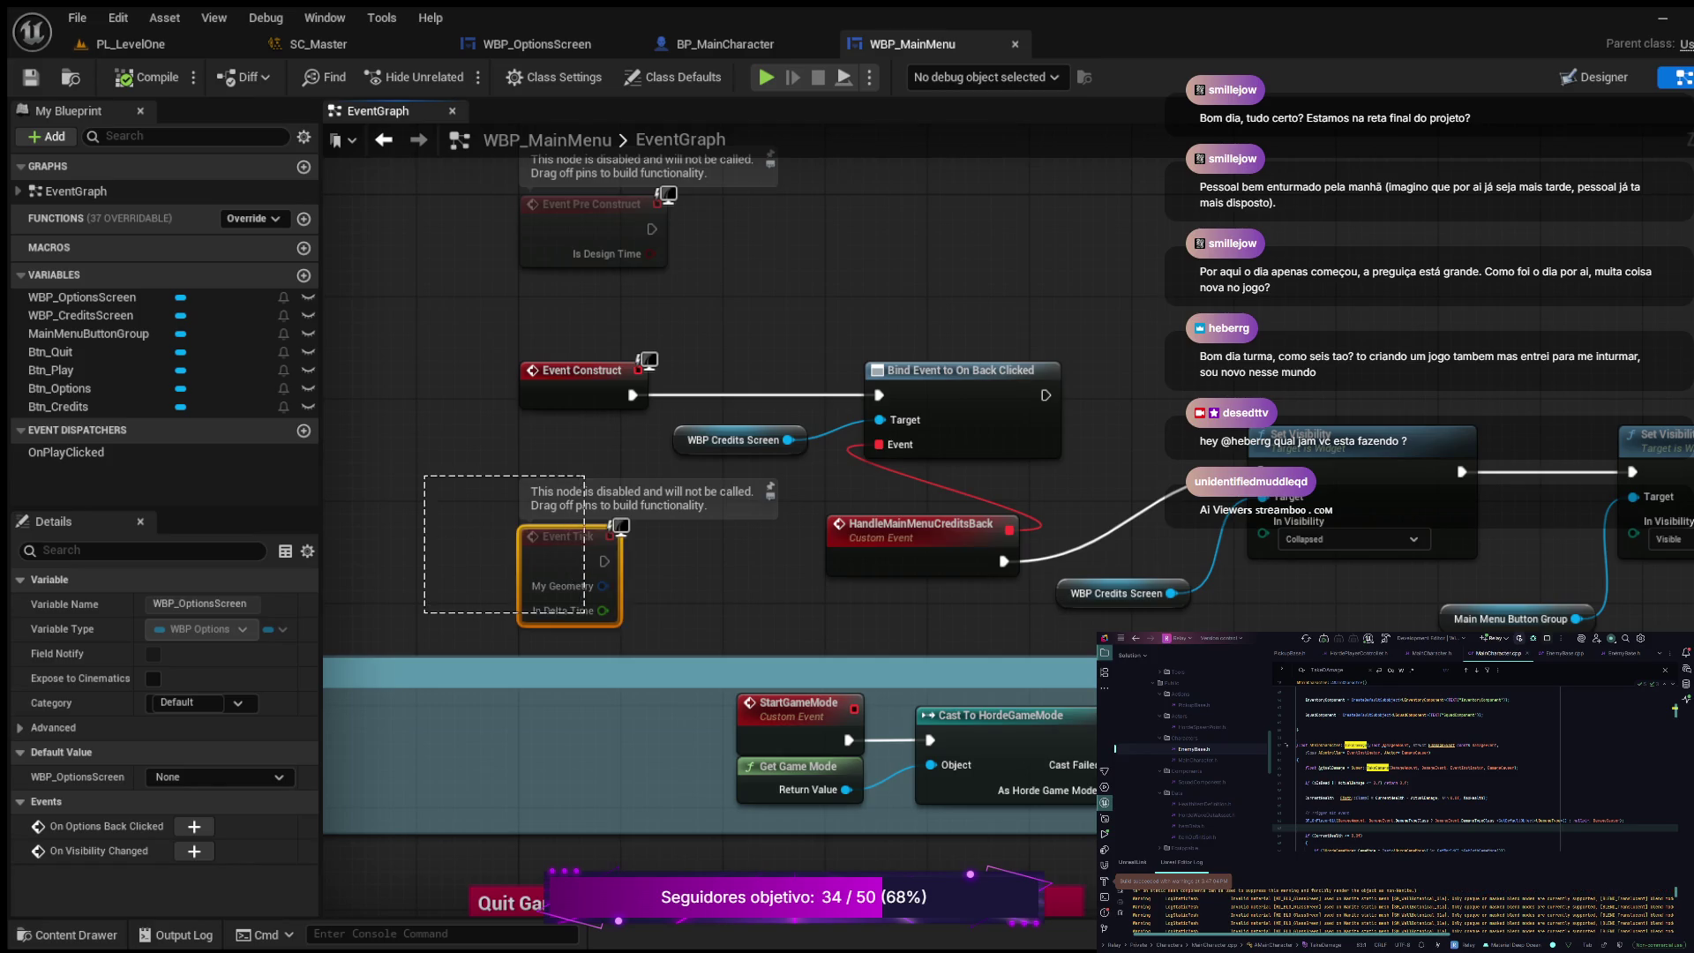
key(Delete)
mouse_move(616, 538)
mouse_down()
mouse_move(704, 484)
mouse_move(718, 728)
mouse_up()
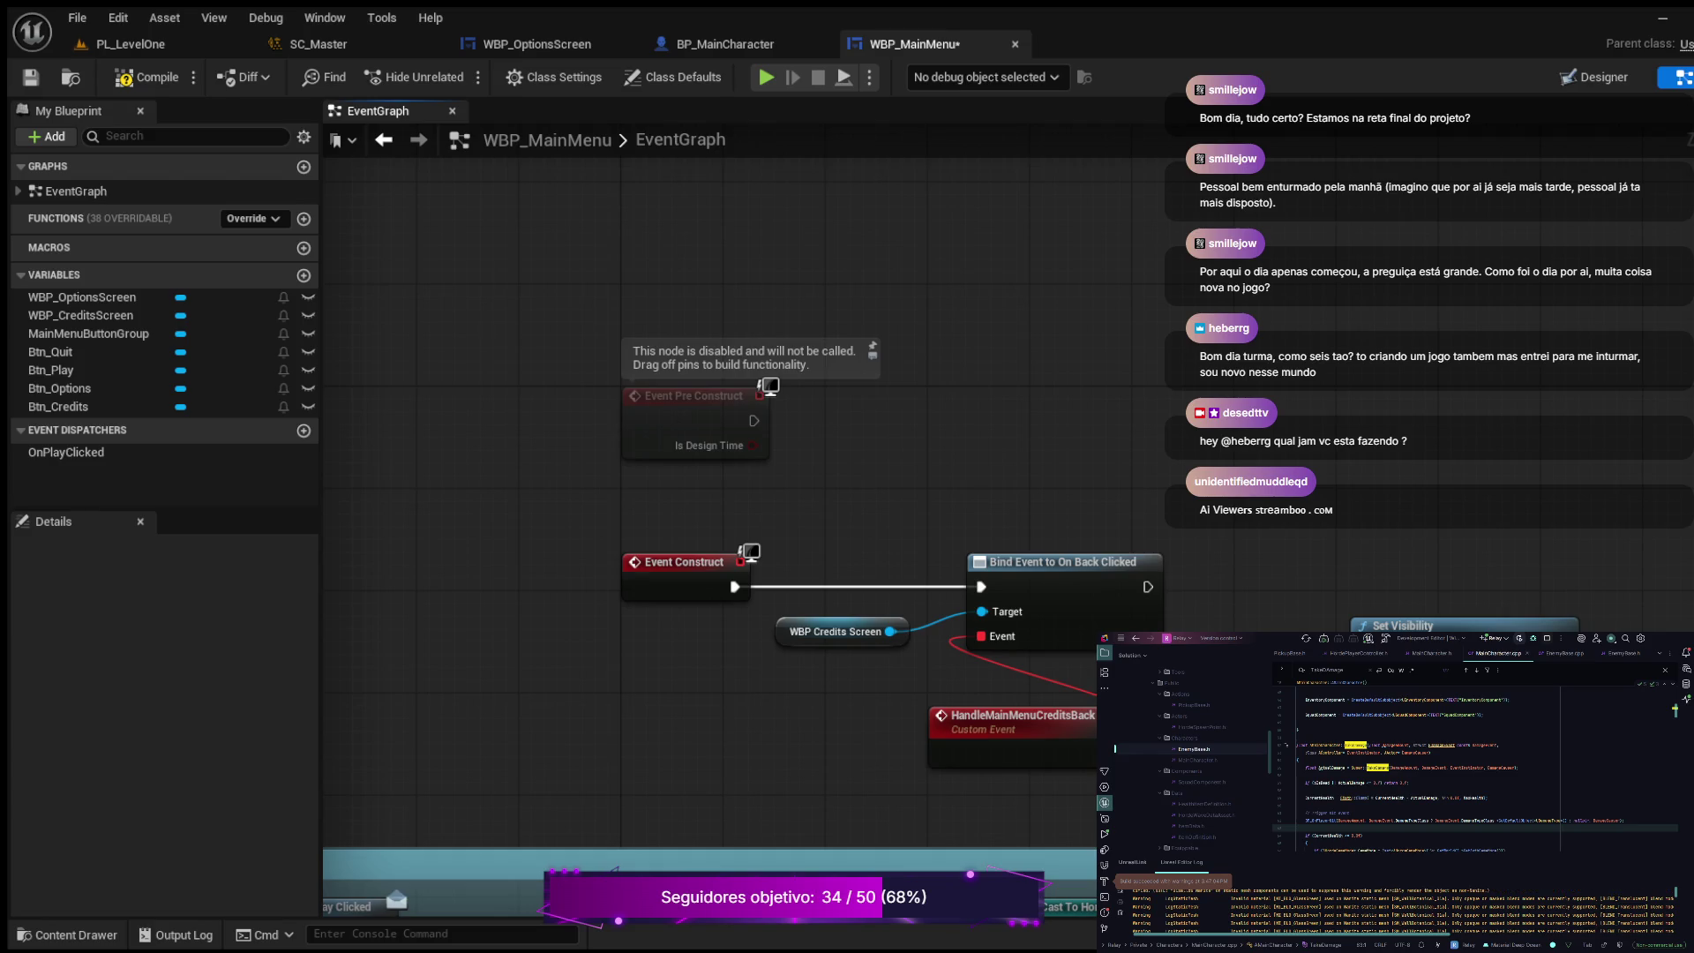
key(ctrl+v)
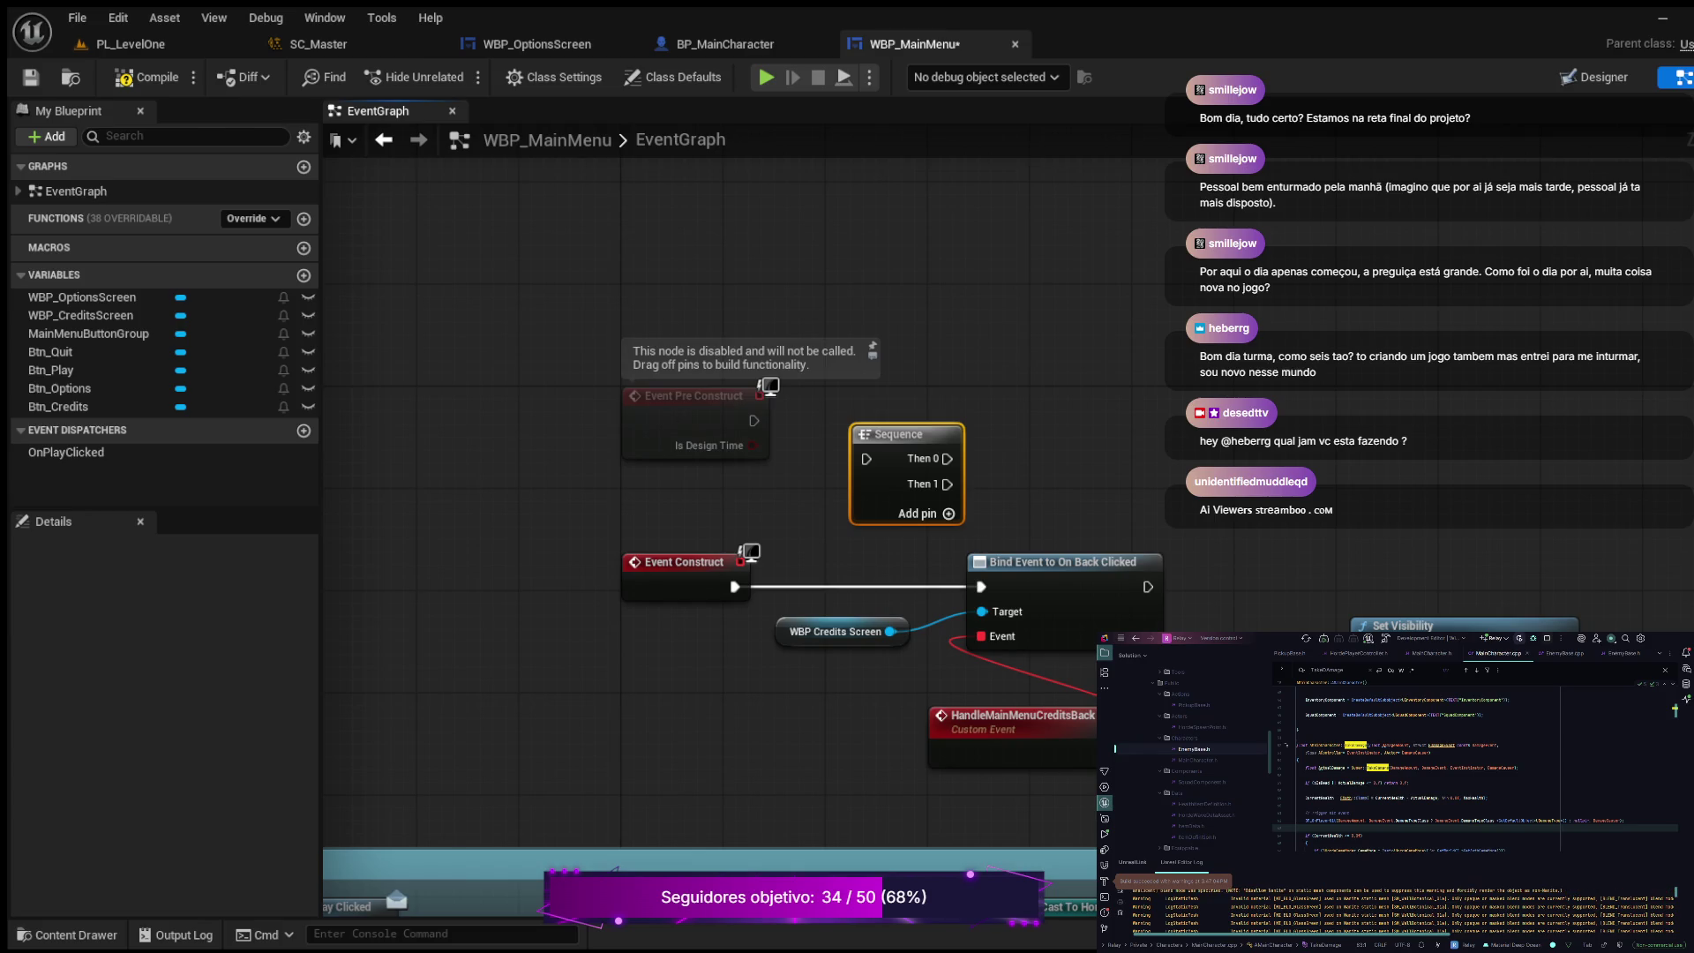
Step: Move the credits Back binding nodes and run Bind Event from the Sequence's Then 0 instead
scroll(779, 637, down, 1)
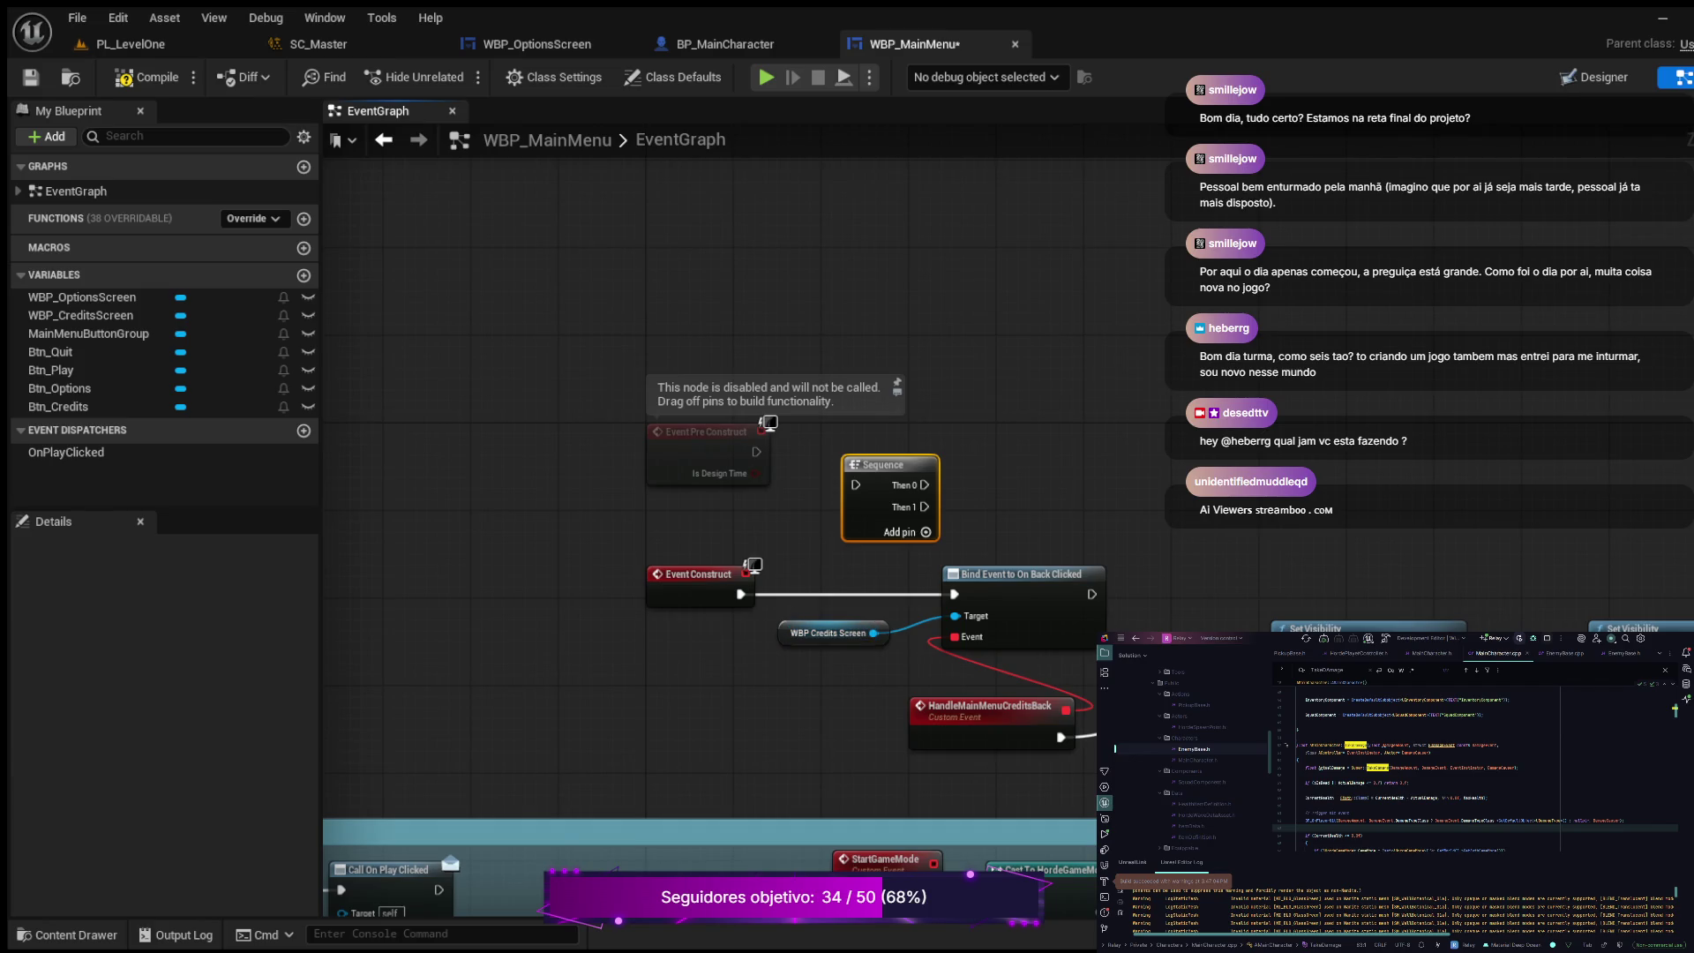
mouse_move(767, 612)
mouse_down()
mouse_move(1299, 735)
mouse_move(1299, 785)
mouse_up()
mouse_move(1015, 574)
mouse_down()
mouse_move(883, 465)
mouse_move(1134, 405)
mouse_move(1212, 452)
mouse_move(1201, 353)
mouse_up()
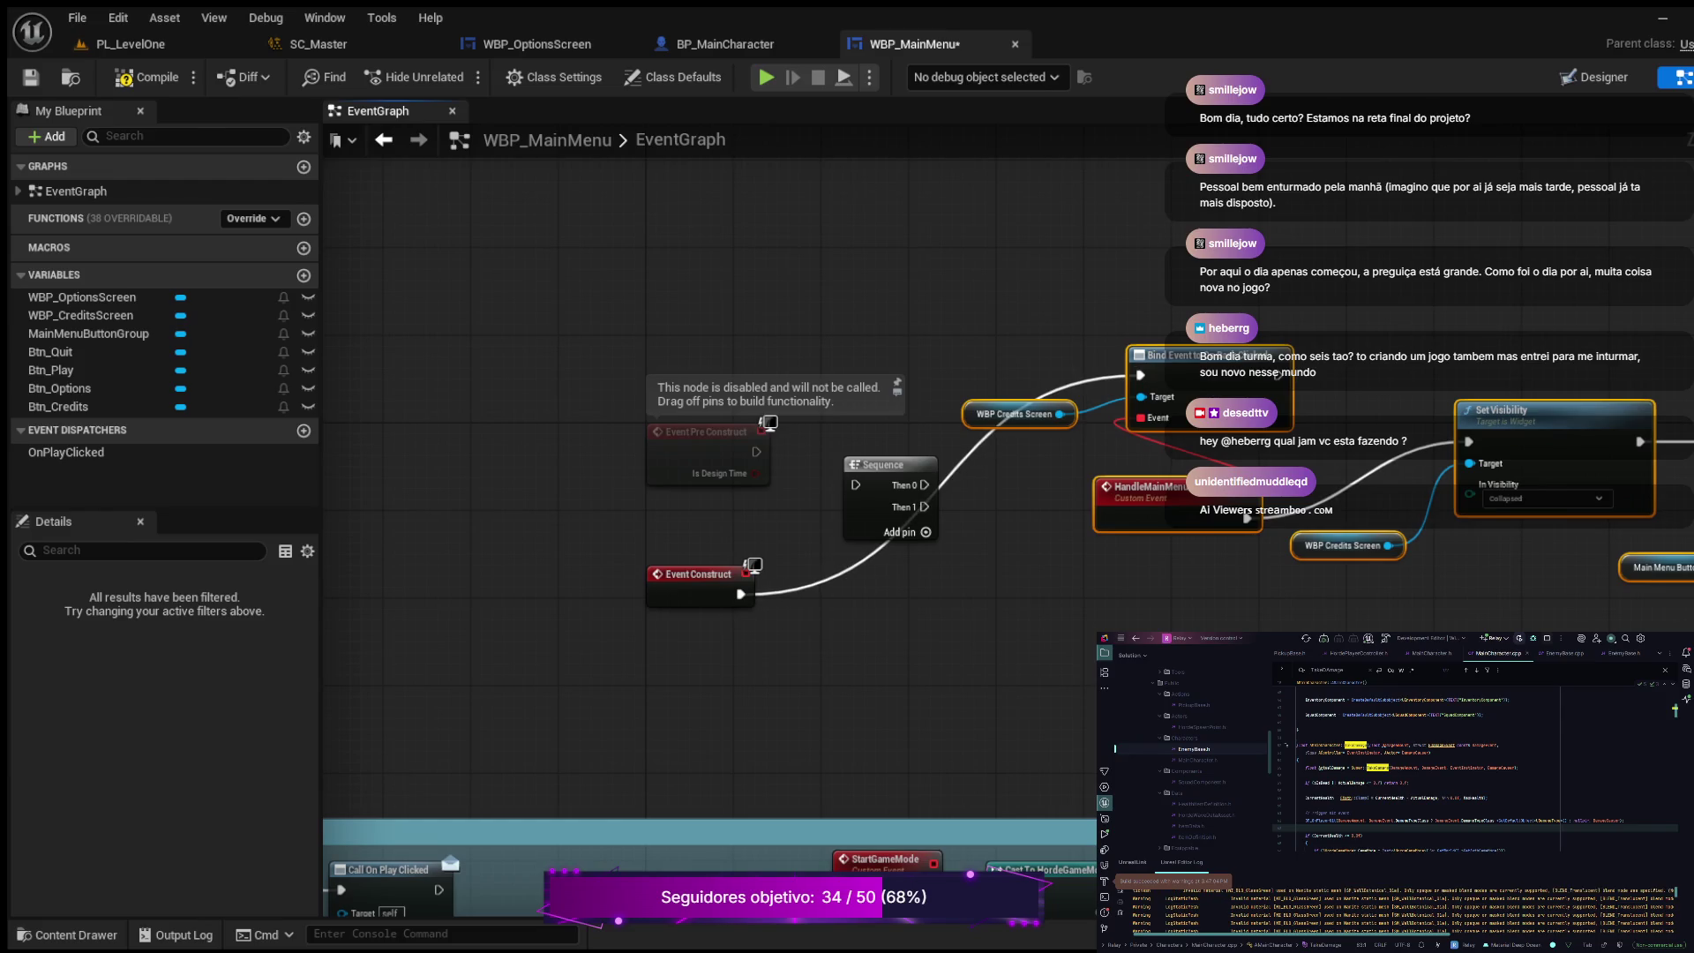
click(820, 575)
alt+click(821, 575)
drag(924, 484, 1140, 375)
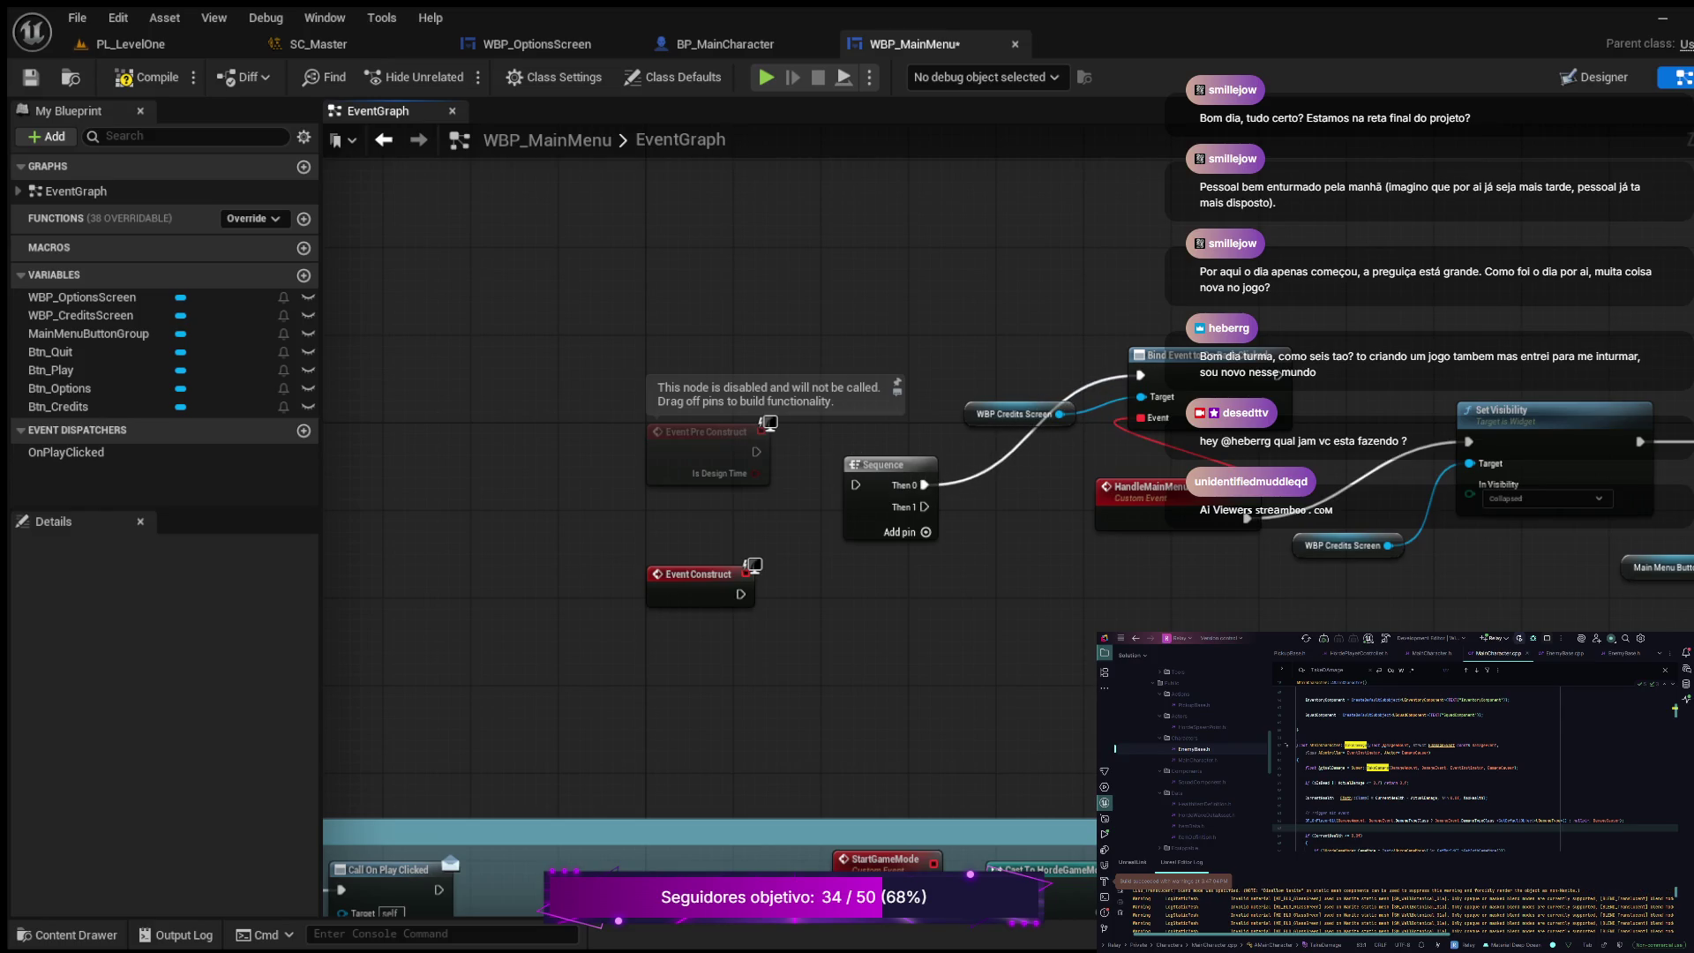
Step: Tidy the Credits Screen getter, Set Visibility, HandleMainMenuCreditsBack and button group nodes into alignment
mouse_move(1015, 414)
mouse_down()
mouse_move(1074, 446)
mouse_move(1063, 347)
mouse_up()
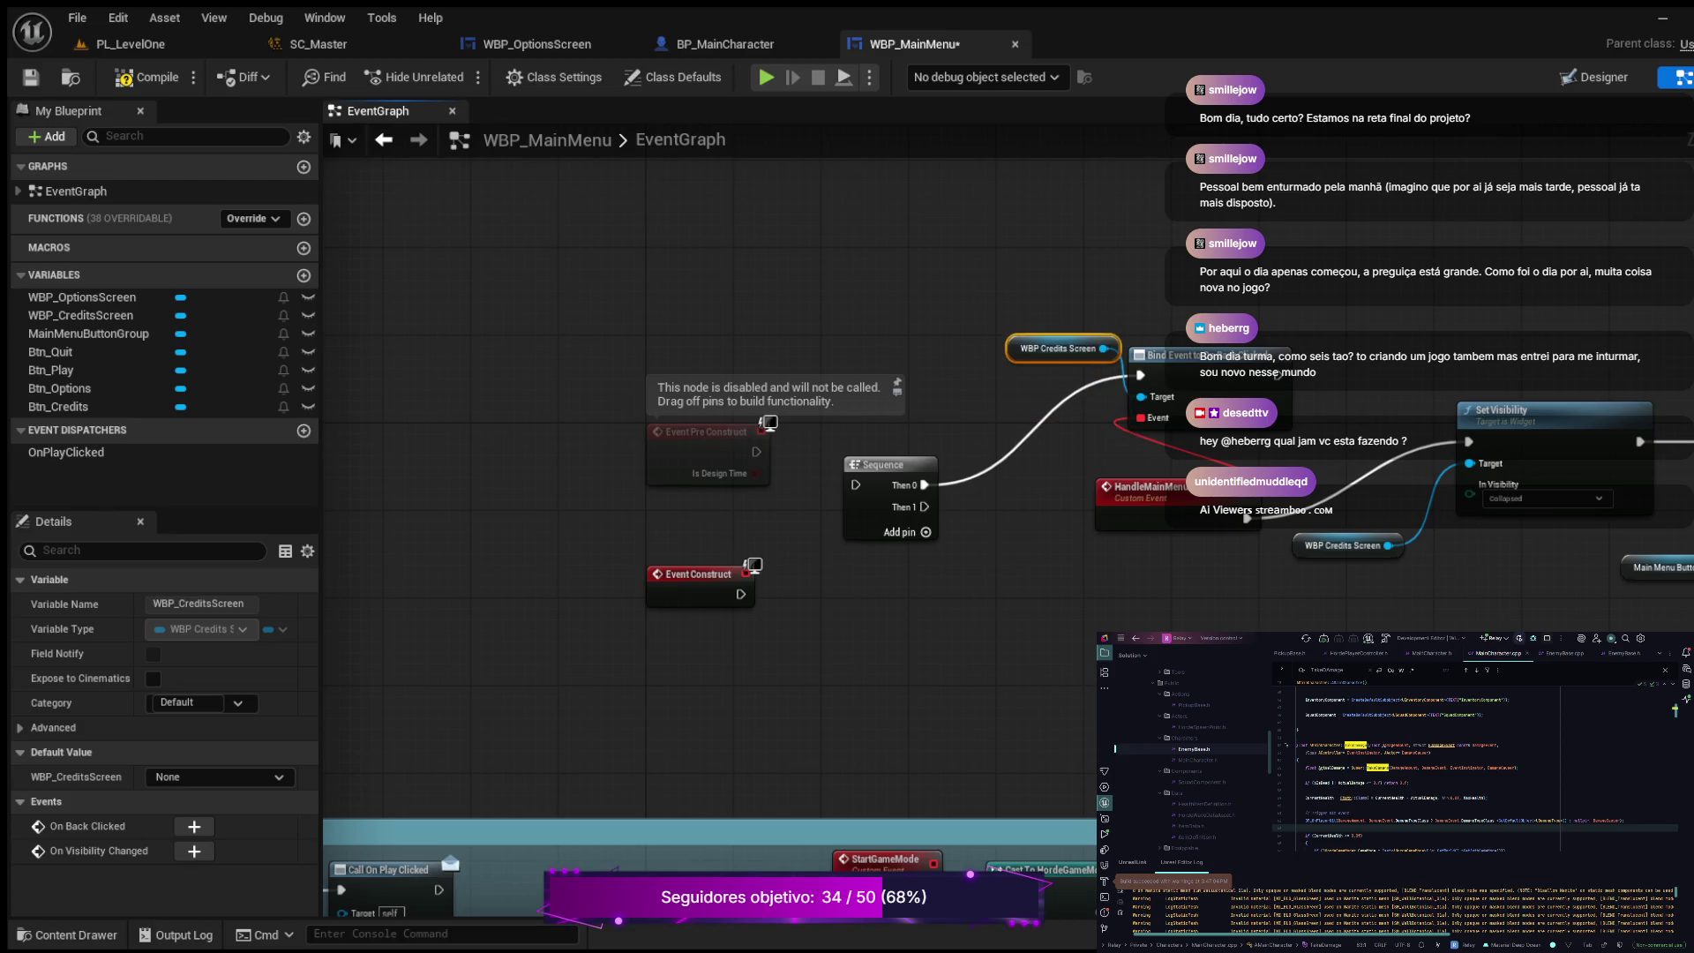
drag(1518, 411, 1427, 345)
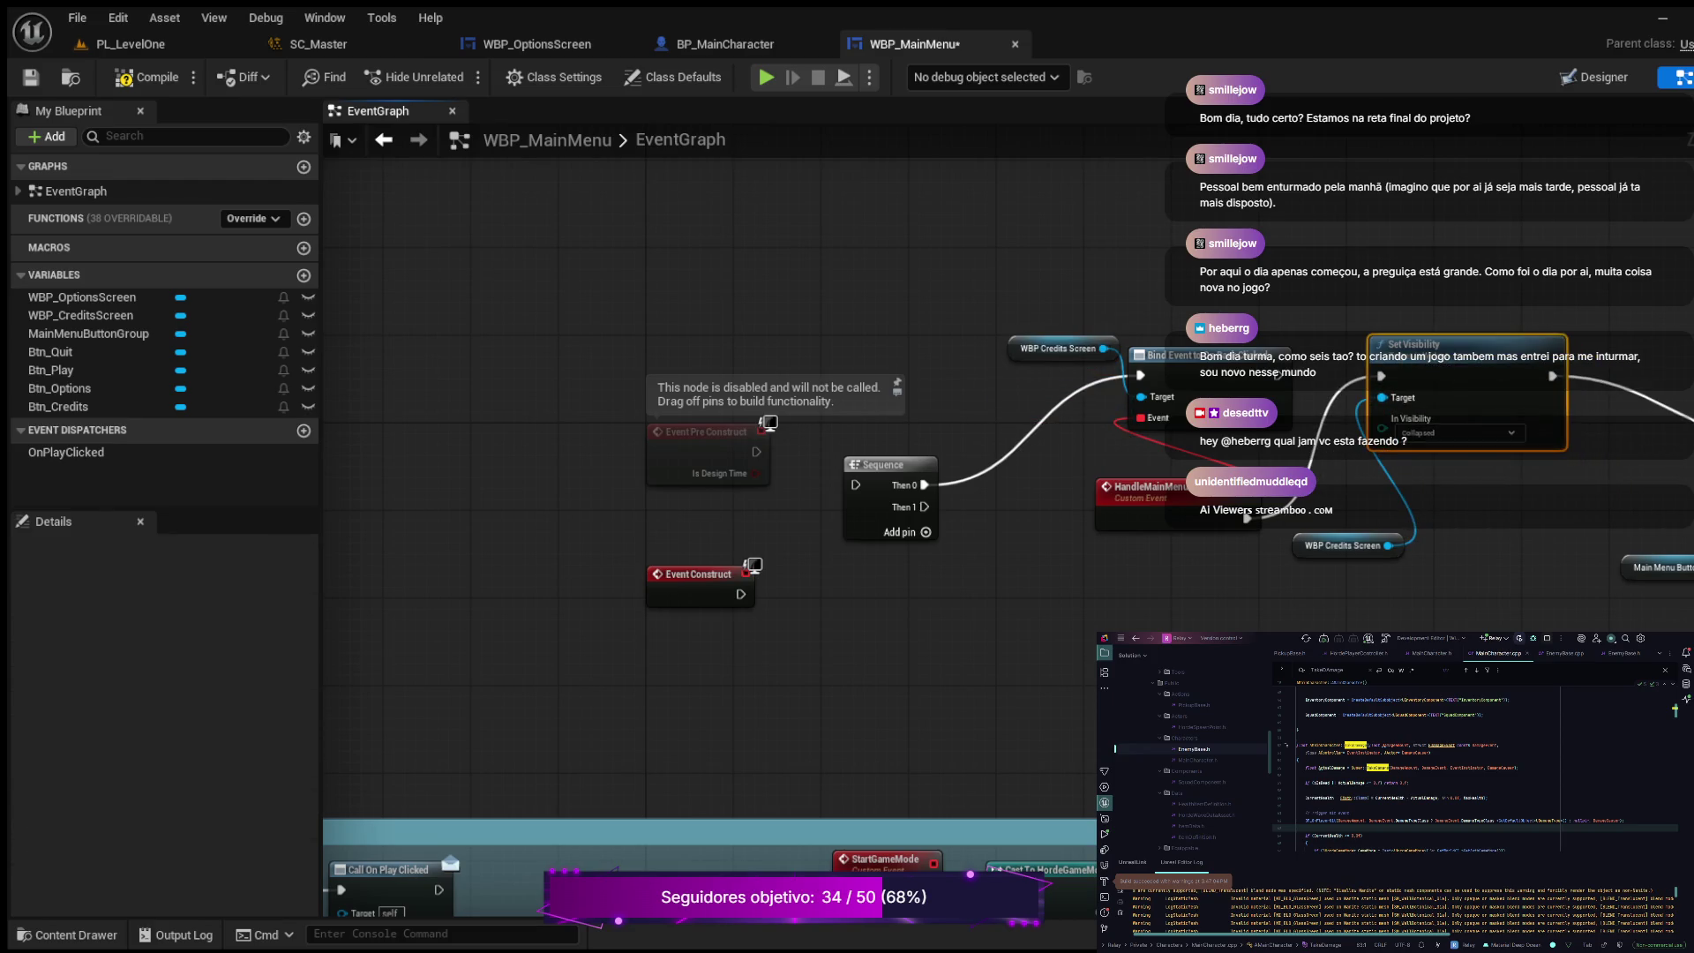
drag(1247, 517, 1269, 486)
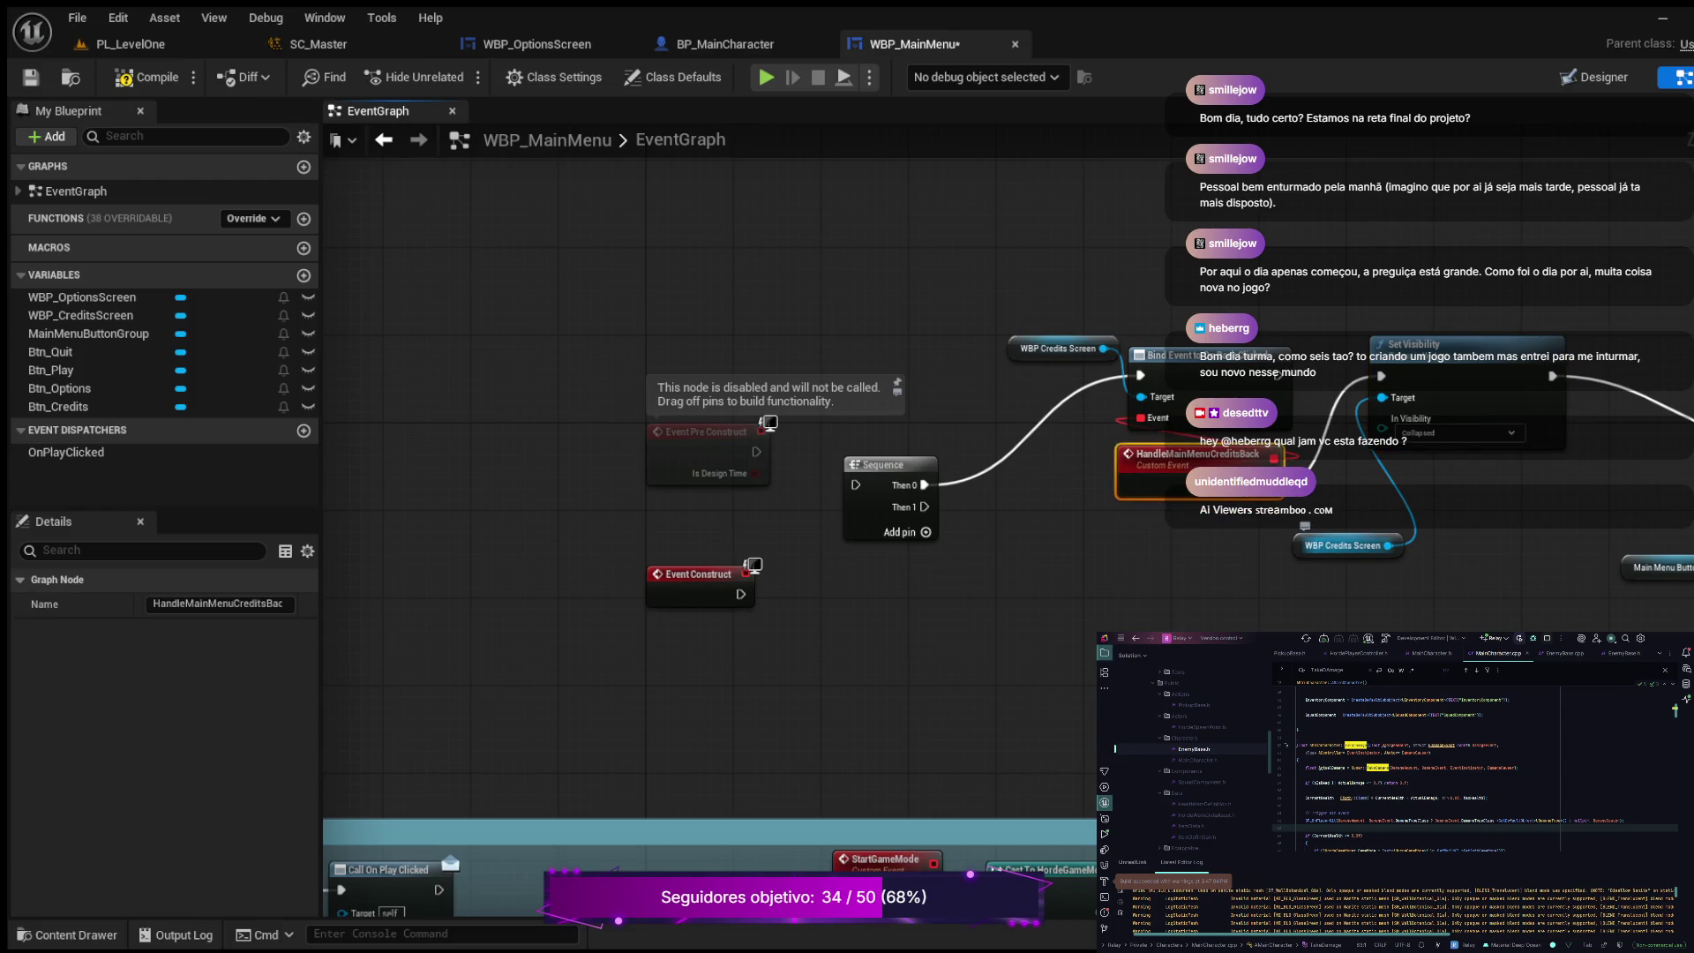
mouse_move(1342, 546)
mouse_down()
mouse_move(1343, 491)
mouse_move(990, 645)
mouse_move(912, 613)
mouse_up()
drag(1245, 514, 1443, 697)
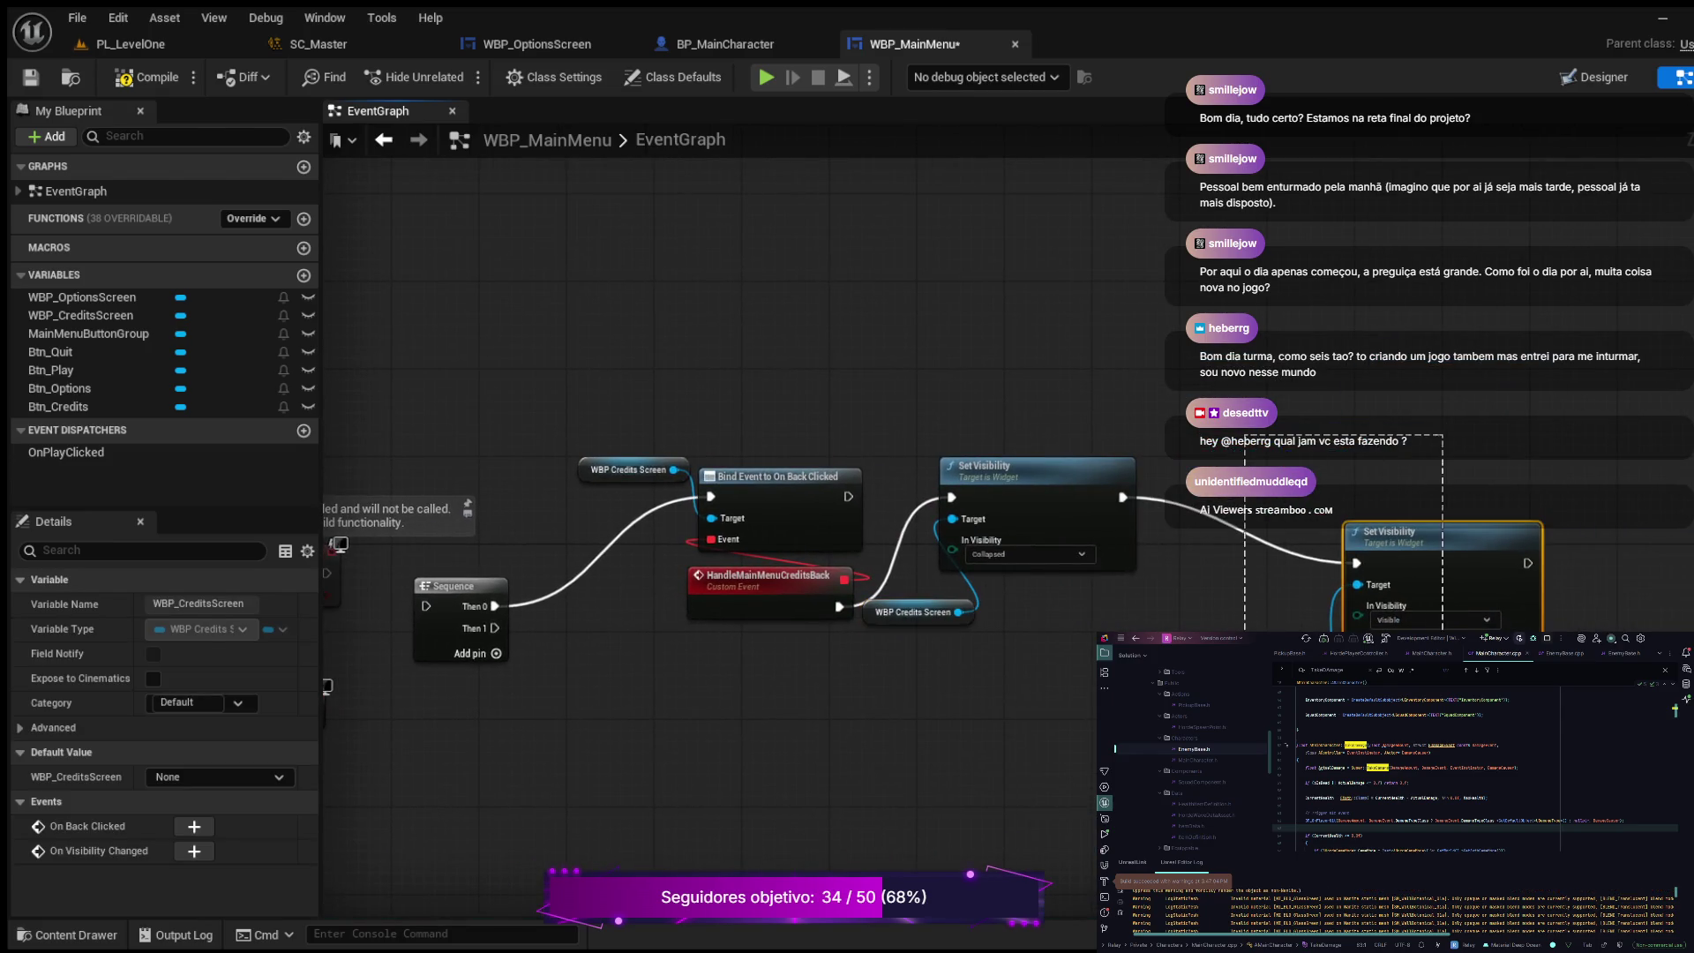
drag(1363, 532, 1315, 464)
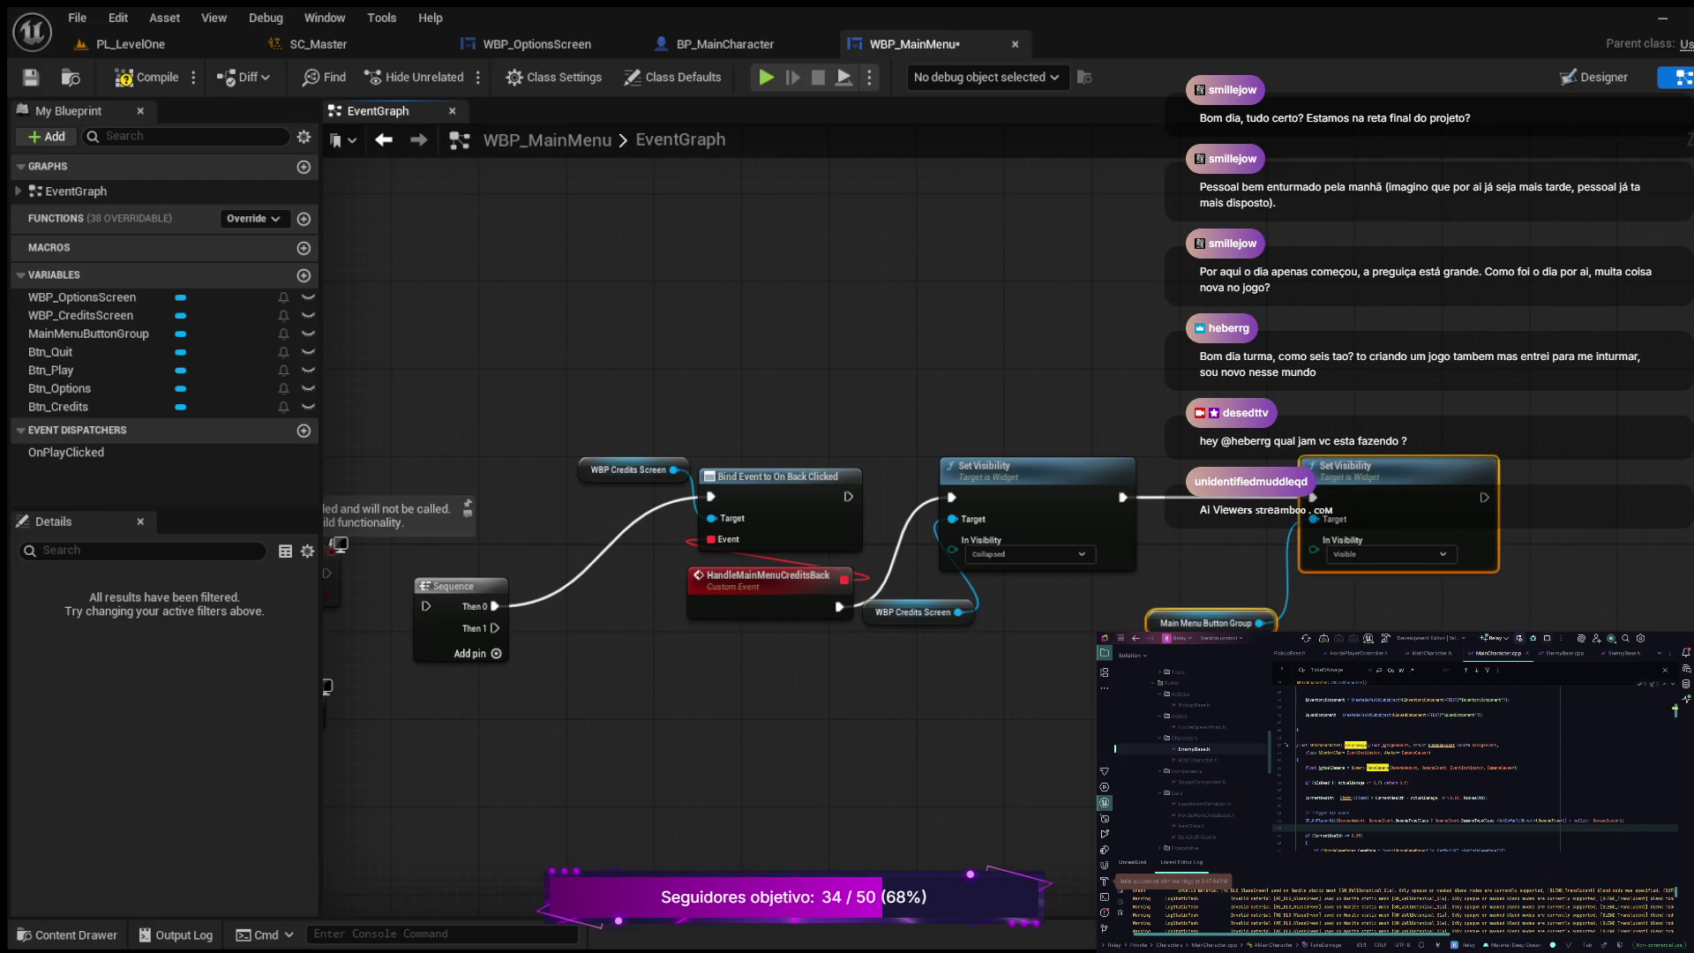
click(882, 371)
Step: Connect Event Construct's execution output to the Sequence node
drag(882, 371, 1163, 341)
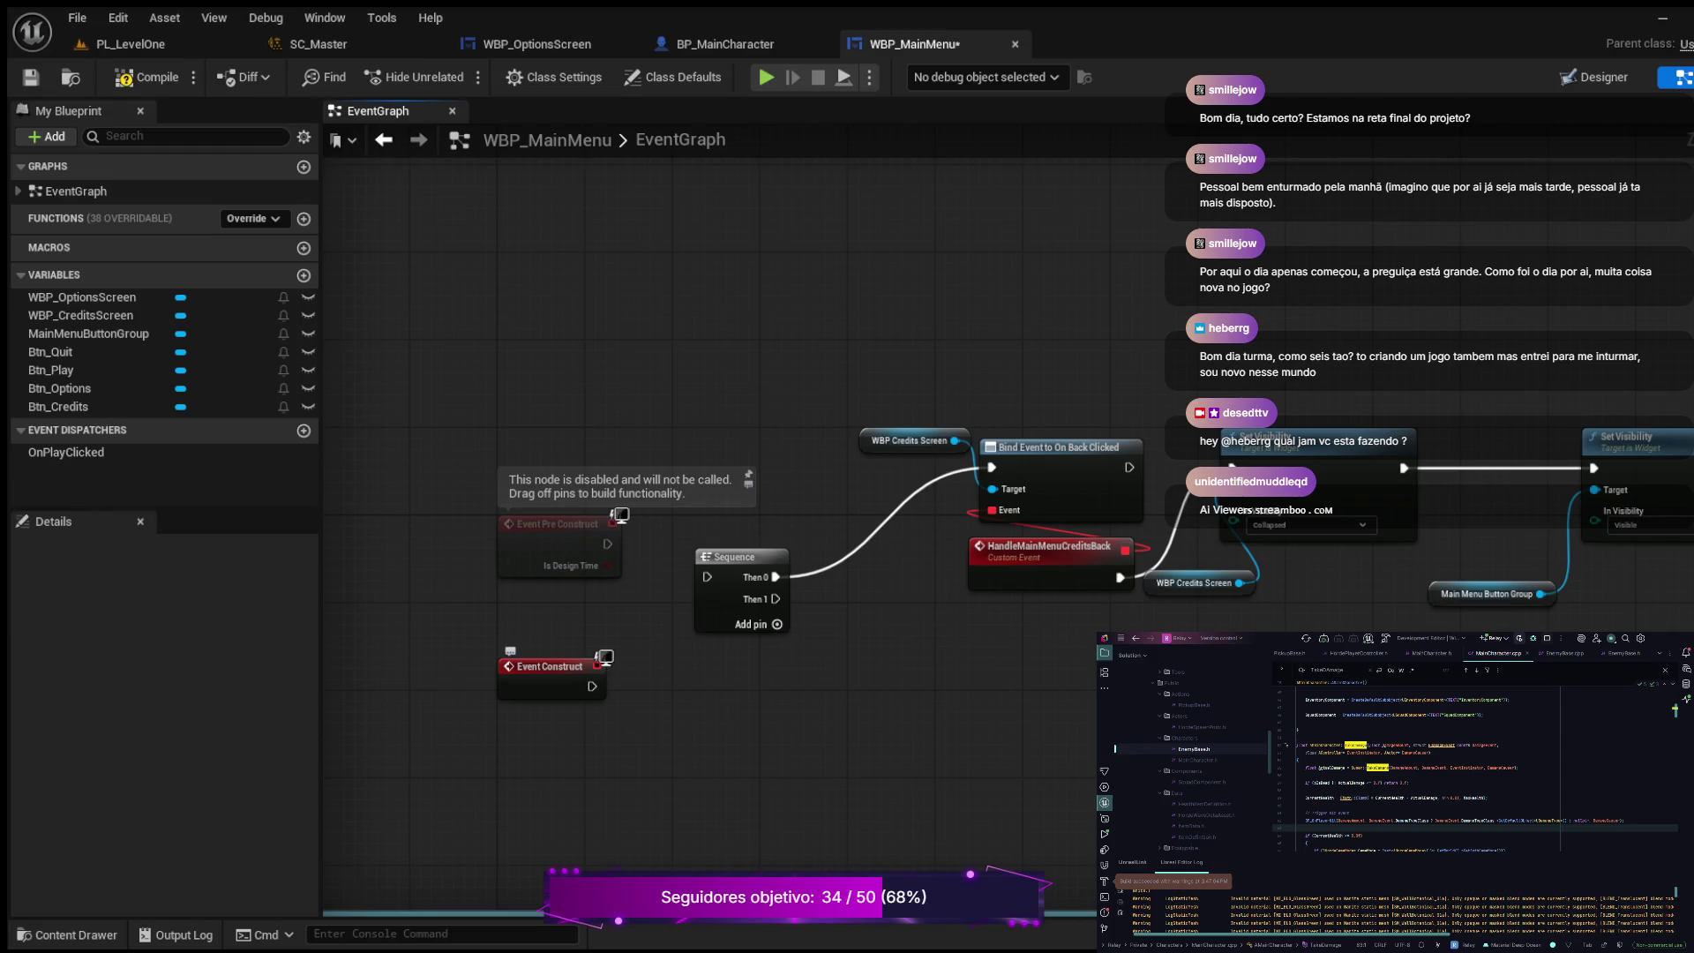
mouse_move(591, 686)
mouse_down()
mouse_move(642, 605)
mouse_move(707, 577)
mouse_up()
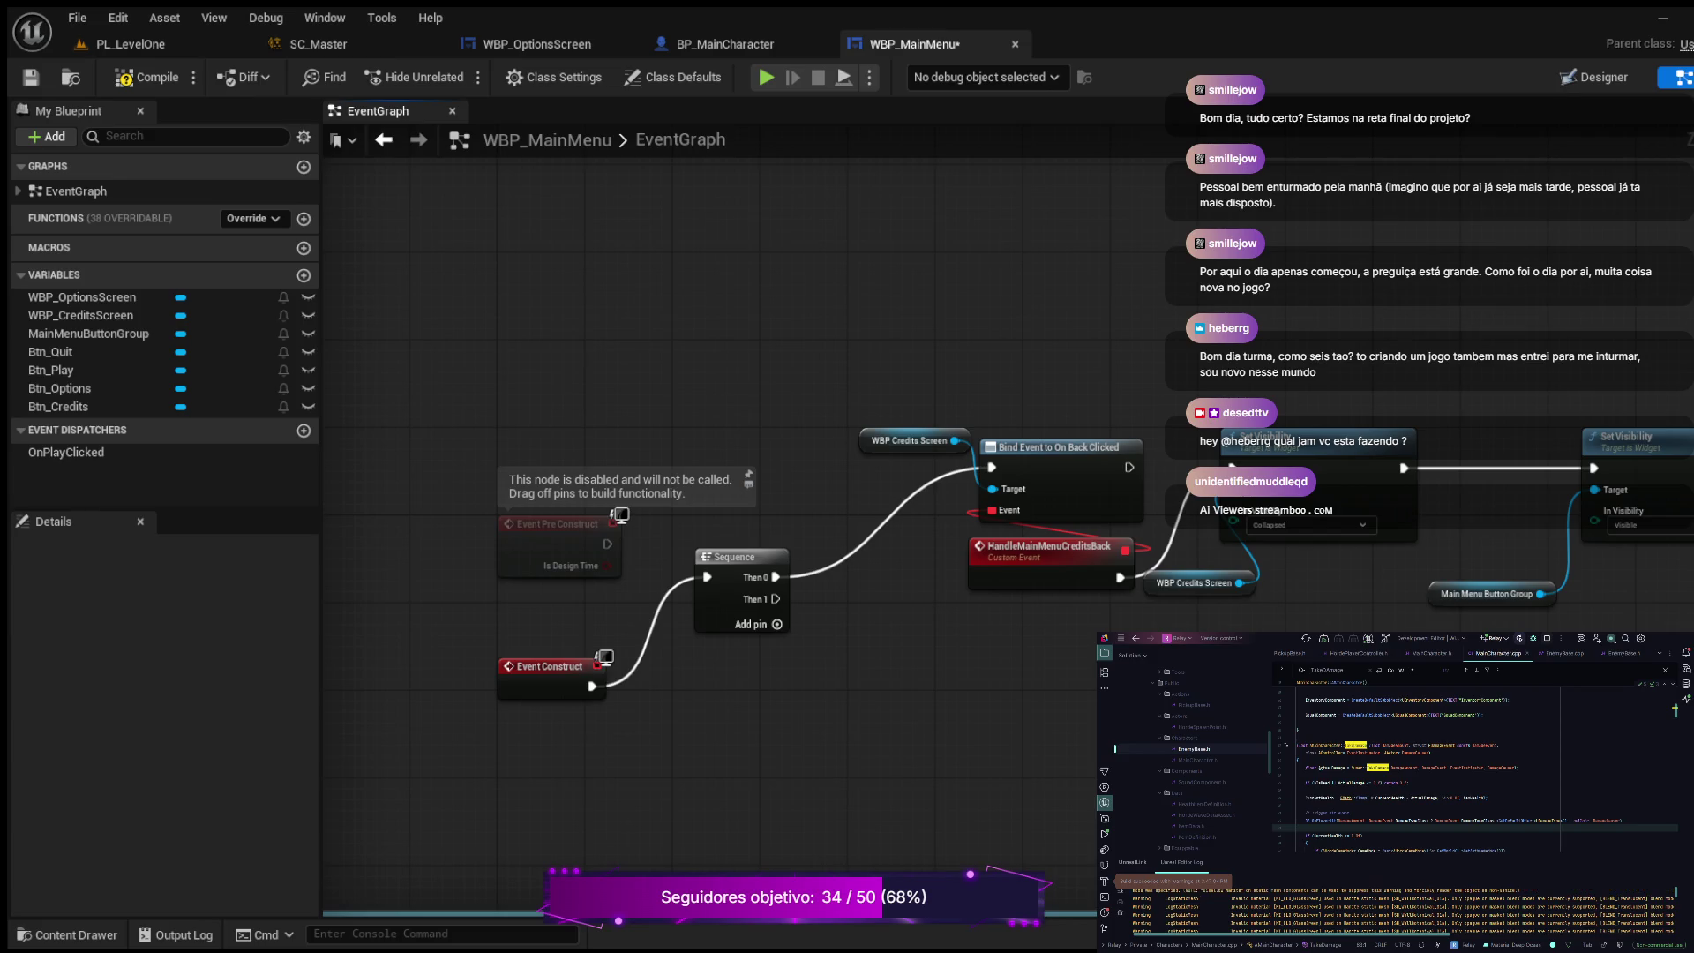
scroll(761, 683, up, 2)
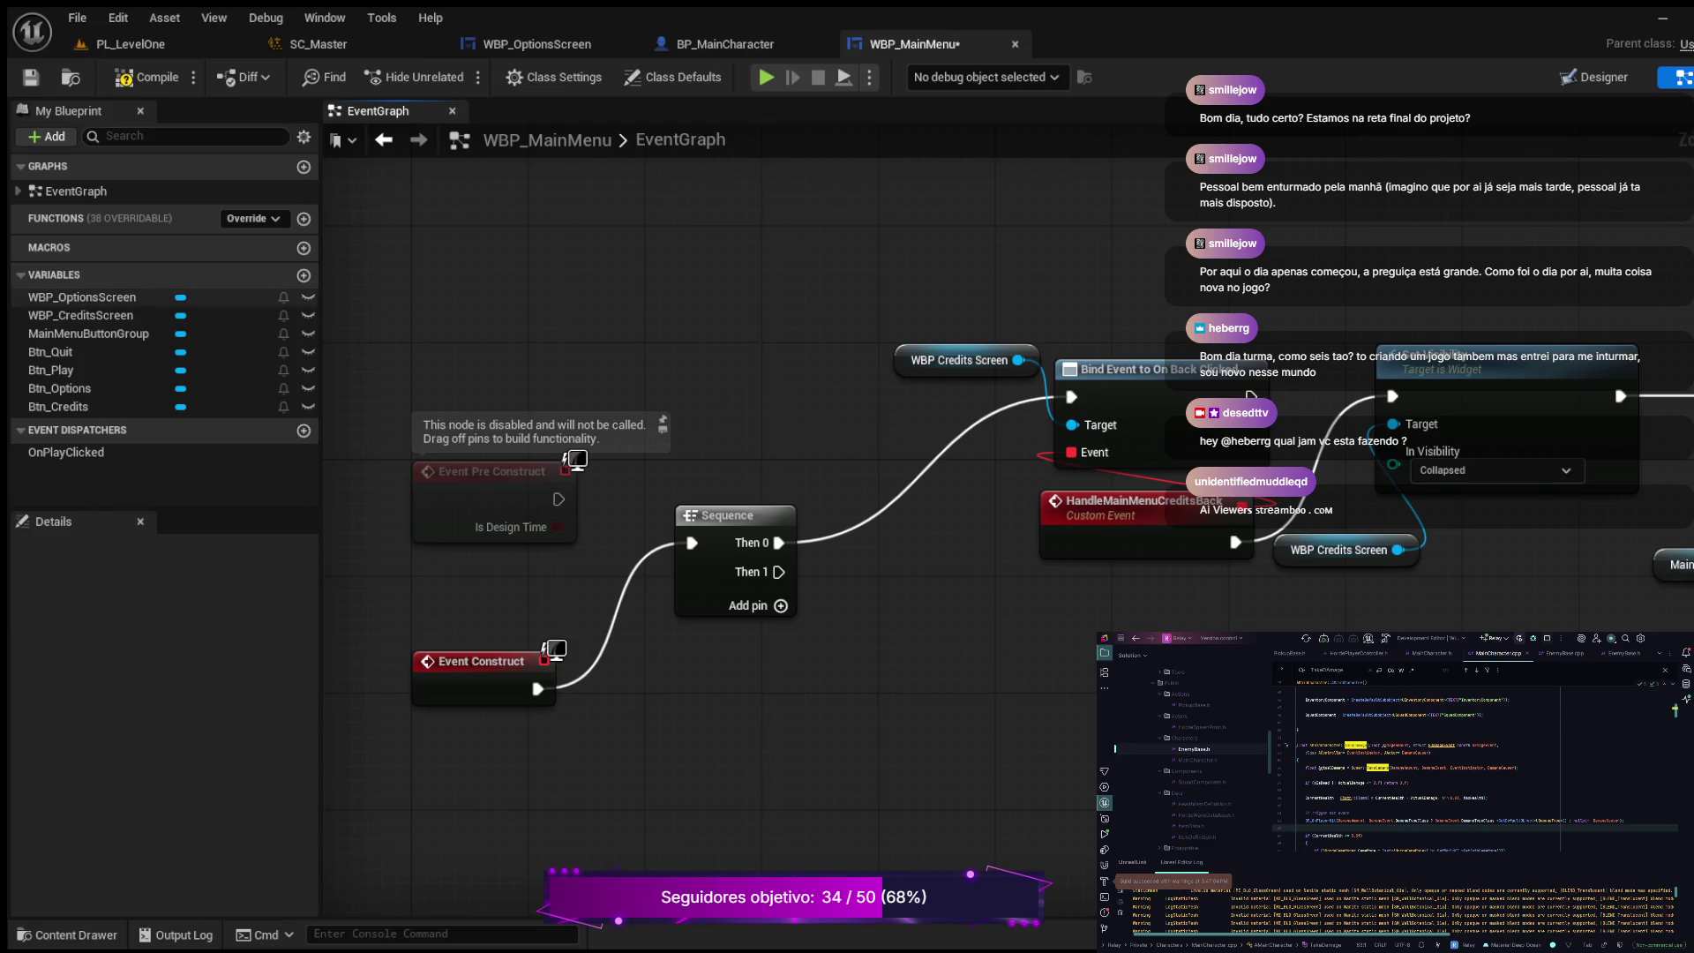
Step: Add a WBP Options Screen getter with Bind Event to On Options Back Clicked, run from Sequence Then 1
click(97, 297)
drag(97, 297, 706, 789)
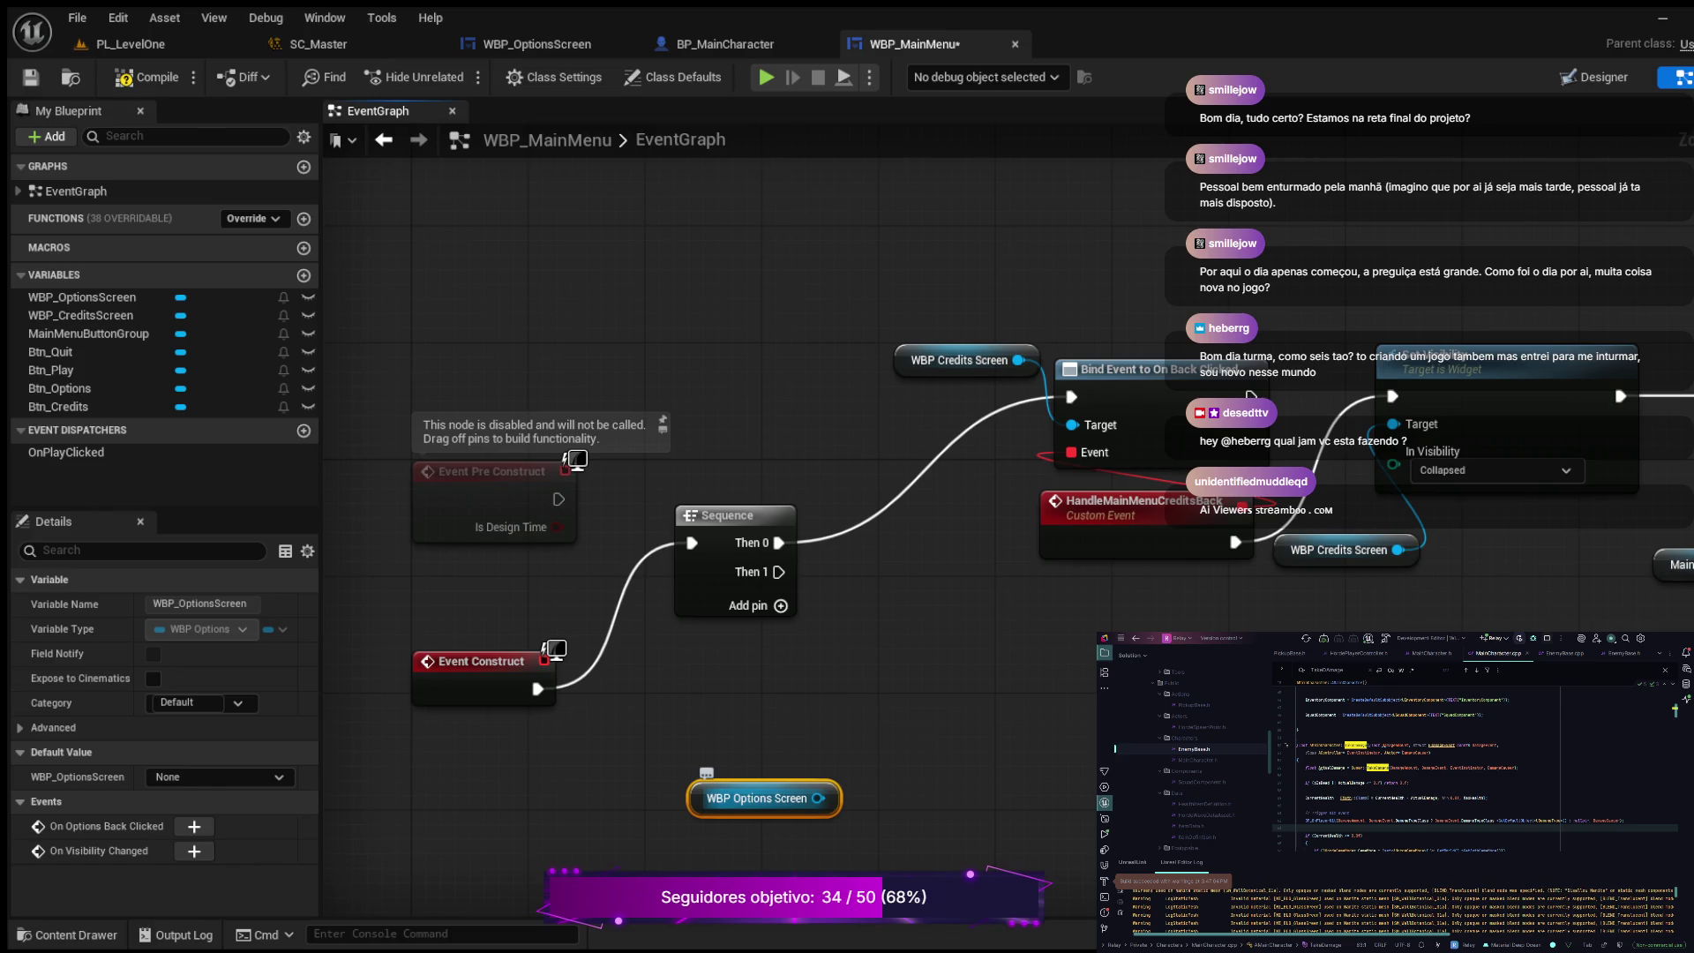
drag(819, 798, 906, 678)
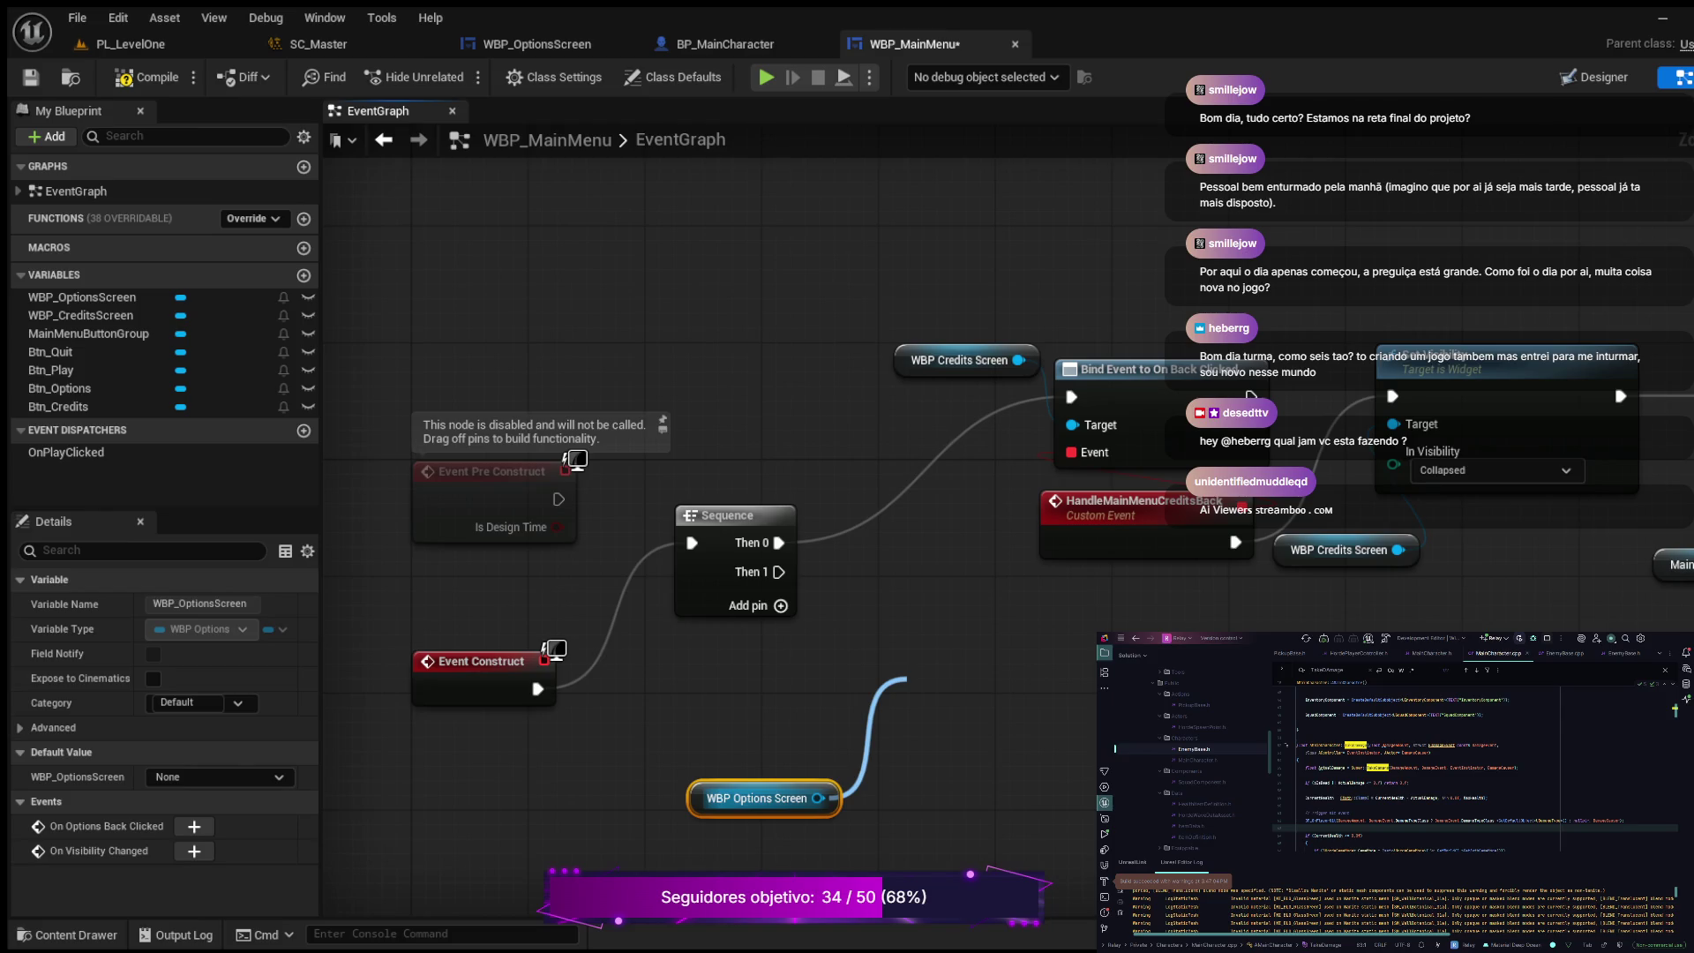
drag(906, 677, 906, 677)
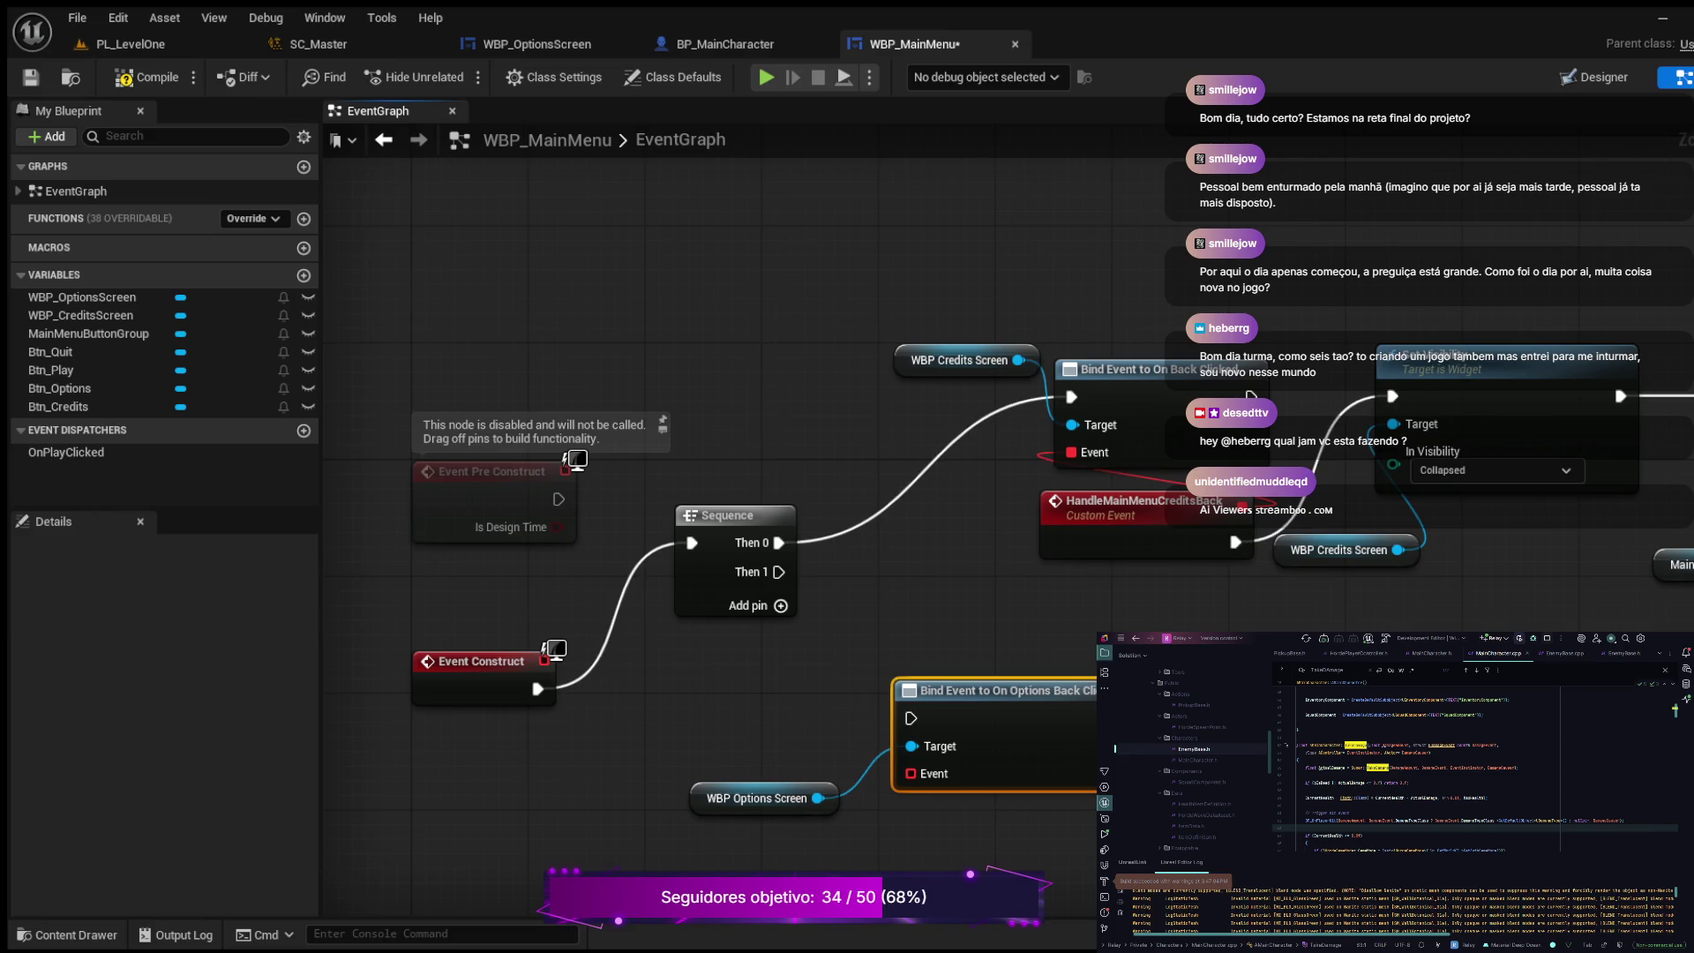
drag(997, 690, 1012, 632)
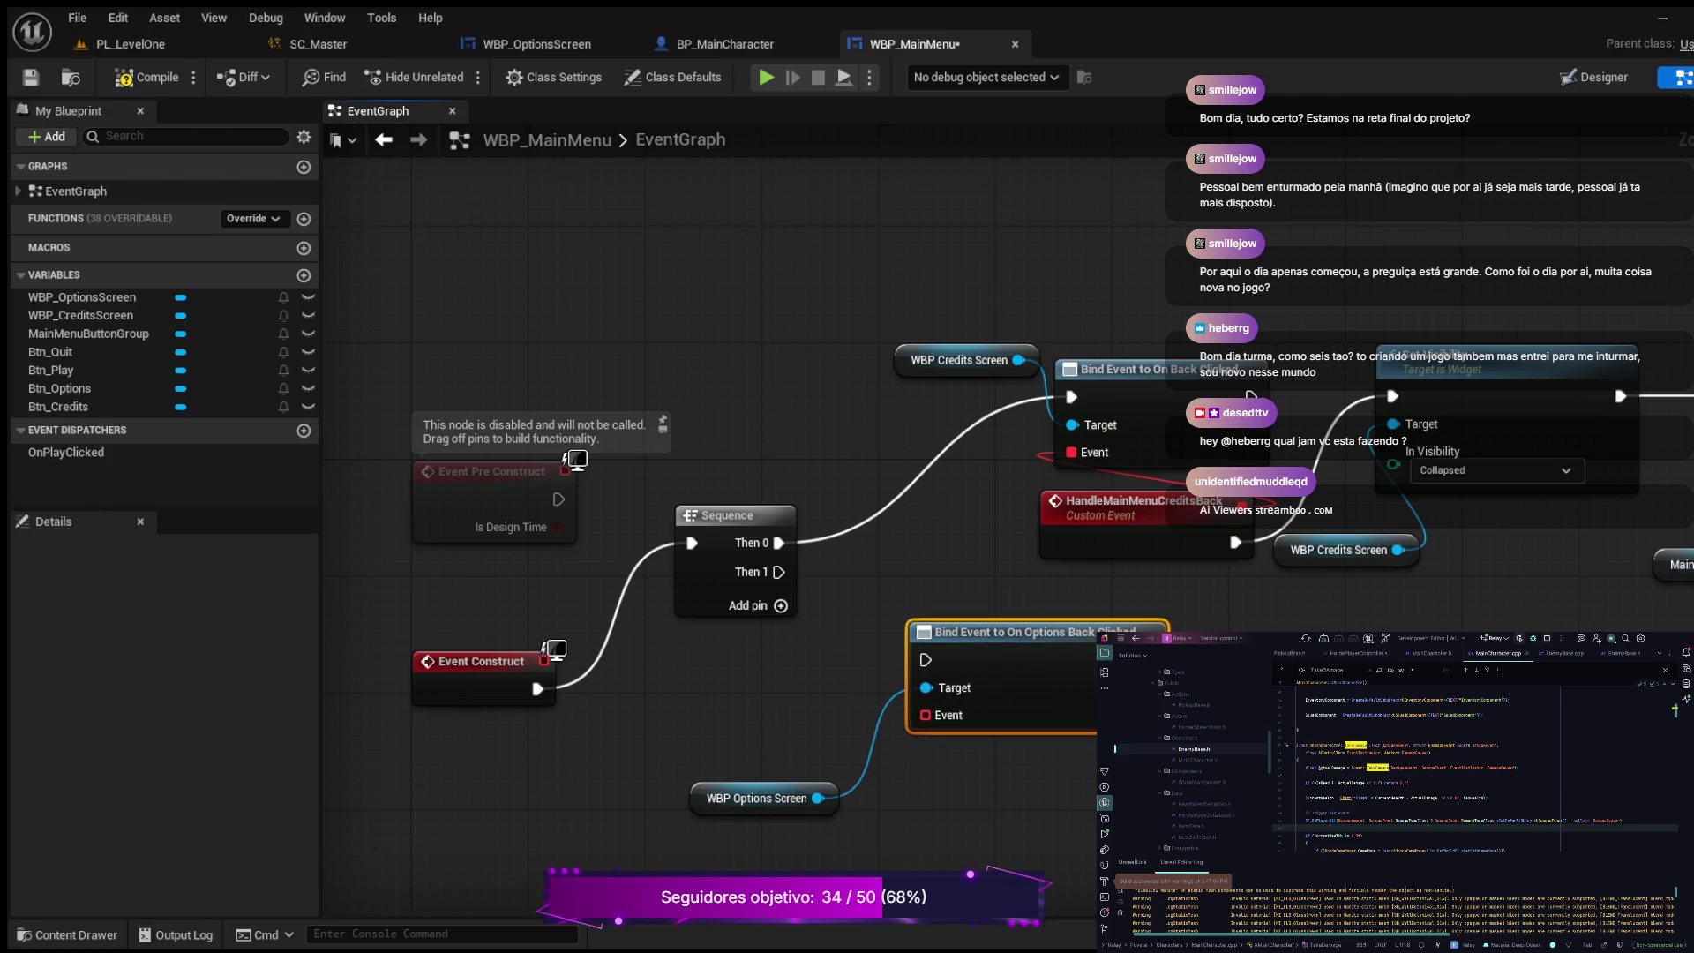
mouse_move(778, 572)
mouse_down()
mouse_move(874, 654)
mouse_move(925, 659)
mouse_move(910, 571)
mouse_move(871, 571)
mouse_up()
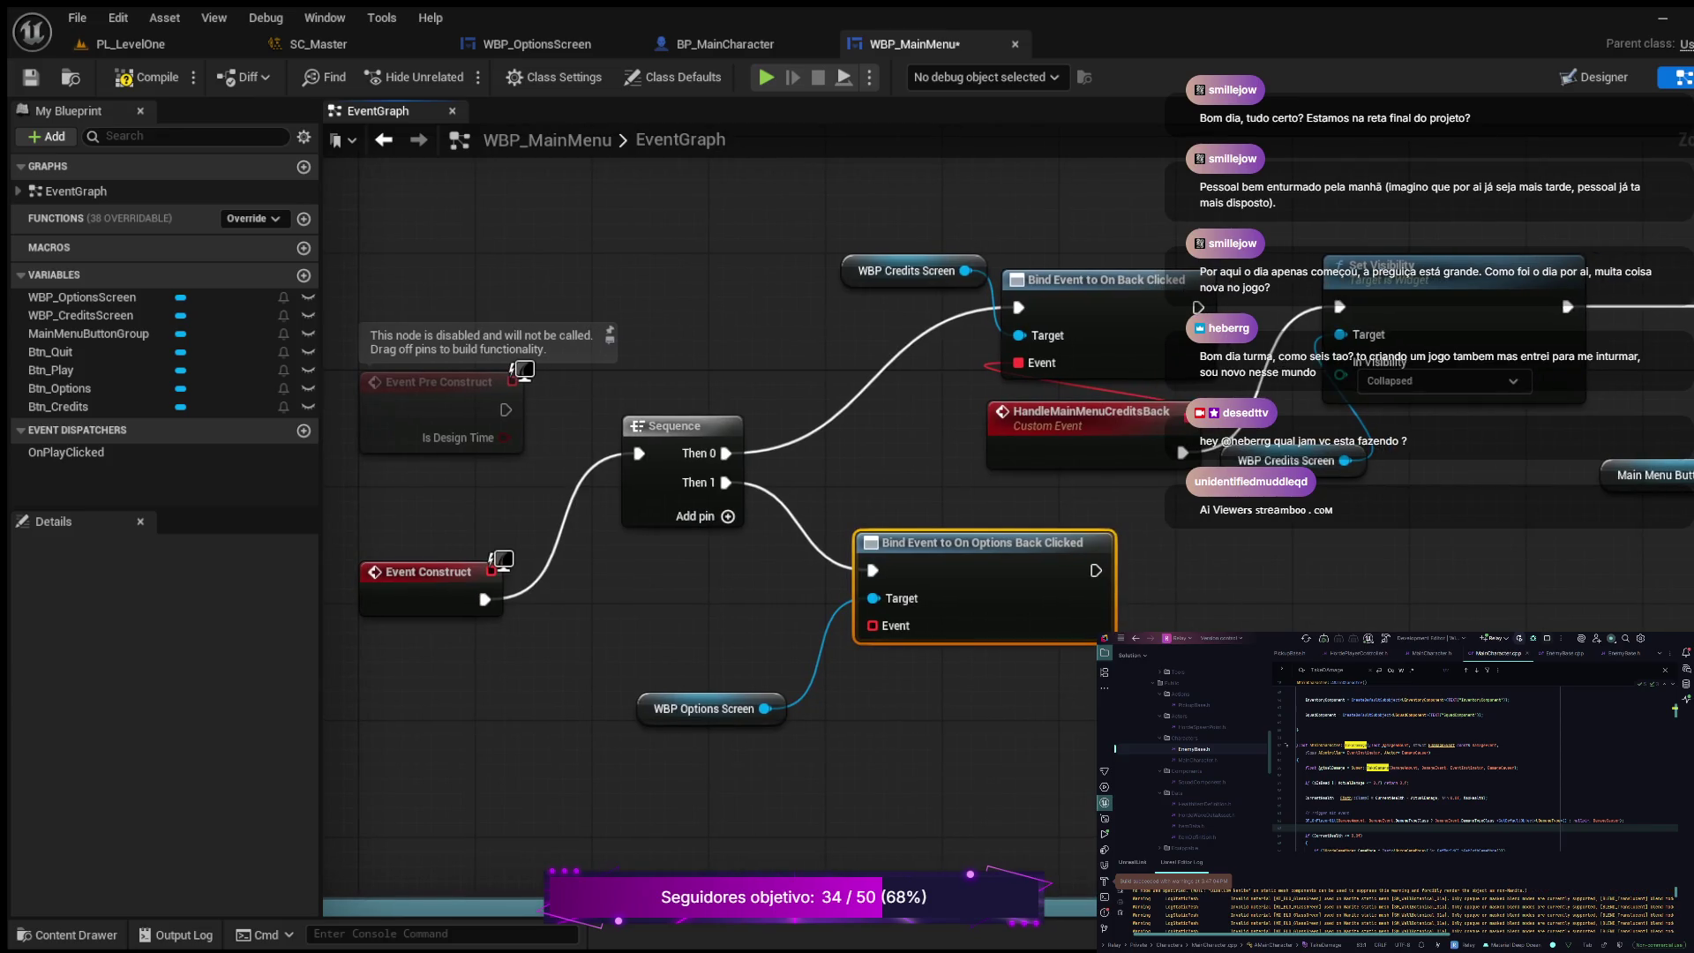
mouse_move(891, 624)
mouse_down()
mouse_move(998, 512)
mouse_move(1235, 688)
mouse_up()
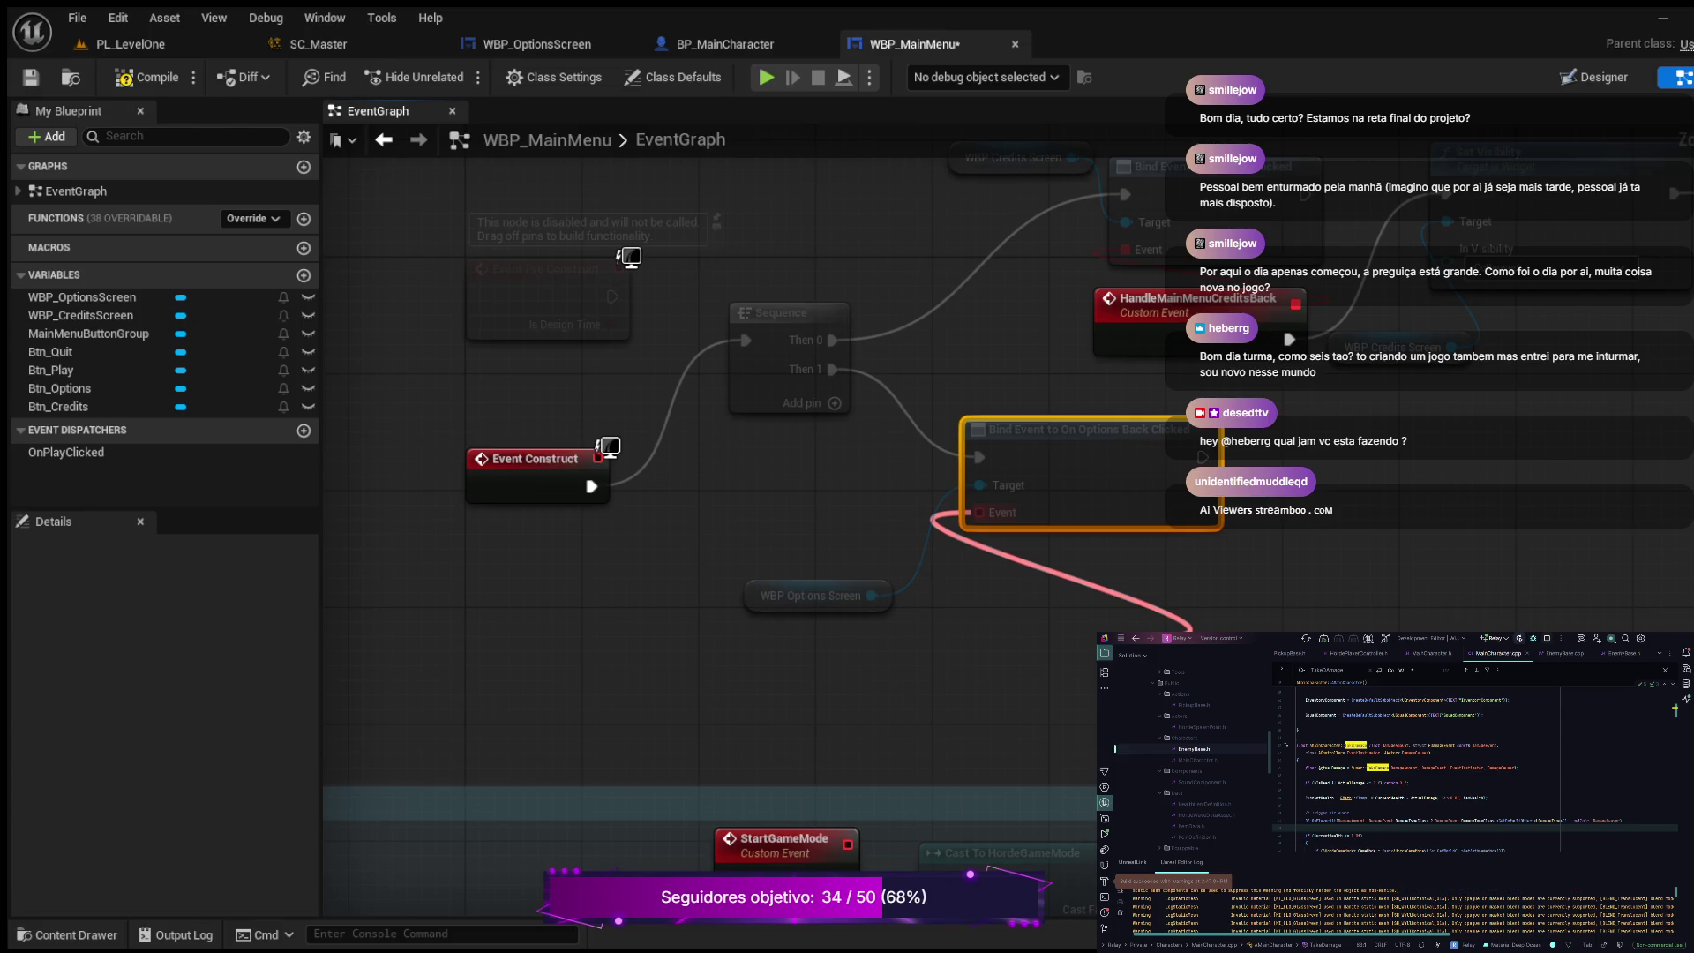
Step: Create a custom event on the bind node's Event pin named HandleMainMenuOptionsBack
key(Return)
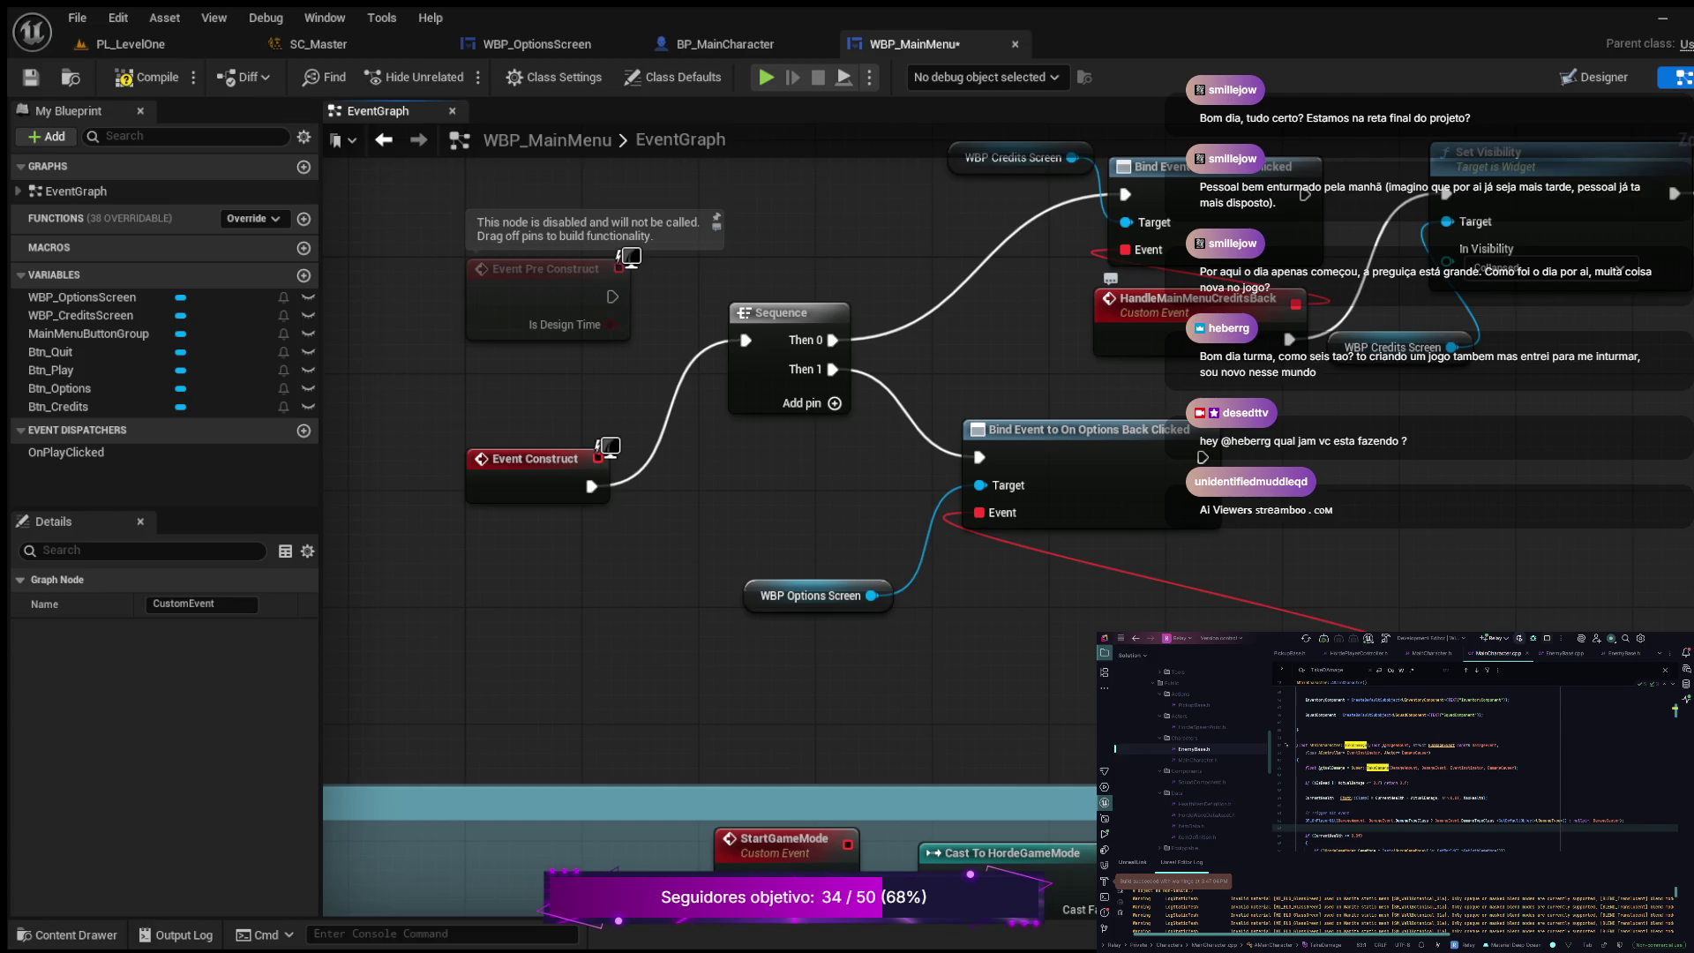
text(HandleMainMenuOptionsBack)
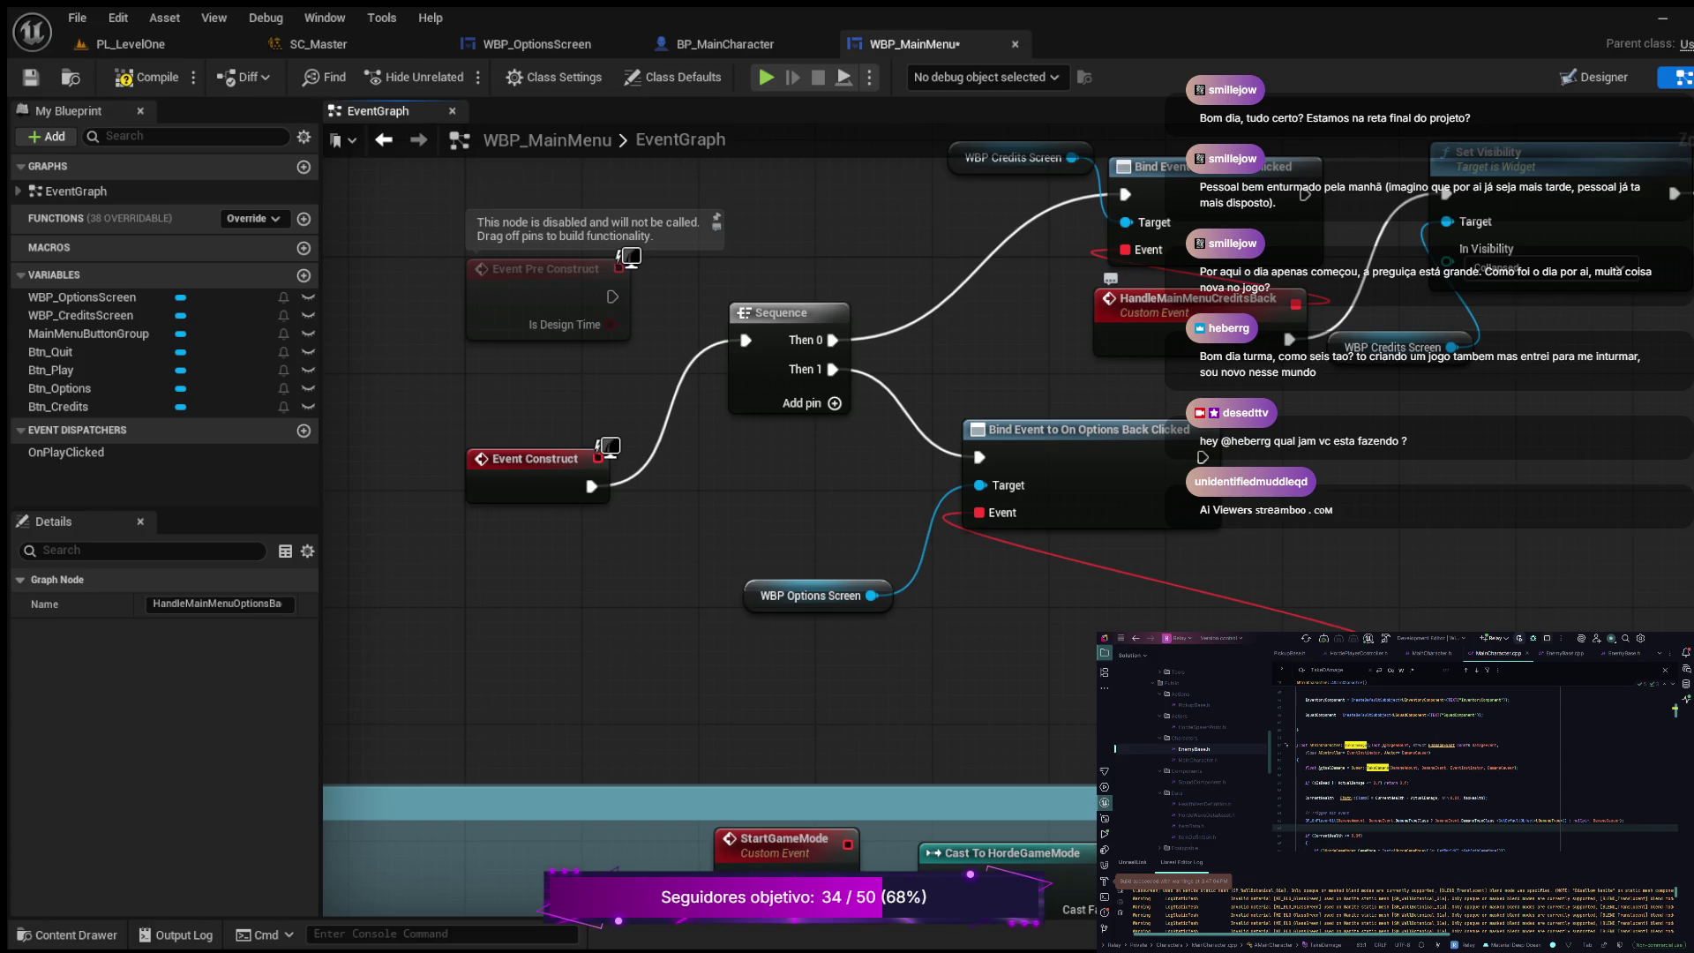
drag(883, 530, 490, 604)
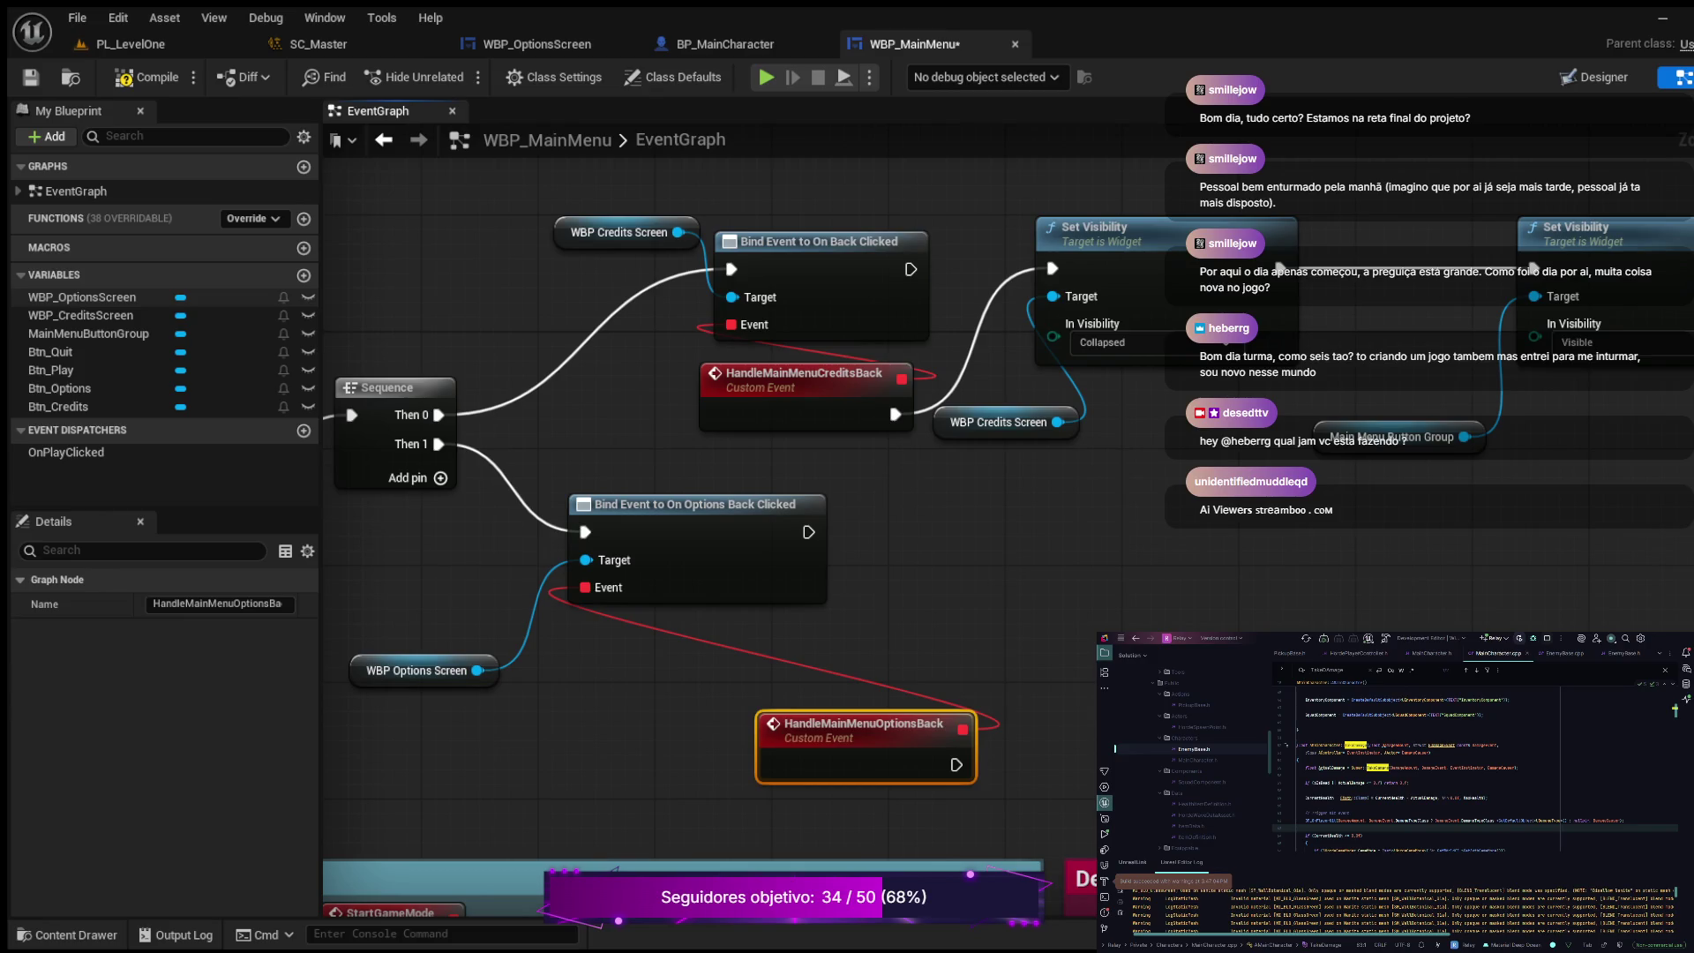
click(84, 298)
Step: Add a Set Visibility (Collapsed) on the WBP Options Screen reference after HandleMainMenuOptionsBack
mouse_move(84, 298)
mouse_down()
mouse_move(1063, 670)
mouse_move(1185, 607)
mouse_up()
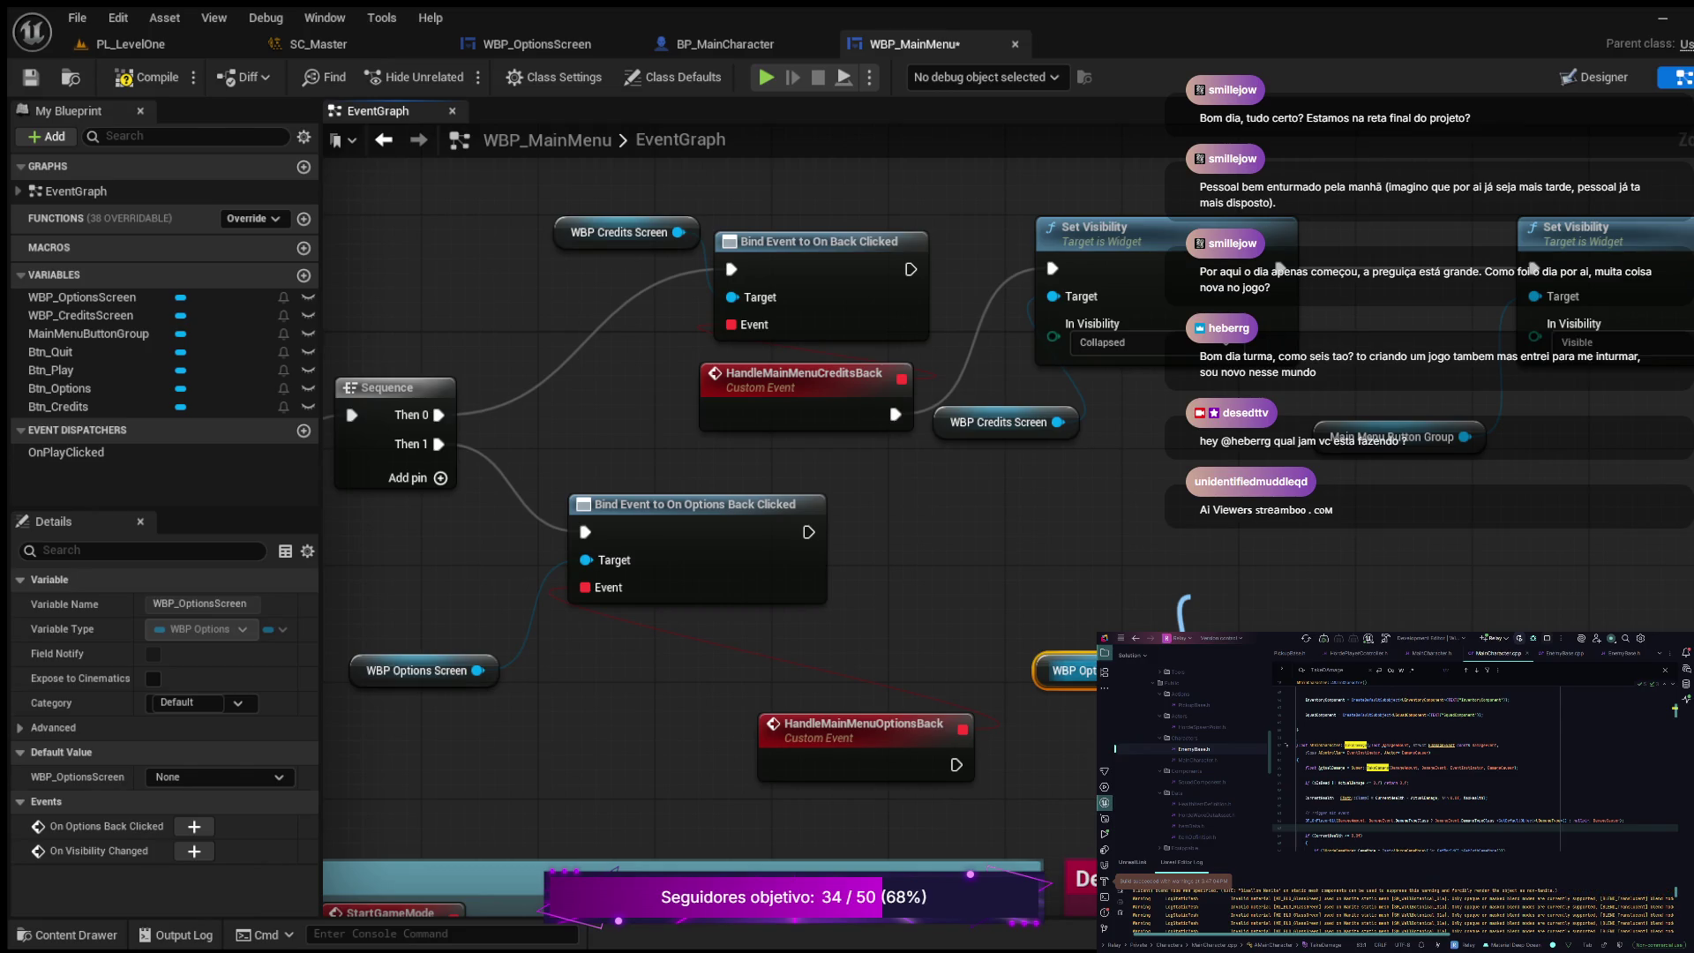
key(Return)
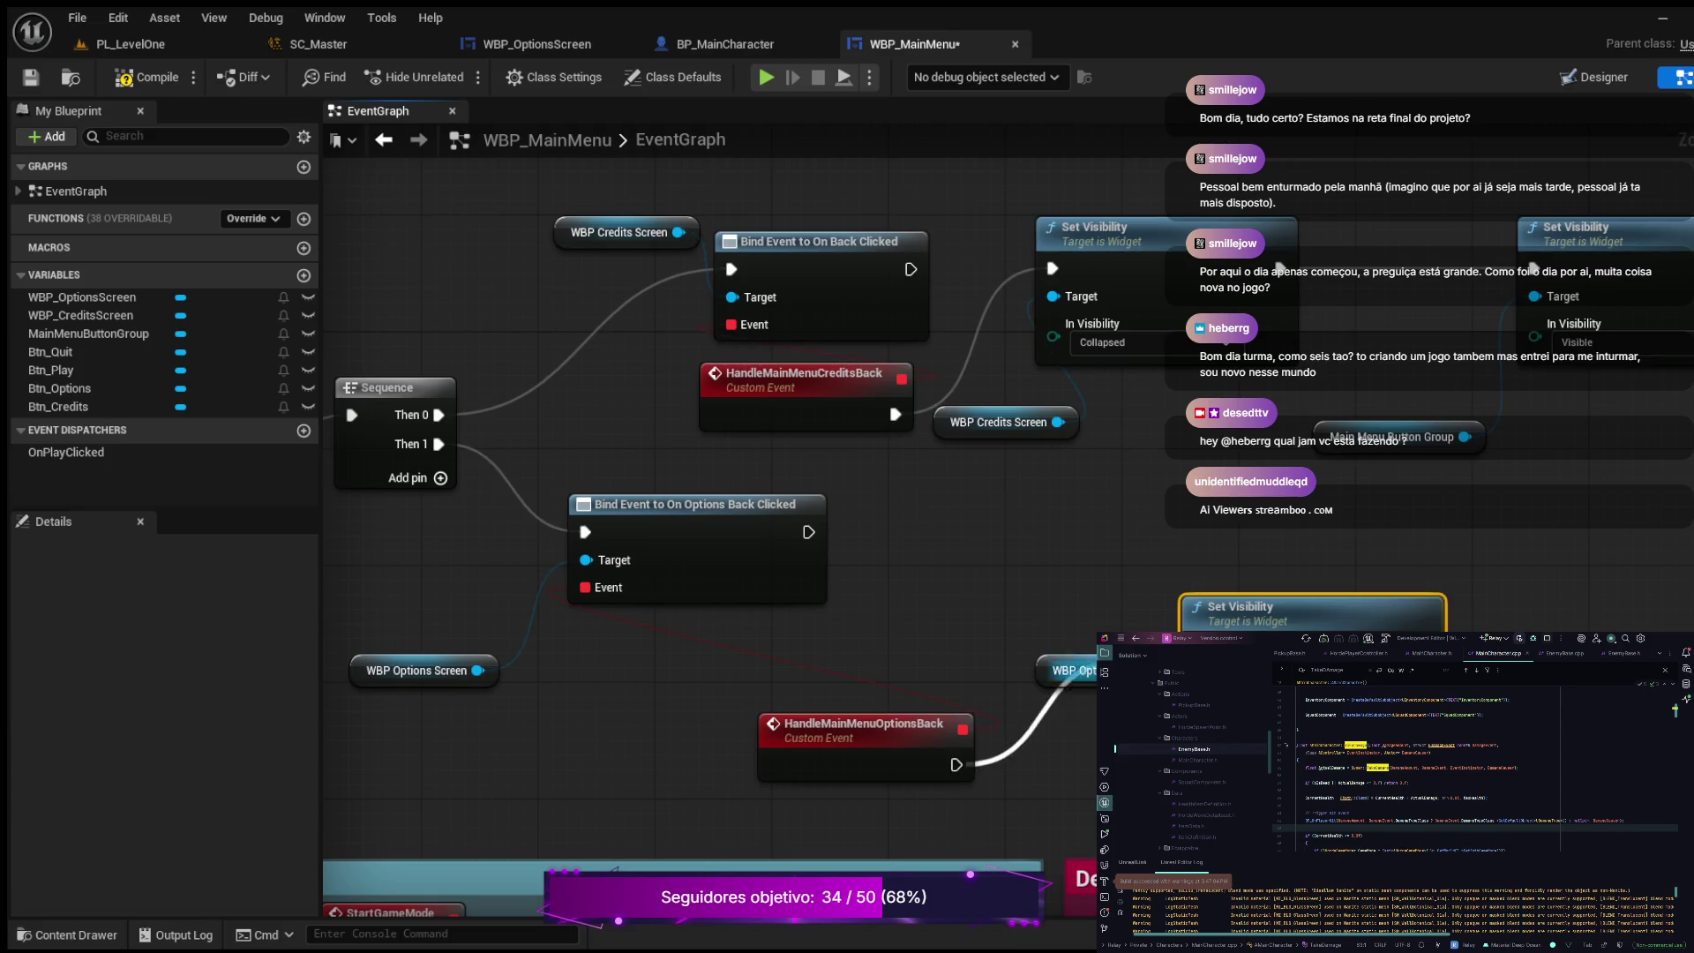
drag(794, 441, 496, 439)
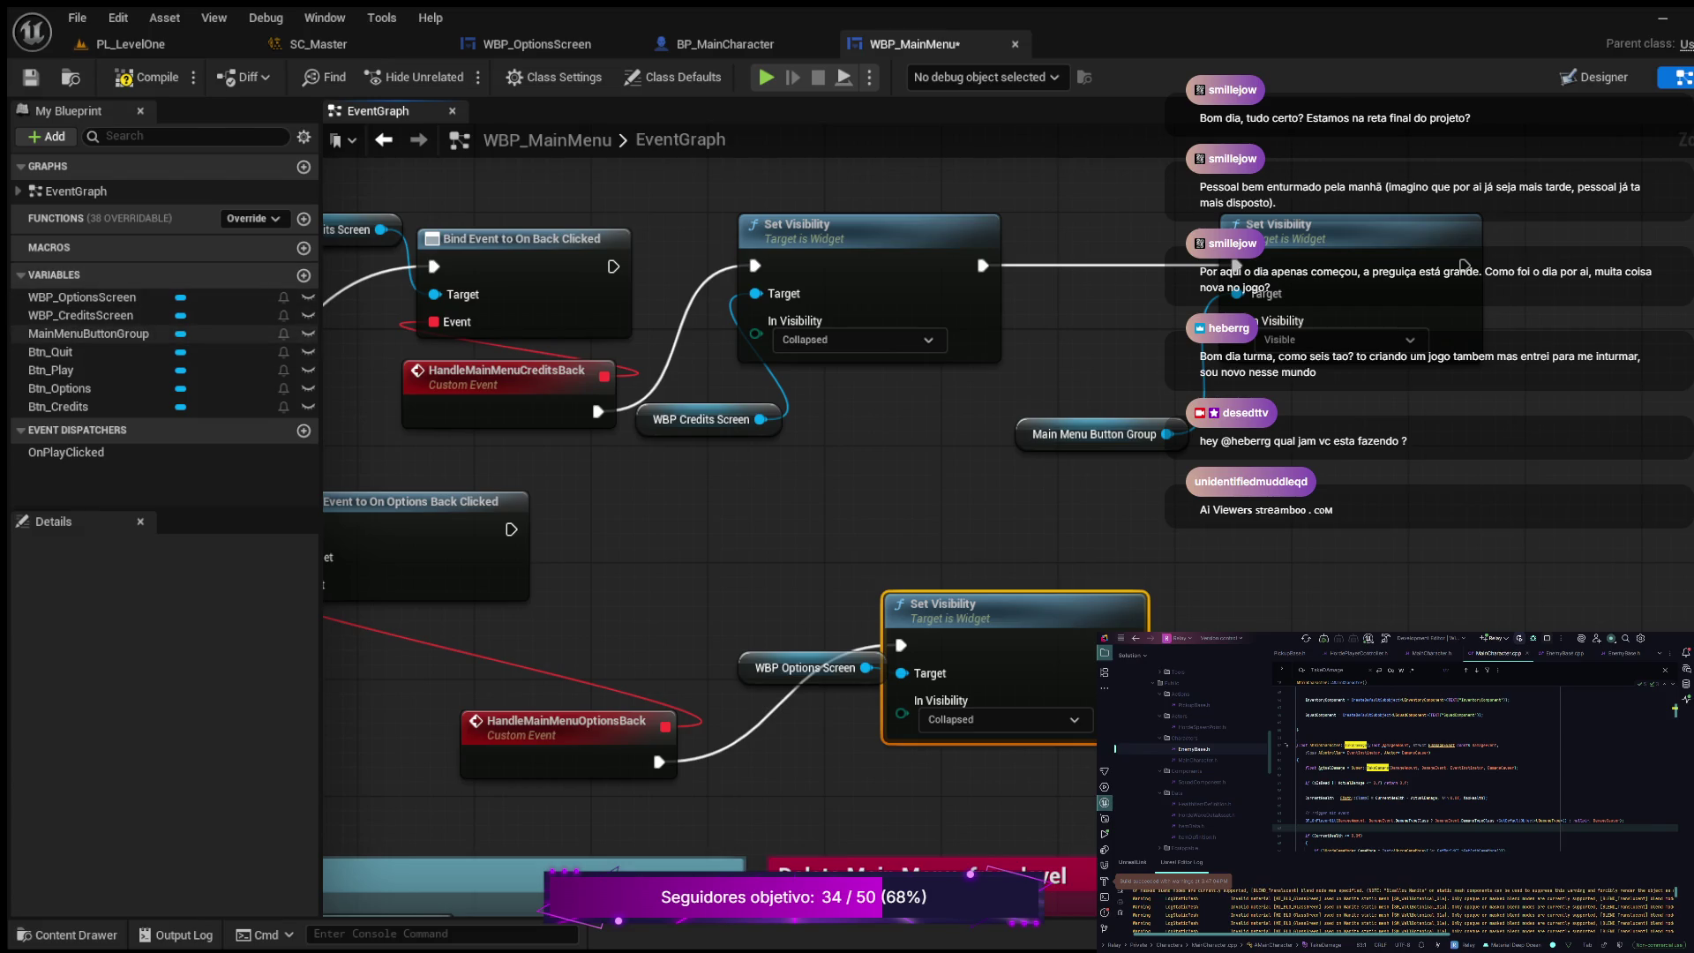
Step: Add a Set Visibility for MainMenuButtonGroup and compile the main menu blueprint
click(88, 333)
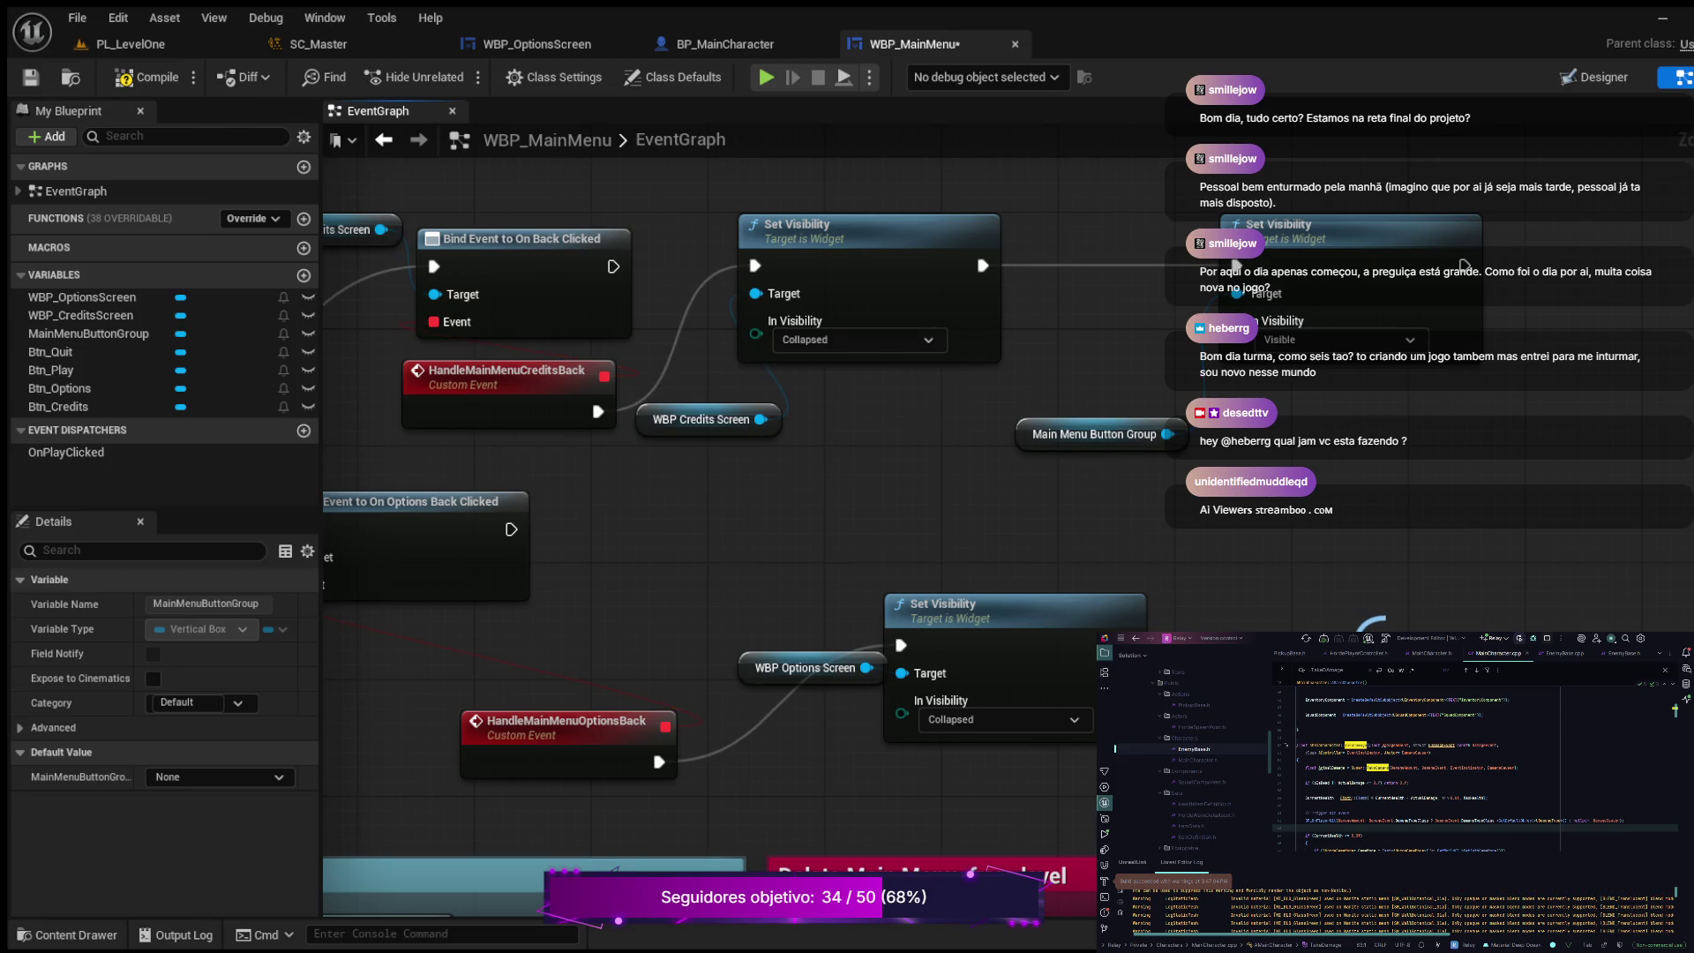
key(ctrl+v)
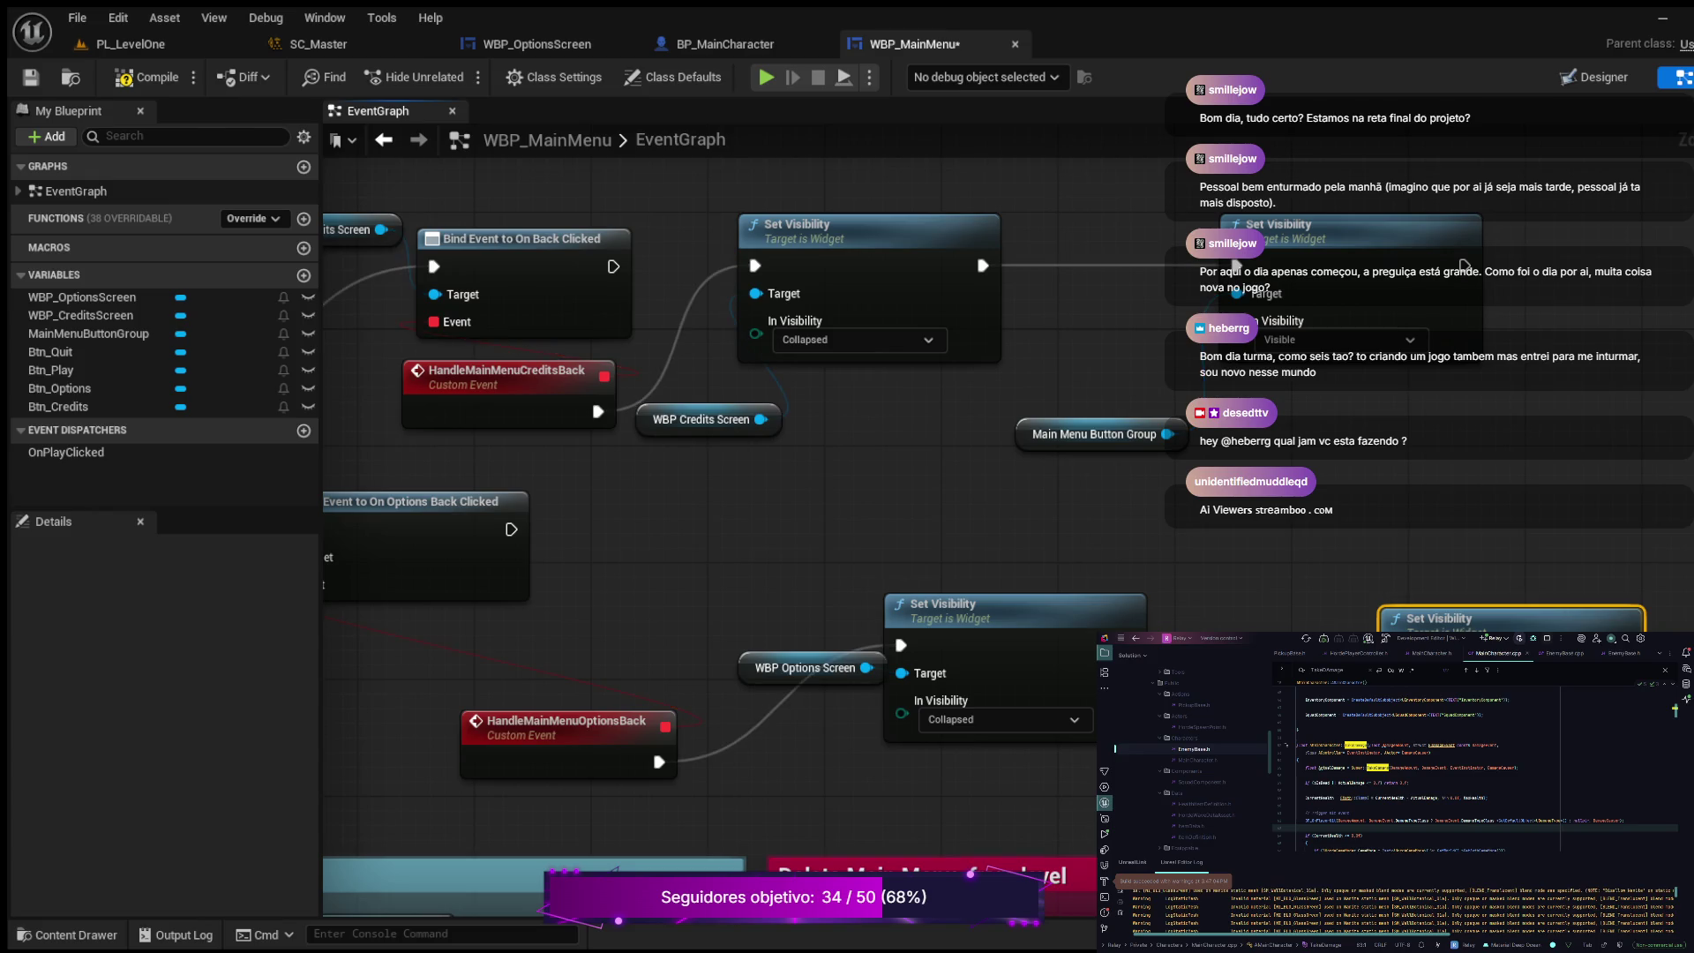
click(148, 77)
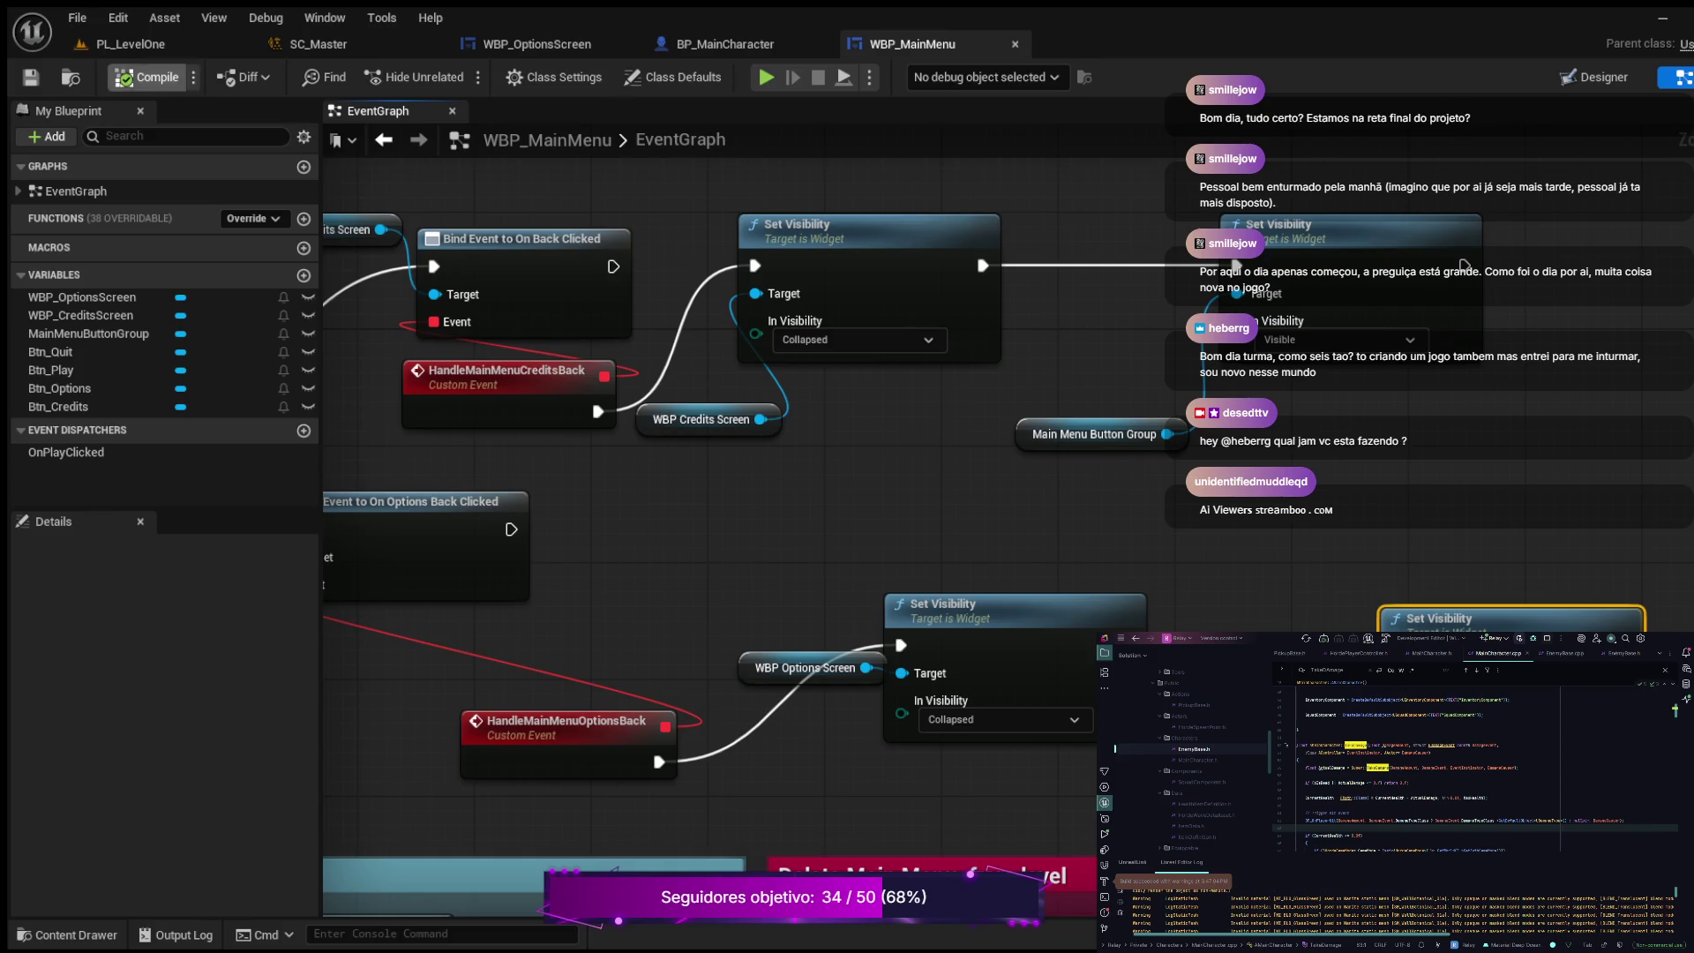
click(131, 43)
Step: Play the level, open Options, slide the Volume up and down, go Back, then stop playing
click(388, 77)
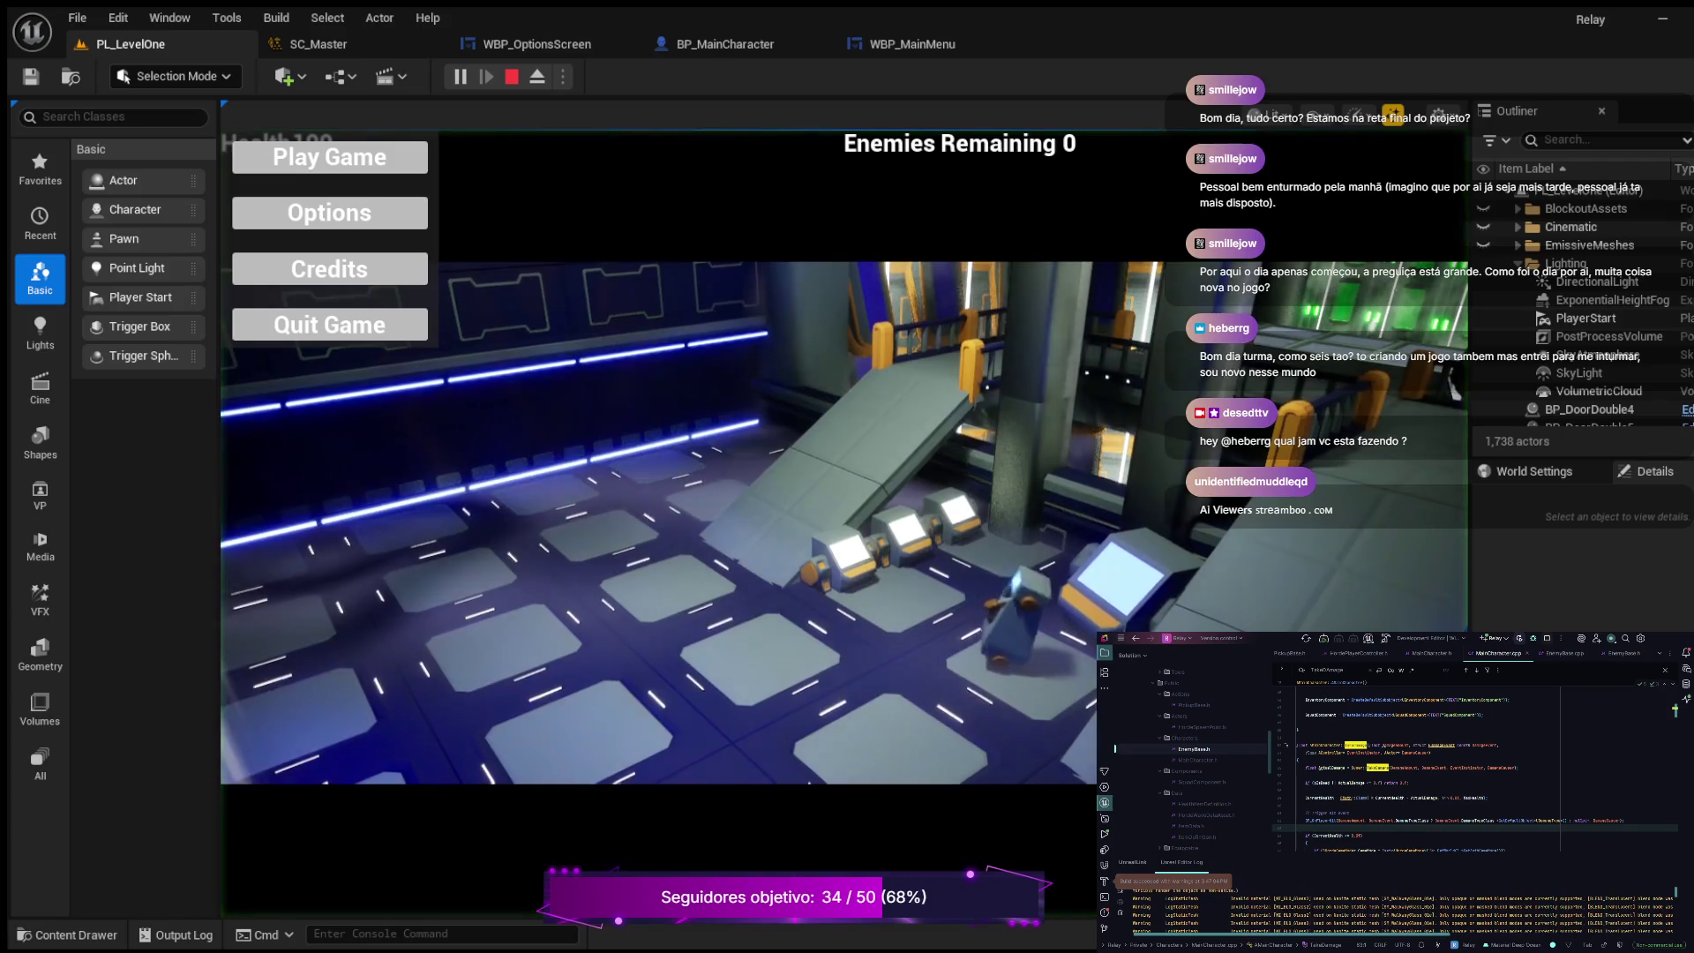
click(408, 216)
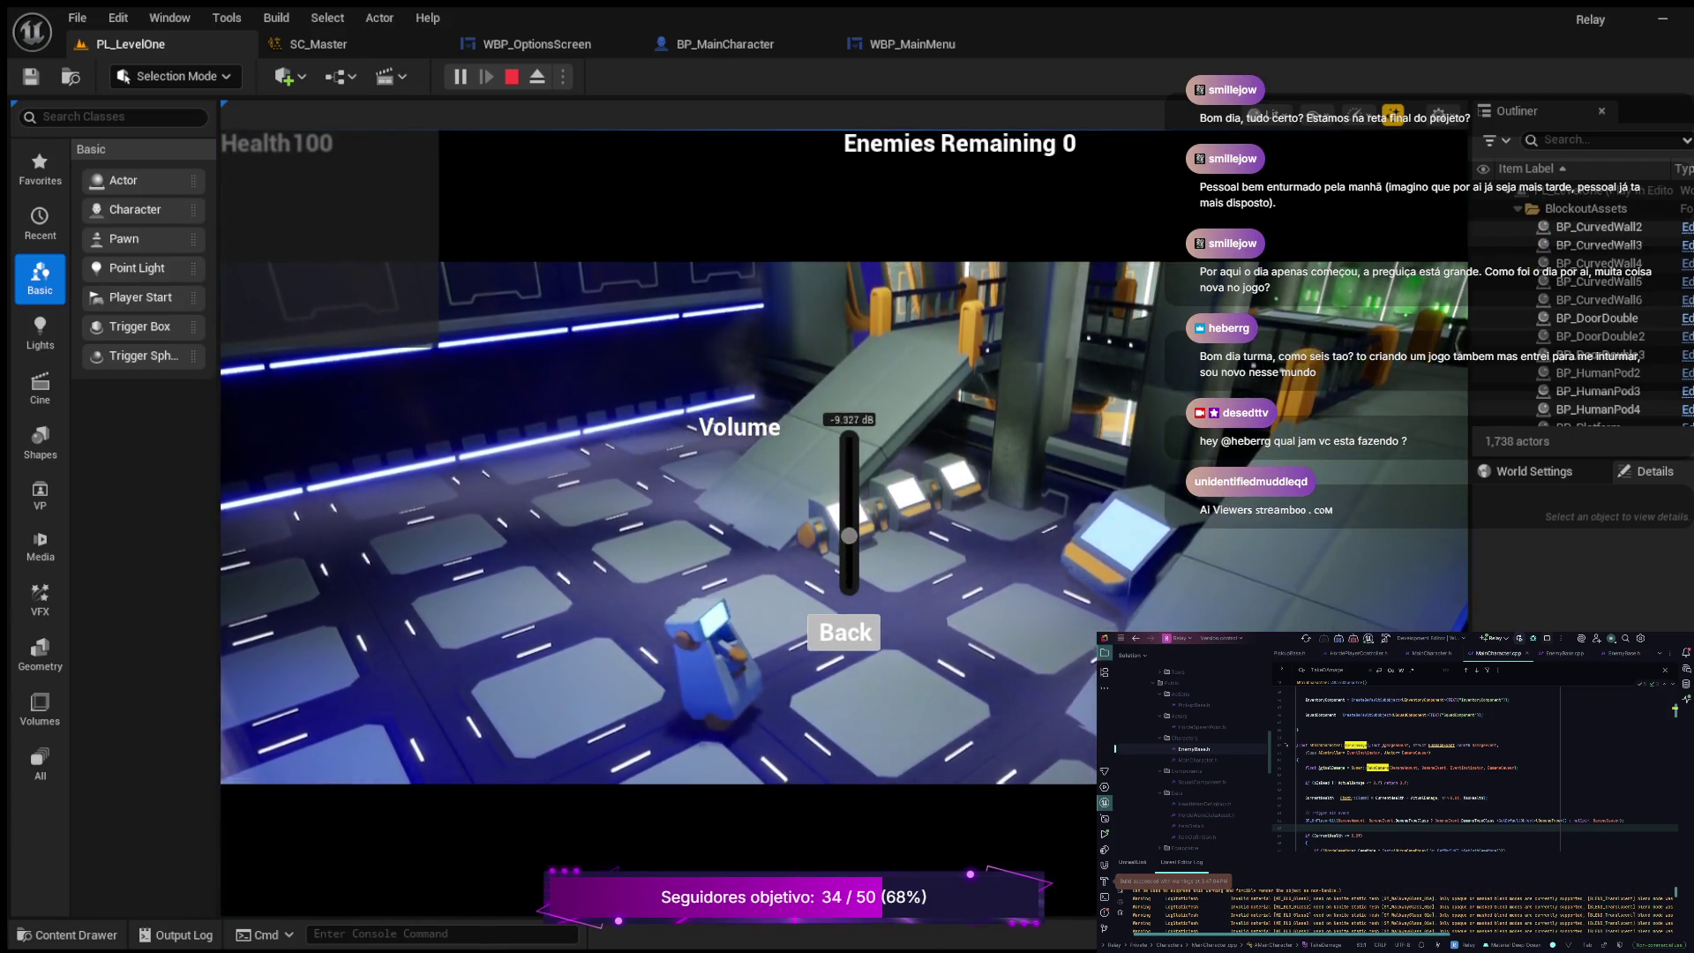
drag(849, 585, 849, 438)
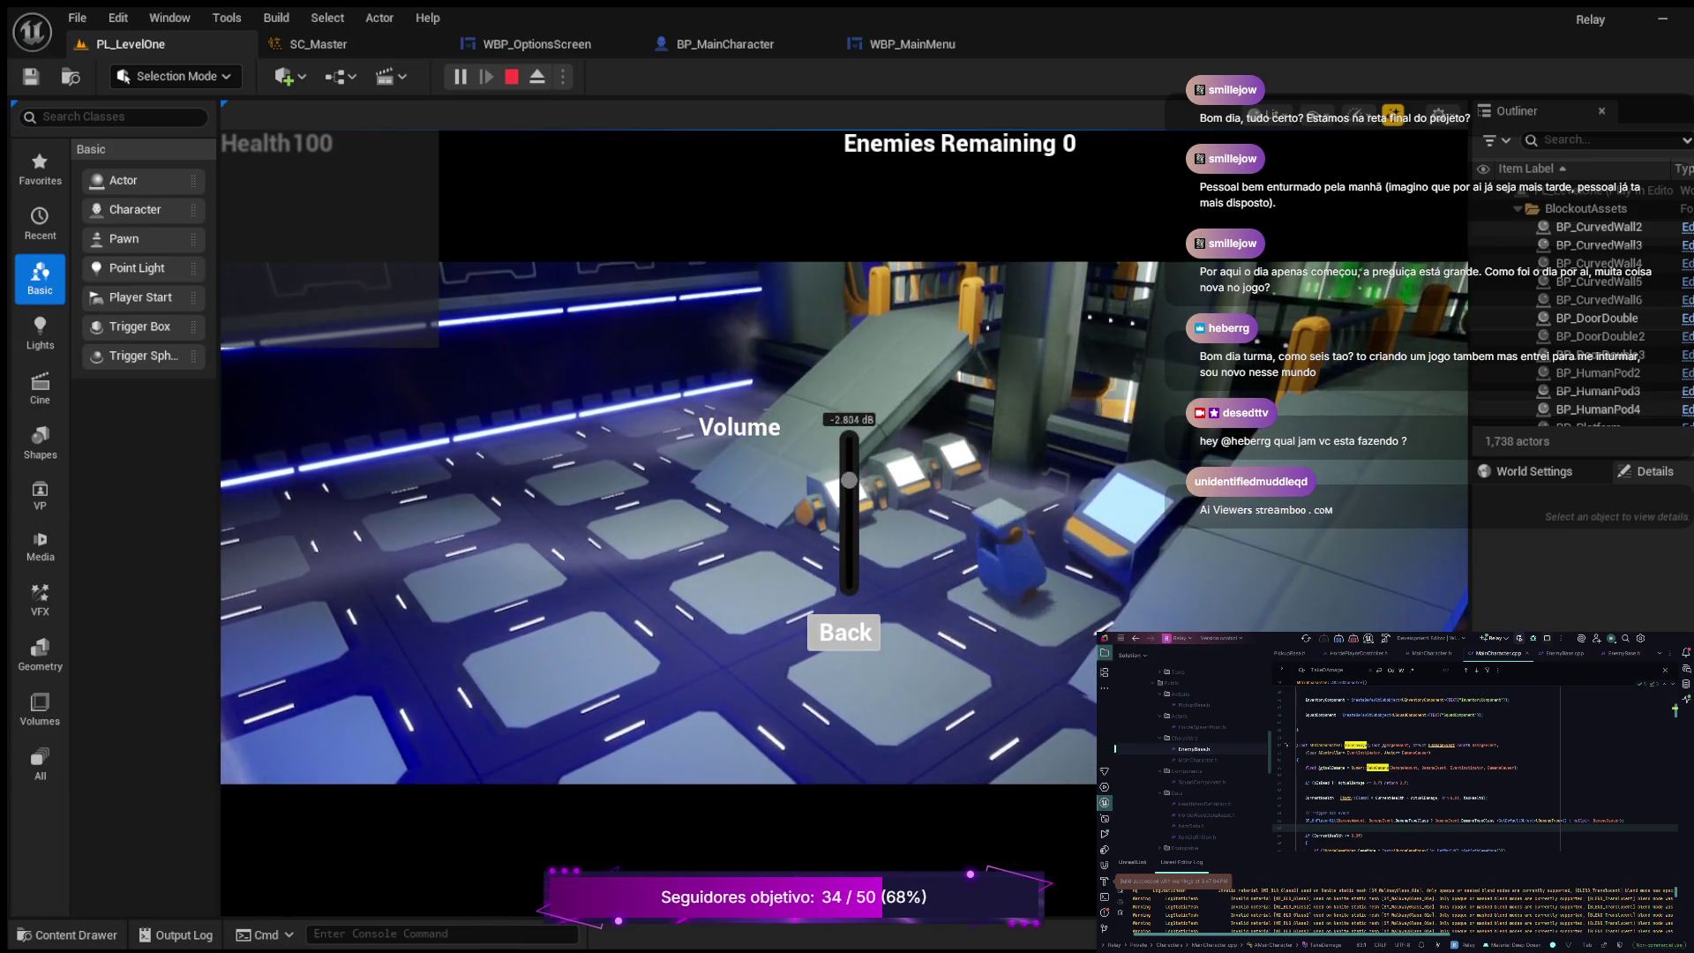
mouse_move(849, 439)
mouse_down()
mouse_move(849, 585)
mouse_move(849, 439)
mouse_up()
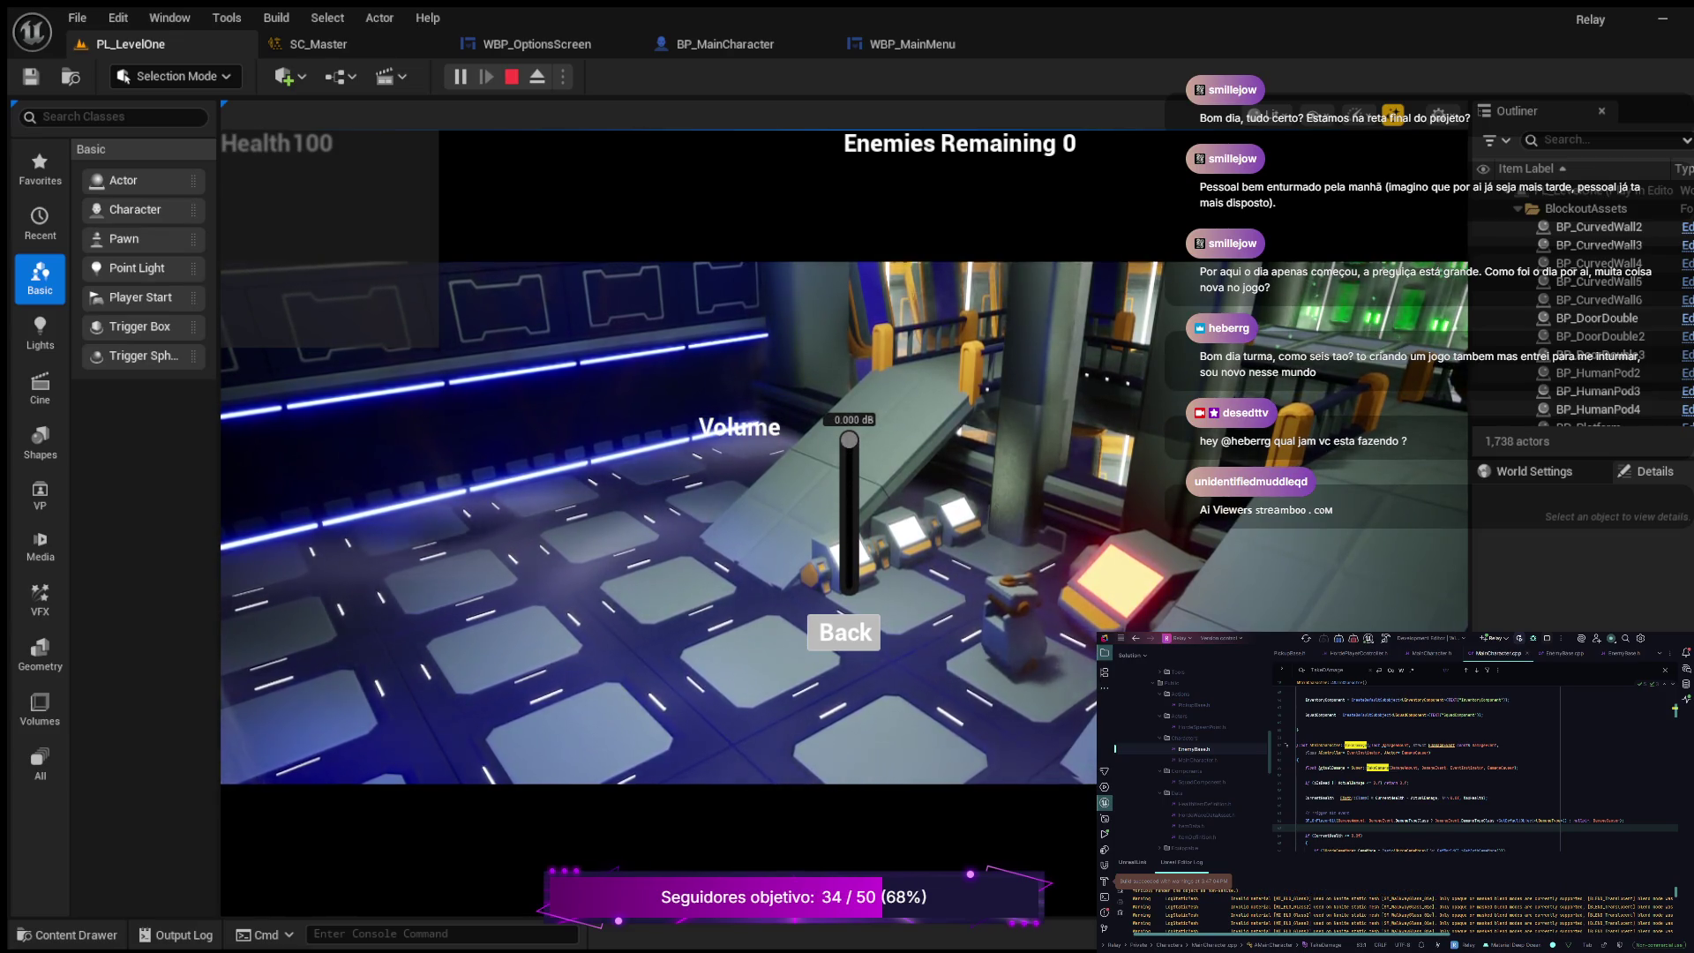
click(844, 631)
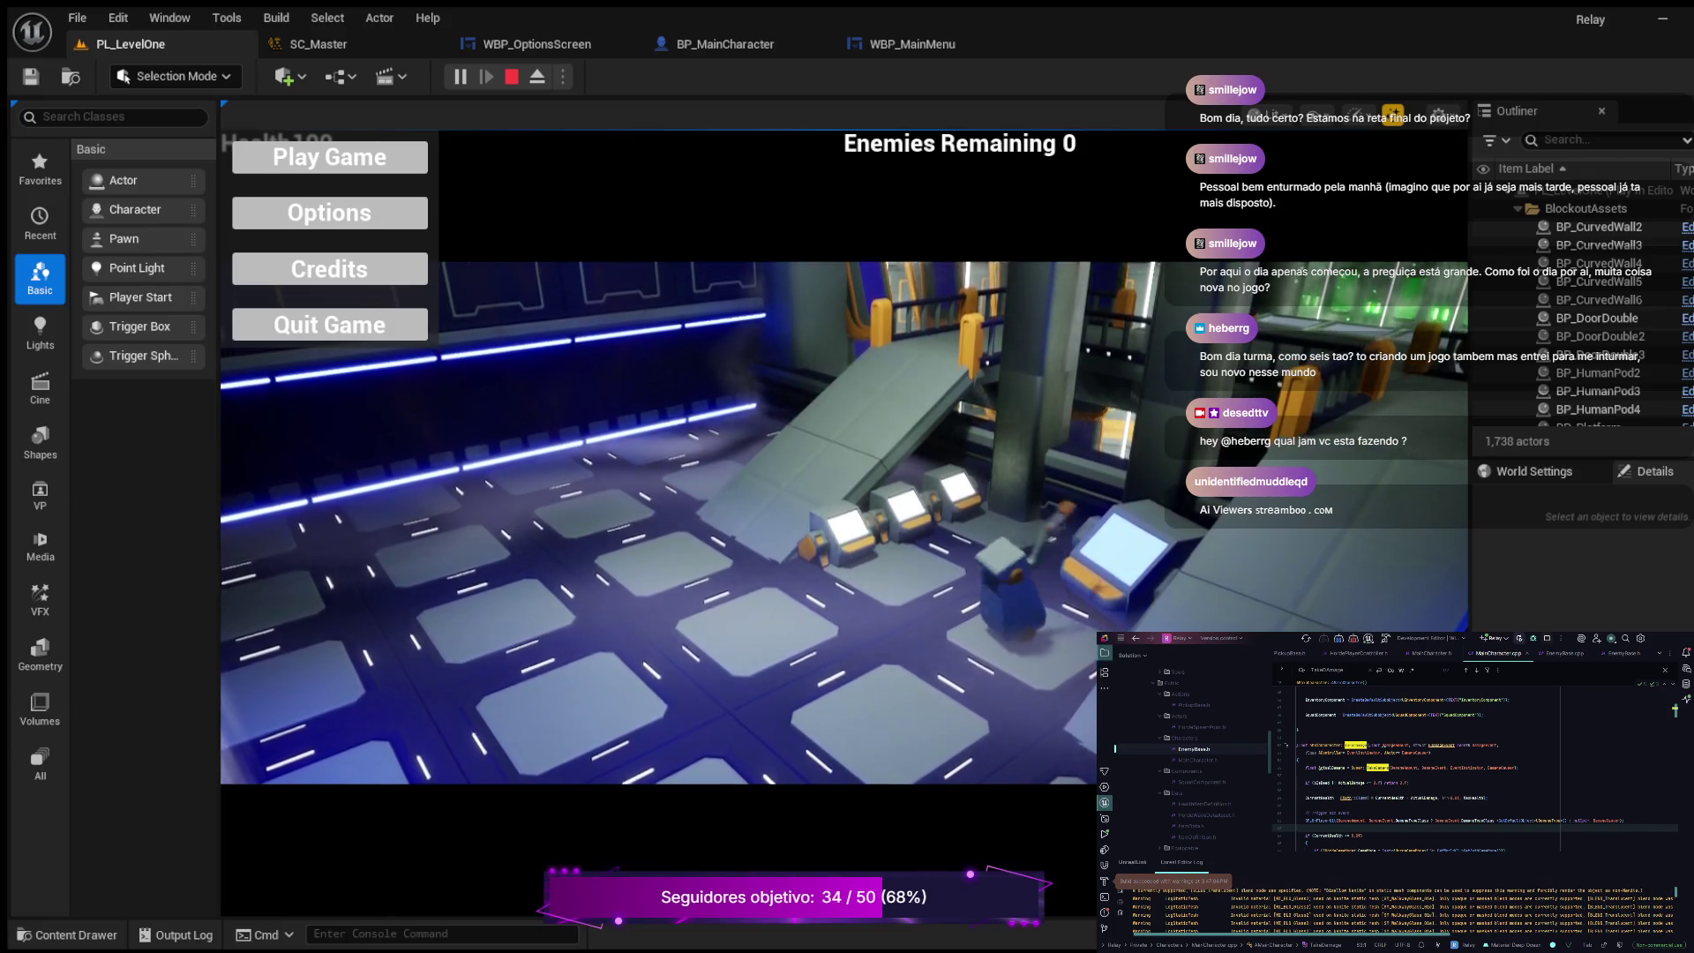
key(Escape)
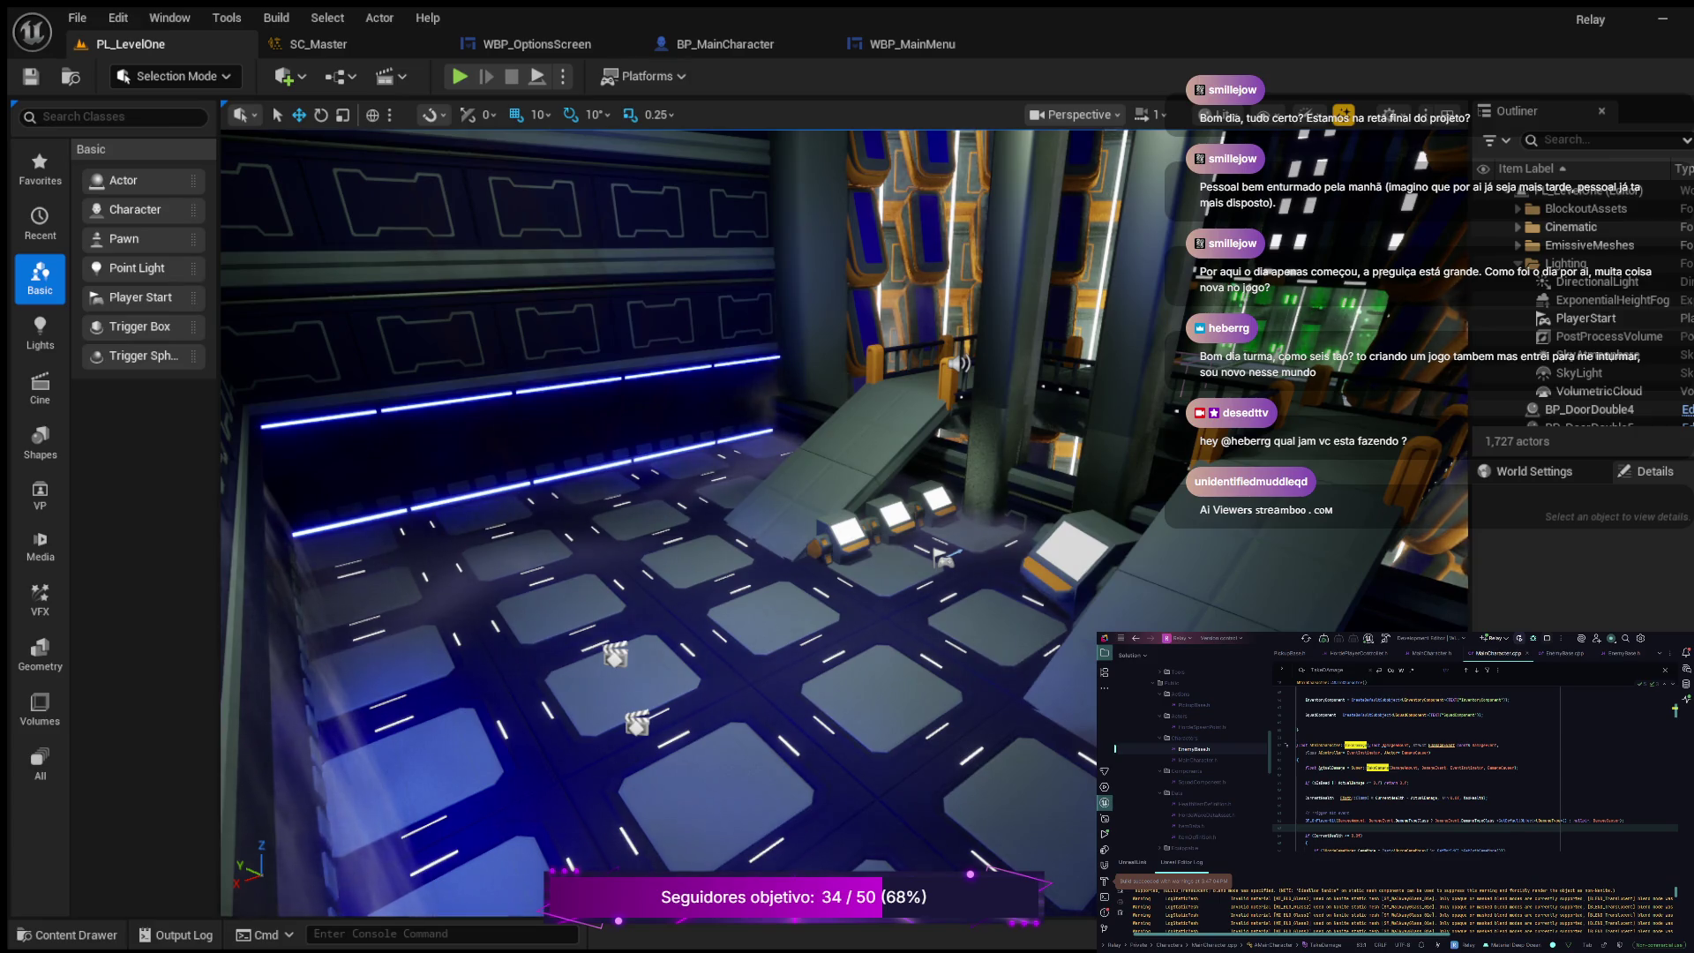
Step: Switch to the WBP_OptionsScreen blueprint and zoom out to view its whole event graph
click(537, 44)
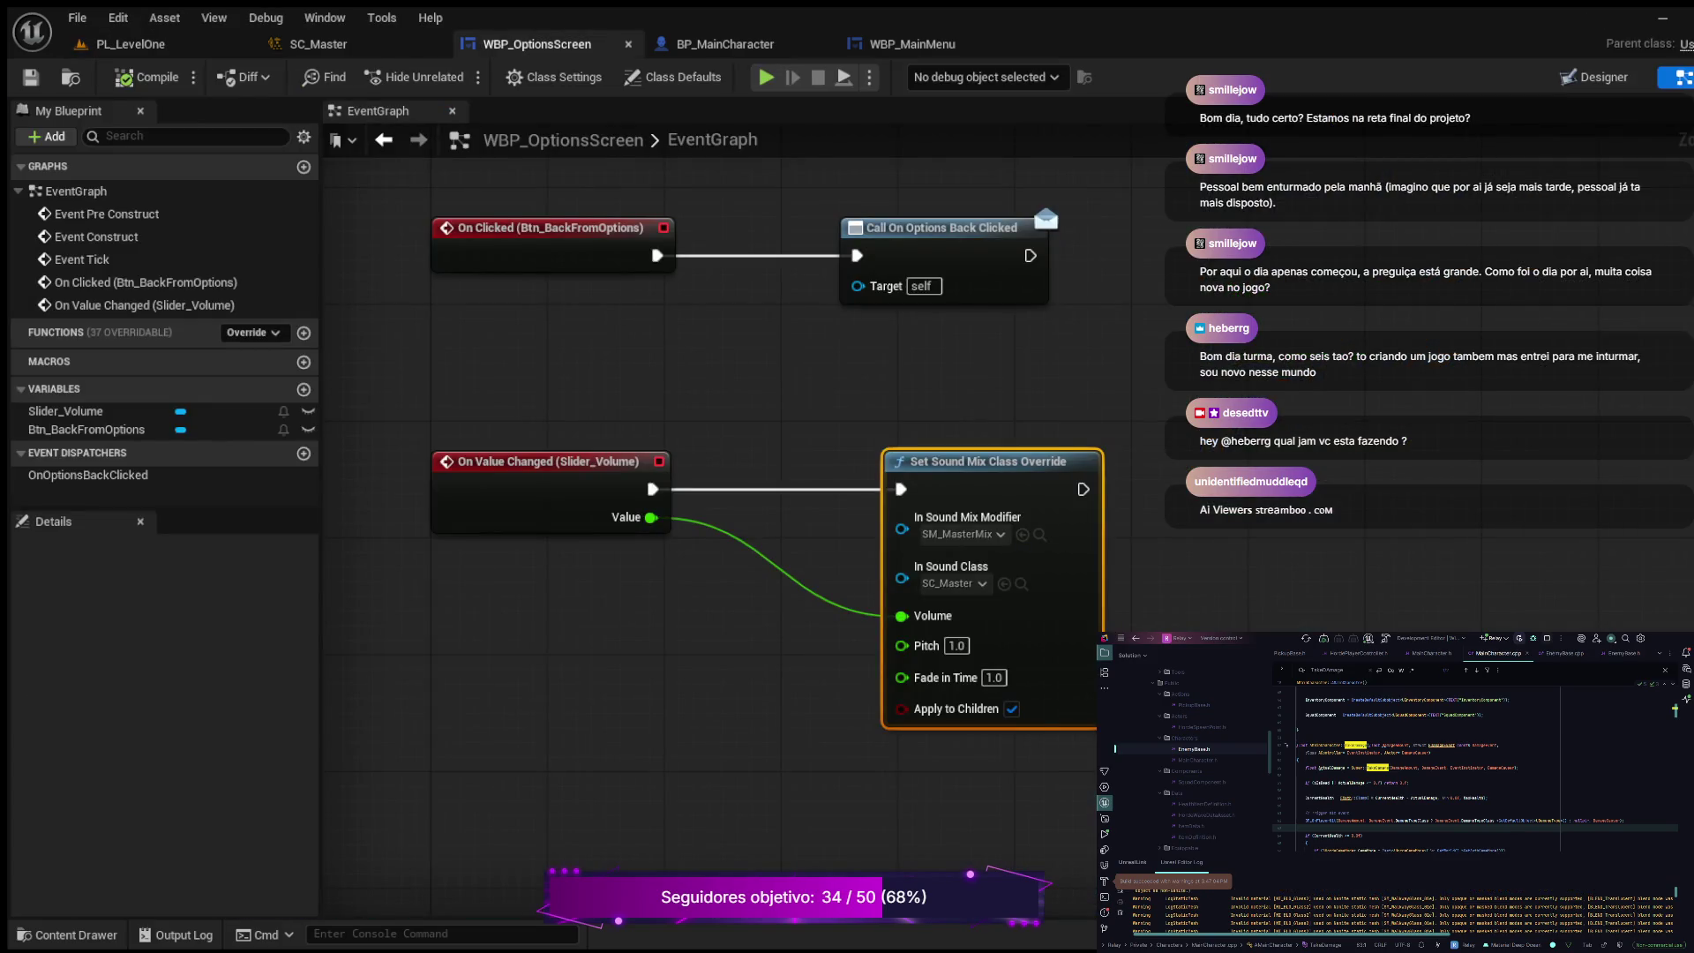
mouse_move(447, 323)
mouse_down()
mouse_move(706, 480)
mouse_move(630, 596)
mouse_up()
scroll(630, 596, down, 2)
mouse_move(978, 226)
mouse_down()
mouse_move(974, 306)
mouse_move(892, 491)
mouse_move(822, 303)
mouse_move(873, 312)
mouse_up()
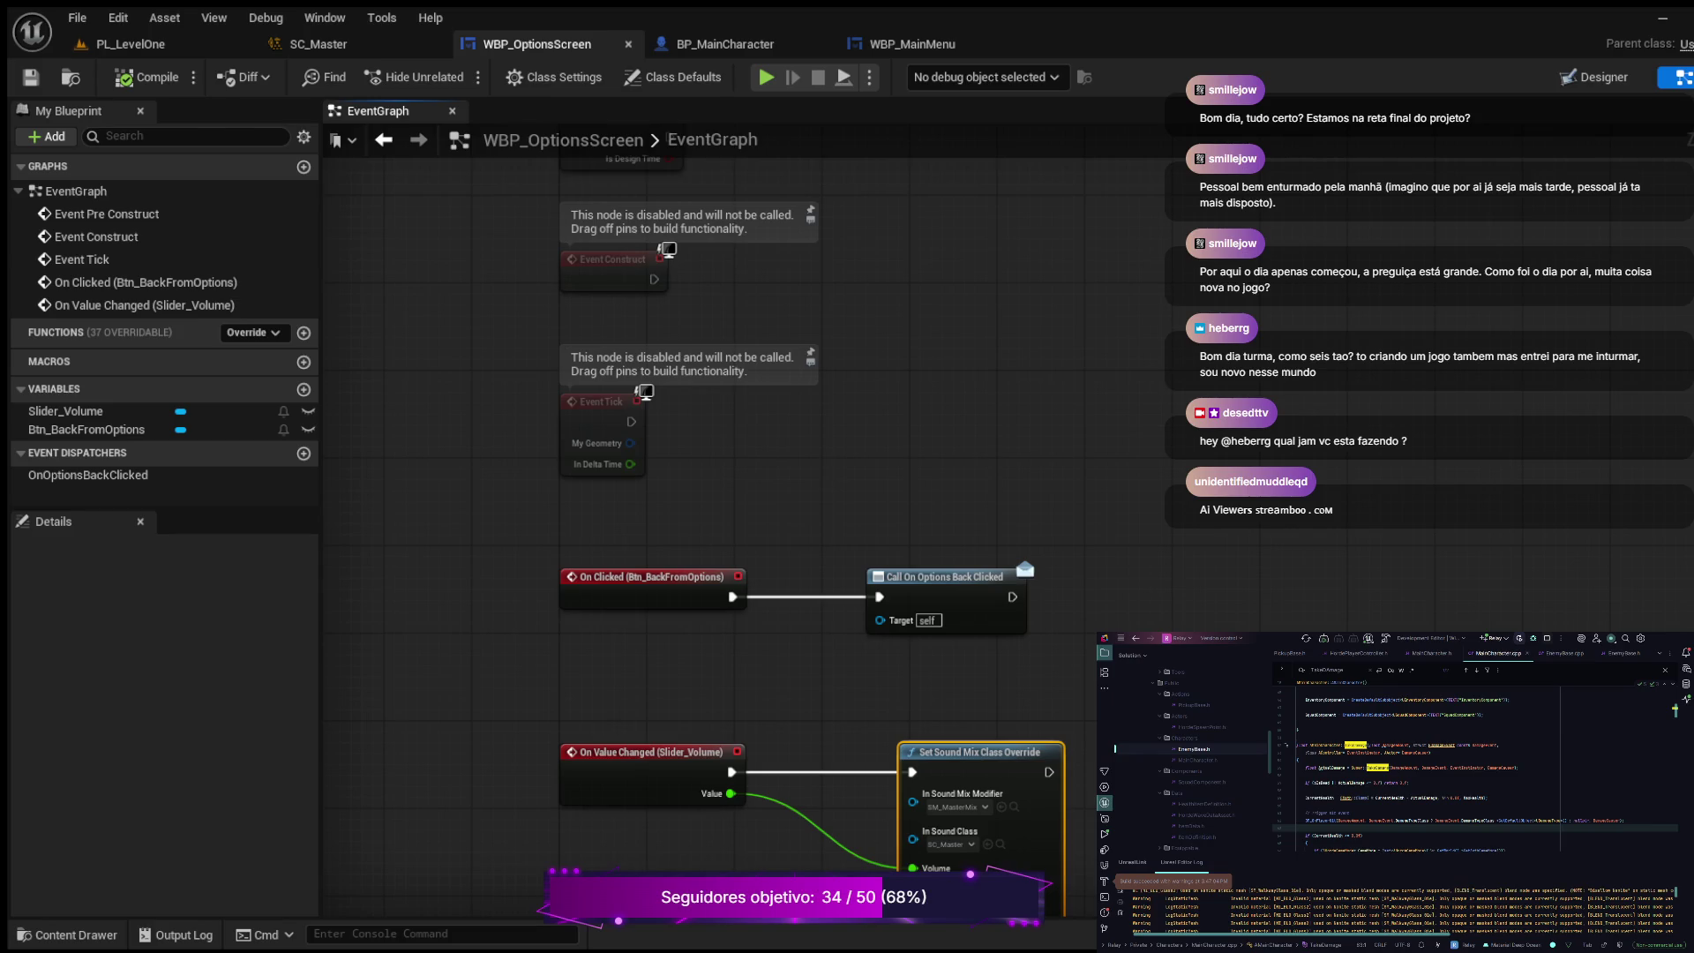
Step: Open WBP_PauseMenu from the HUD folder in the Content Drawer
key(ctrl+space)
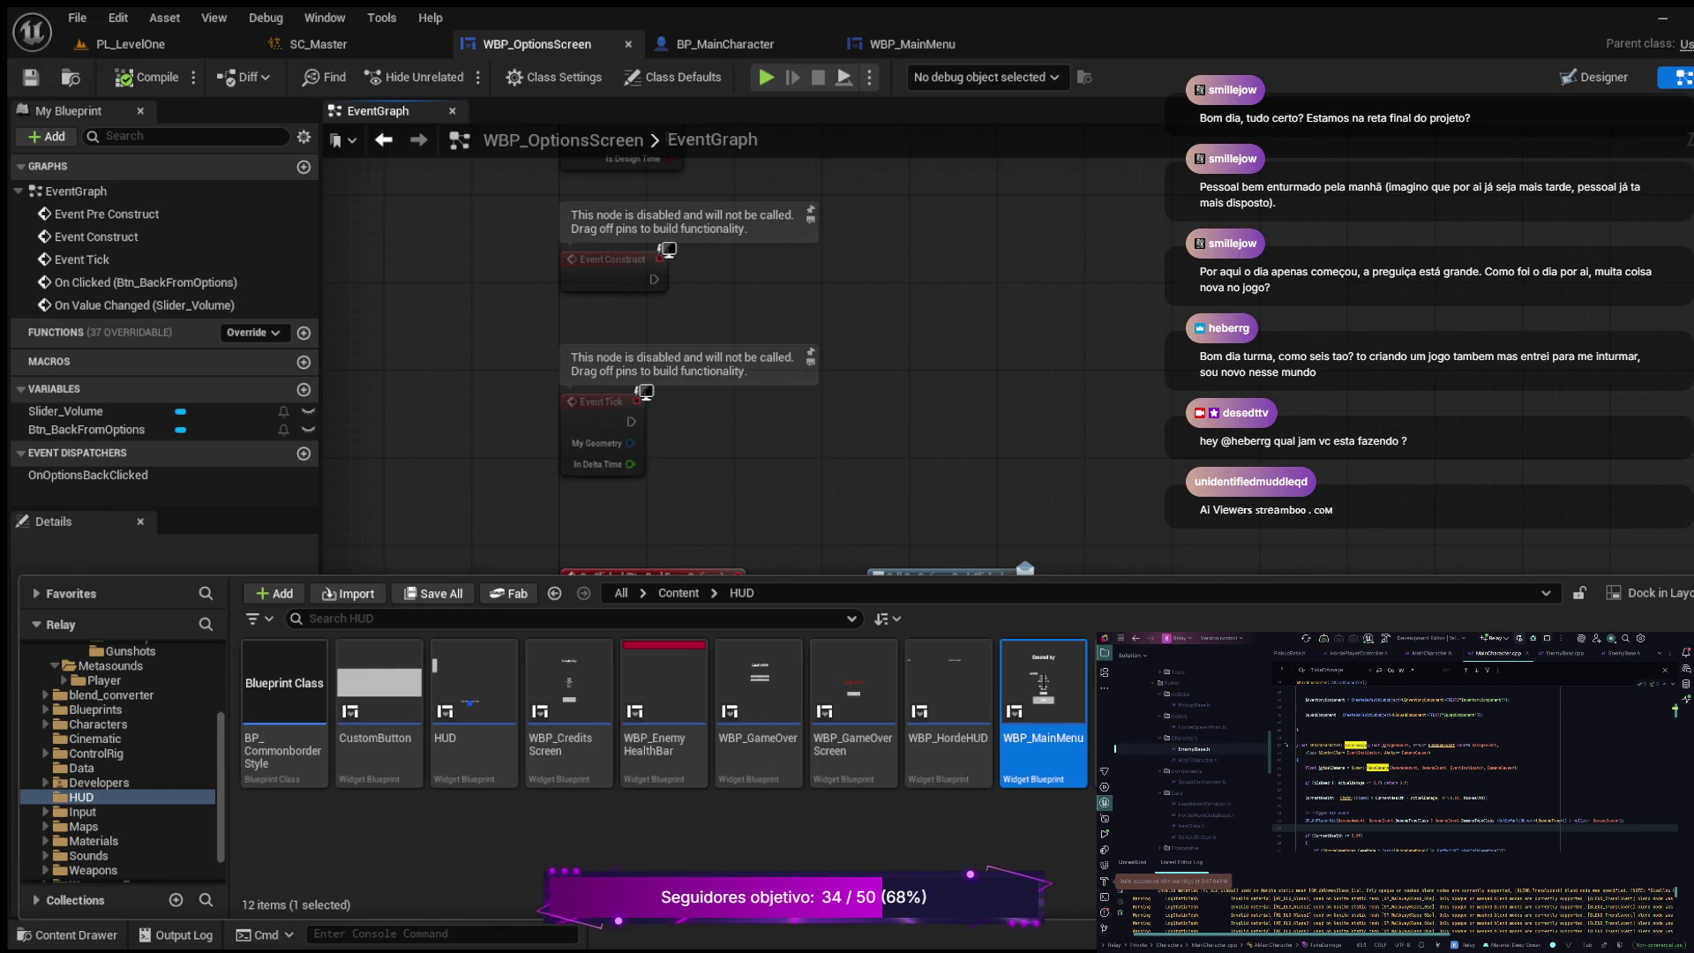
double_click(1045, 878)
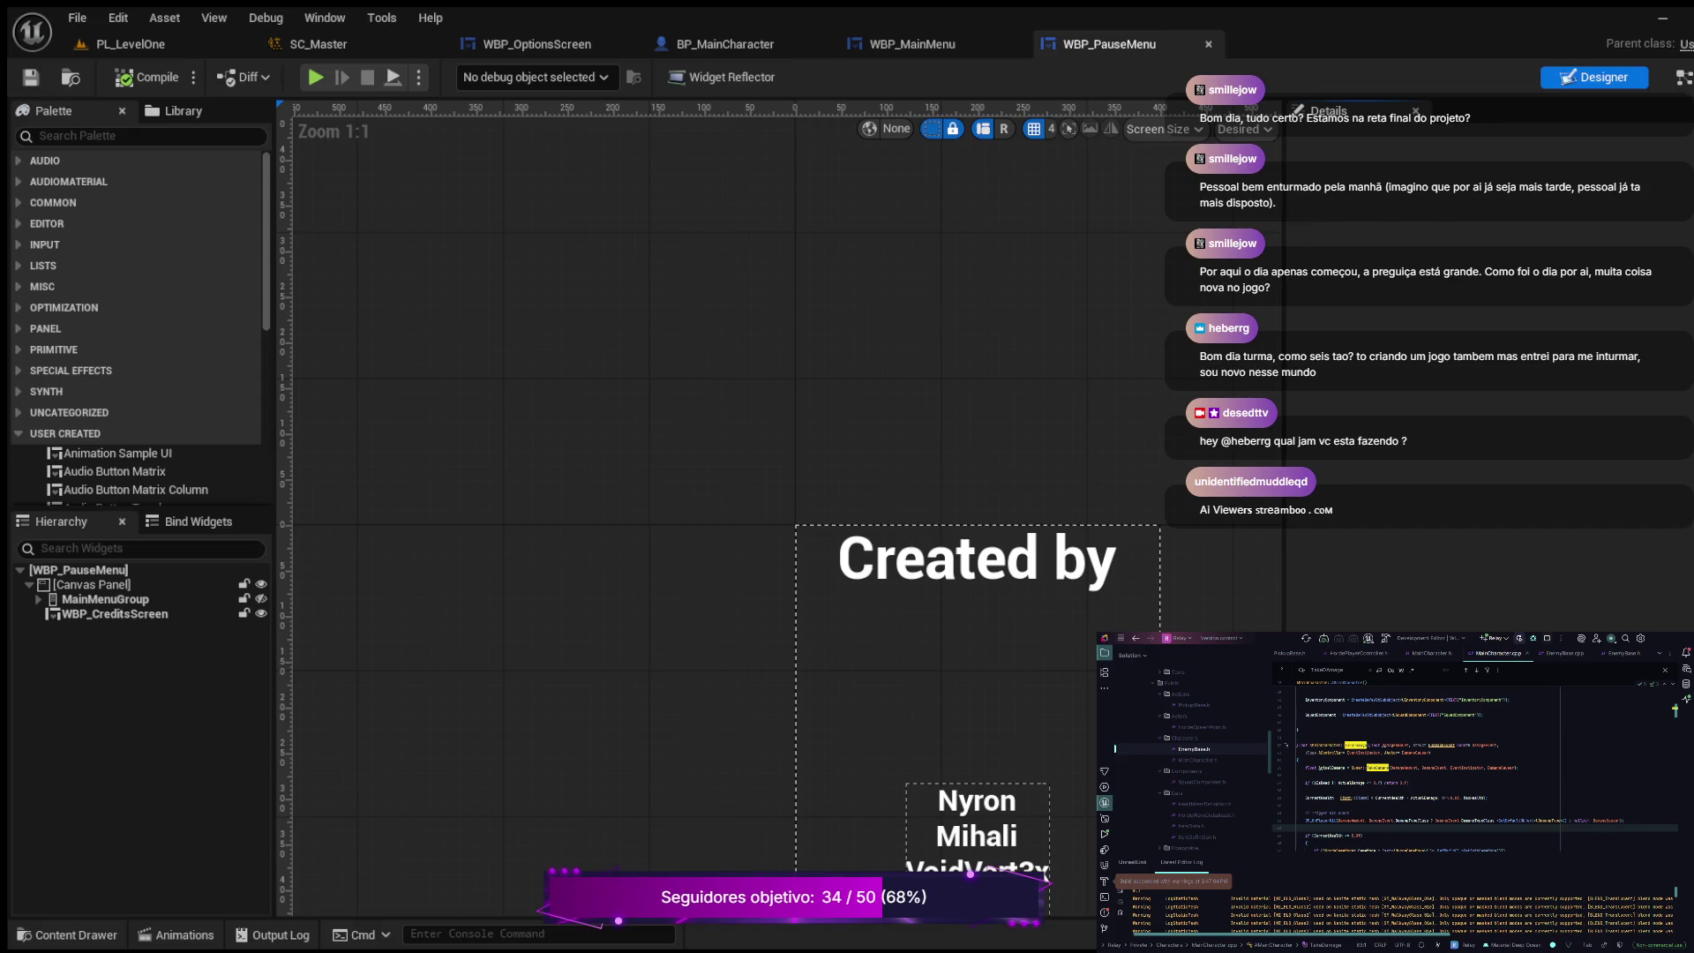
Step: Drag WBP Options Screen from the Palette's User Created section onto the pause menu's Canvas Panel
scroll(132, 353, down, 5)
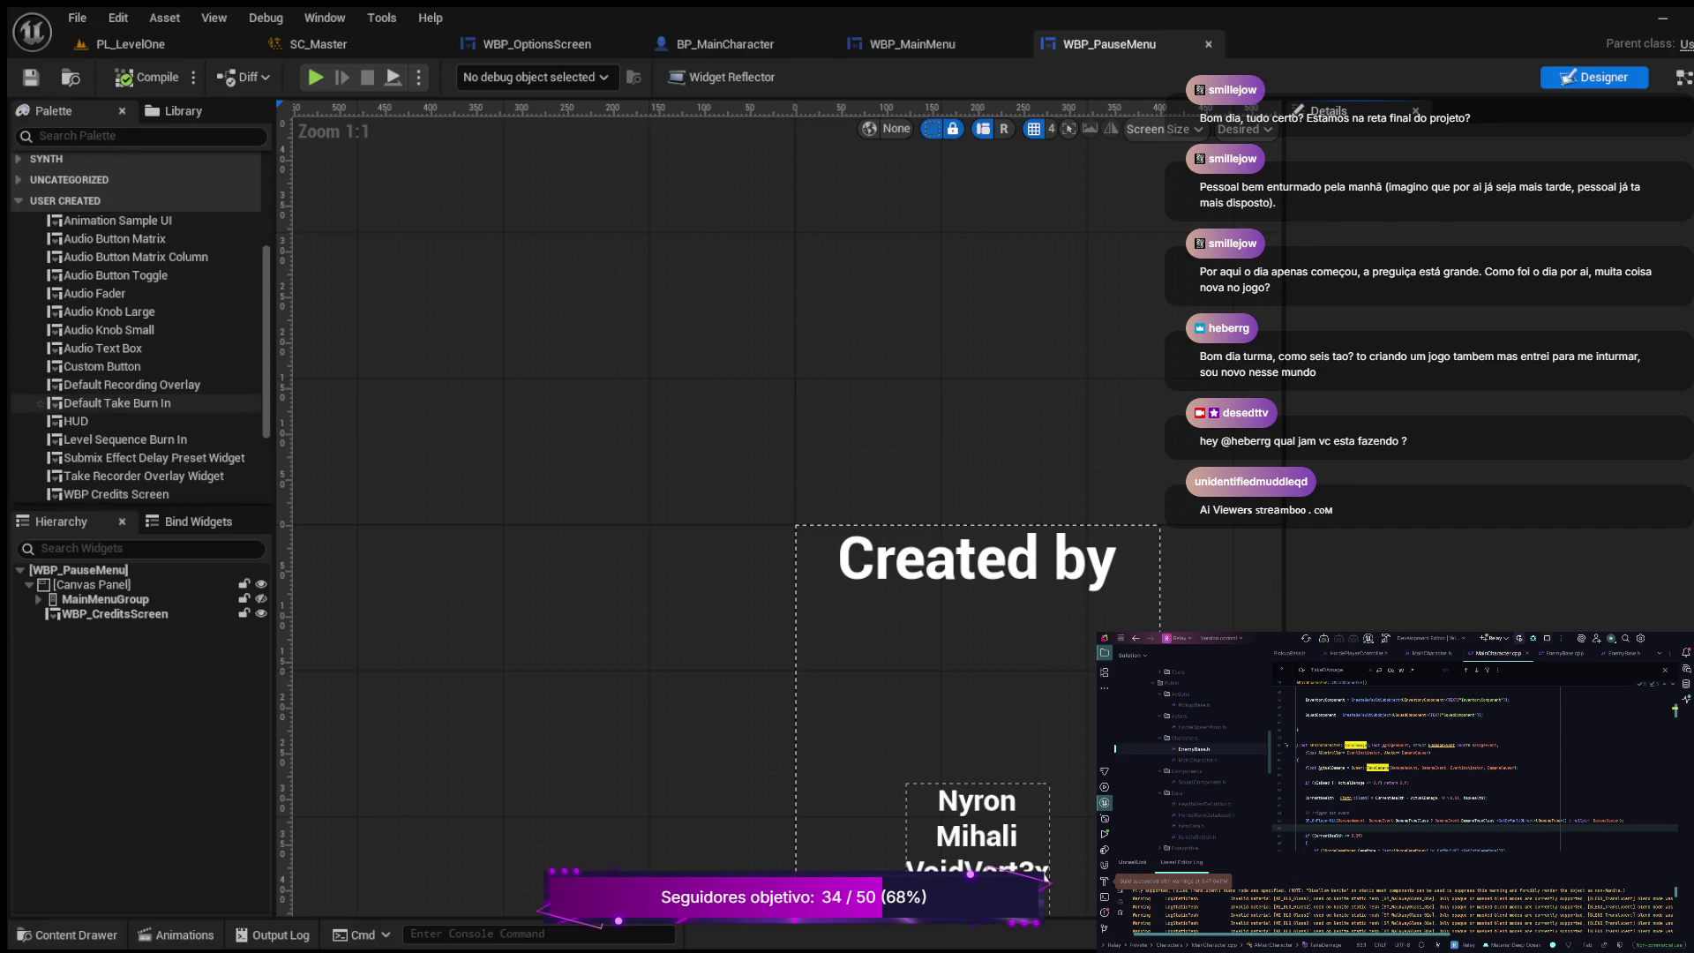
scroll(133, 397, down, 1)
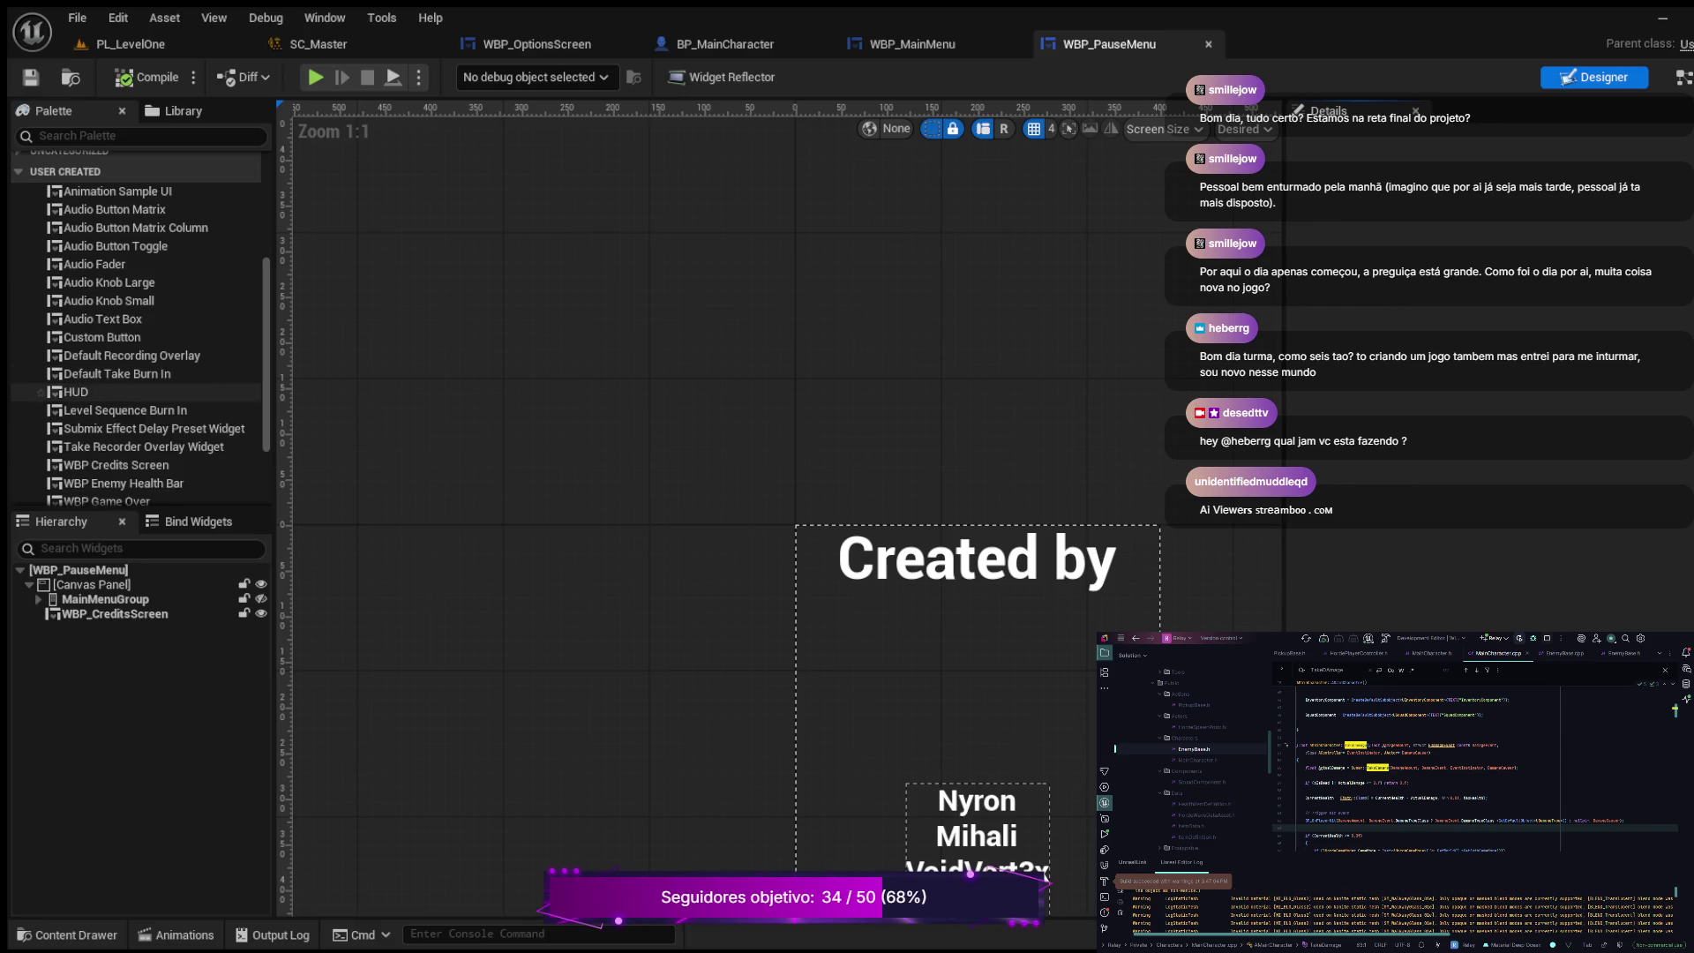
scroll(132, 395, down, 1)
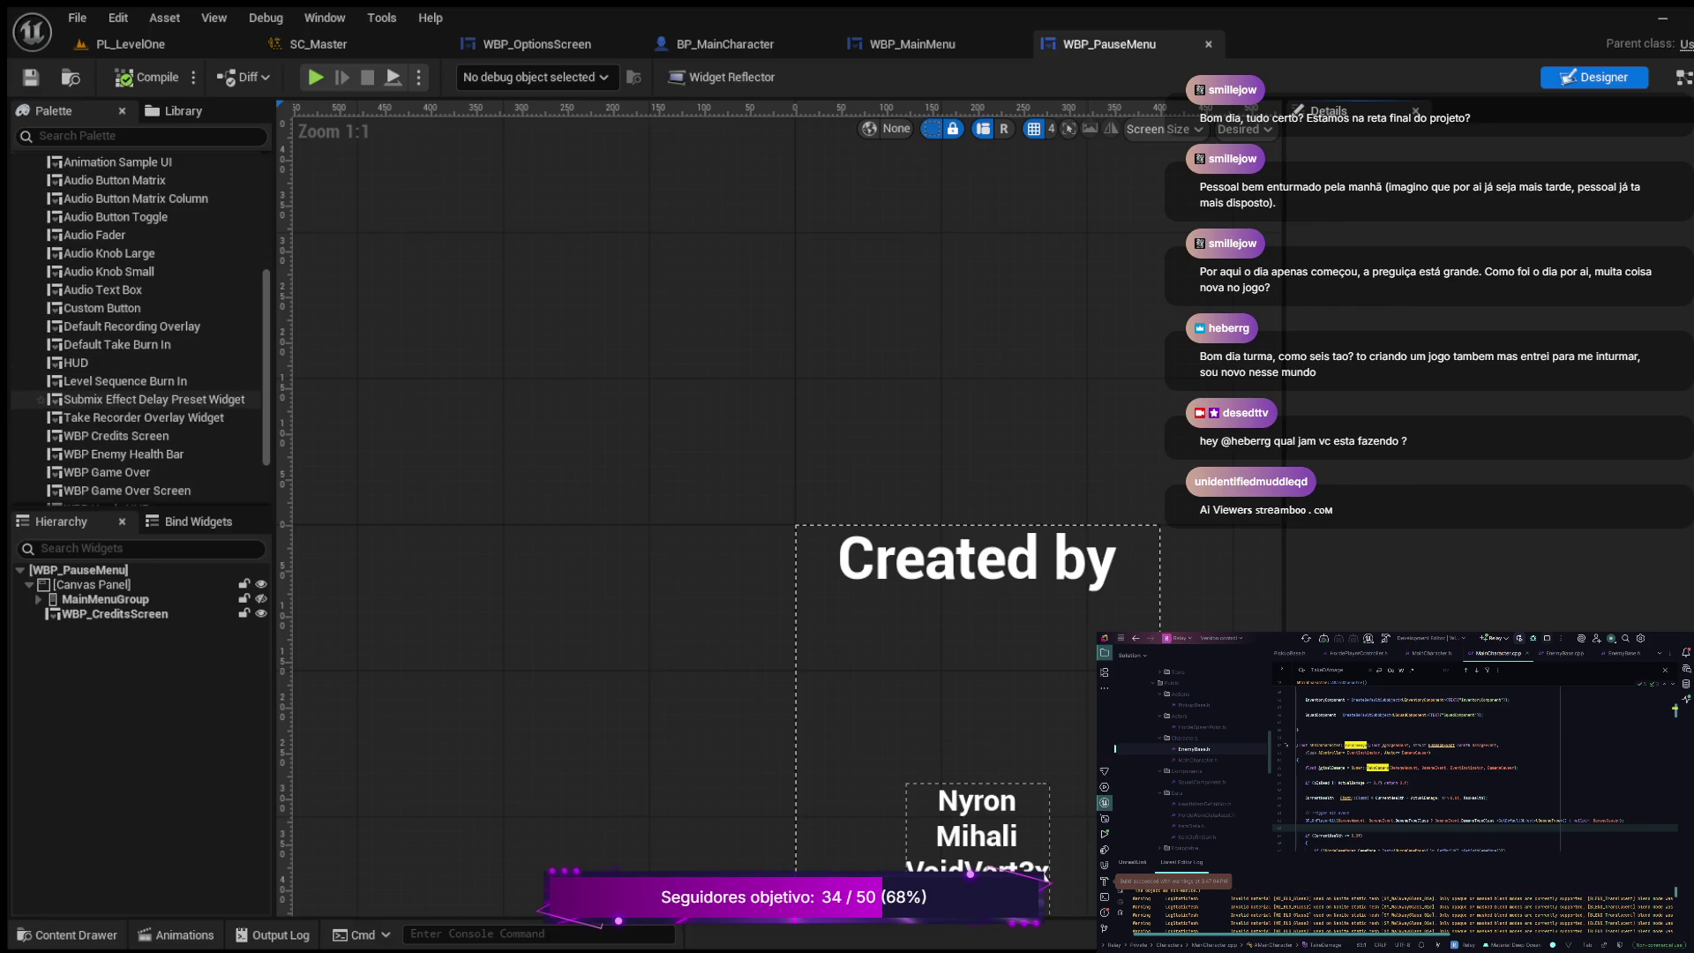
scroll(132, 396, down, 1)
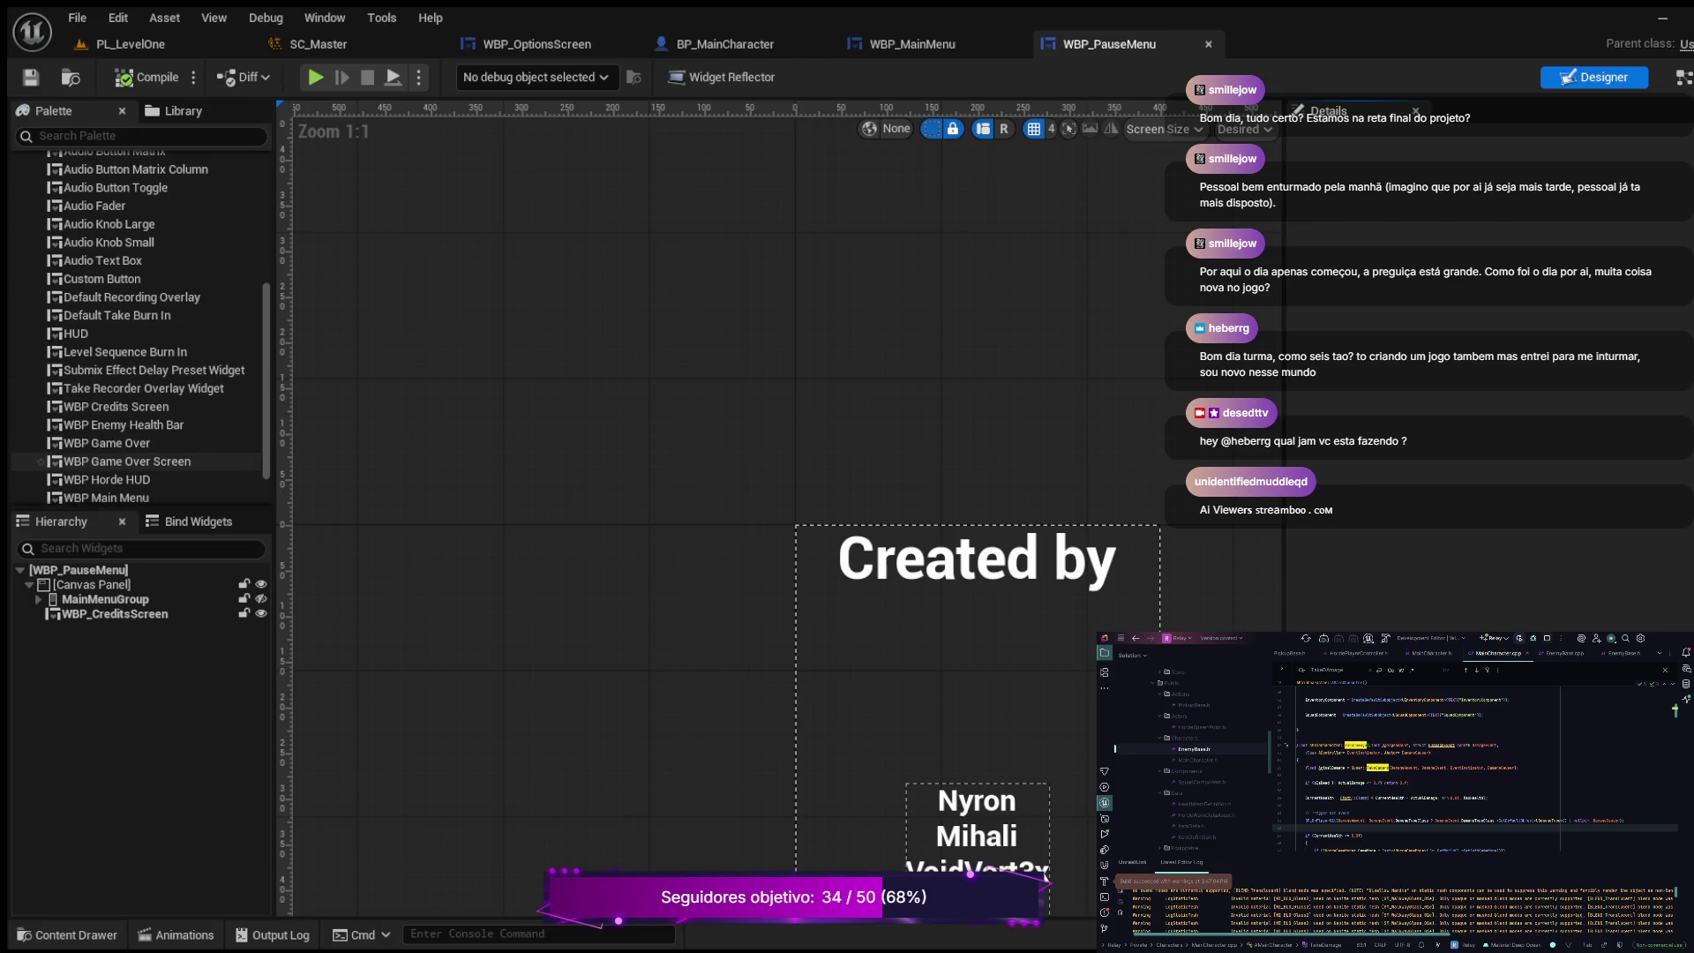
scroll(132, 439, down, 2)
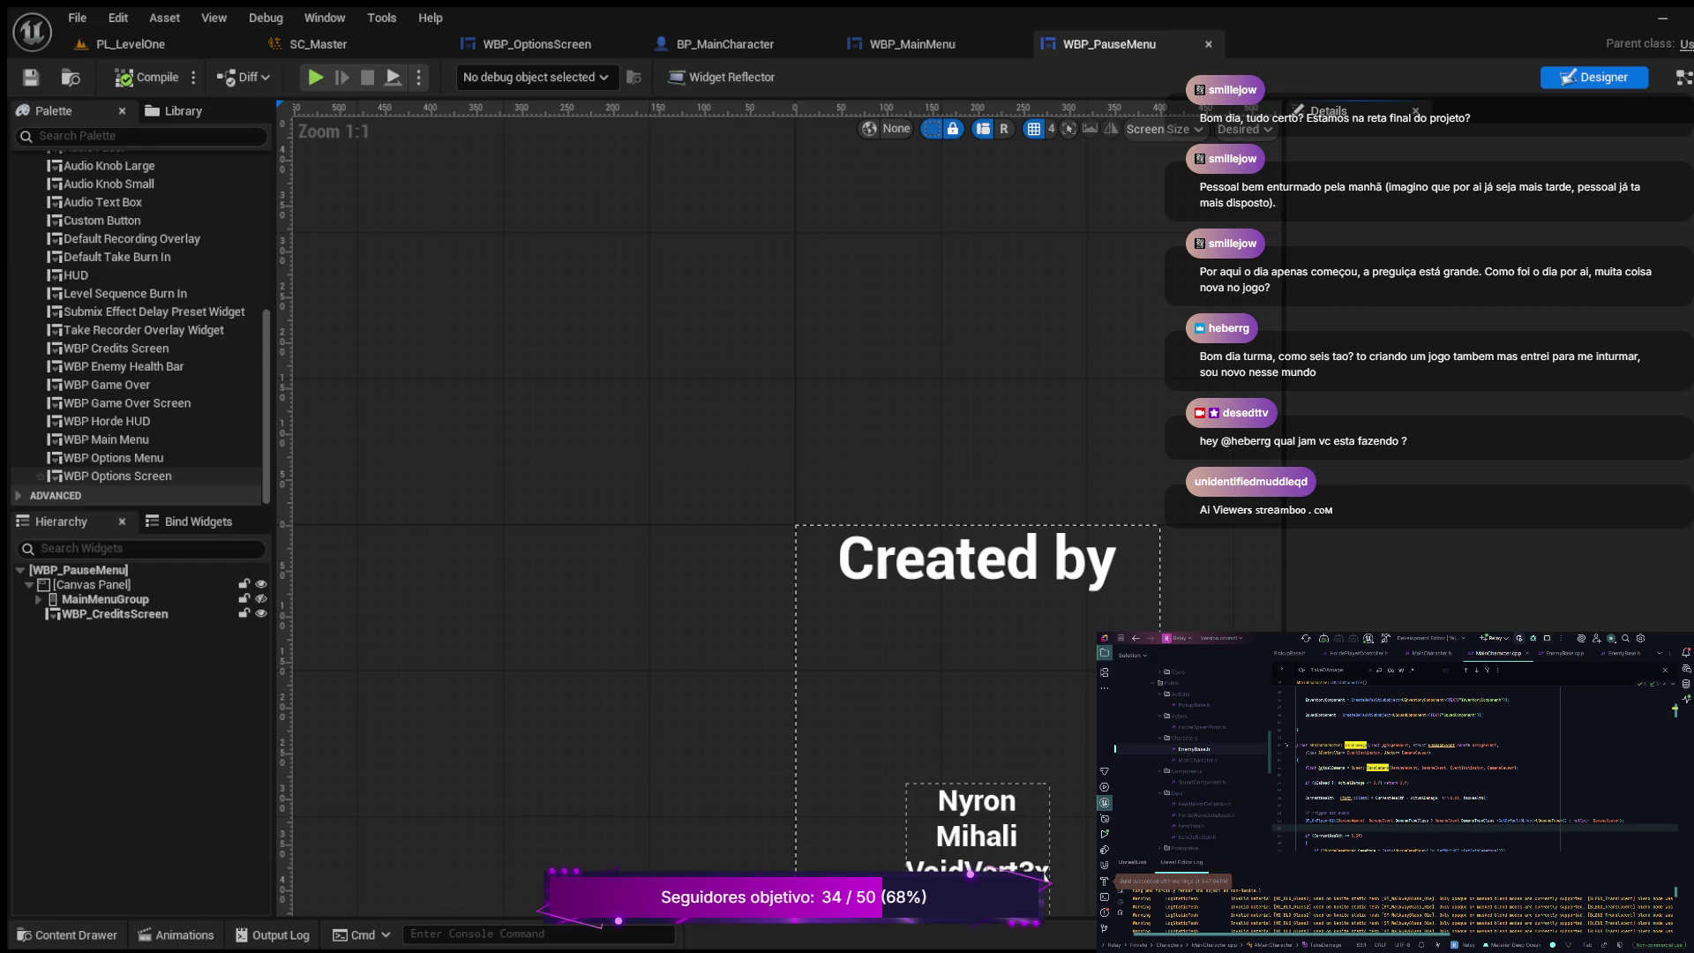
drag(115, 475, 92, 584)
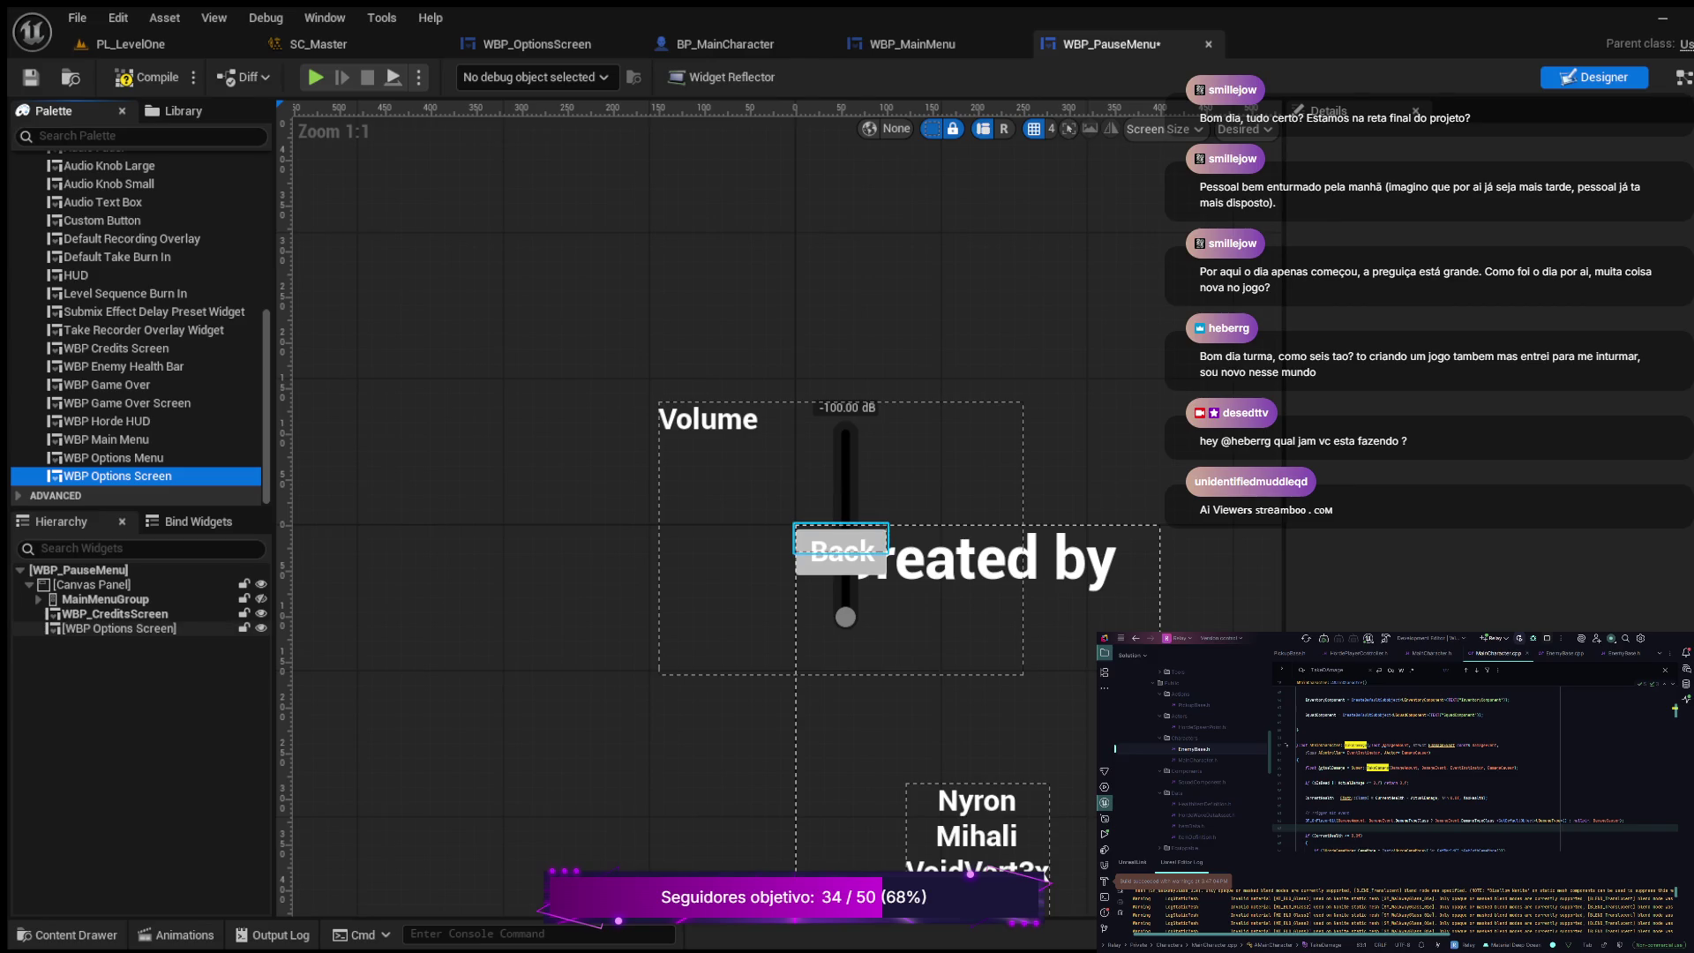
Step: Select the options screen, move its anchor, and set Position X and Y to 0
click(120, 628)
click(796, 526)
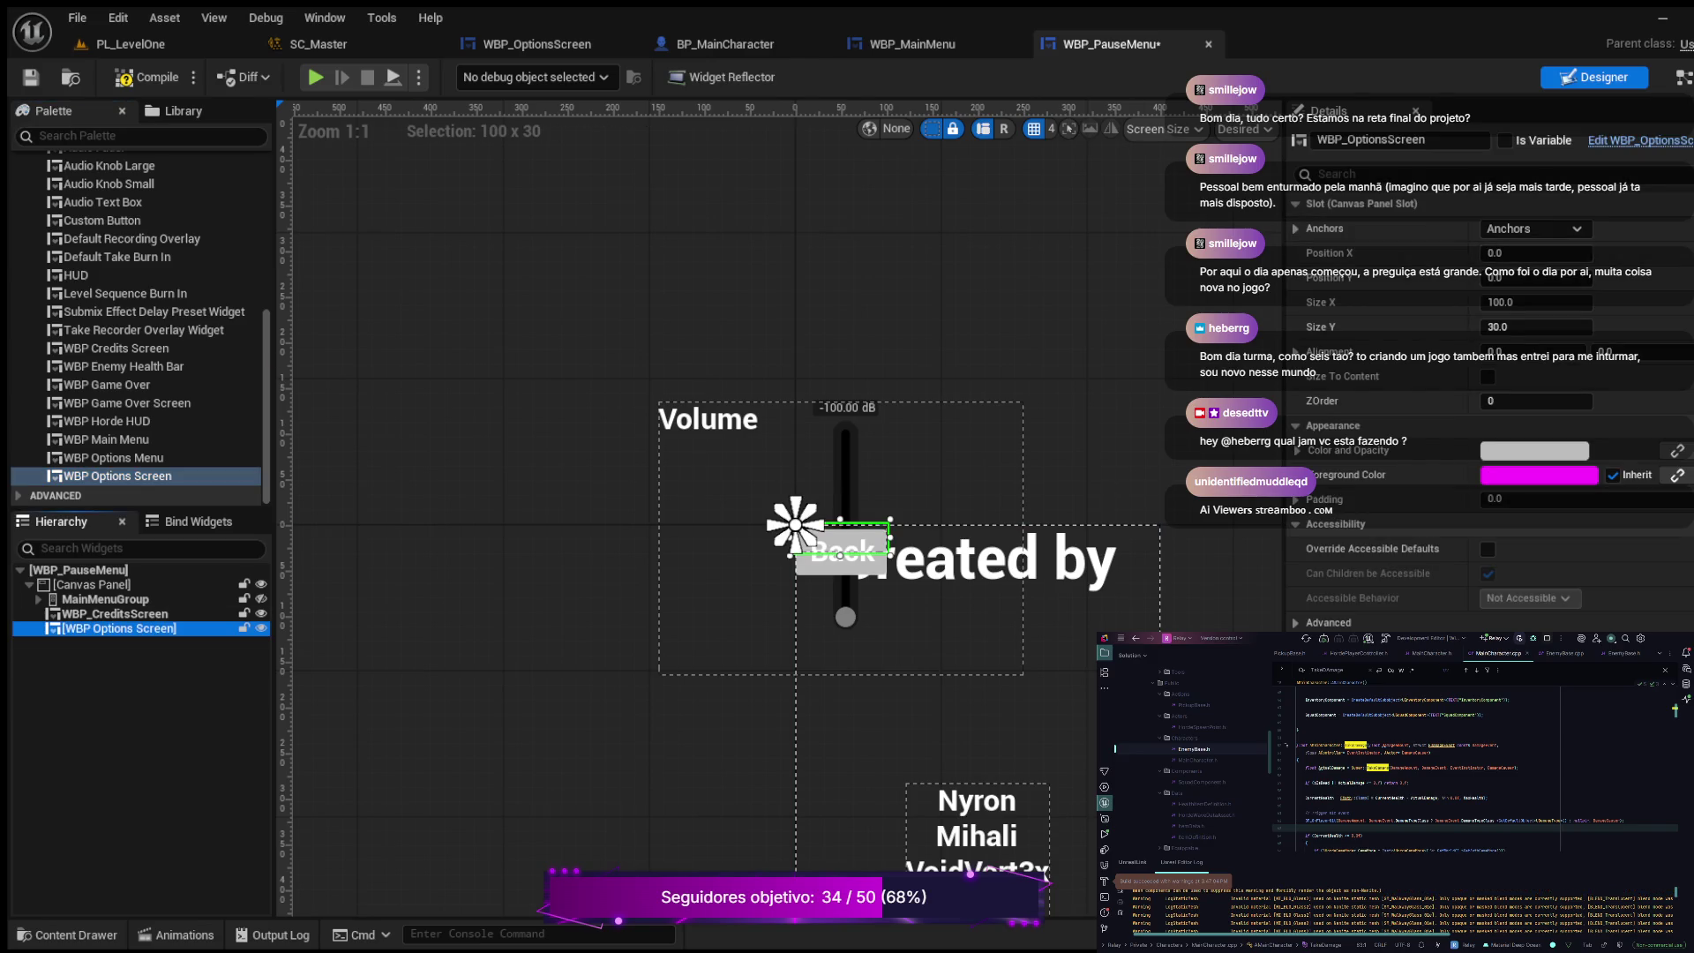
drag(796, 523, 970, 873)
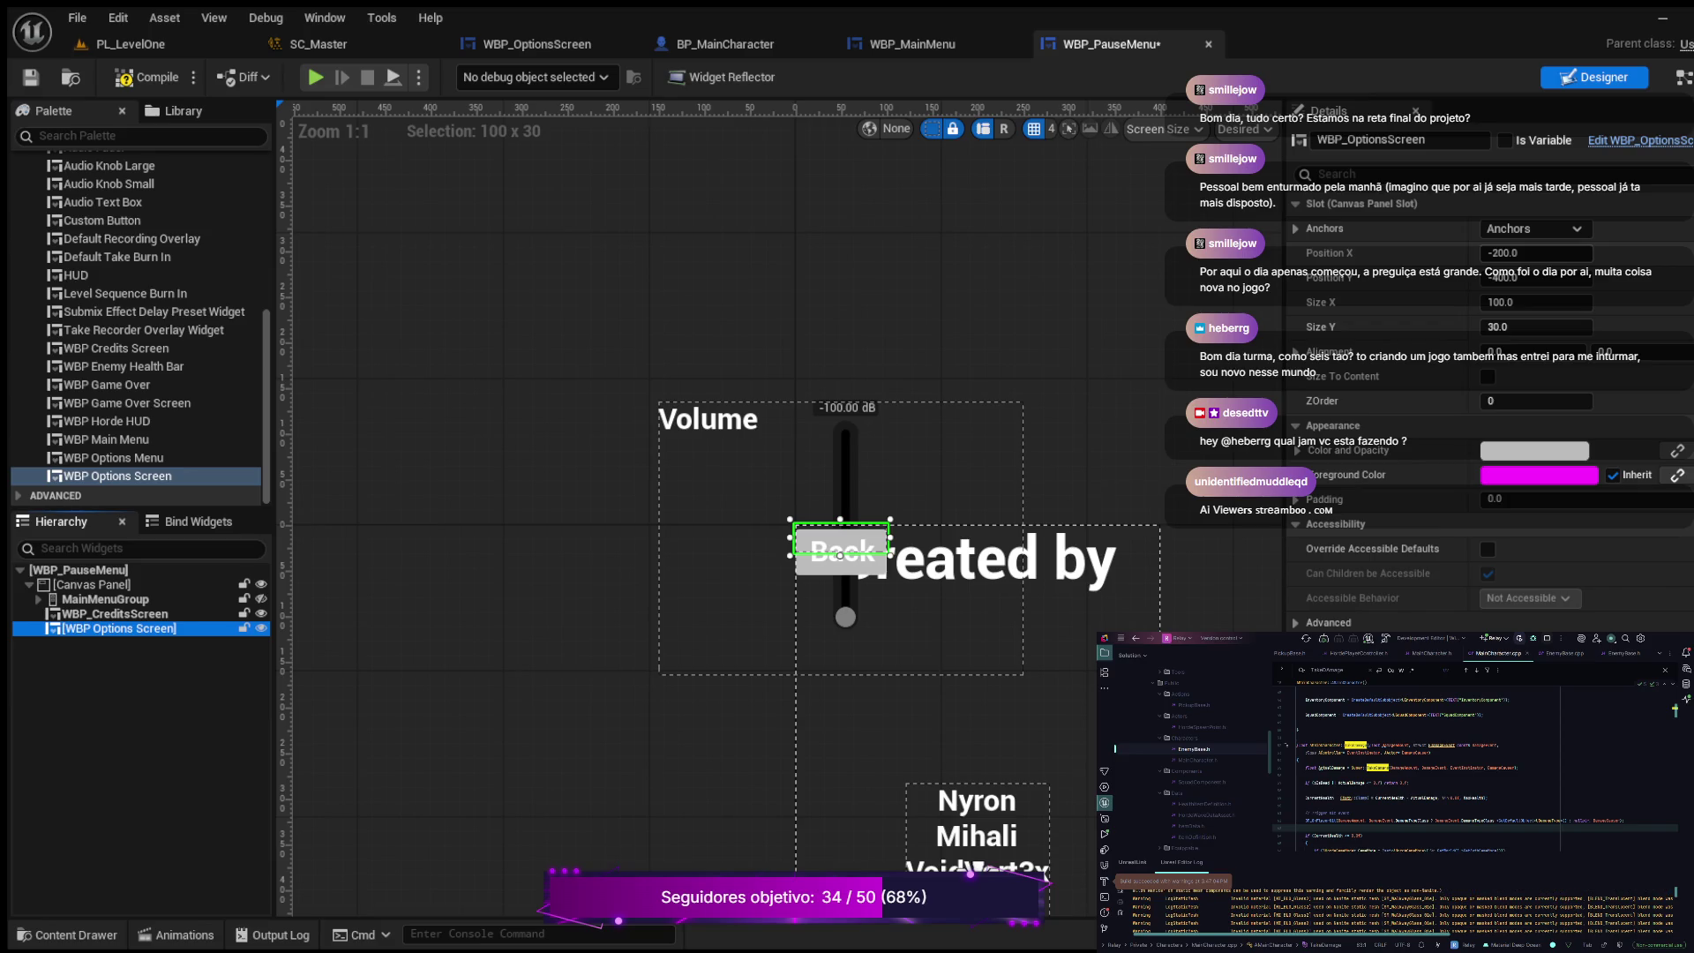
click(1518, 253)
text(0)
key(Return)
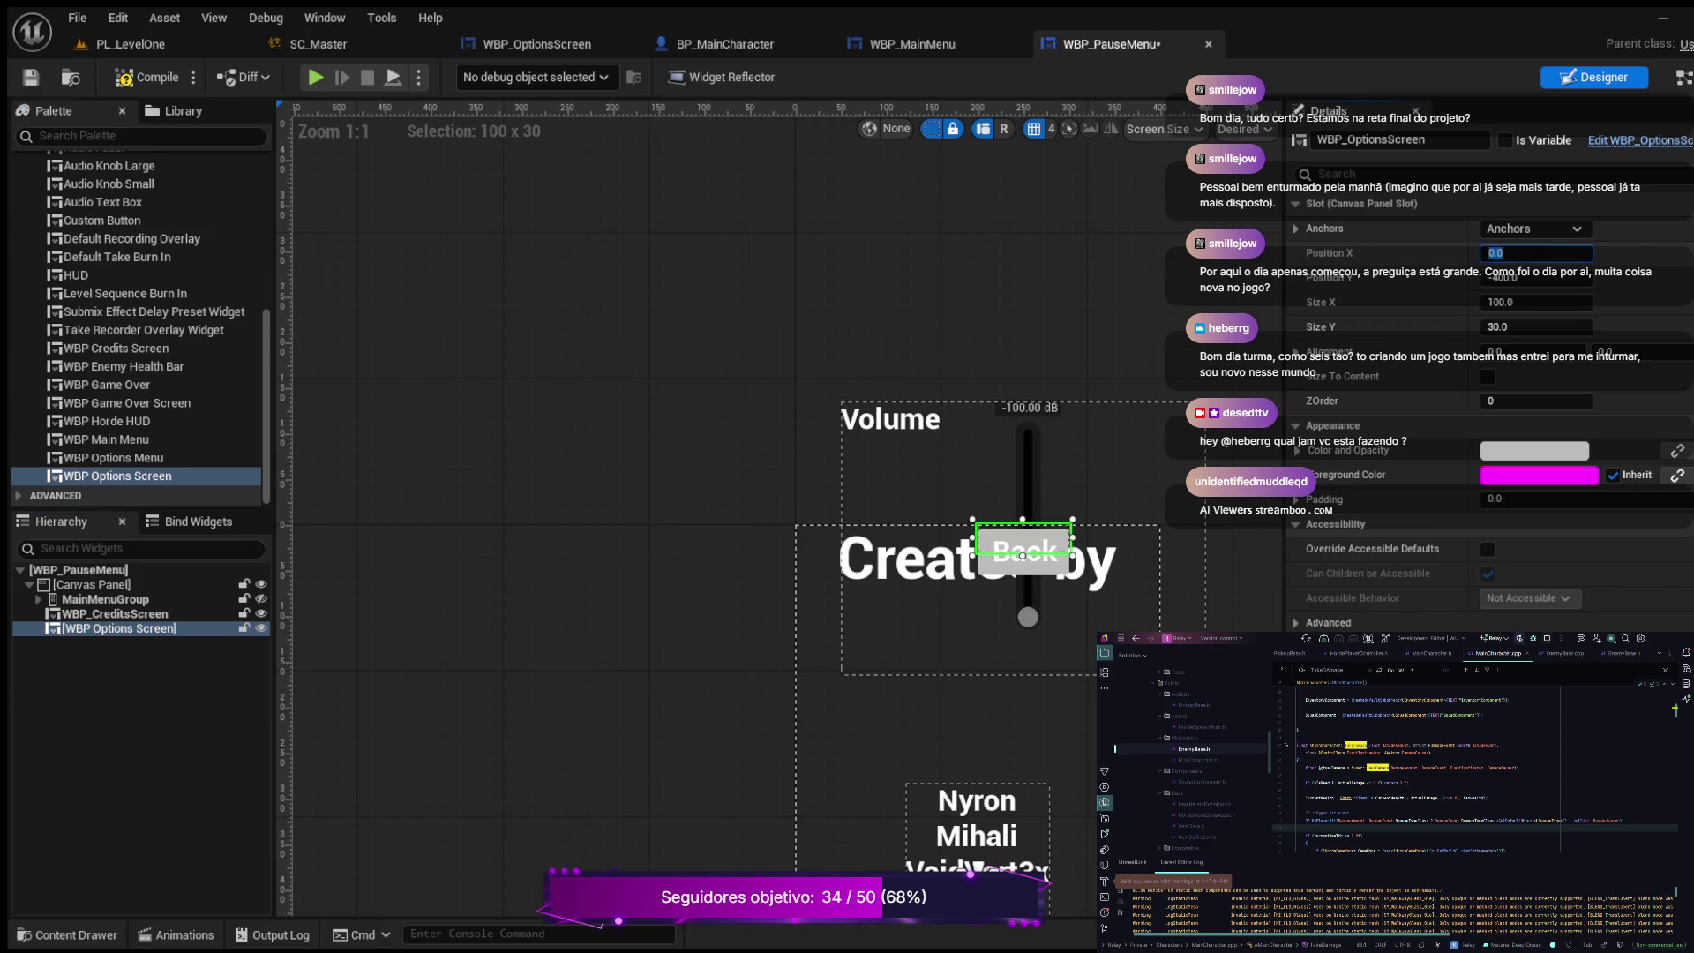
key(Tab)
text(0)
key(Return)
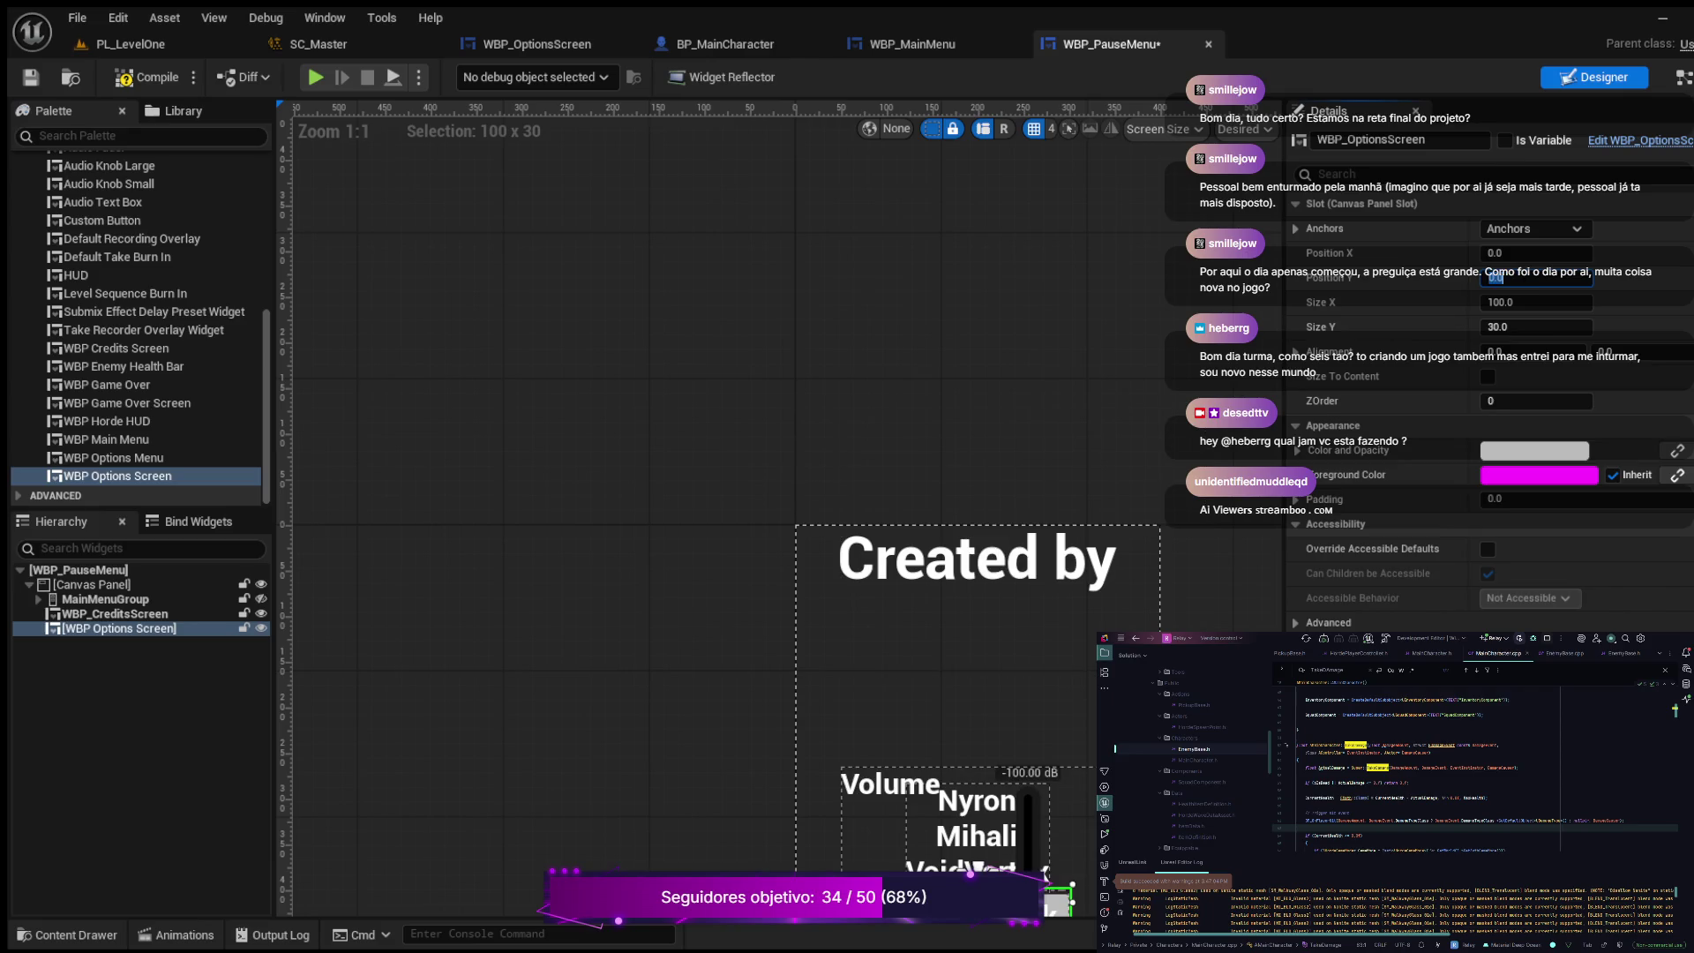
Step: Set the options screen's size to 400 by 300
click(1535, 302)
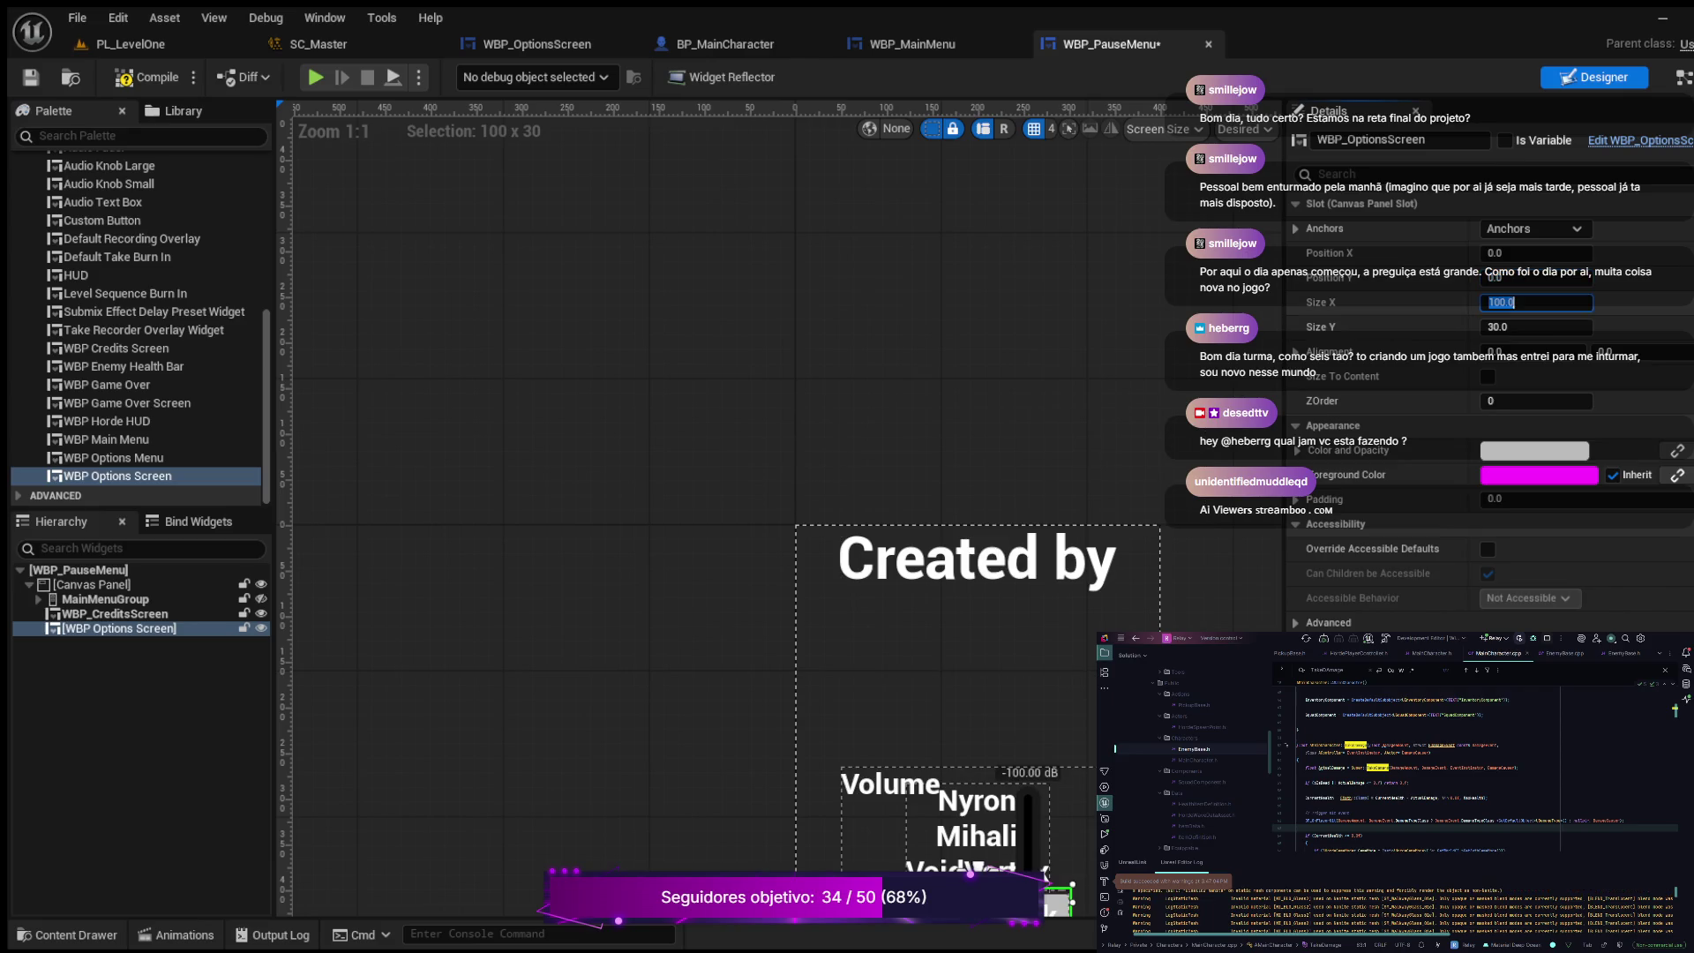
text(400)
key(Return)
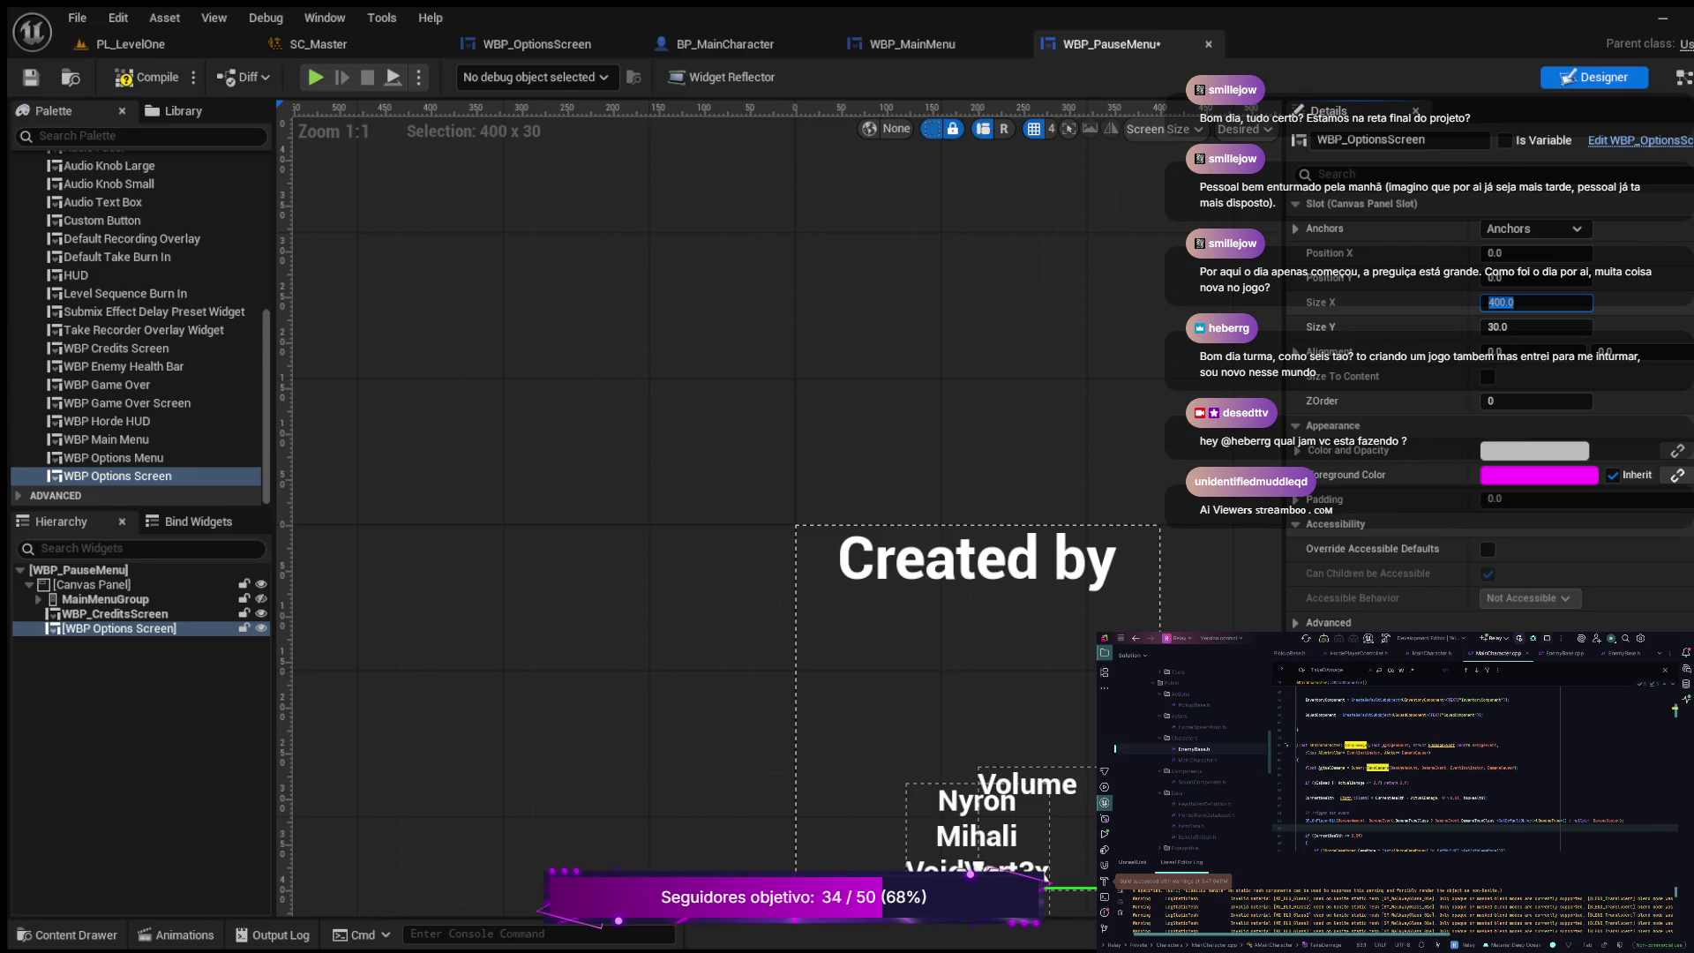
click(1535, 327)
text(300)
key(Return)
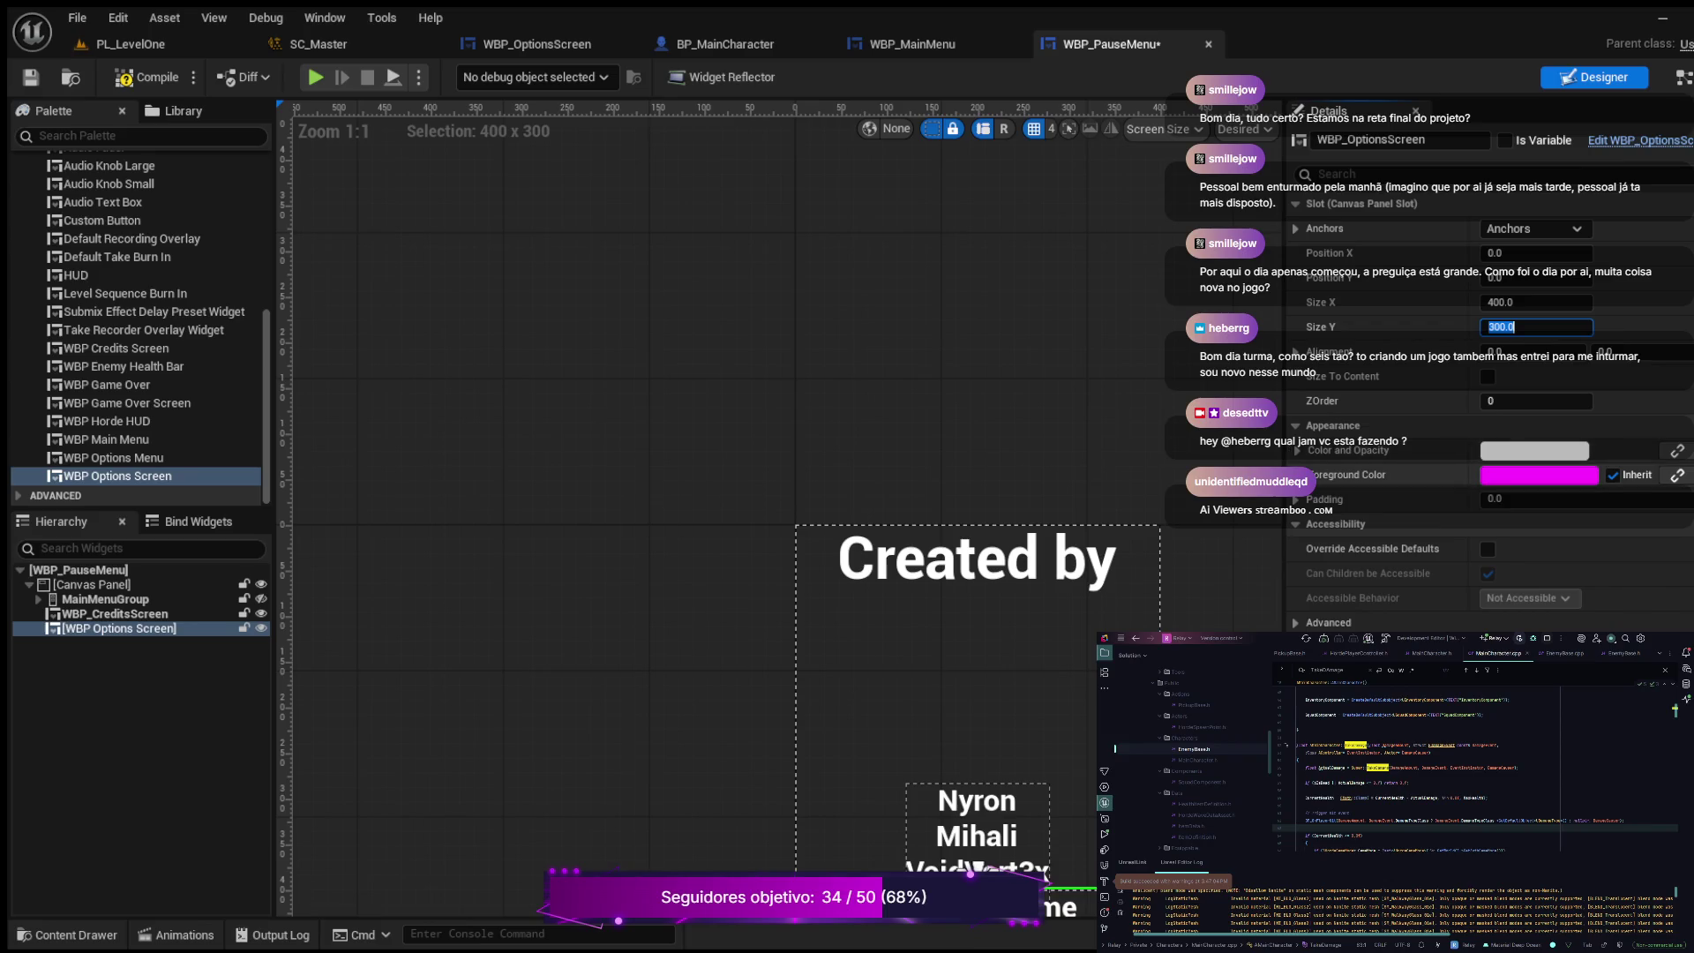
scroll(1080, 516, down, 4)
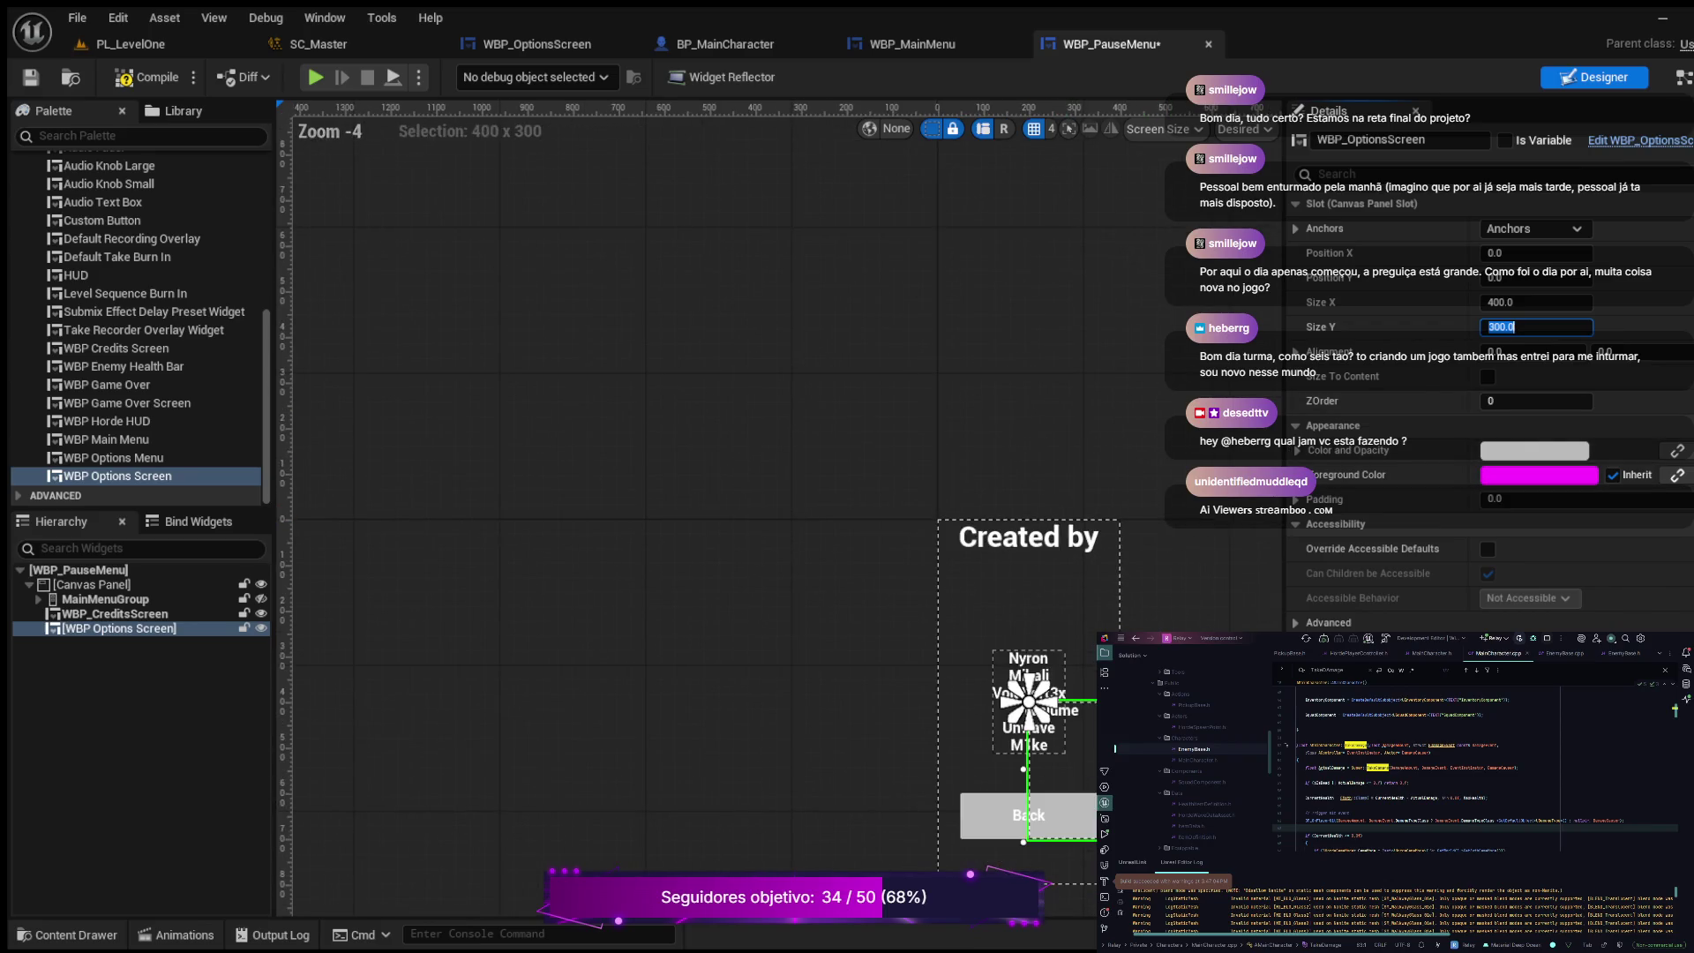
Step: Set the options screen's Alignment X and Y to 0.5 and compile
scroll(938, 516, down, 1)
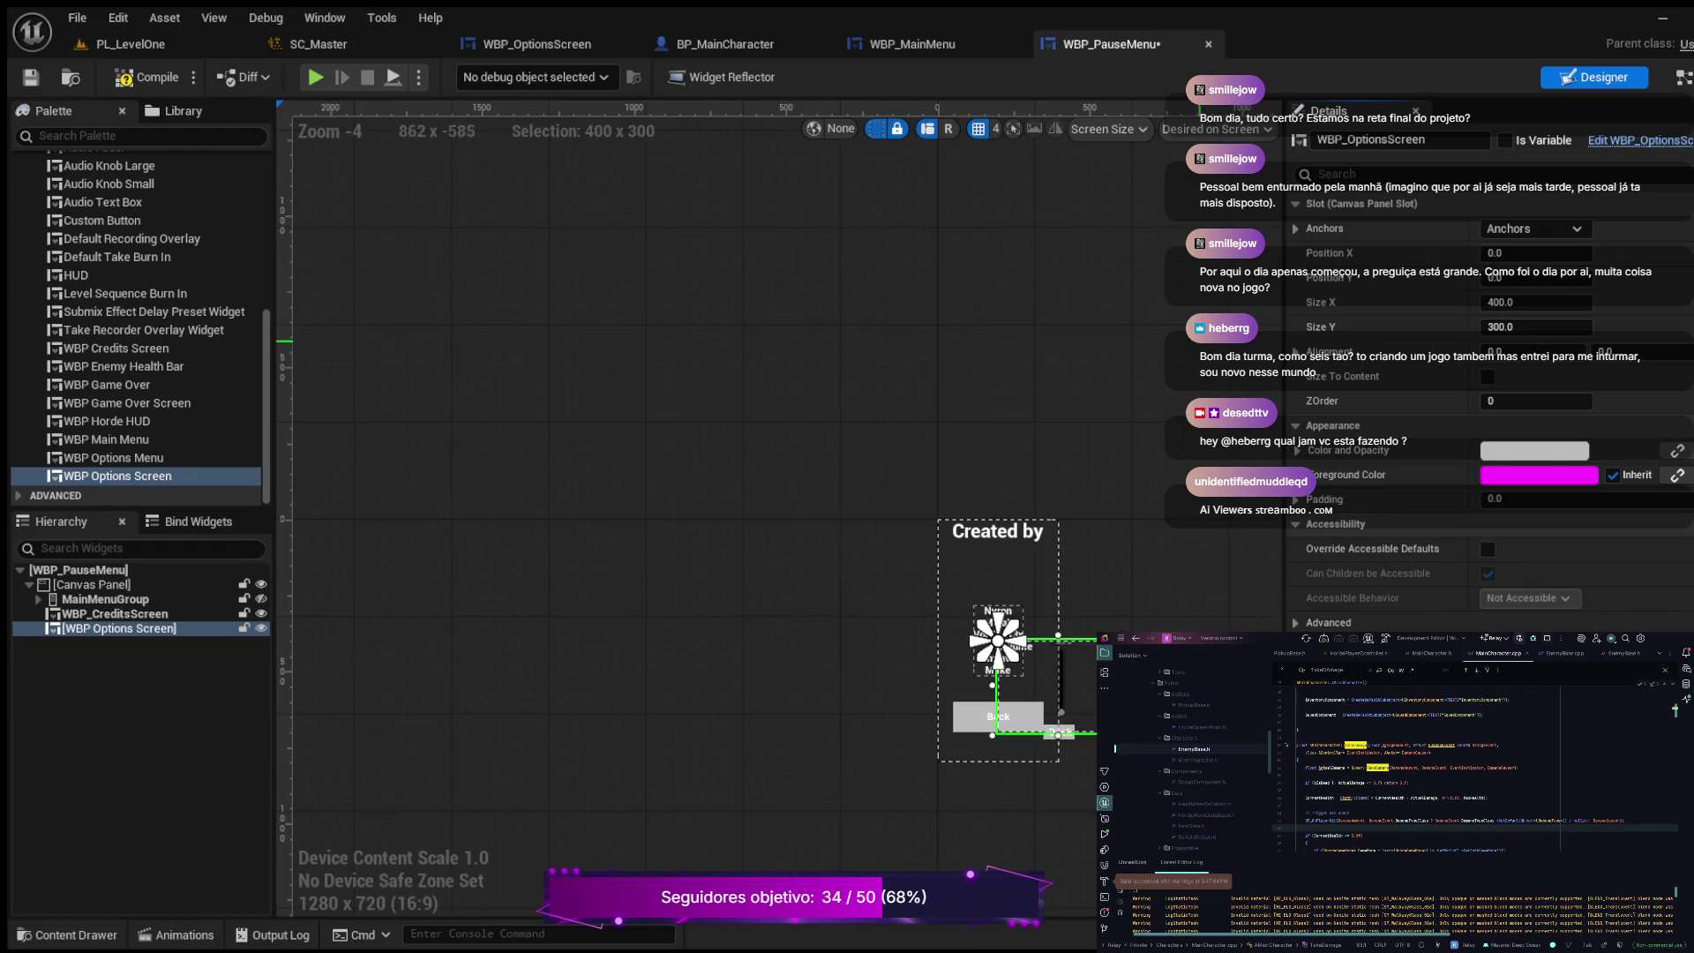
scroll(980, 423, up, 4)
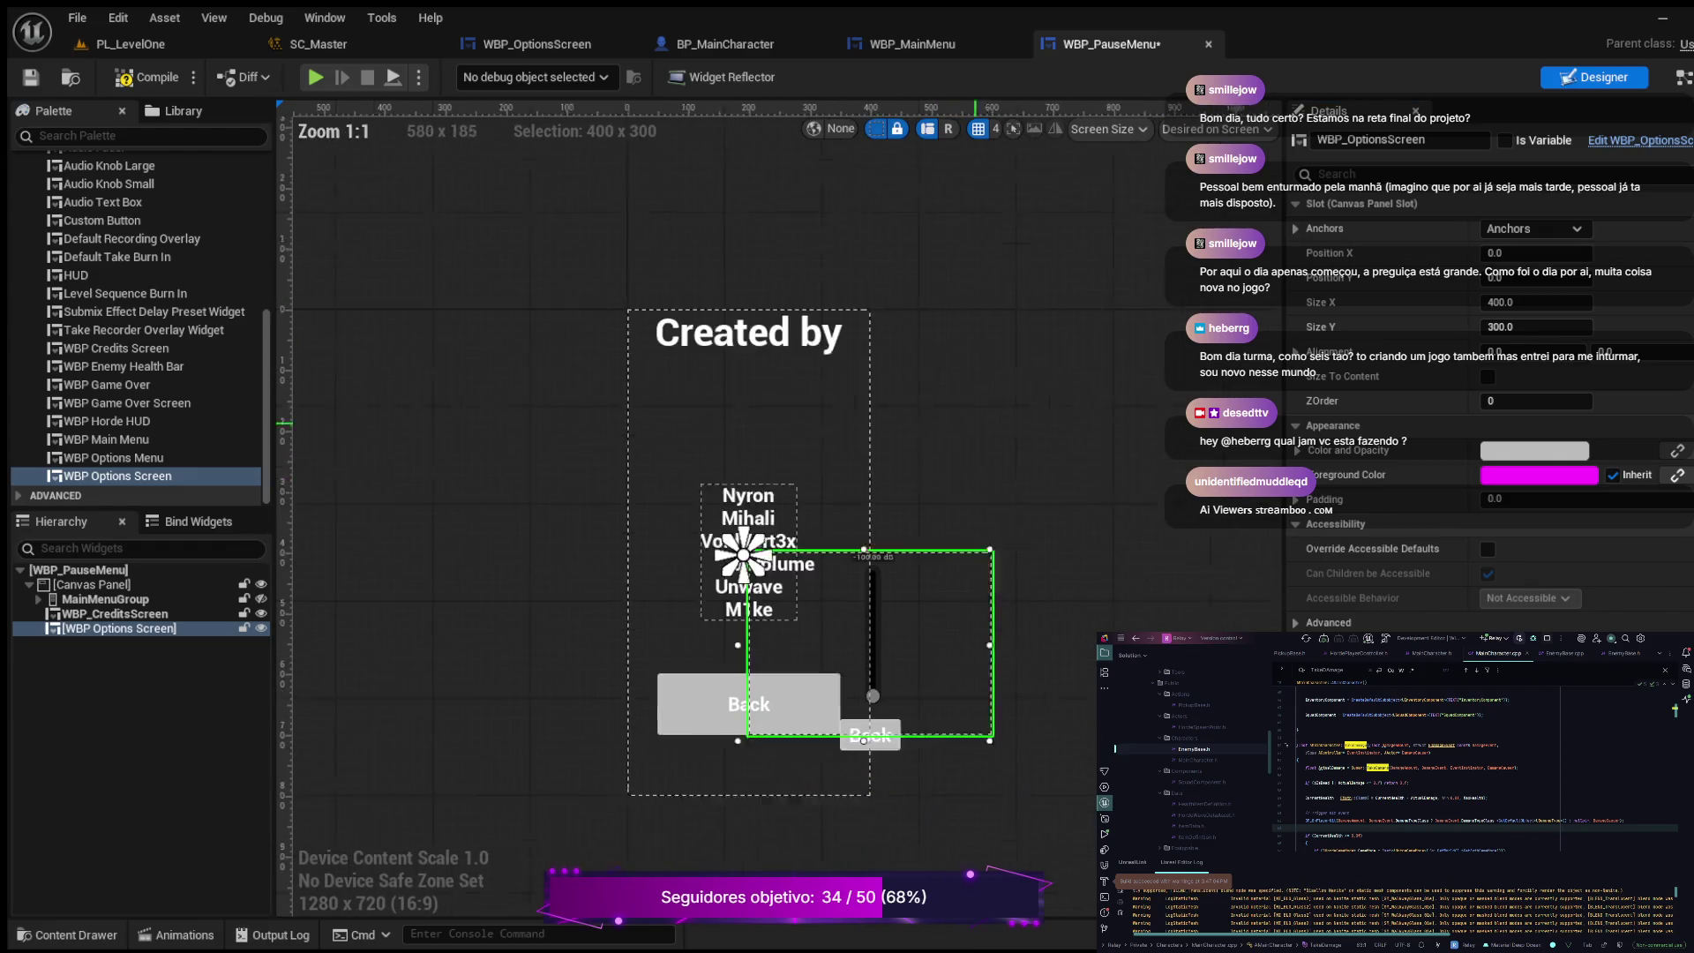
text(0.5)
key(Return)
click(1606, 351)
text(0.5)
key(Return)
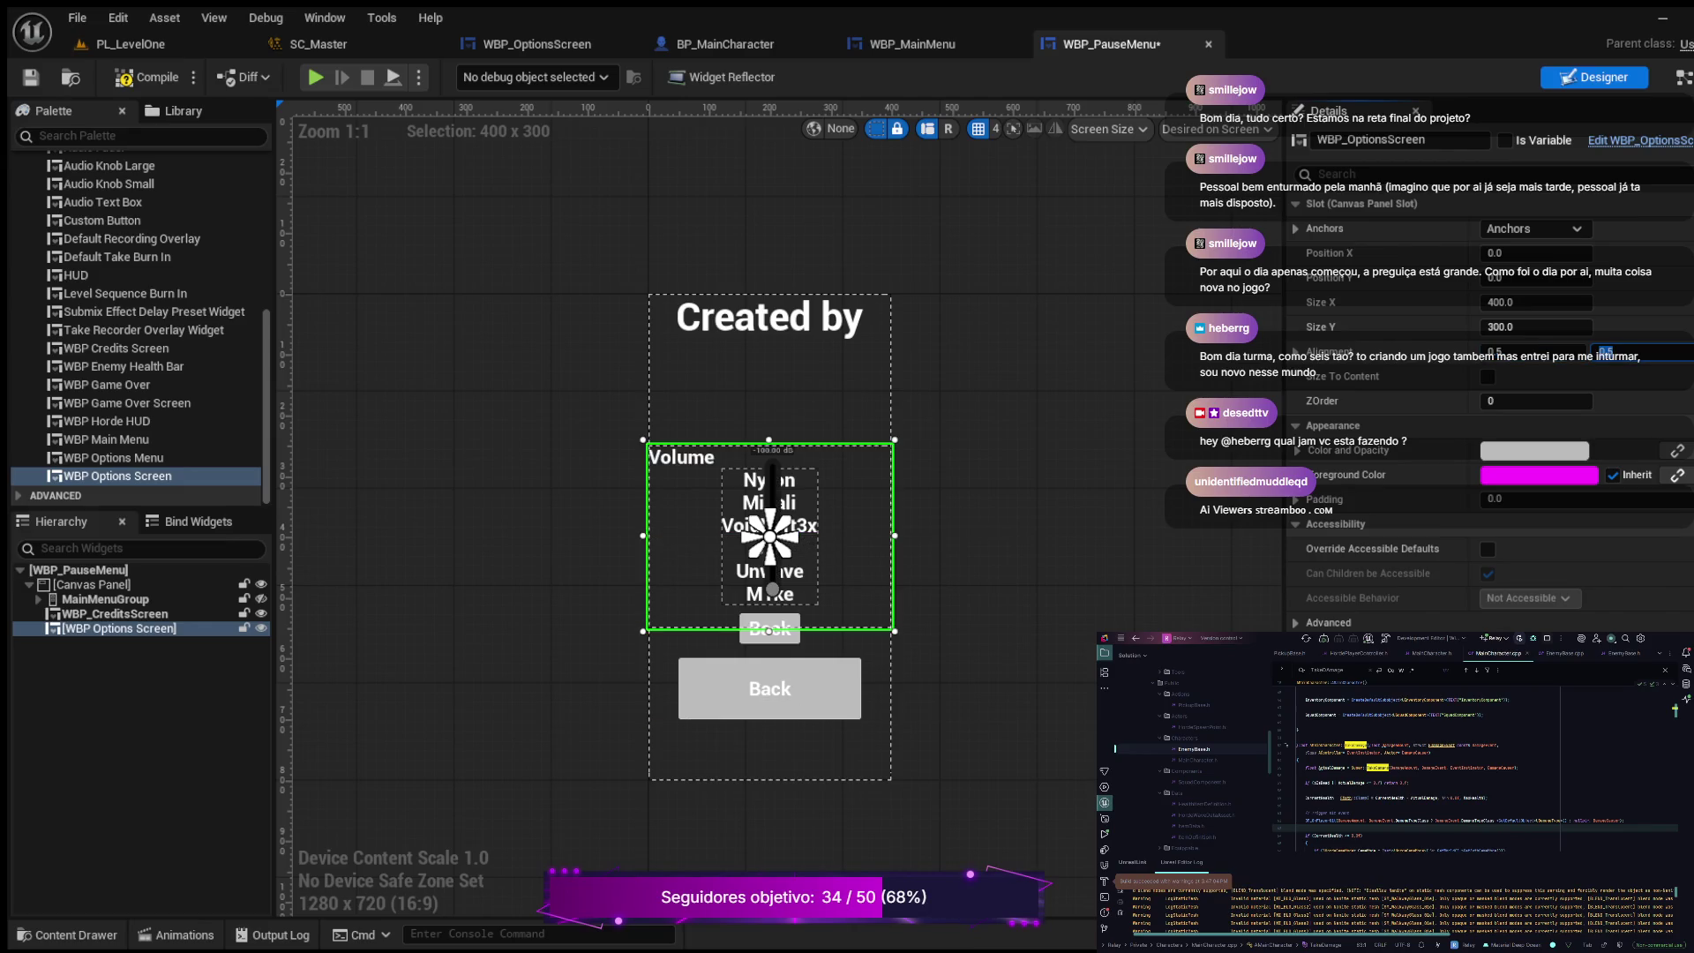
click(146, 77)
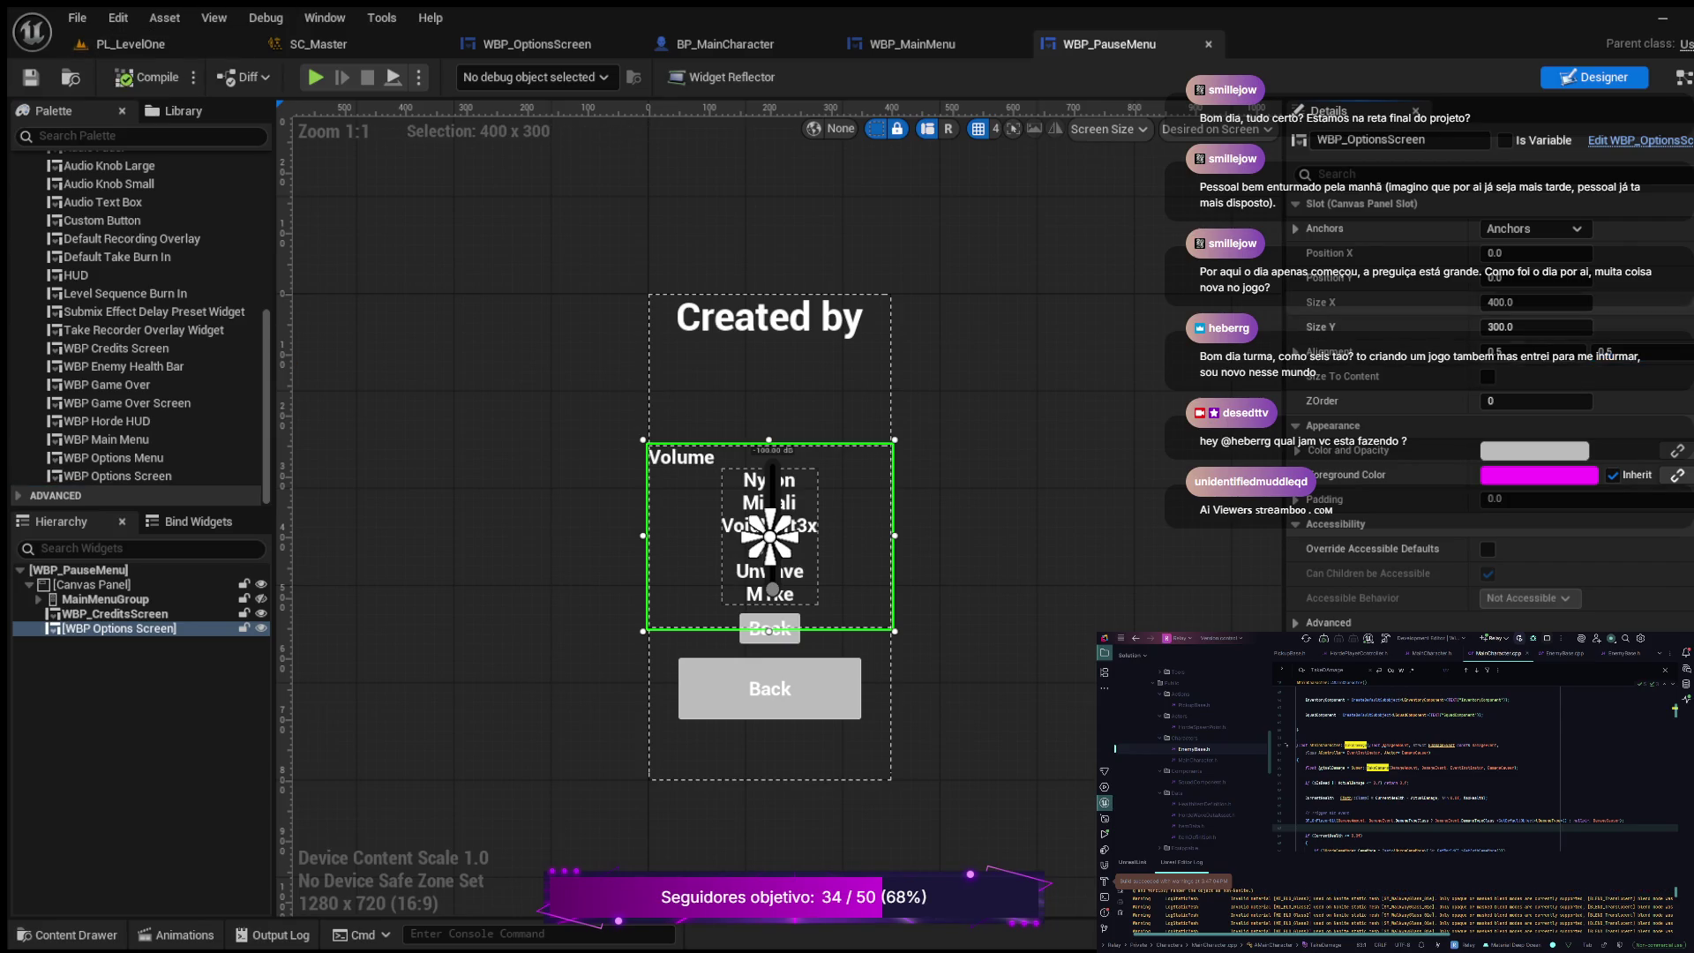
Step: Filter Details for 'visi', set Visibility to Collapsed, then clear the filter
click(1412, 174)
text(visi)
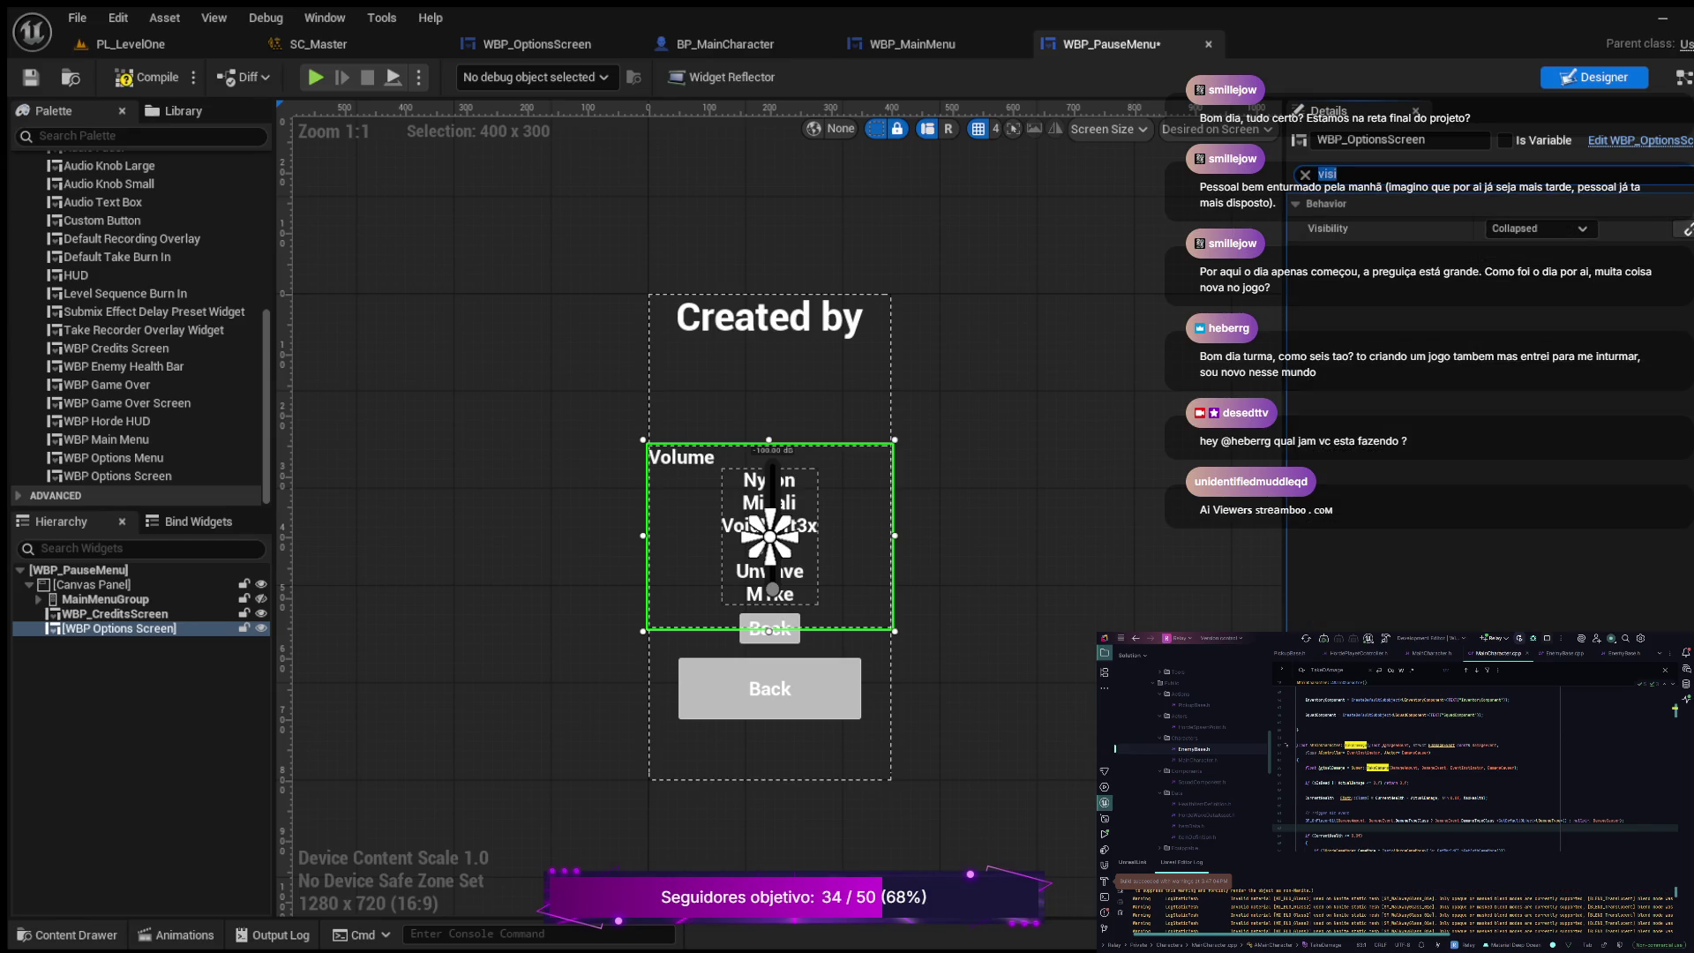
click(147, 76)
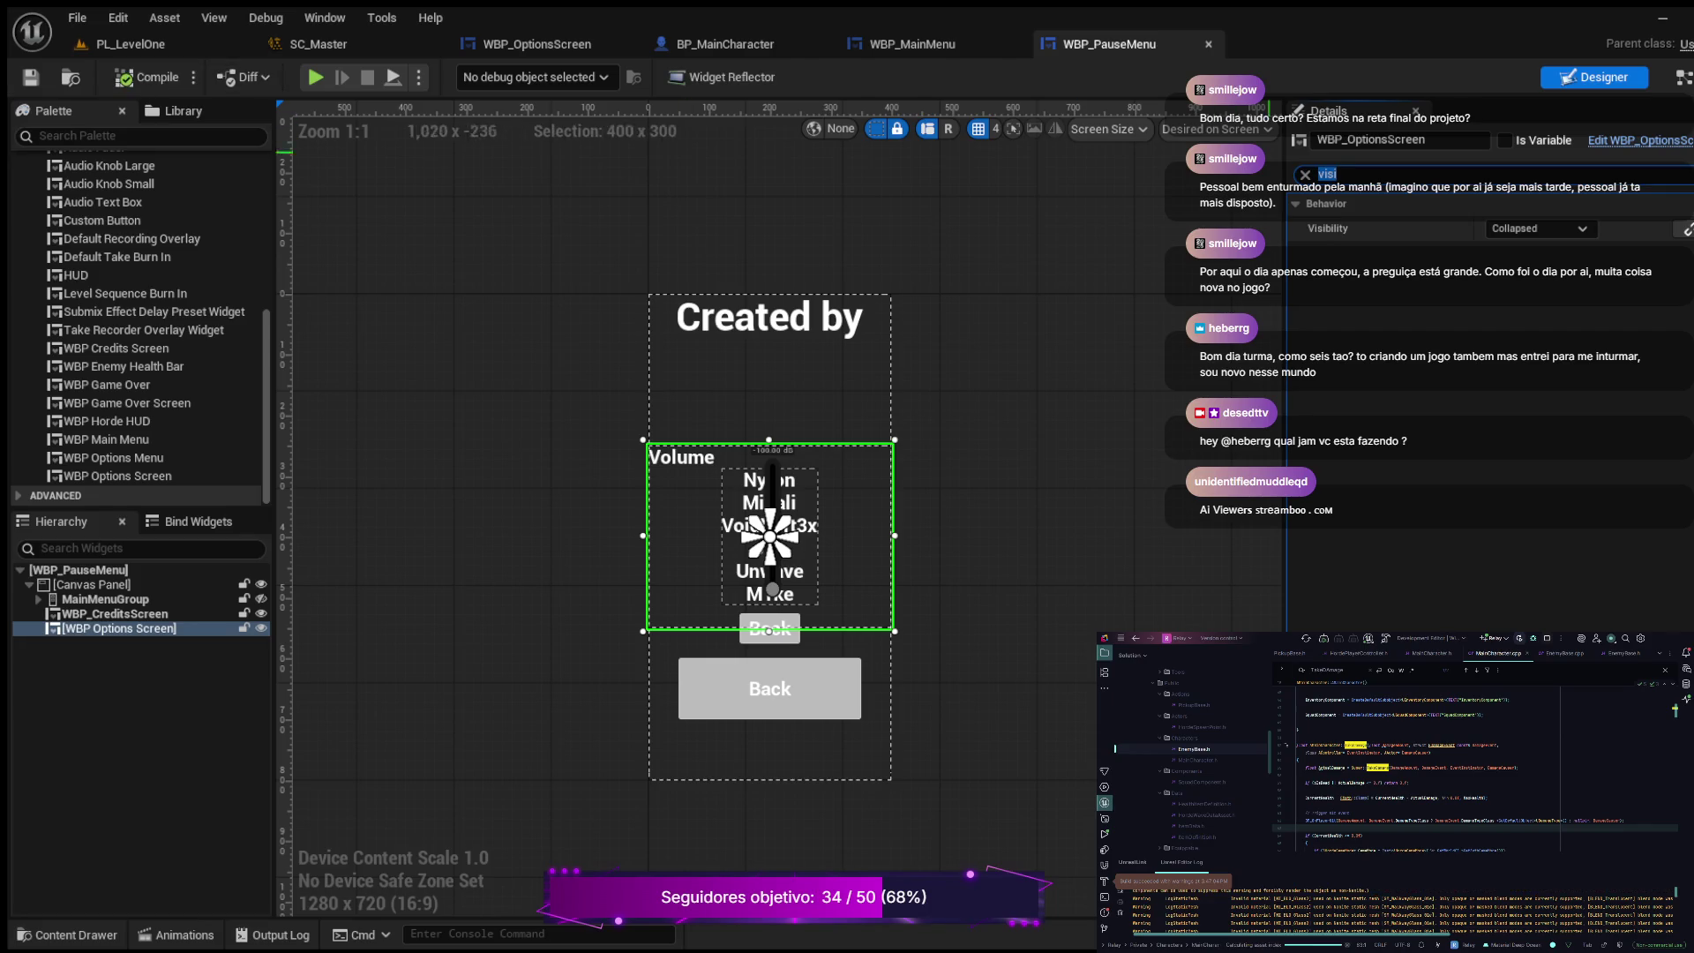
click(1305, 174)
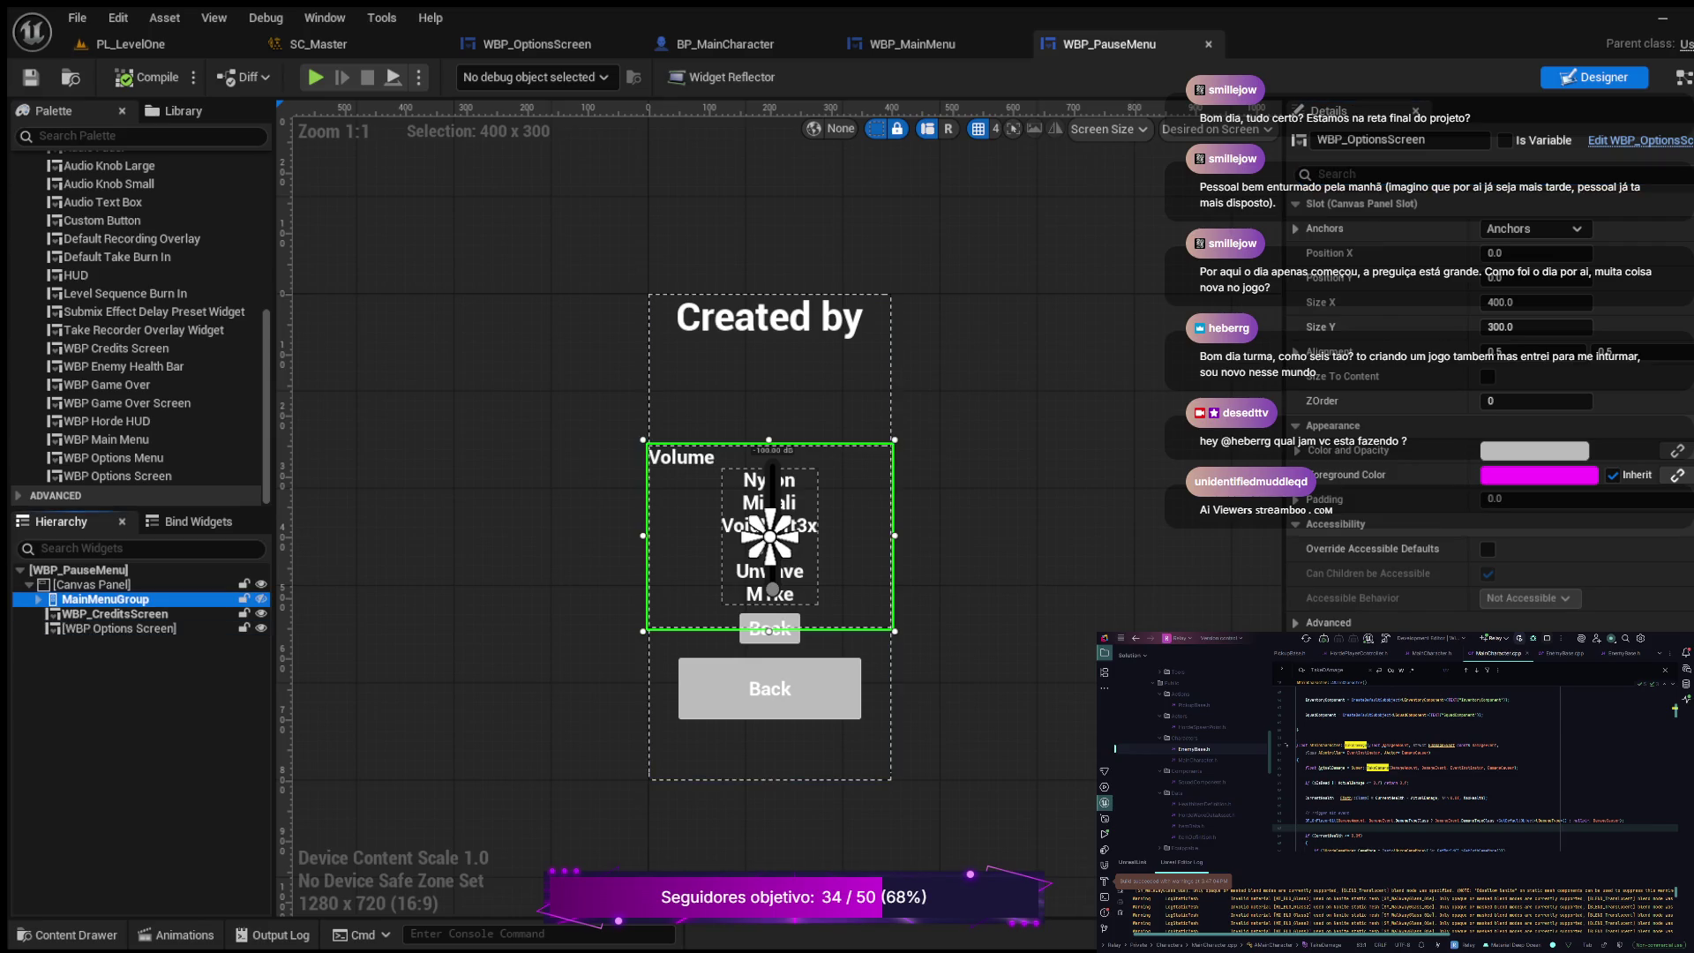
Step: Rename the widget to WBP_OptionsScreen, expose it as a variable, and save
click(120, 628)
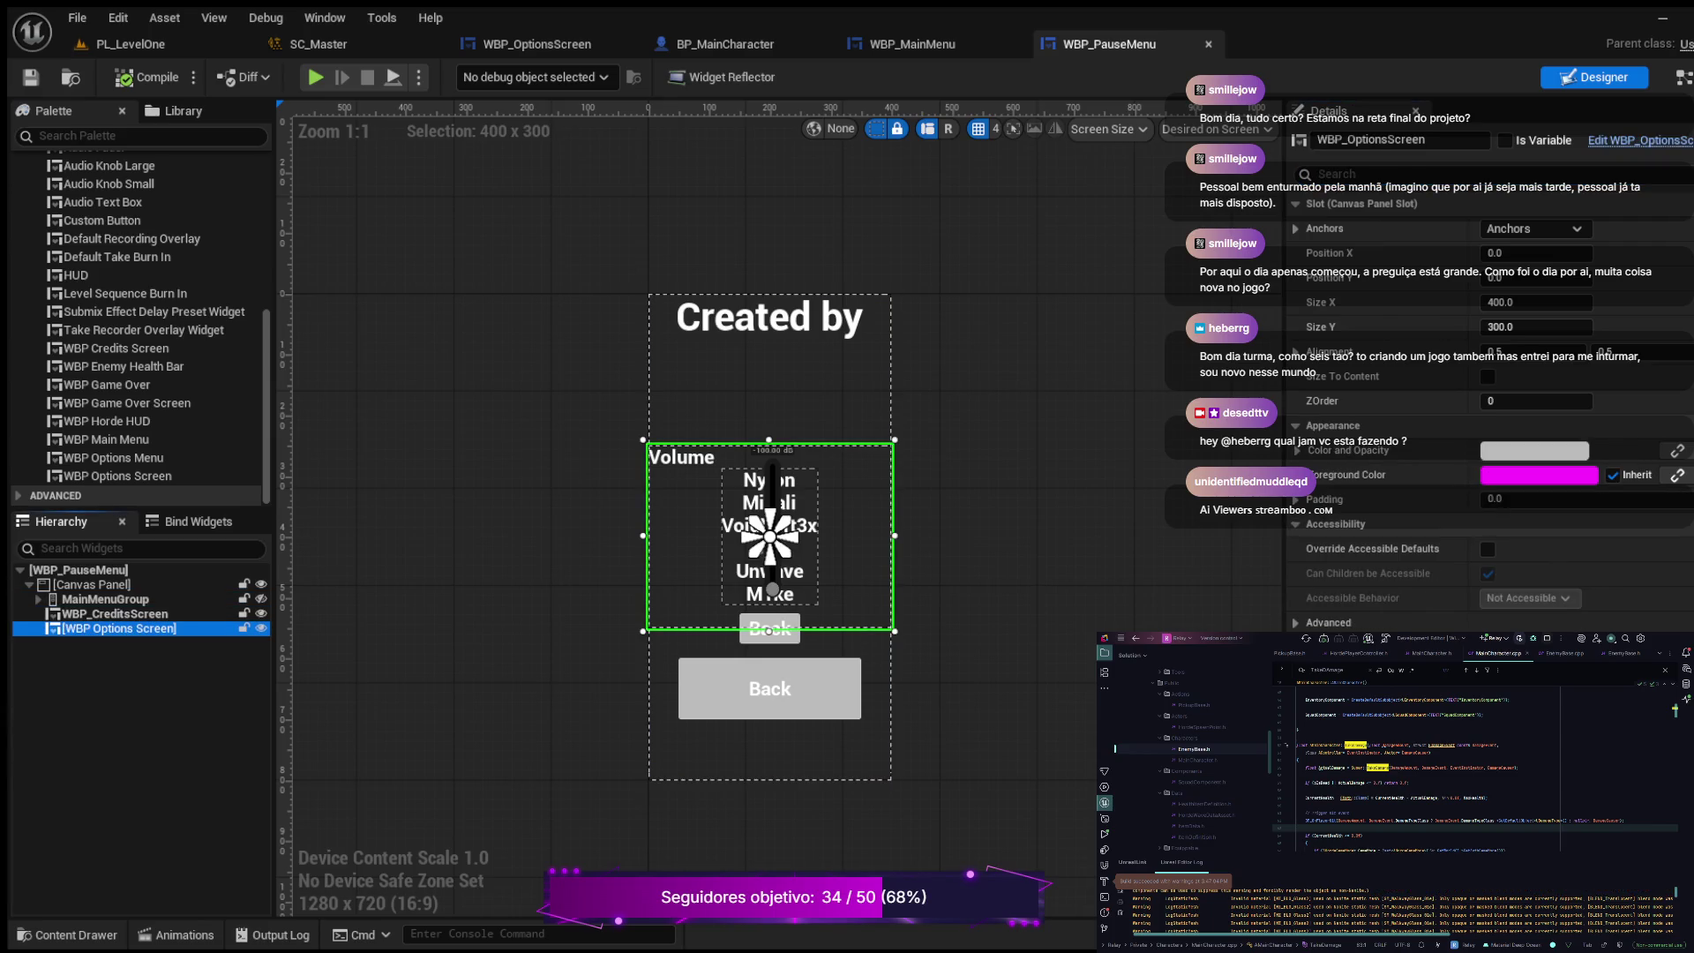
key(F2)
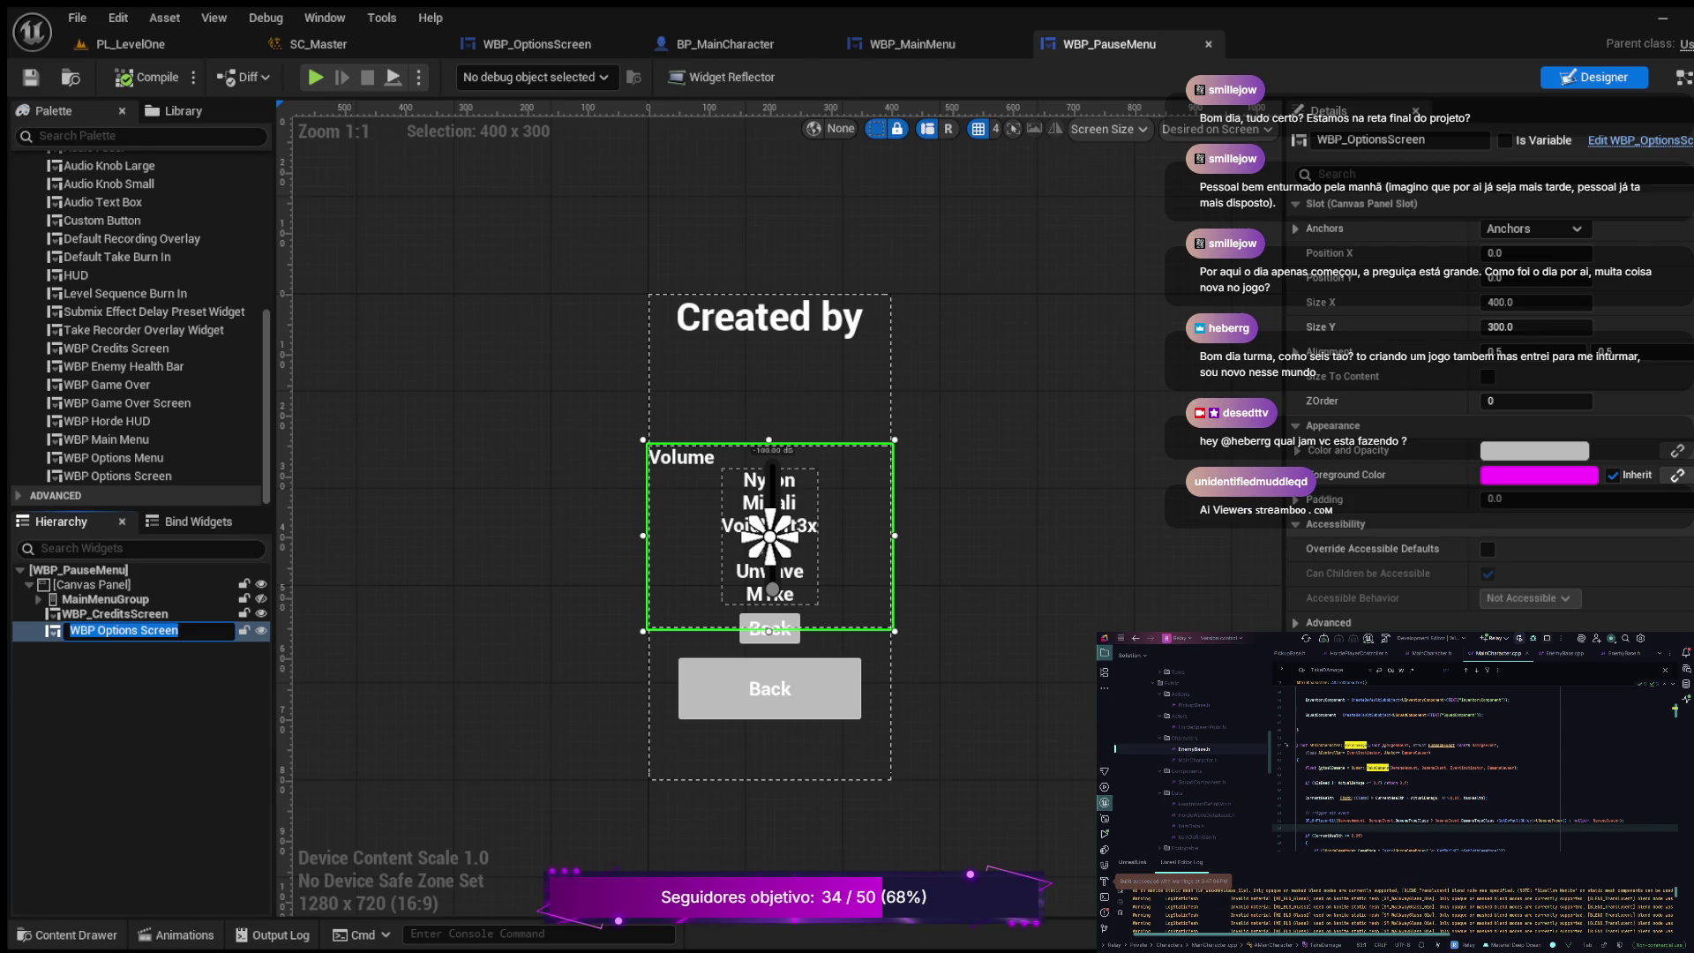
text(WB)
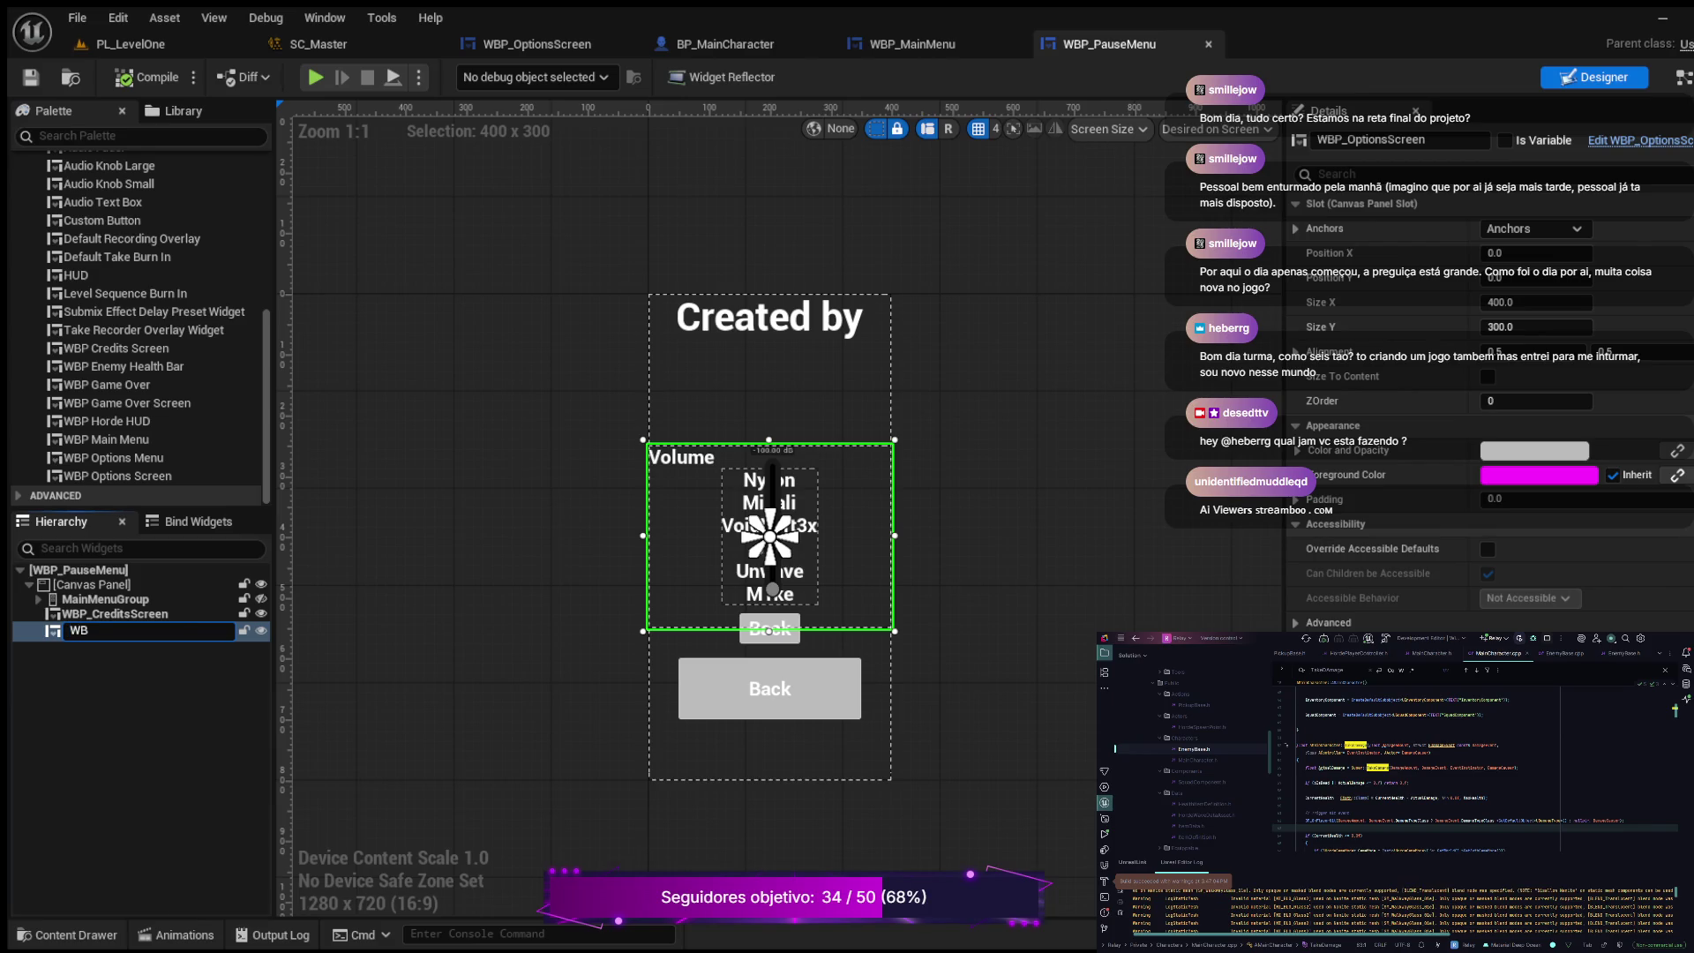
text(P_Optiosn)
key(BackSpace)
key(BackSpace)
text(nsScreen)
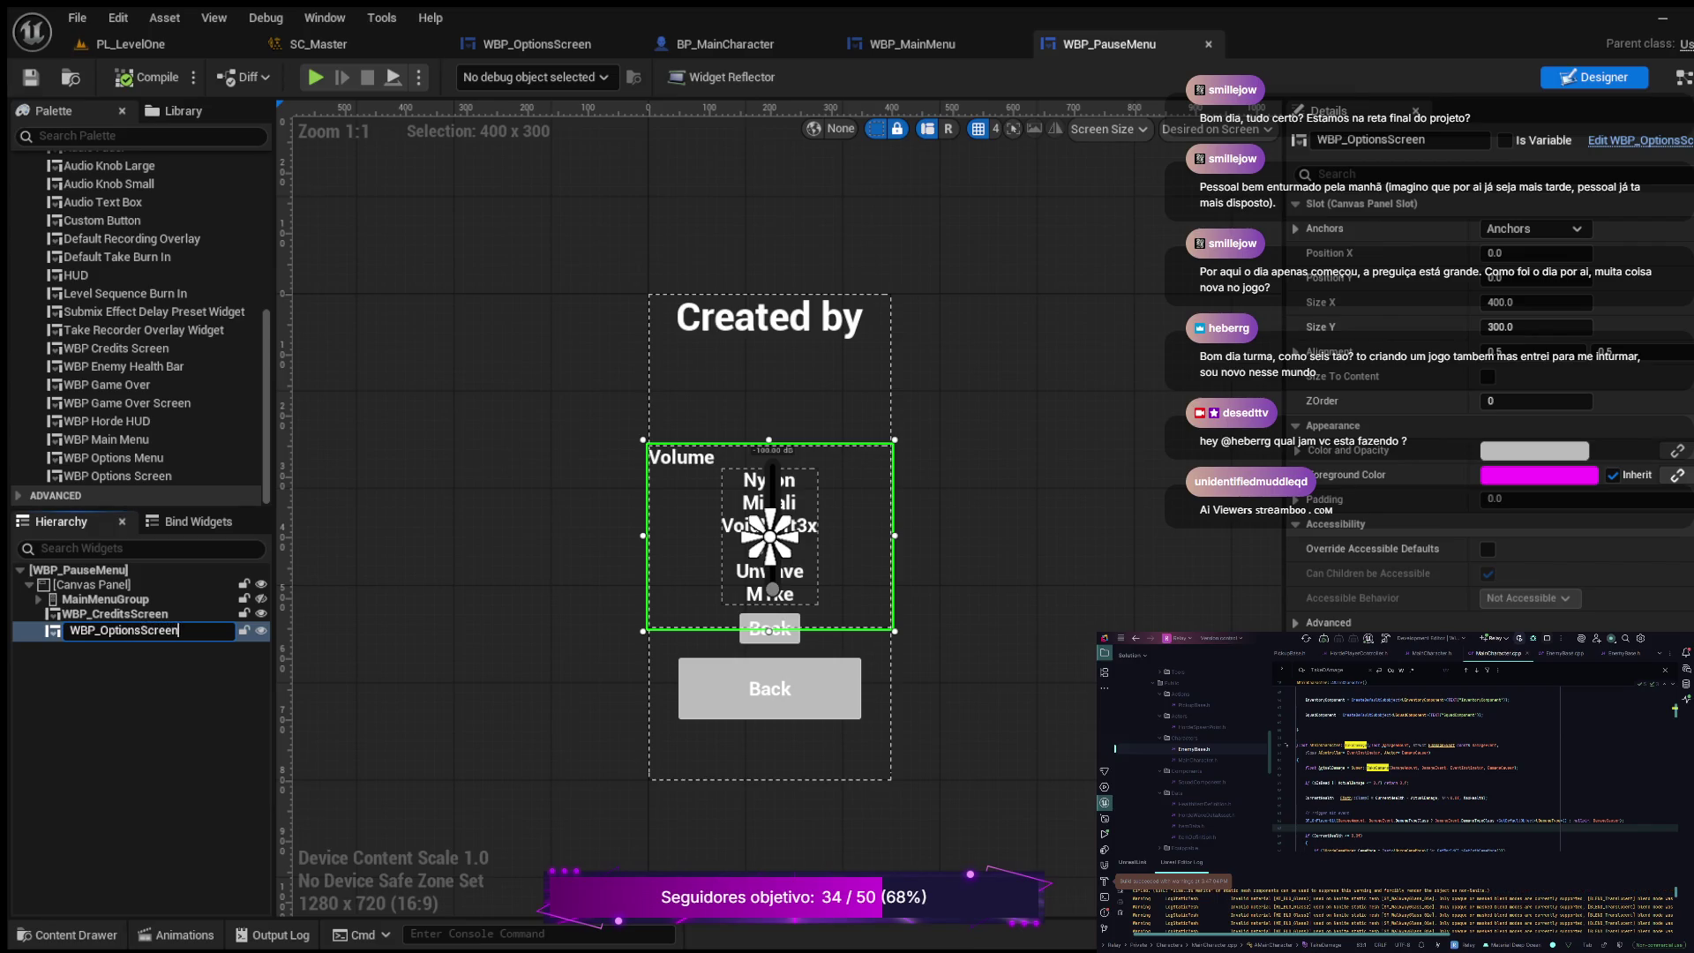
key(Return)
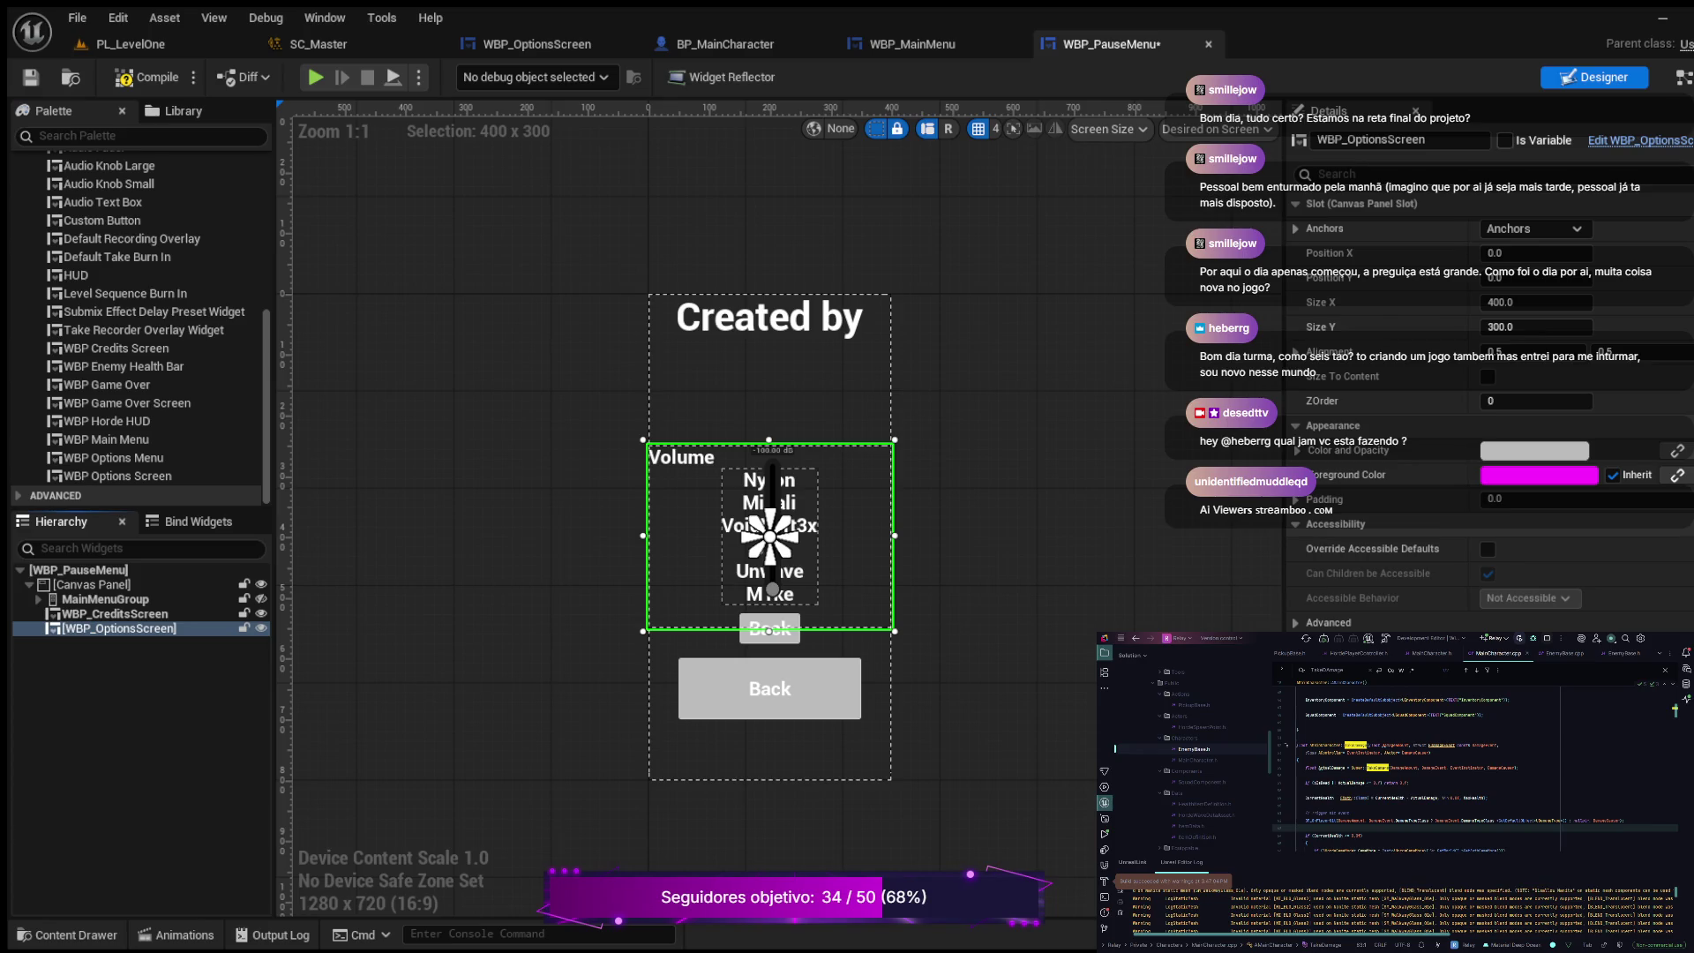
click(1506, 141)
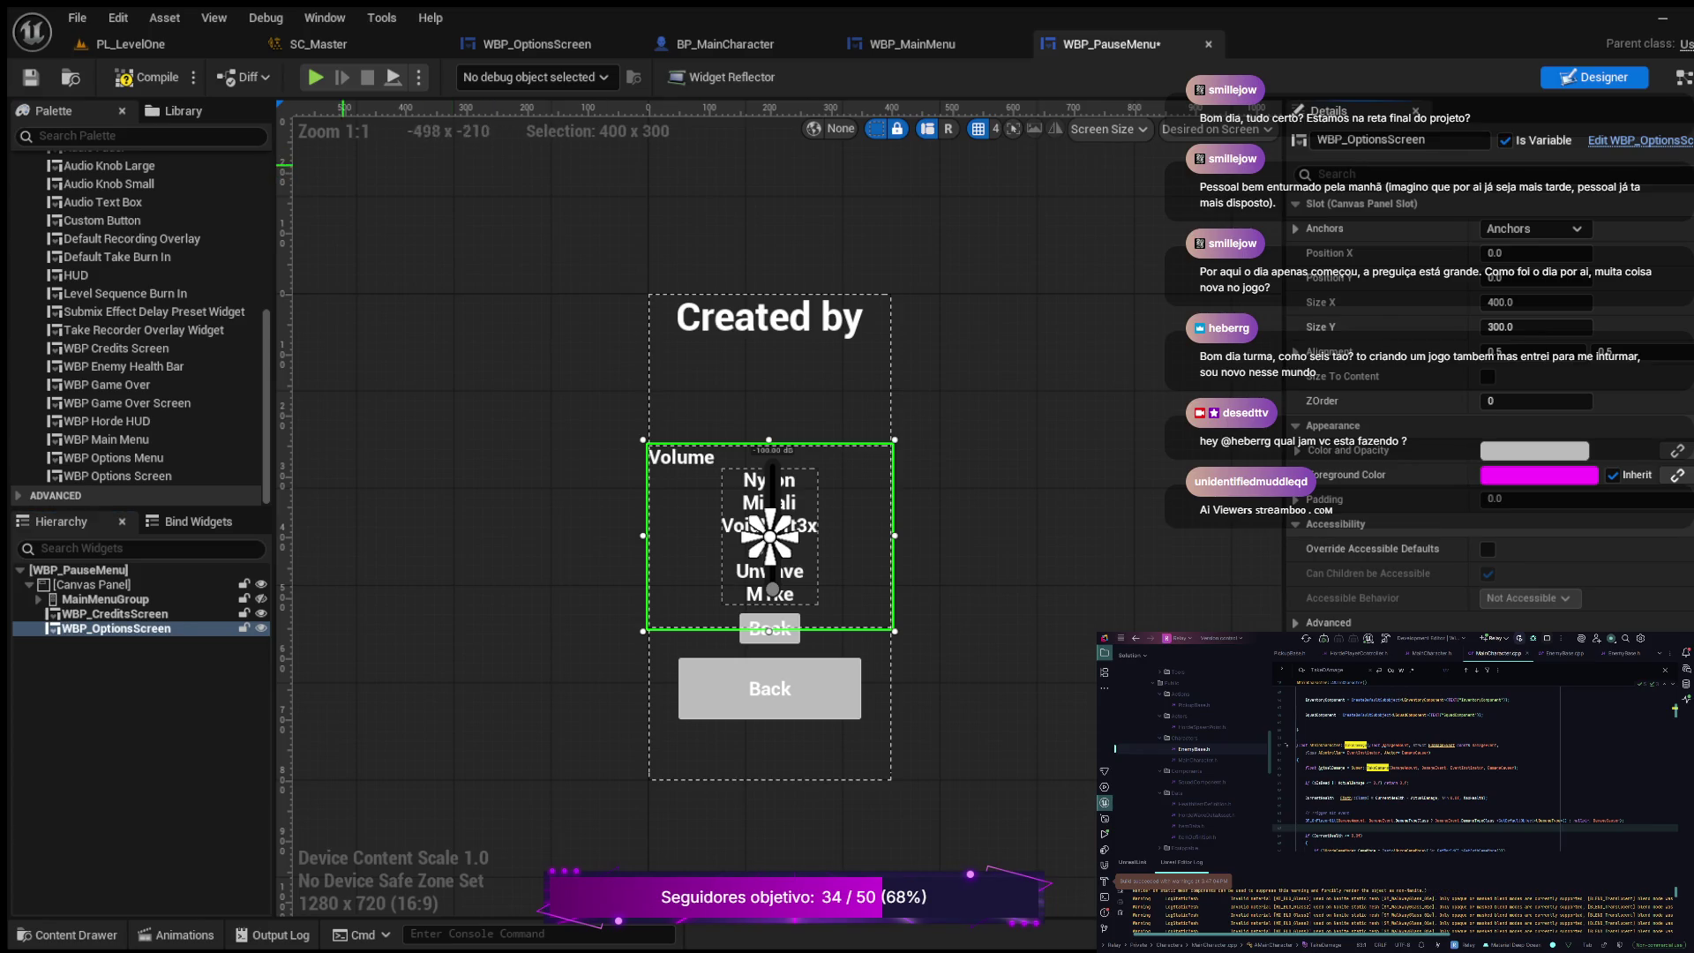
key(ctrl+s)
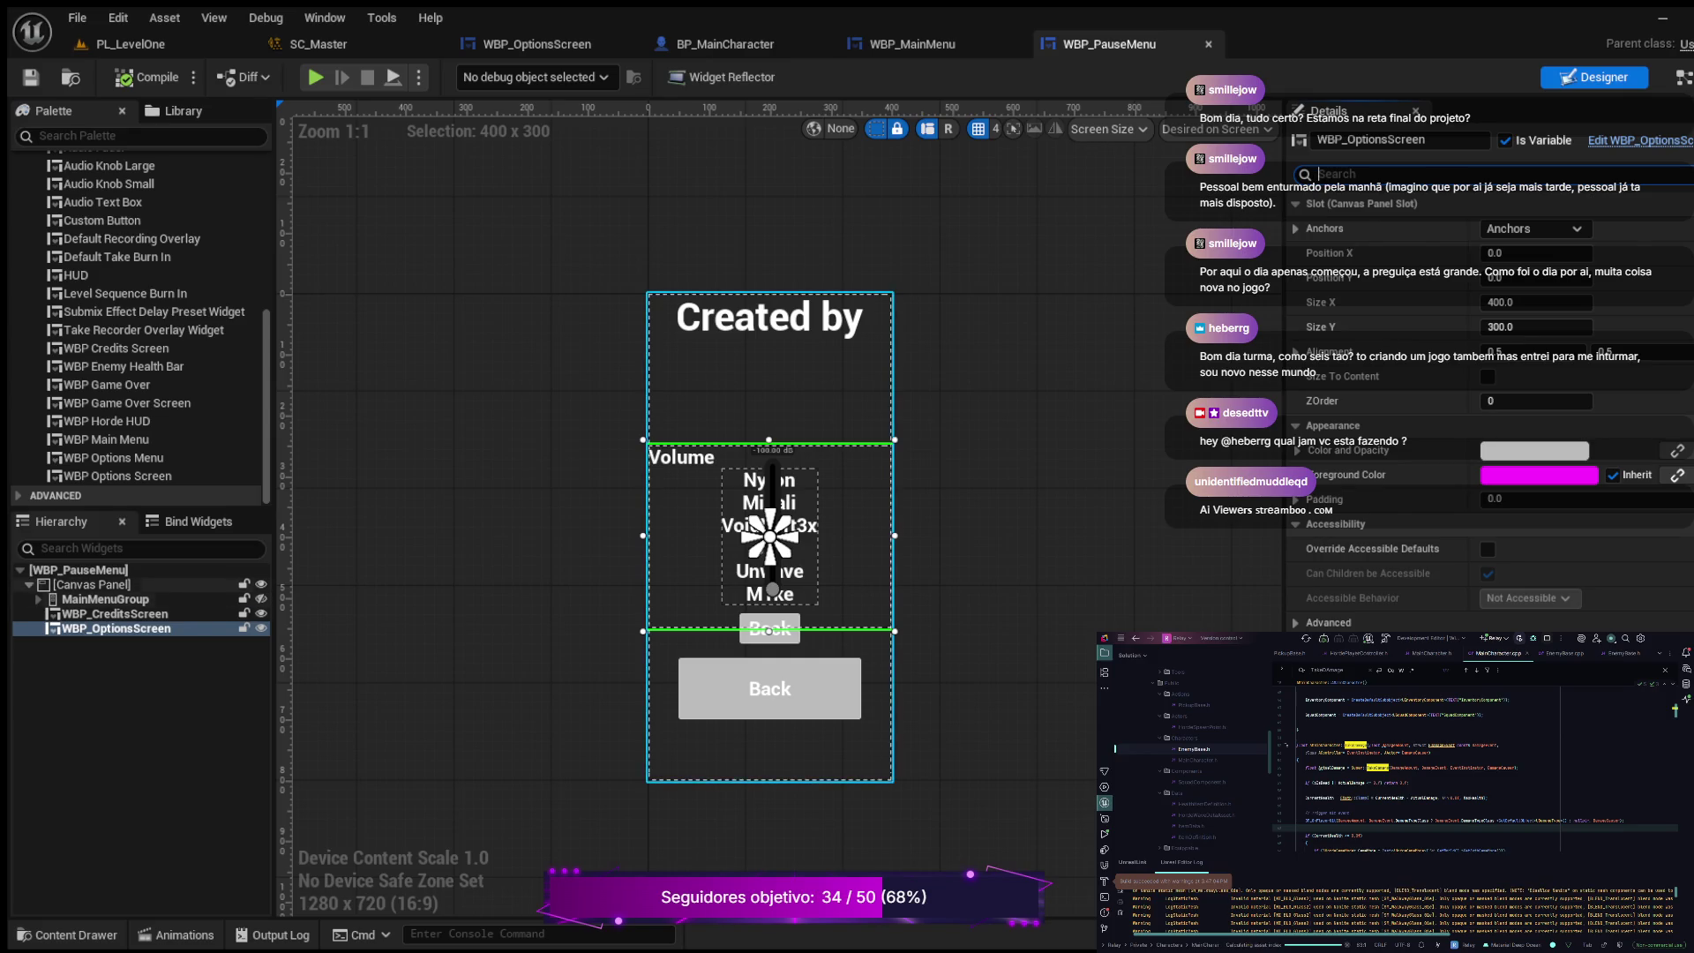
Step: Compare MainMenuGroup, WBP_OptionsScreen and WBP_CreditsScreen sizes, then switch to the Event Graph
click(39, 599)
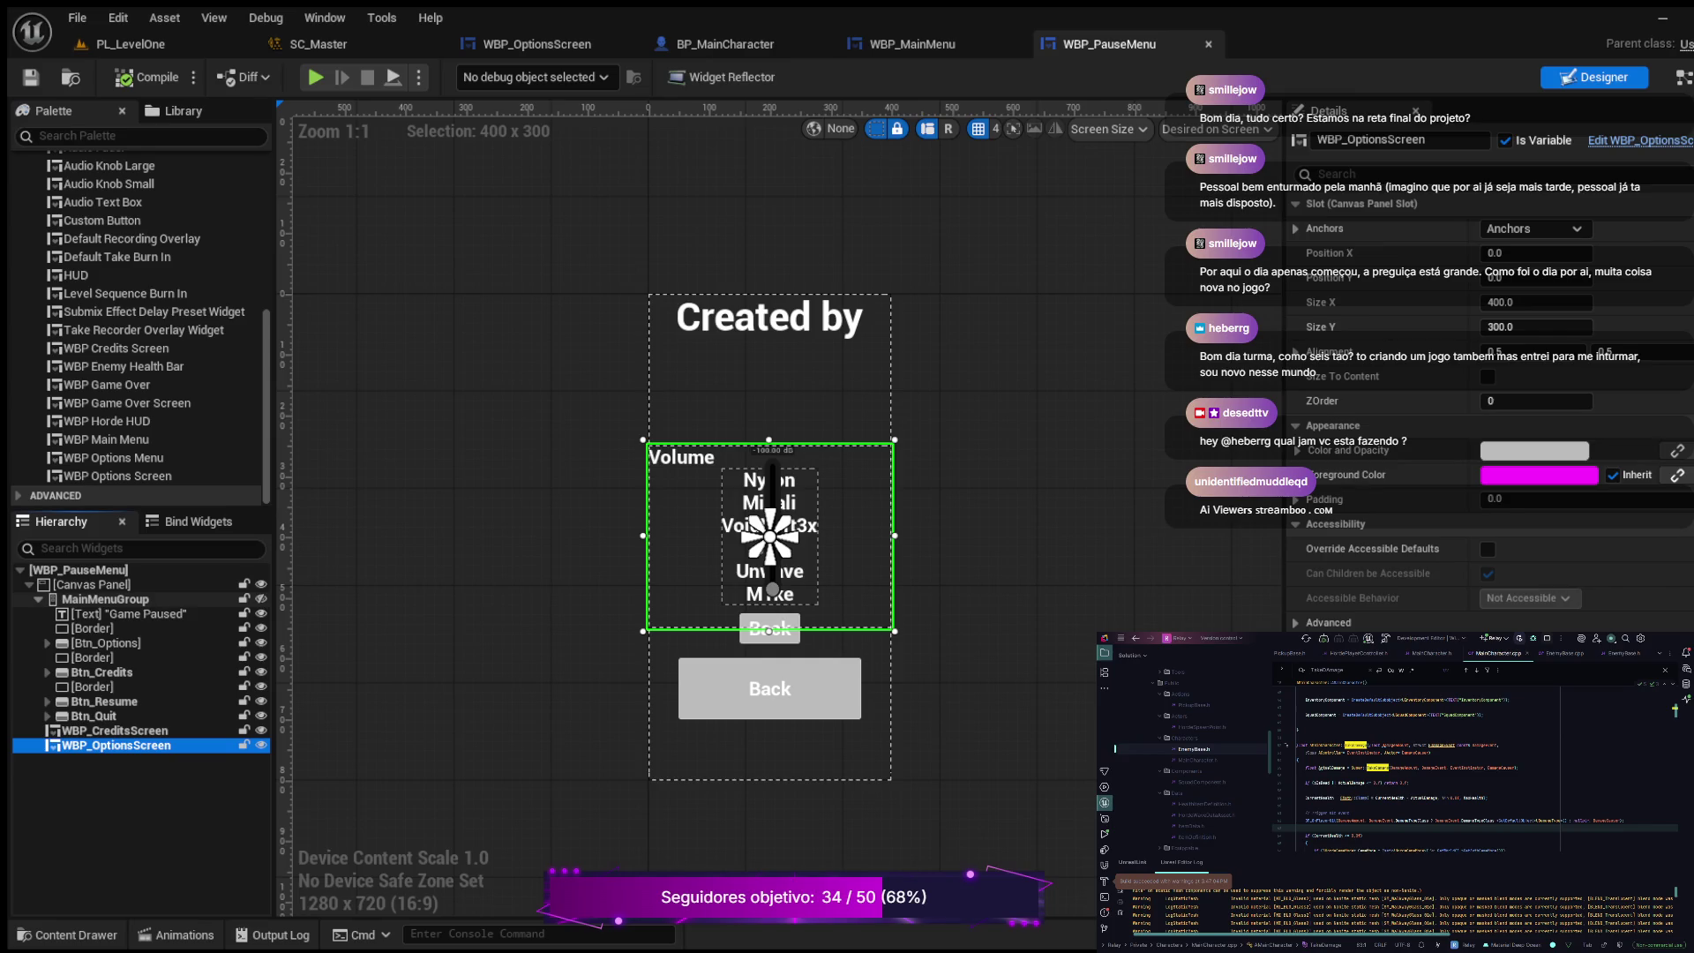
click(39, 599)
click(105, 599)
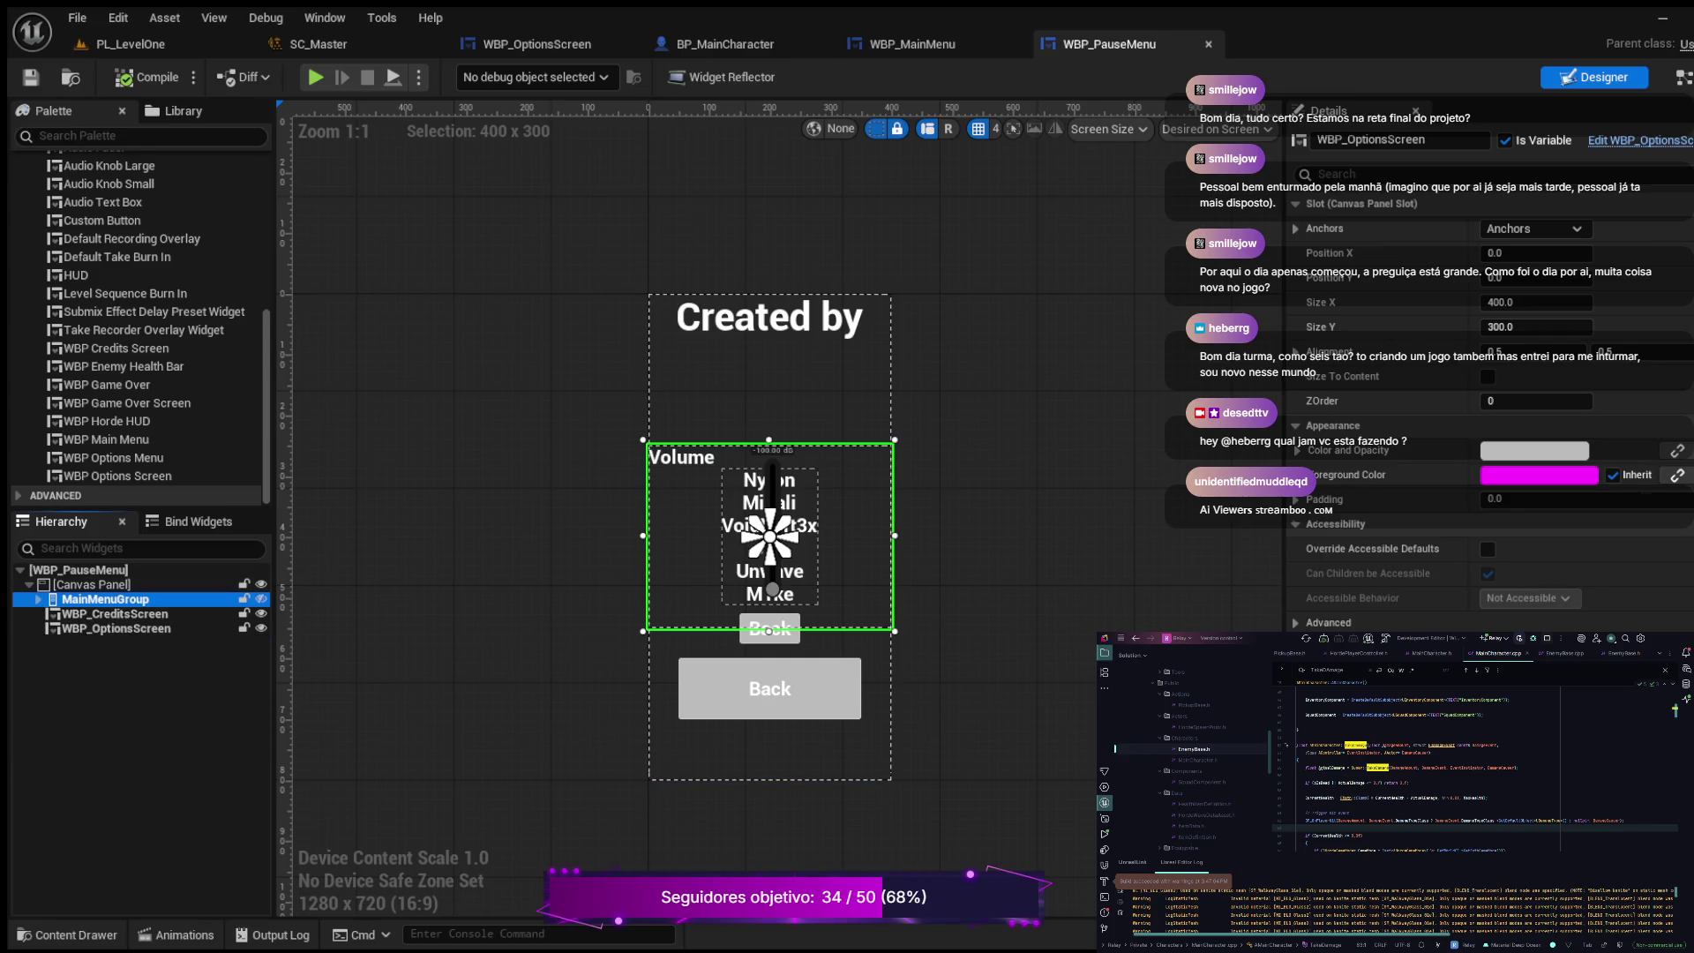
click(769, 536)
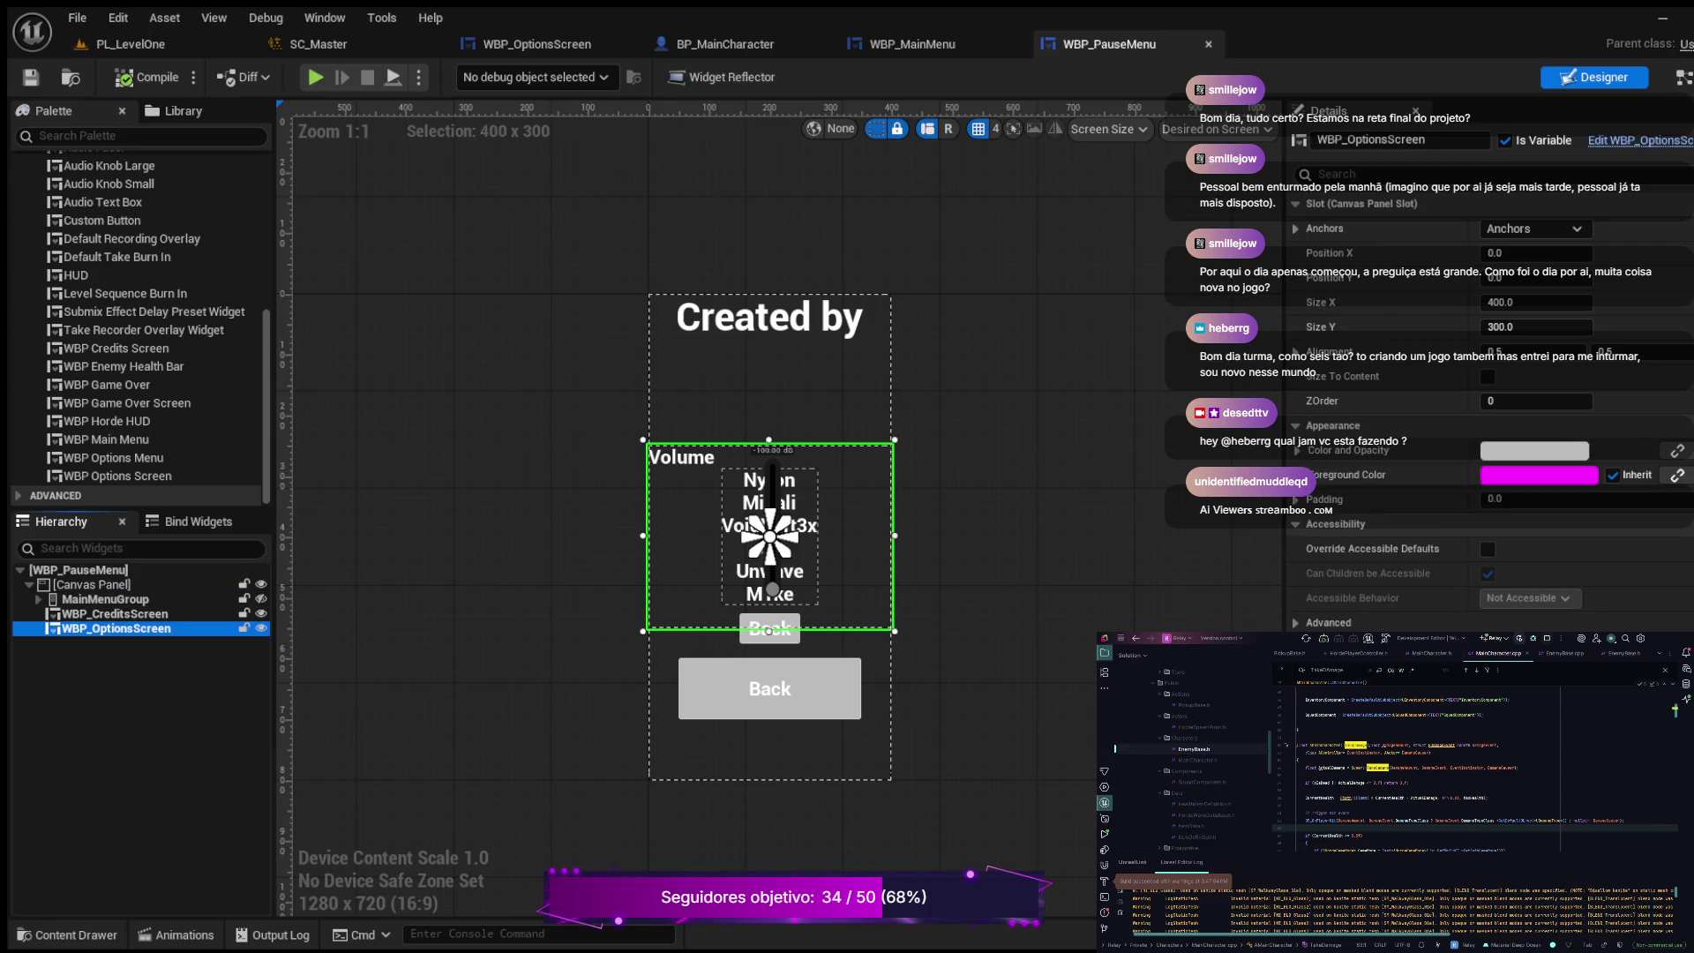
click(769, 536)
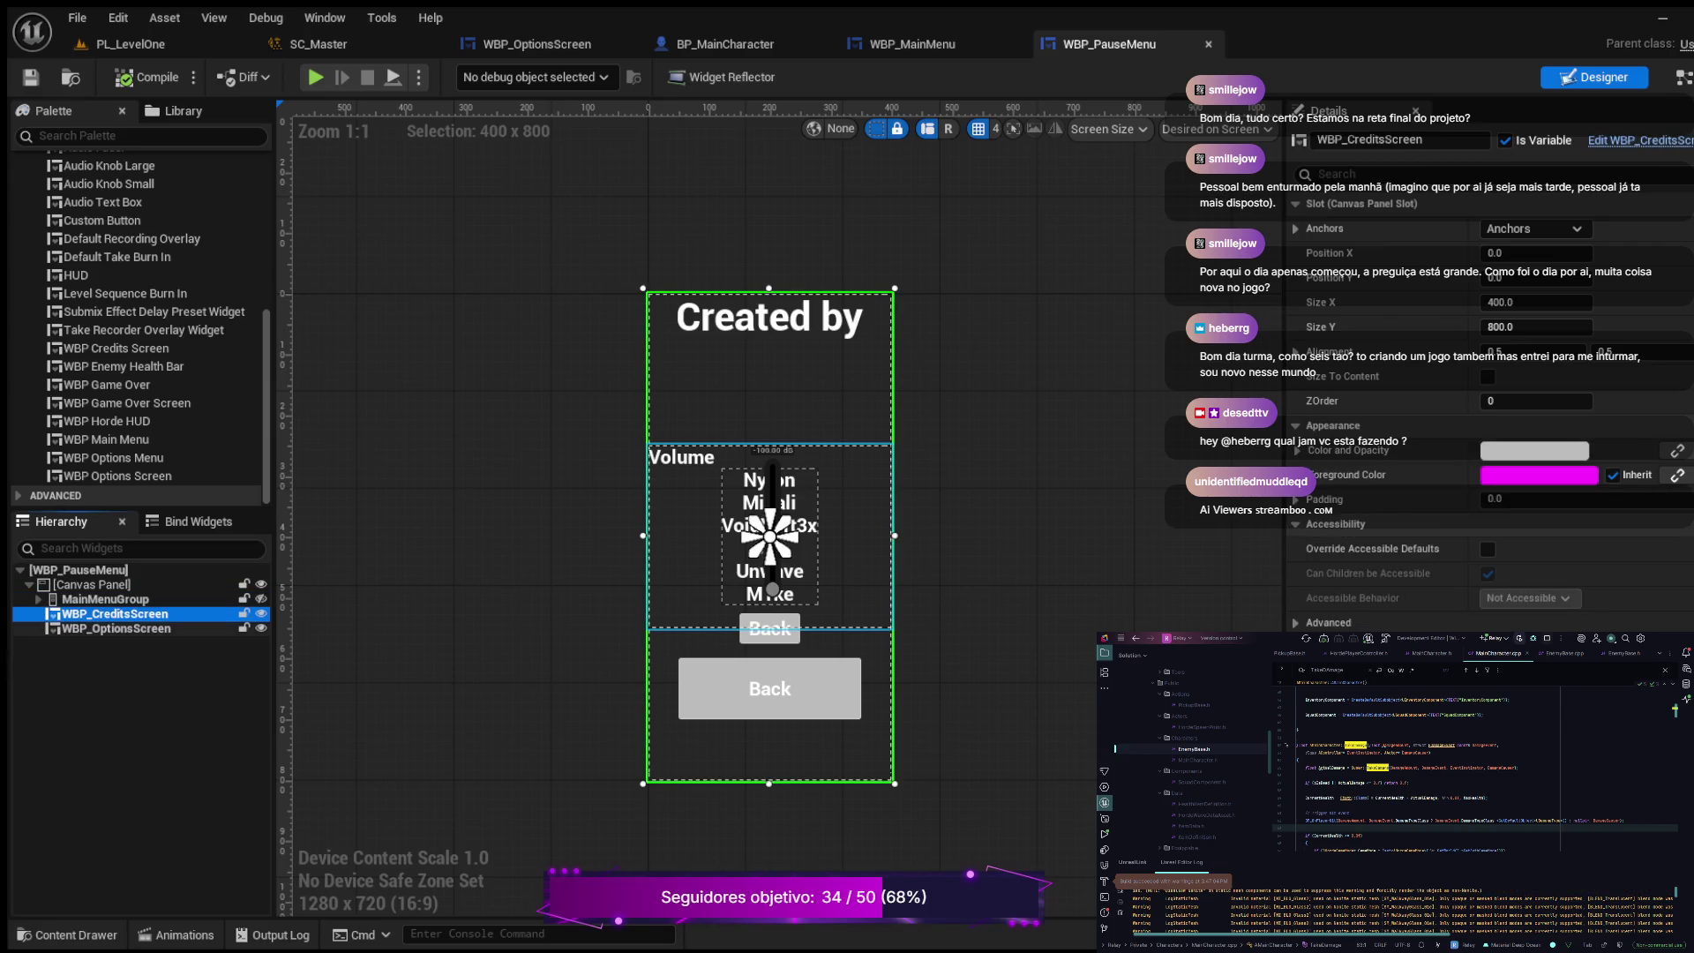
click(770, 535)
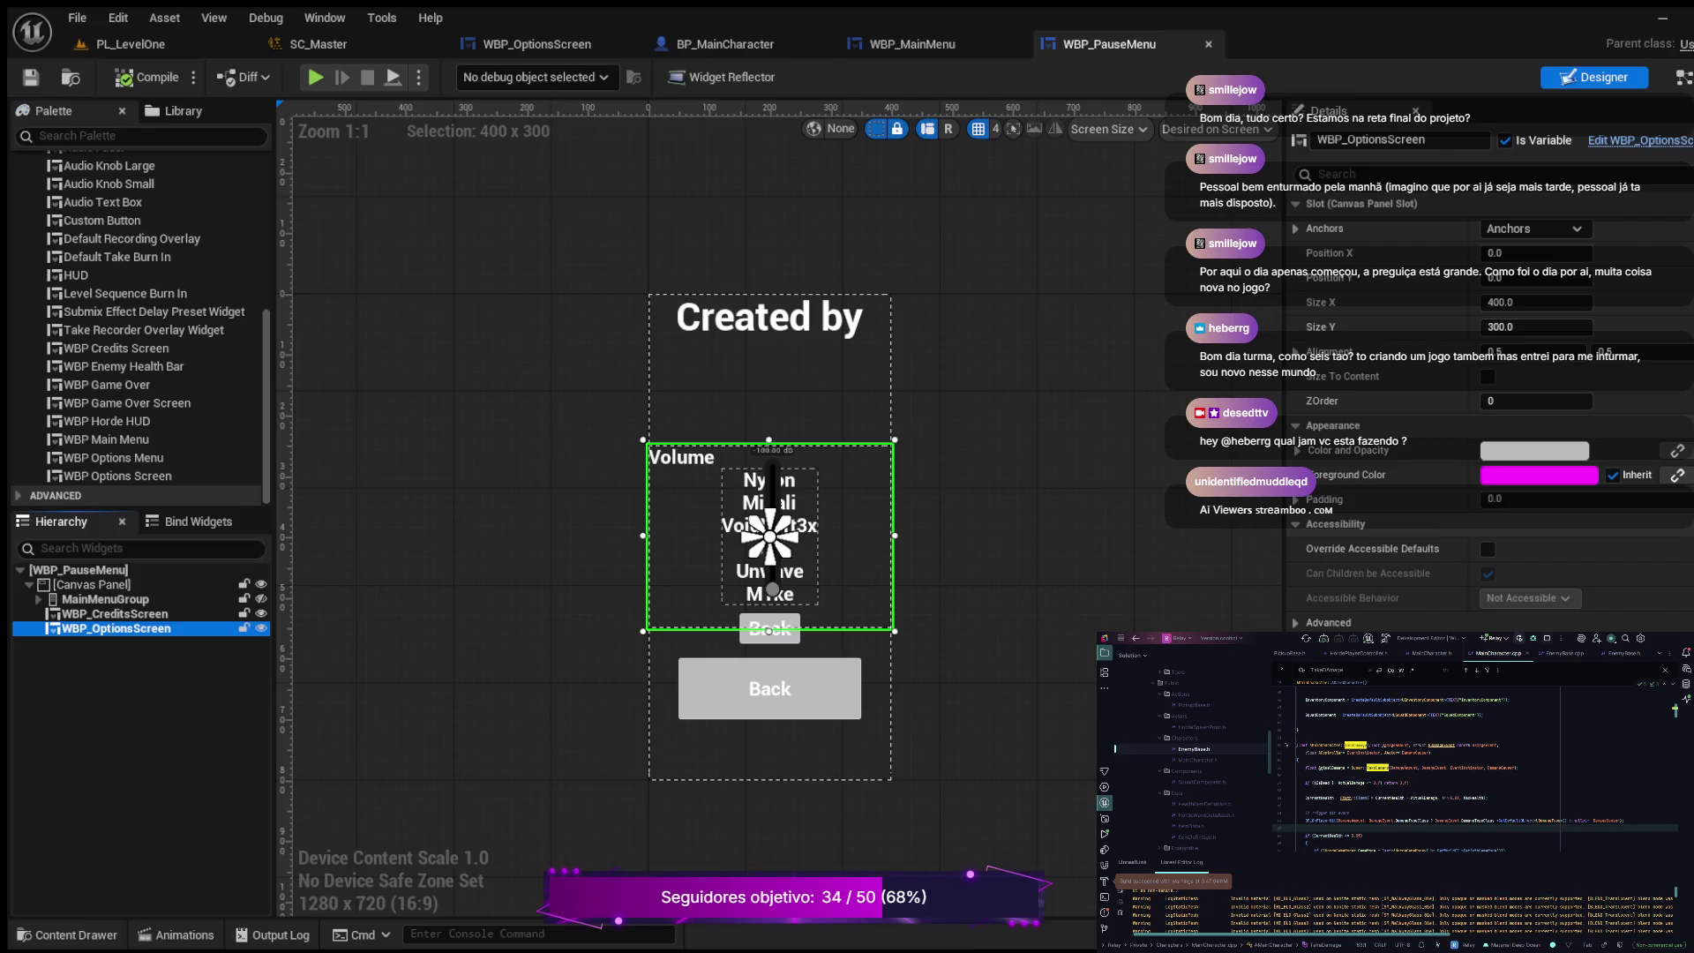
click(1682, 77)
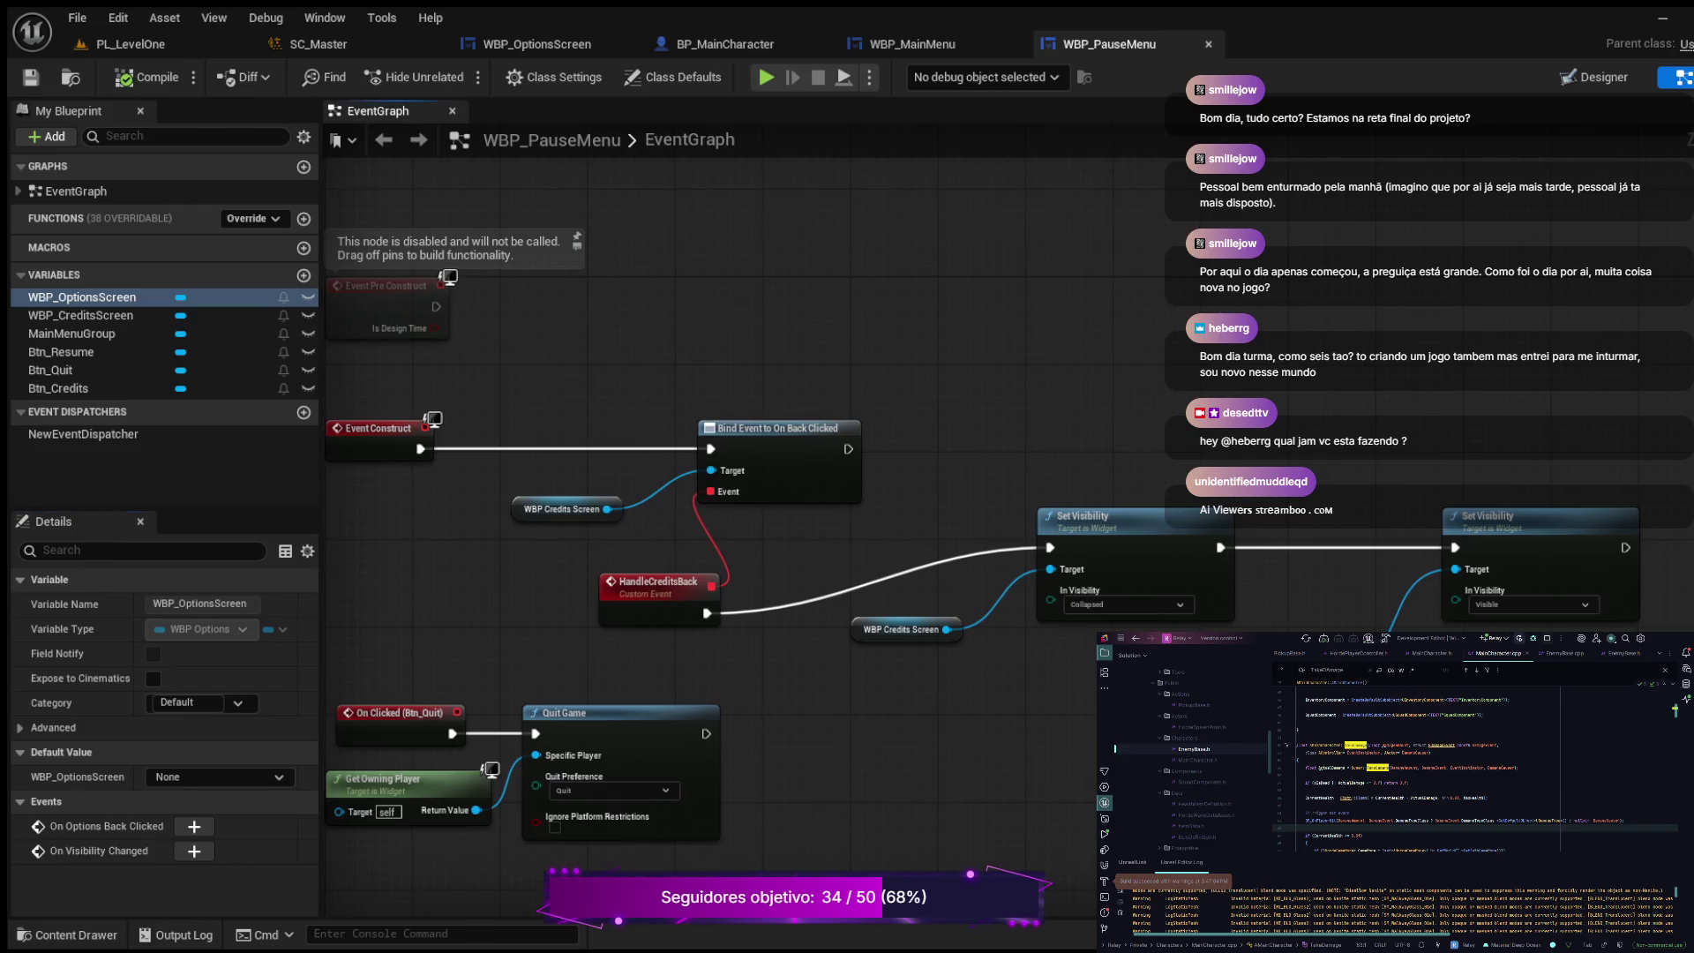
Step: Drag the WBP_OptionsScreen variable into the EventGraph as a getter node
mouse_move(969, 752)
mouse_down()
mouse_move(1230, 550)
mouse_move(1224, 0)
mouse_up()
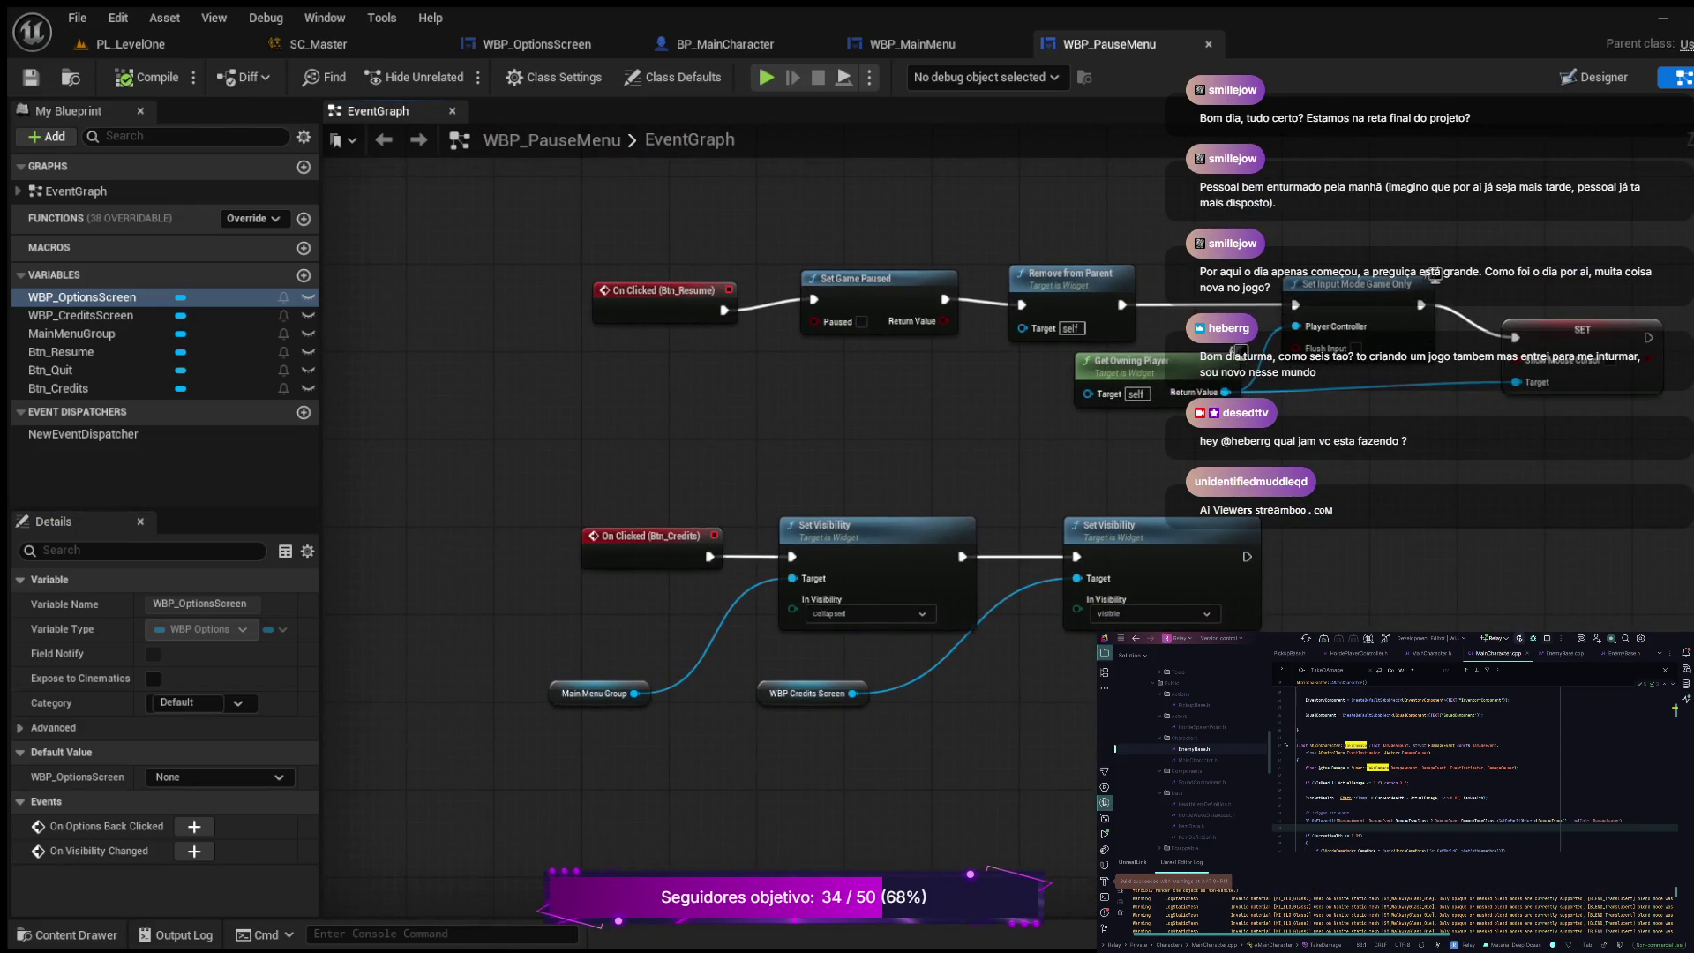
drag(882, 529, 913, 418)
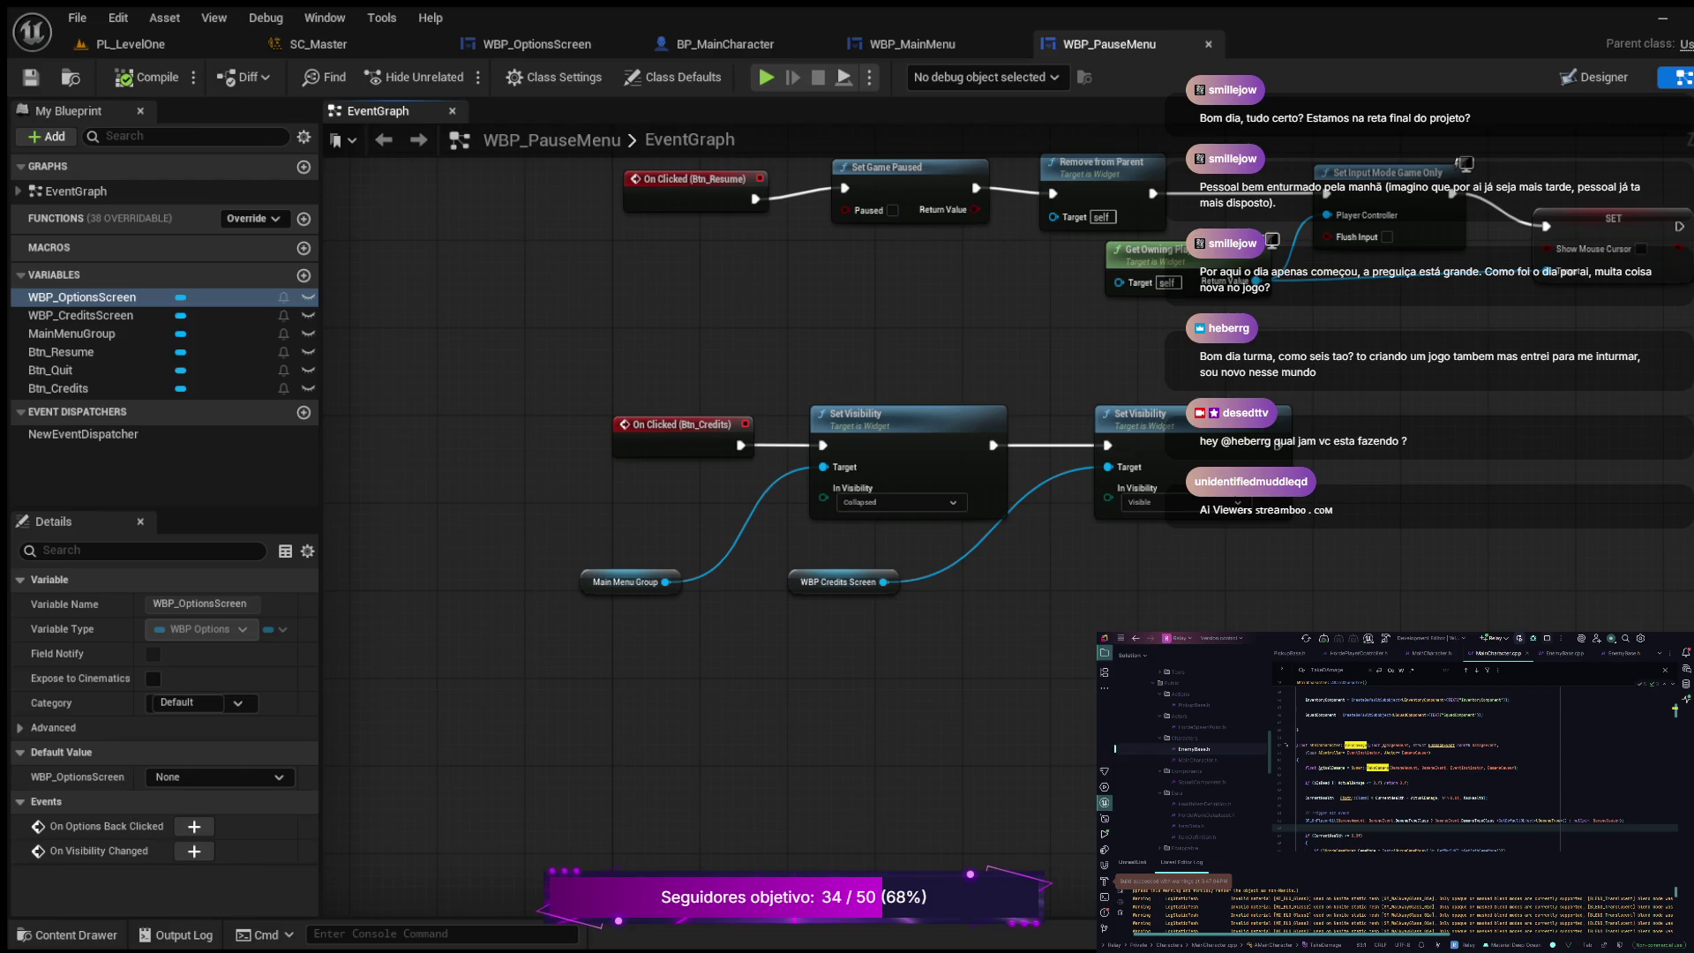
click(83, 297)
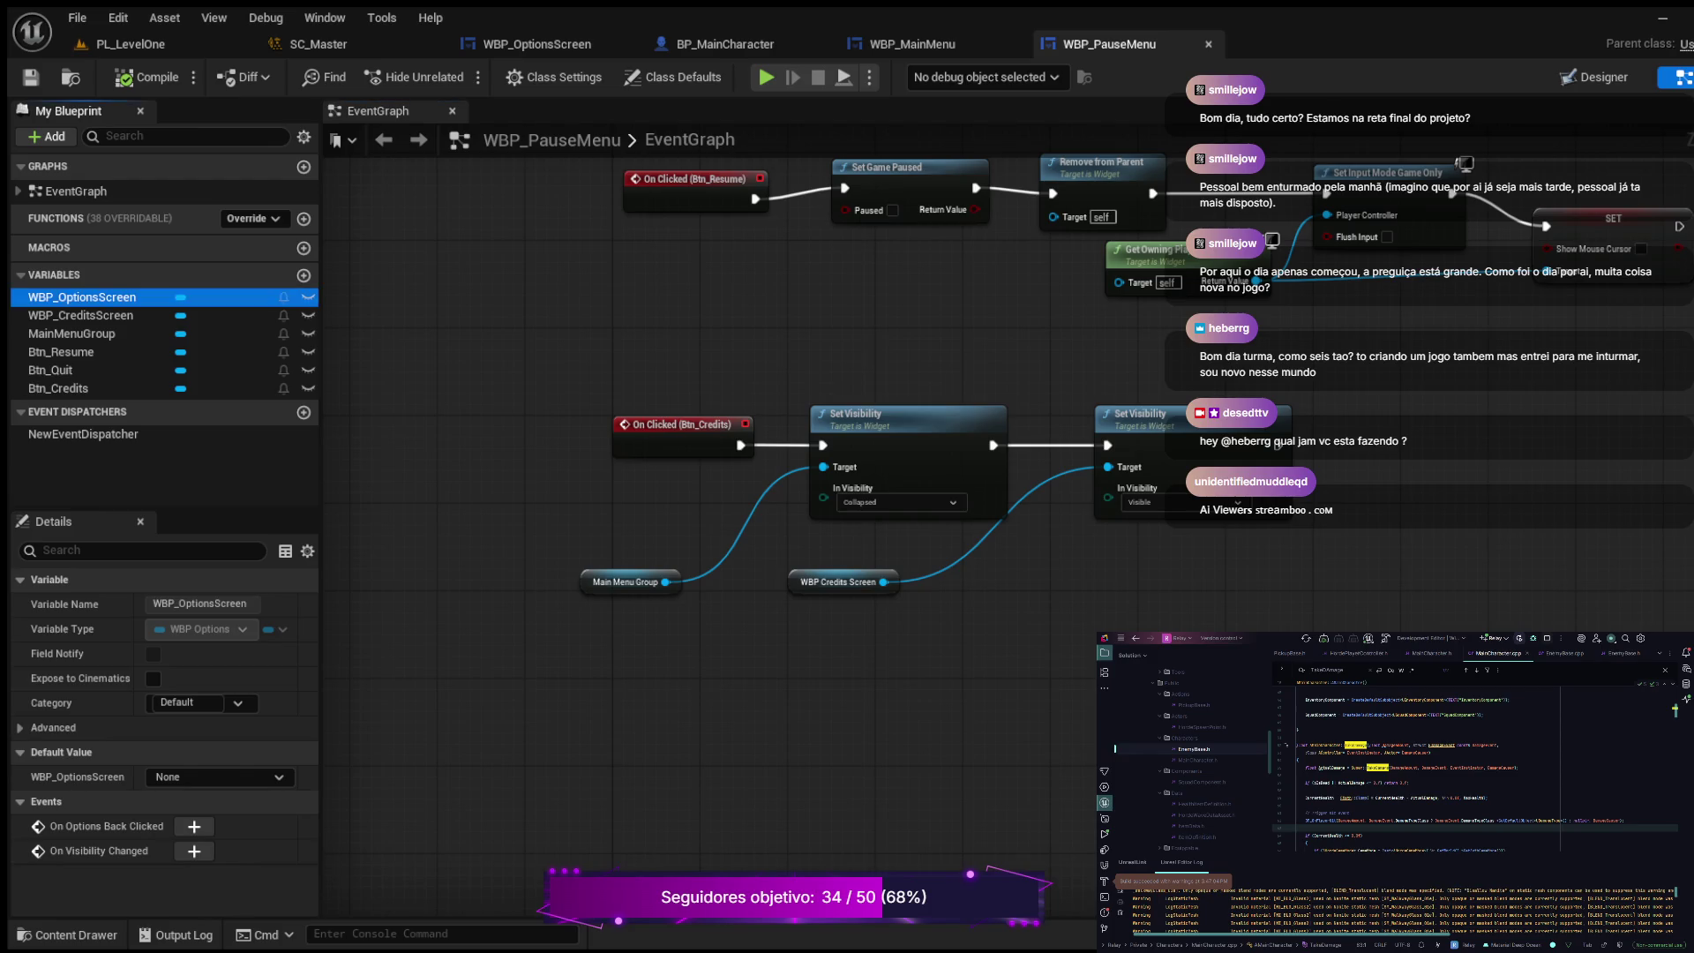
drag(82, 298, 669, 724)
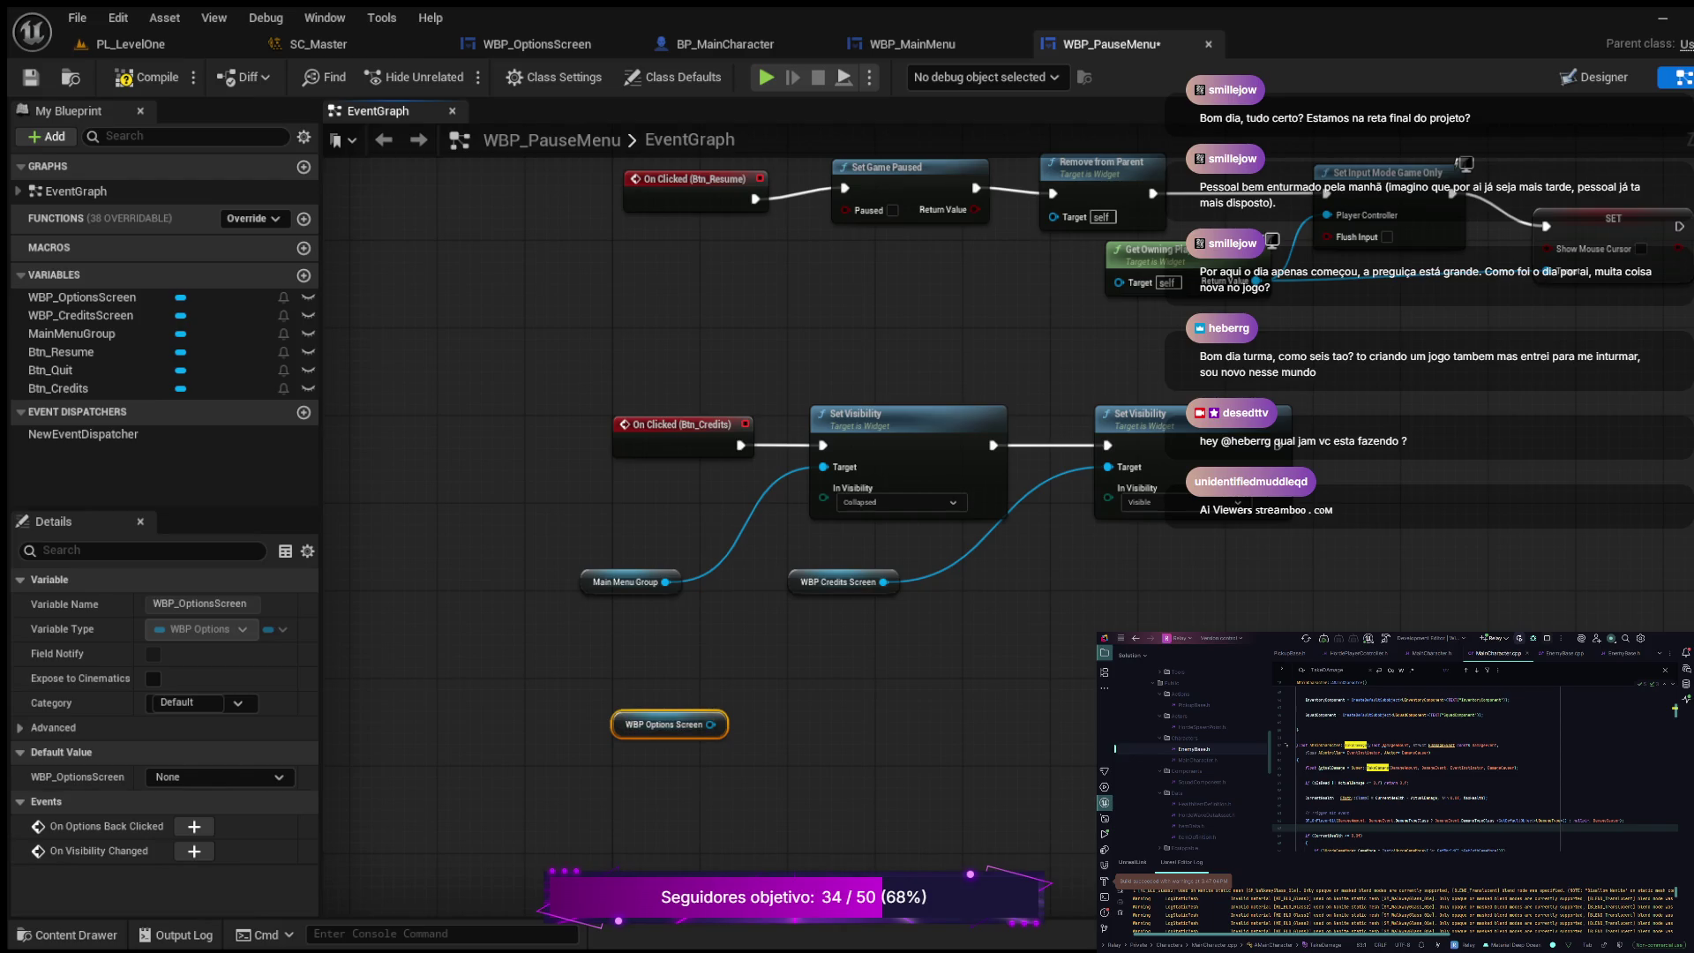
Step: Survey the pause menu graph around the new node, then view WBP_OptionsScreen's Event Graph
drag(970, 353, 944, 597)
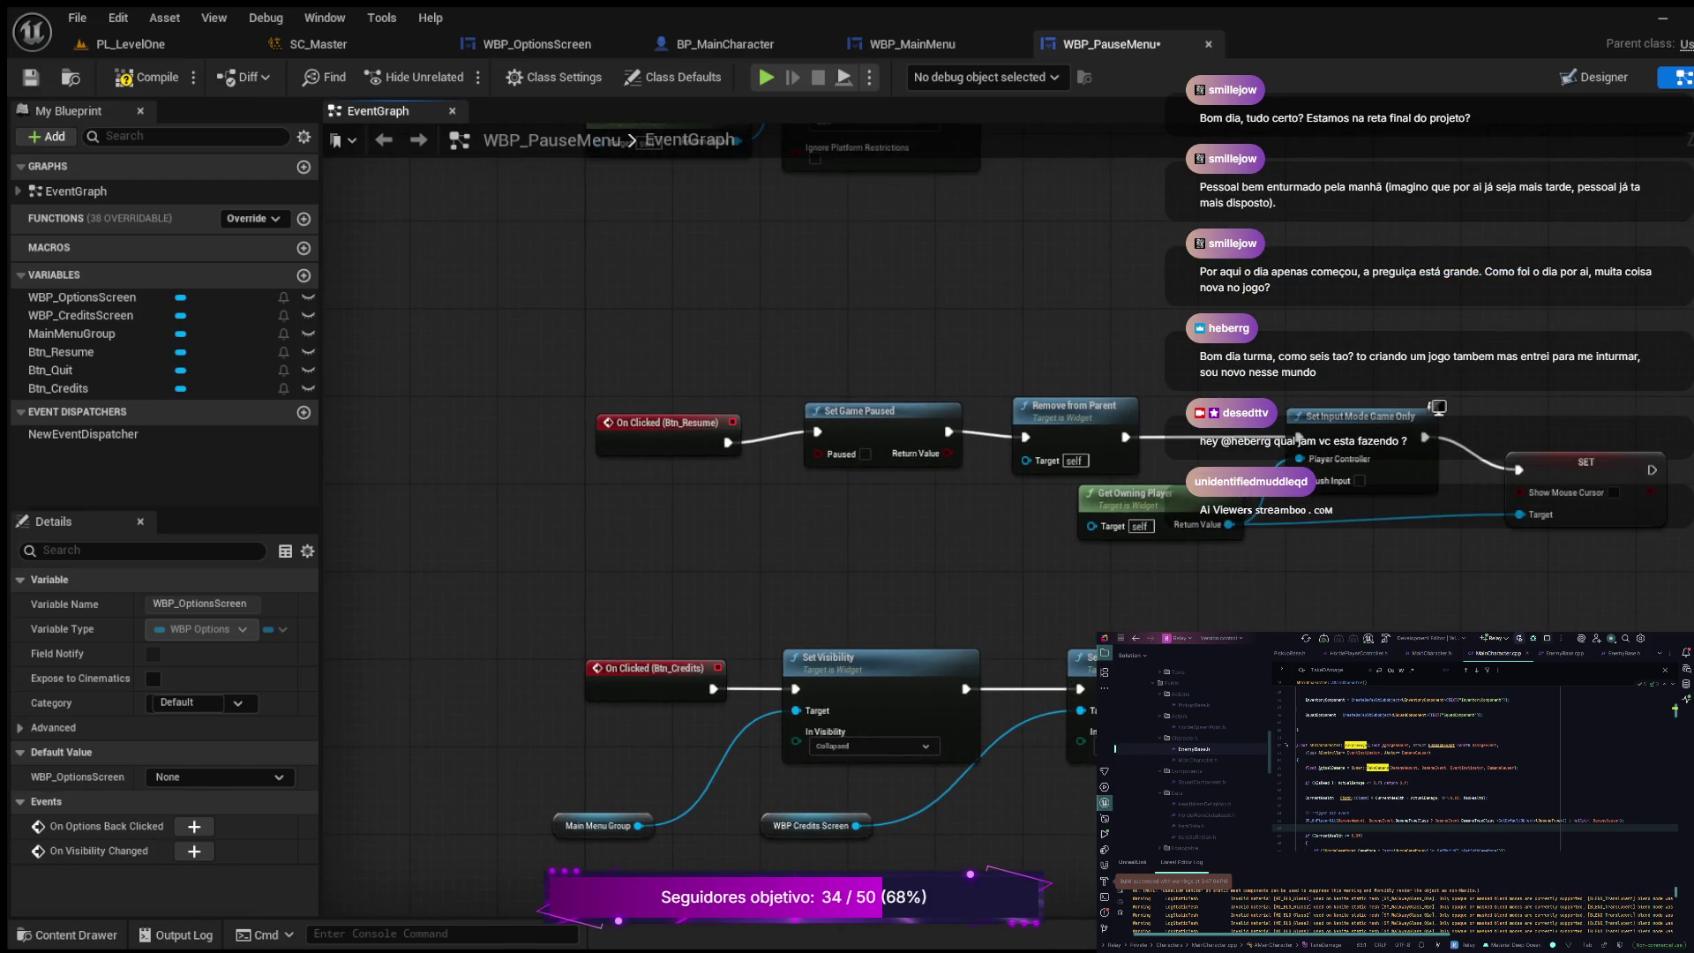
drag(648, 492, 547, 884)
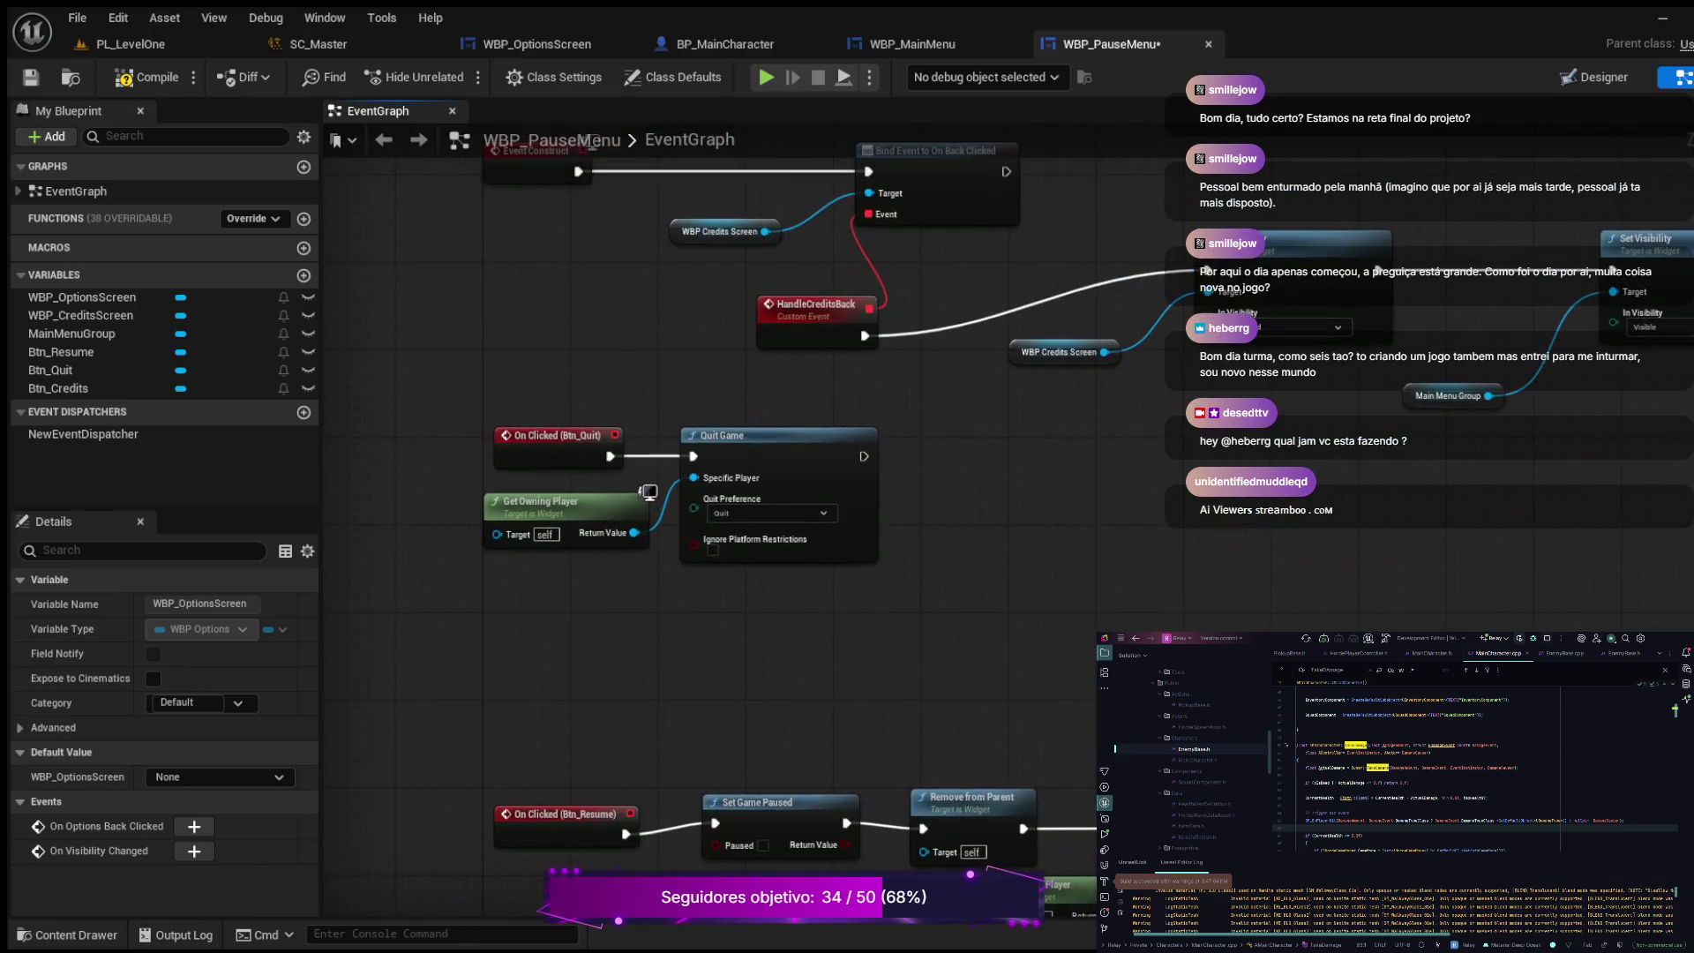
drag(618, 494, 646, 835)
mouse_move(617, 441)
mouse_down()
mouse_move(583, 717)
mouse_move(597, 264)
mouse_up()
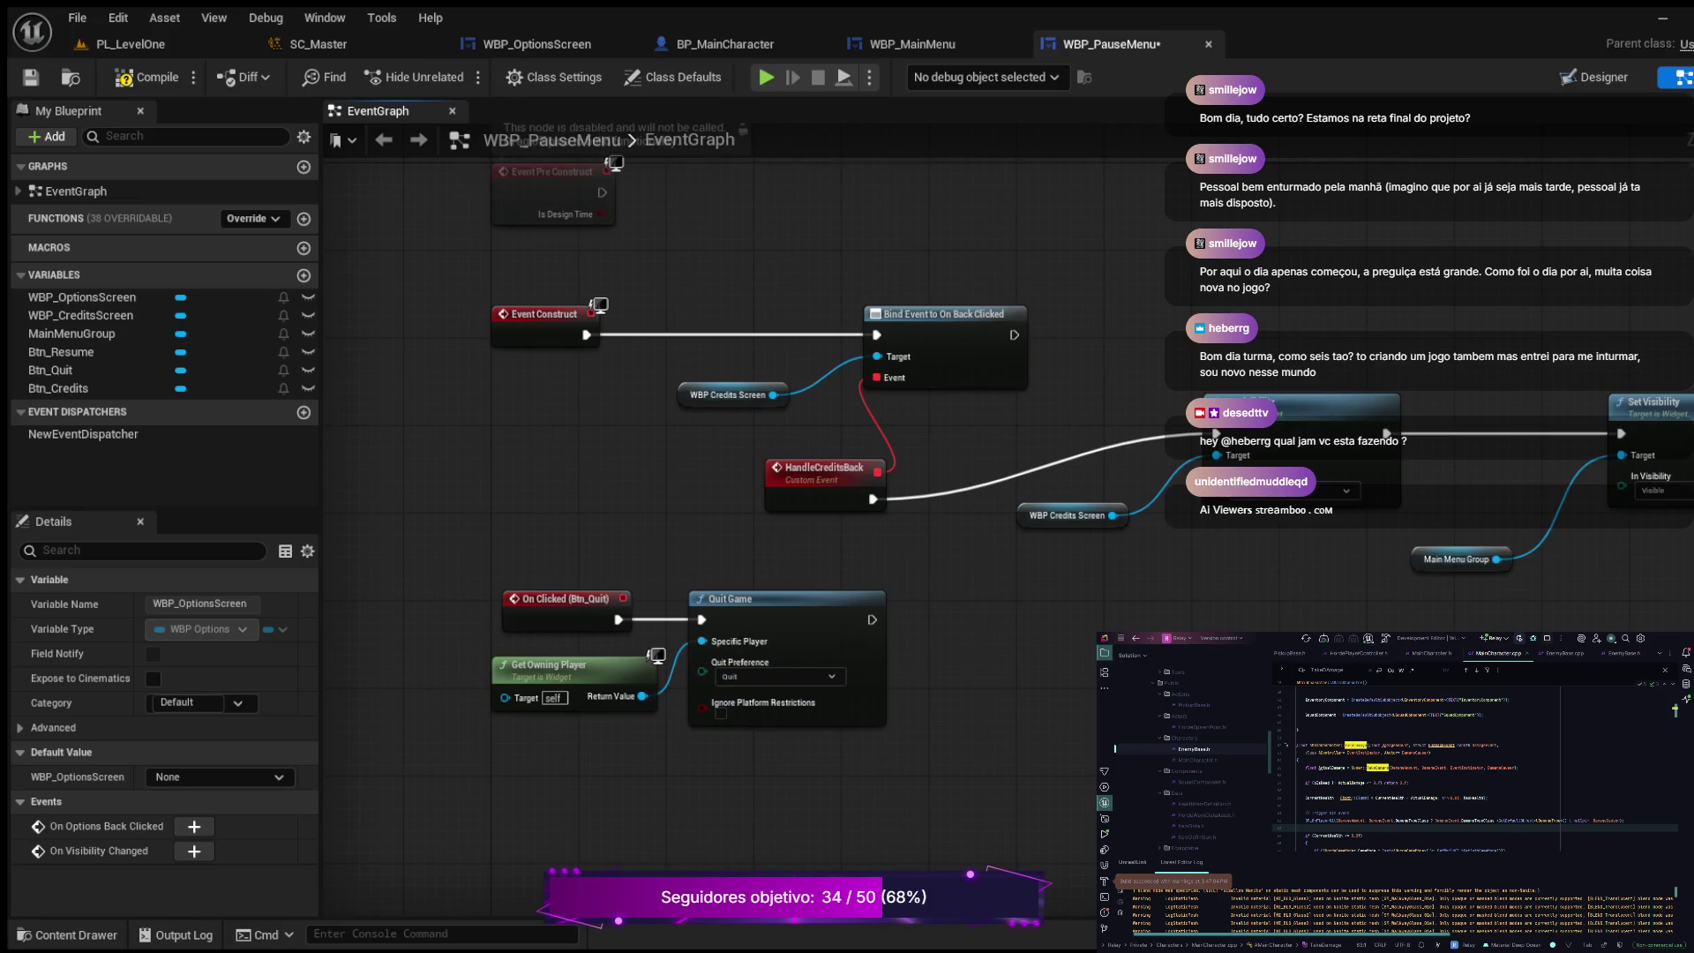
drag(1323, 565, 494, 309)
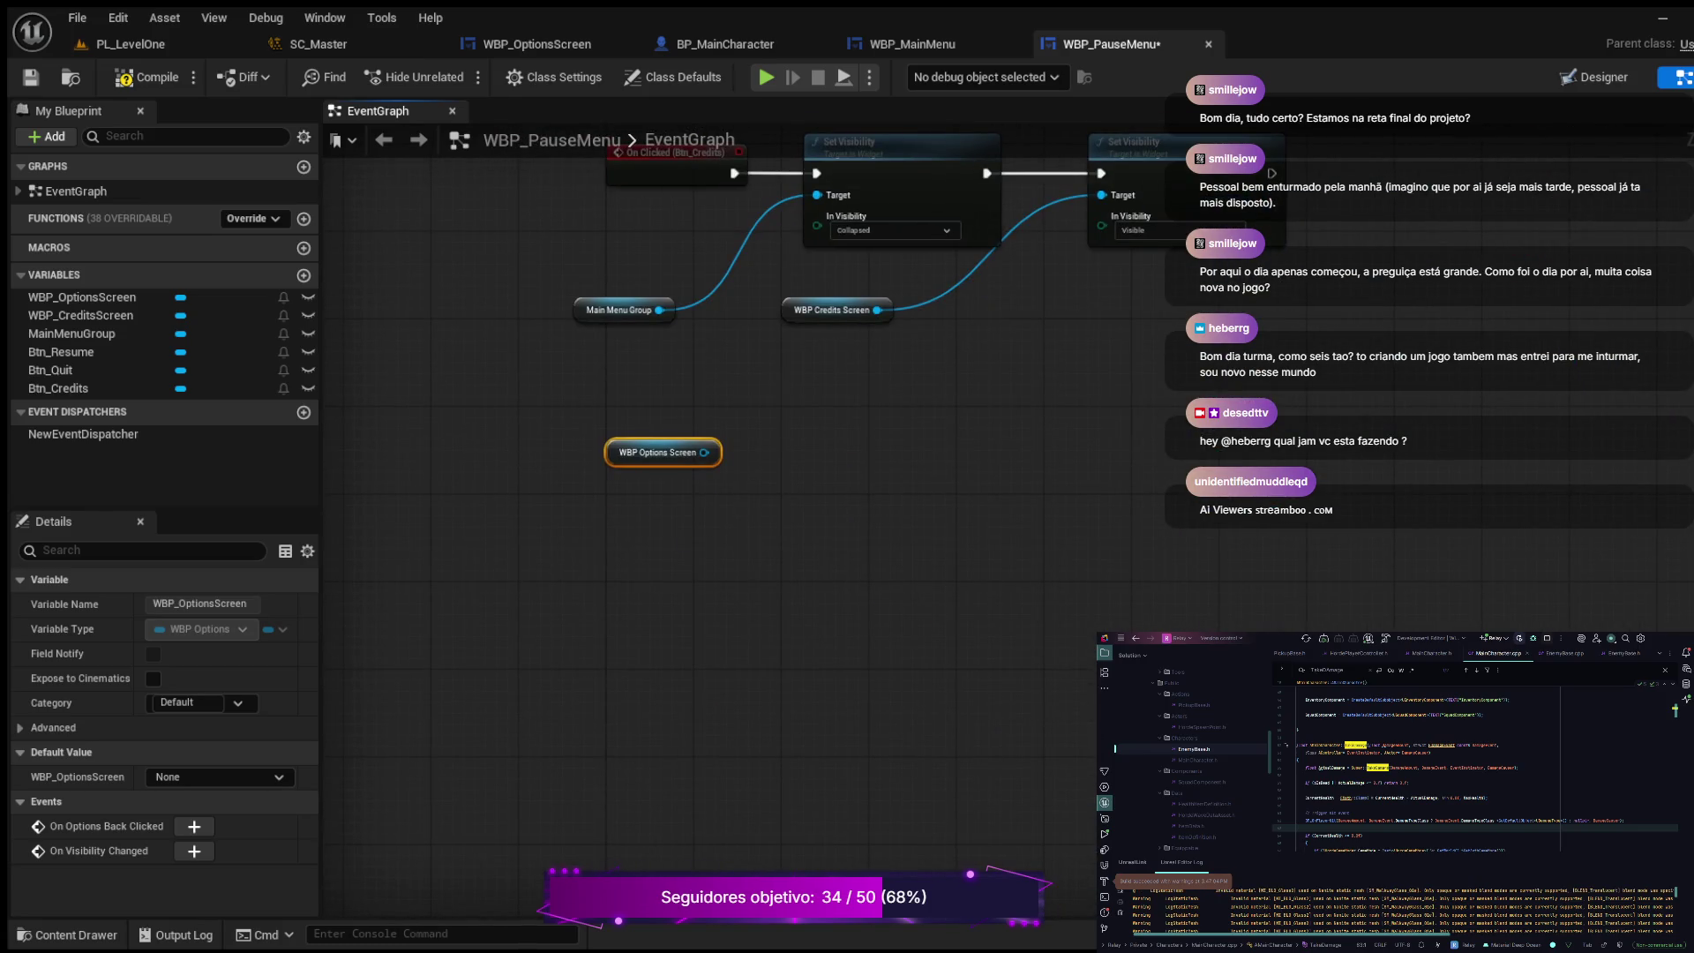
mouse_move(911, 517)
mouse_down()
mouse_move(948, 718)
mouse_move(891, 856)
mouse_move(828, 949)
mouse_move(881, 772)
mouse_move(940, 673)
mouse_up()
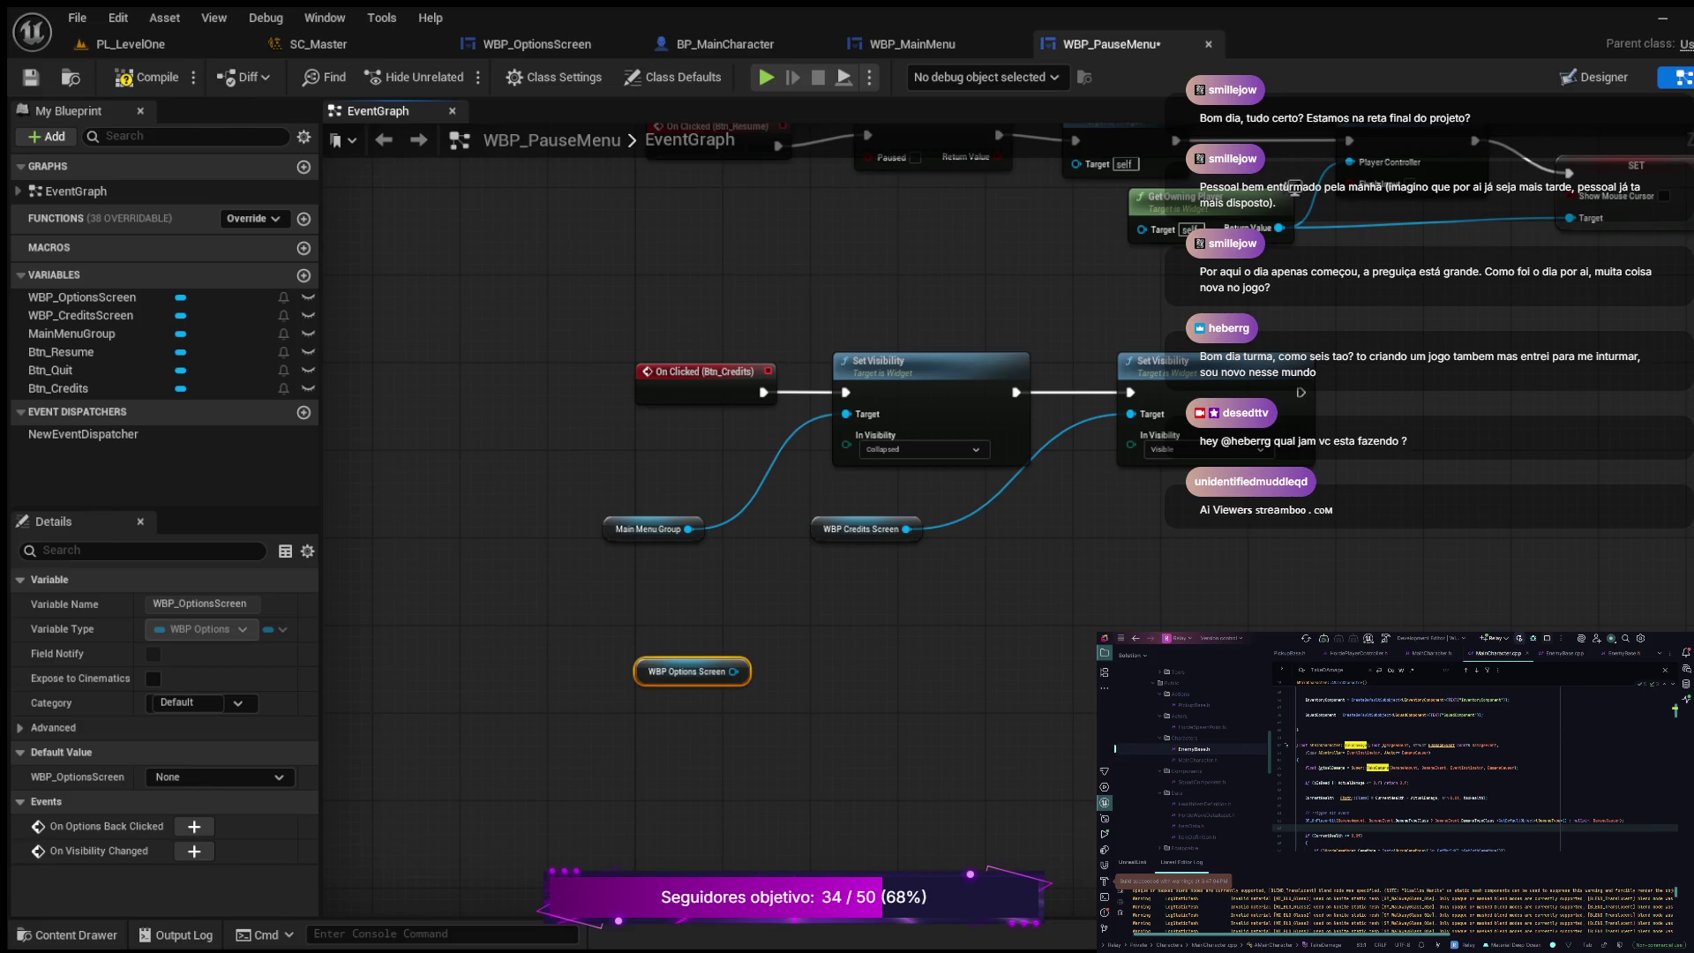
scroll(893, 628, up, 2)
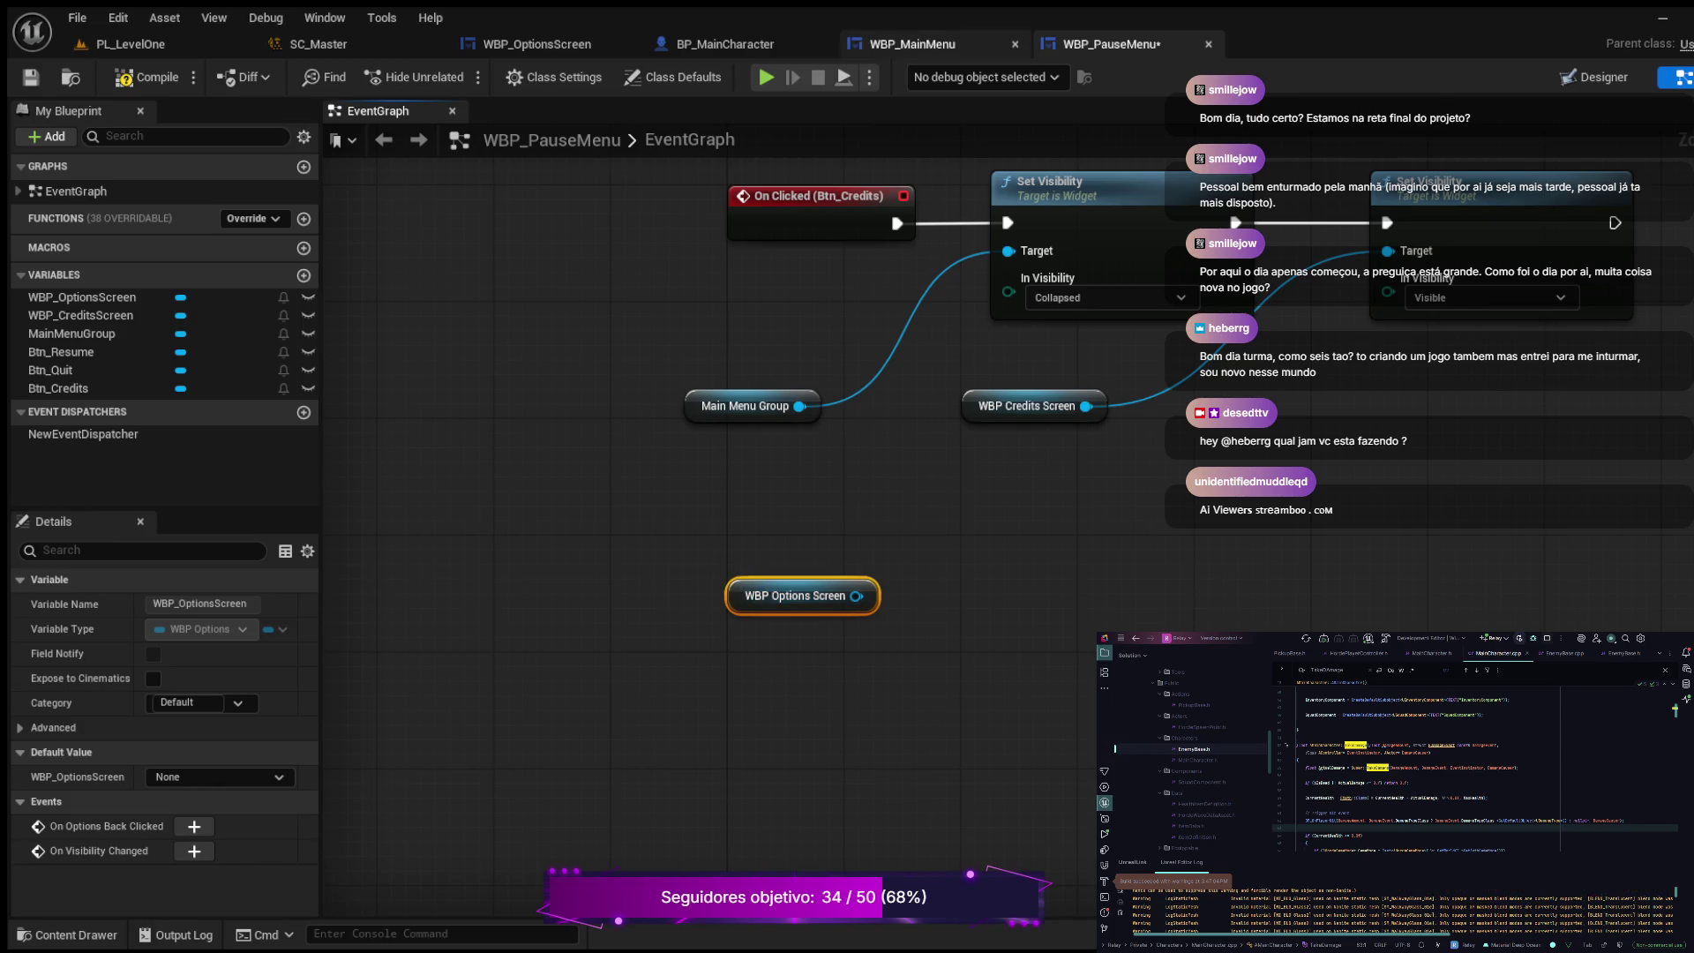
click(536, 44)
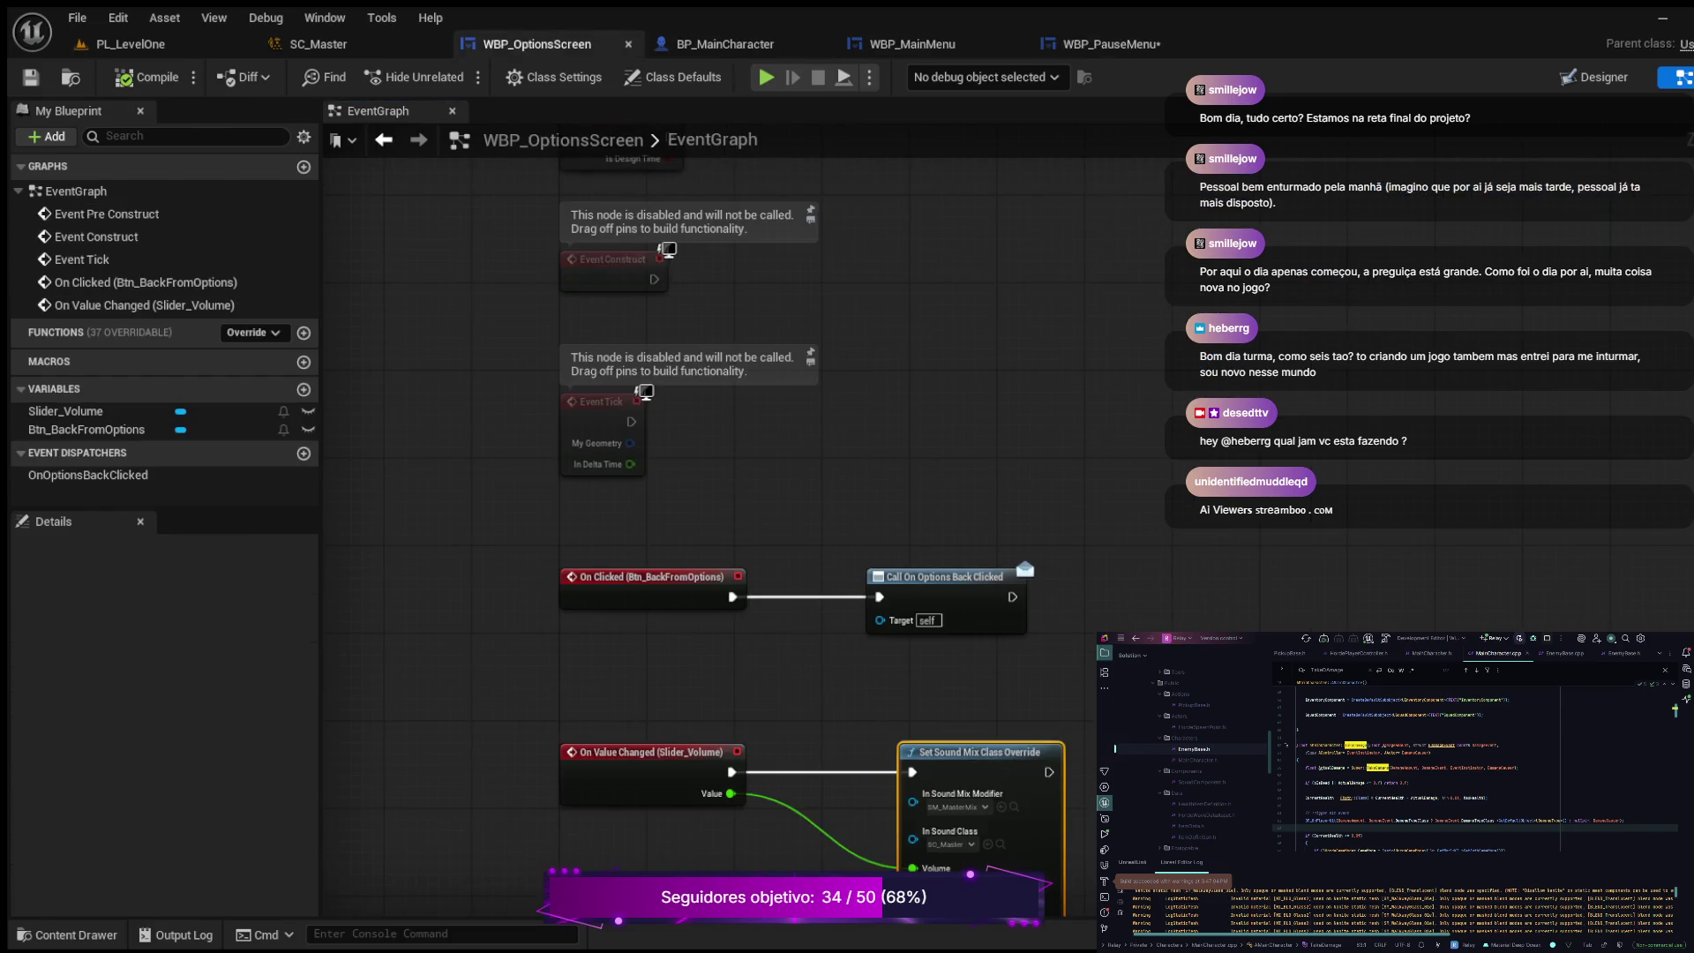
Step: Review WBP_MainMenu's Event Construct Sequence bindings, then return to WBP_PauseMenu's Resume chain
mouse_move(1026, 425)
mouse_down()
mouse_move(1150, 646)
mouse_move(1154, 434)
mouse_move(1203, 210)
mouse_move(1222, 932)
mouse_move(1222, 195)
mouse_up()
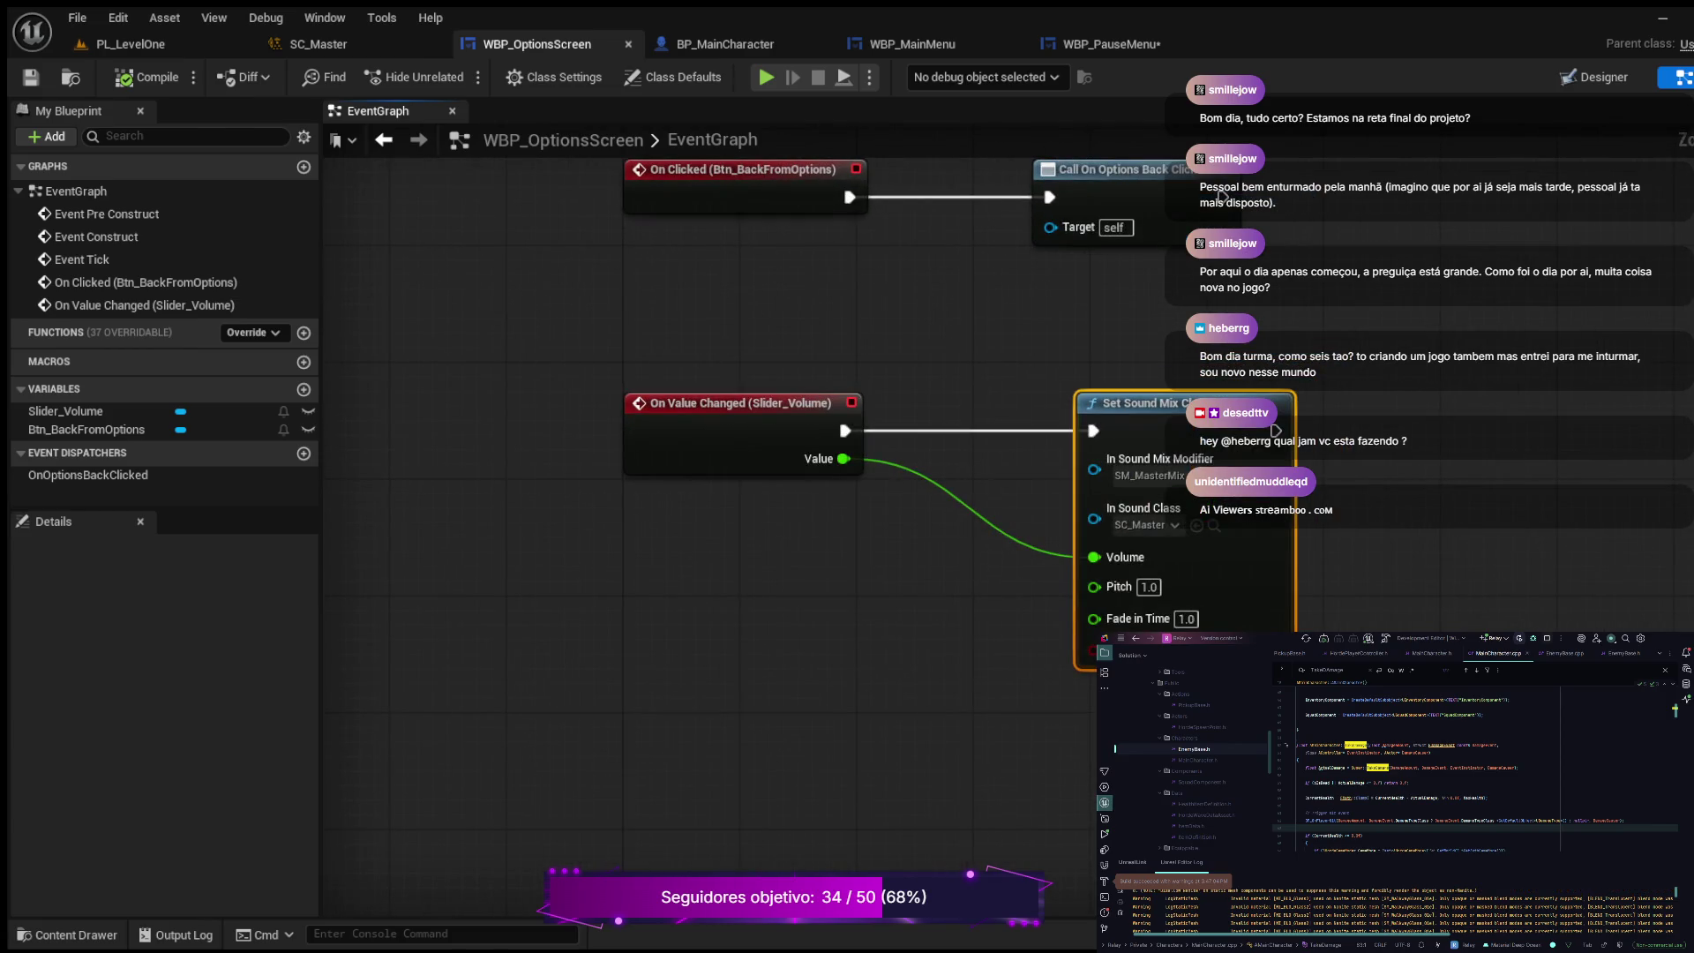
scroll(1235, 264, down, 1)
click(913, 44)
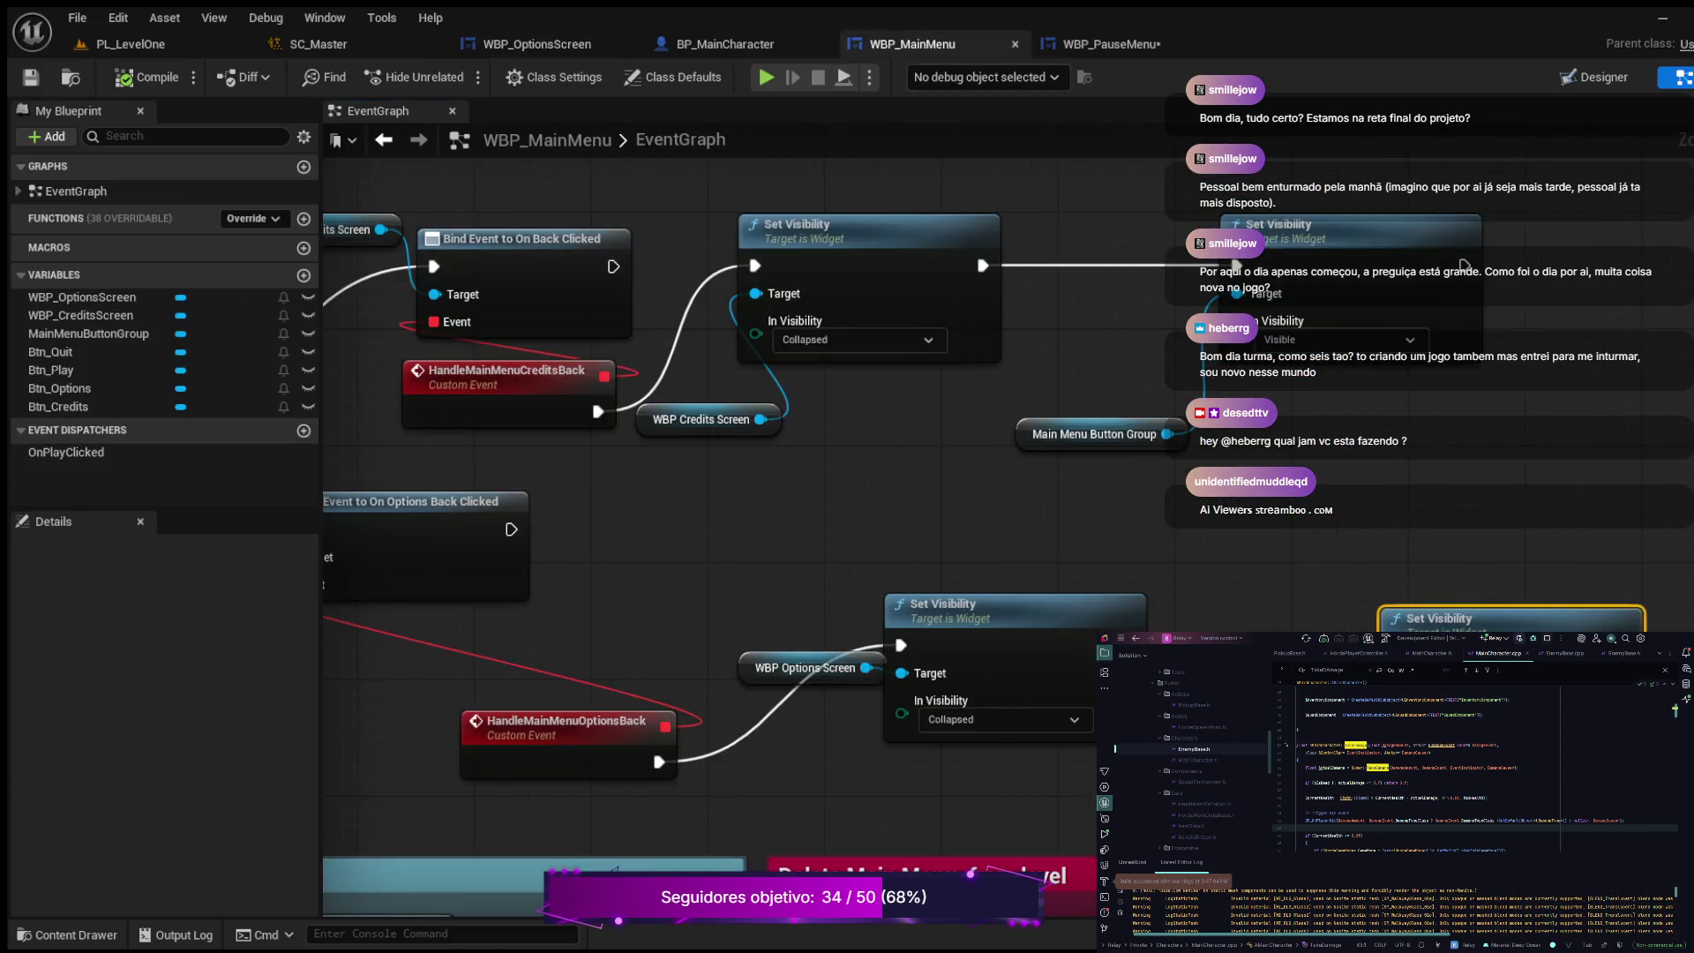
drag(617, 442, 1163, 561)
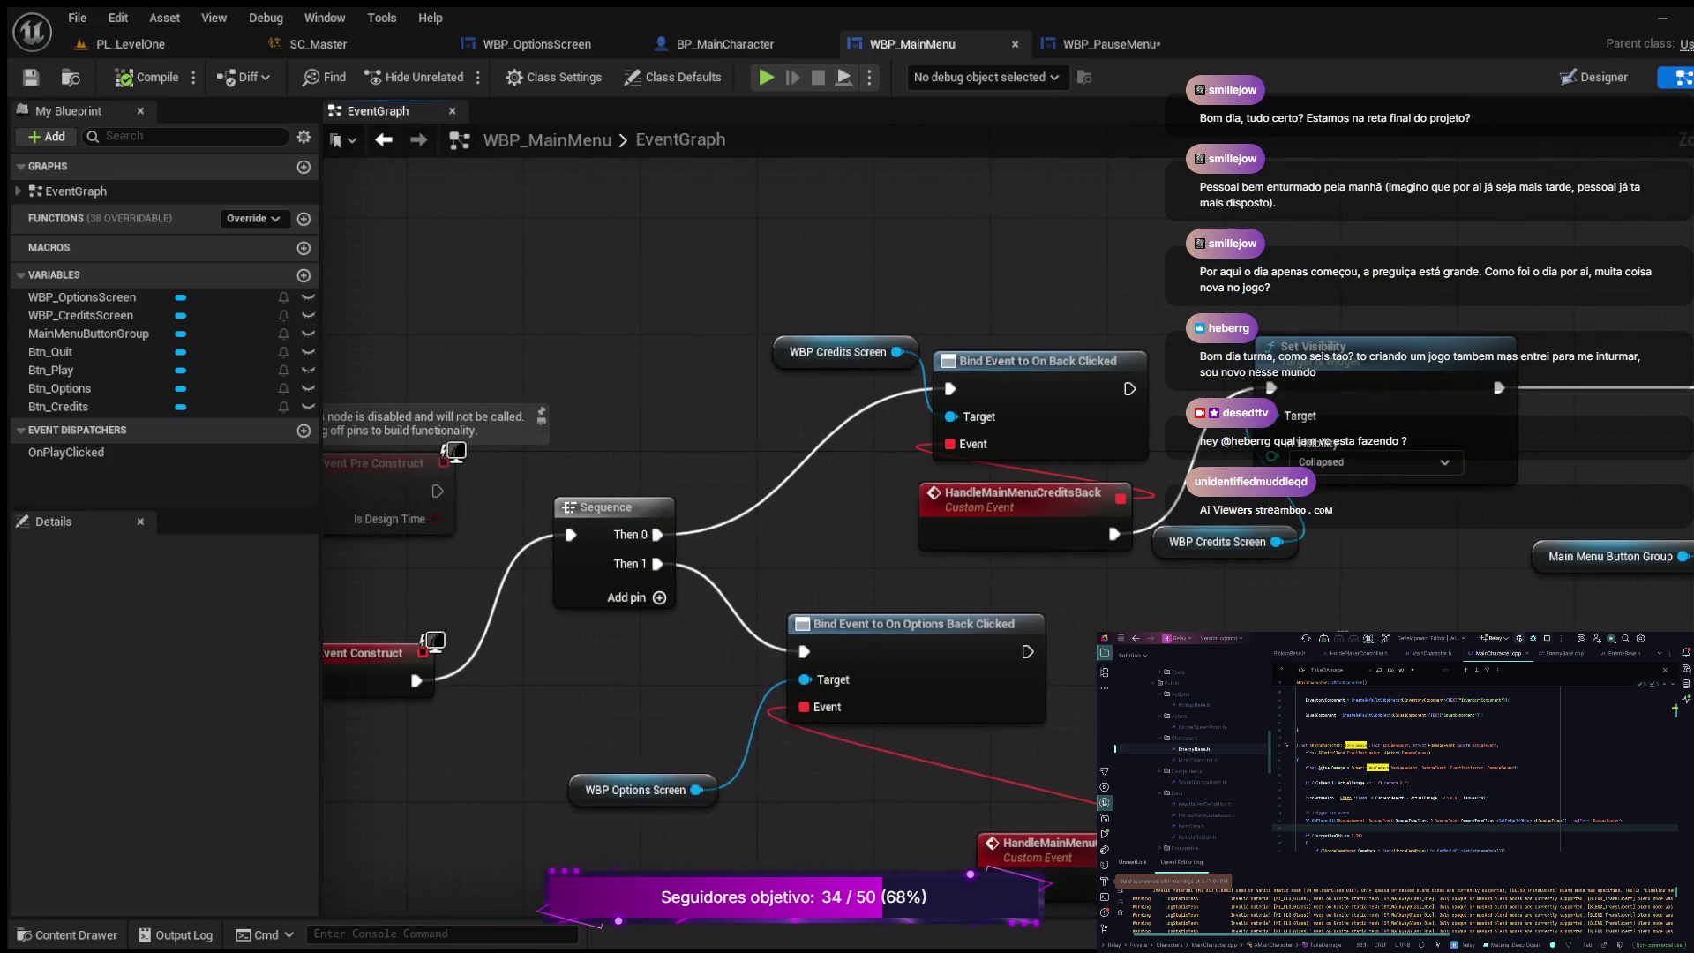
drag(1342, 638, 1445, 623)
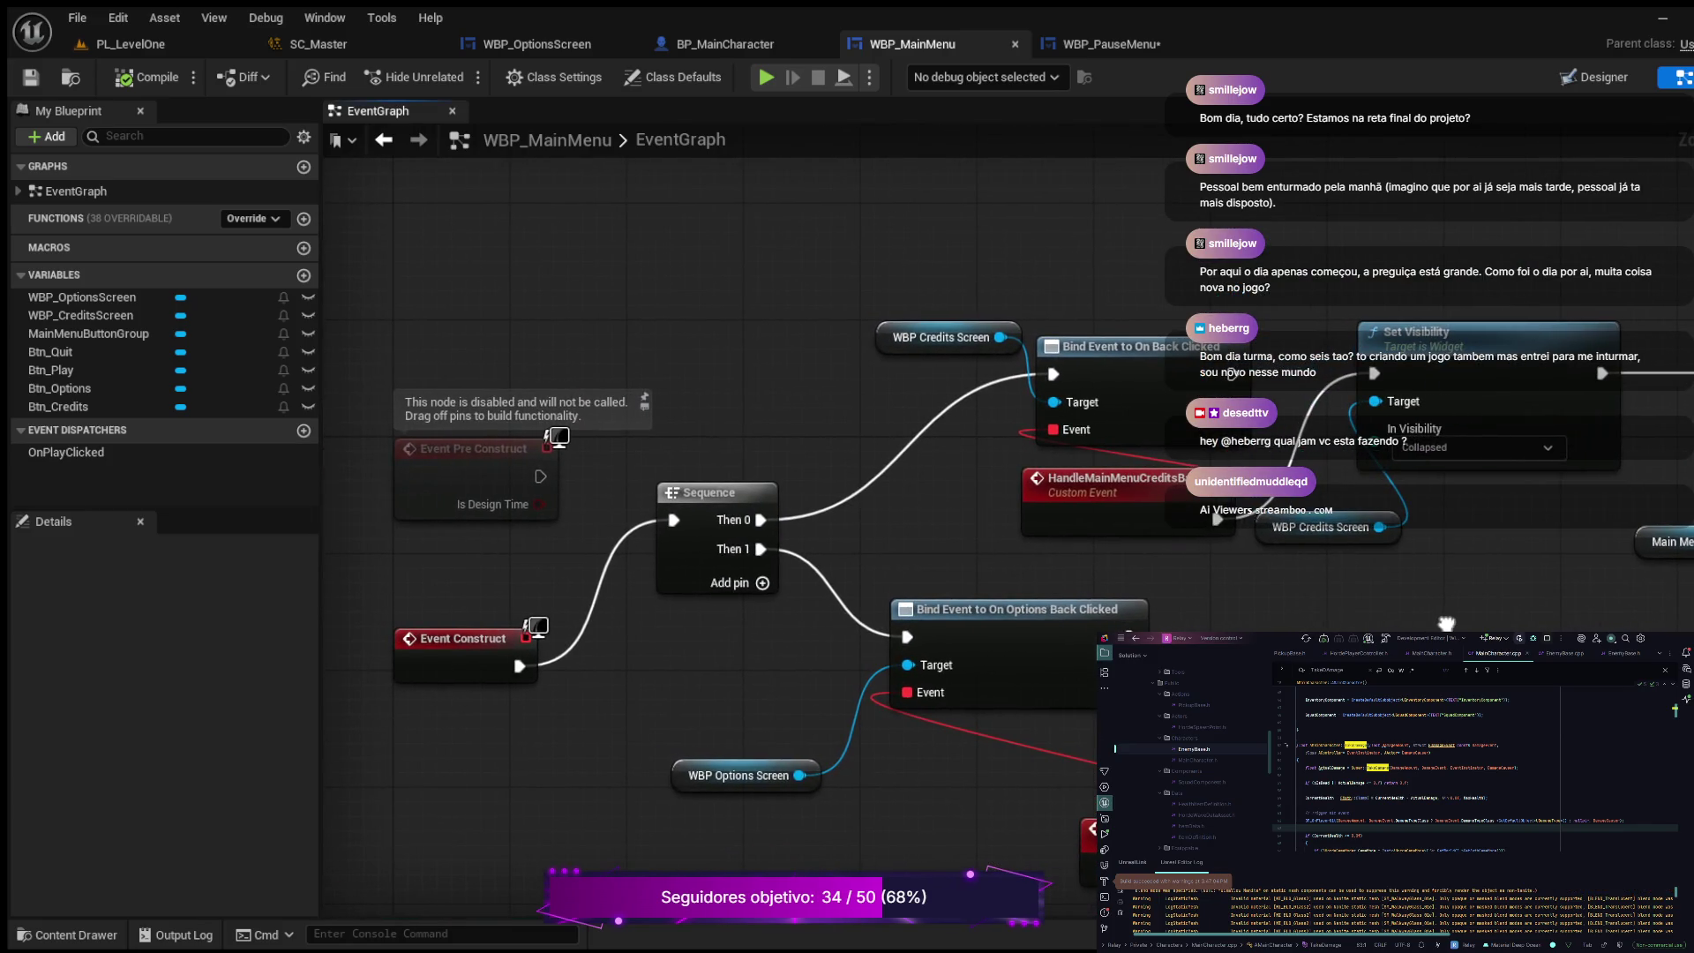
scroll(1412, 608, down, 3)
mouse_move(794, 865)
mouse_down()
mouse_move(794, 432)
mouse_move(926, 66)
mouse_up()
mouse_move(794, 530)
mouse_down()
mouse_move(900, 508)
mouse_move(815, 847)
mouse_up()
drag(883, 353, 794, 780)
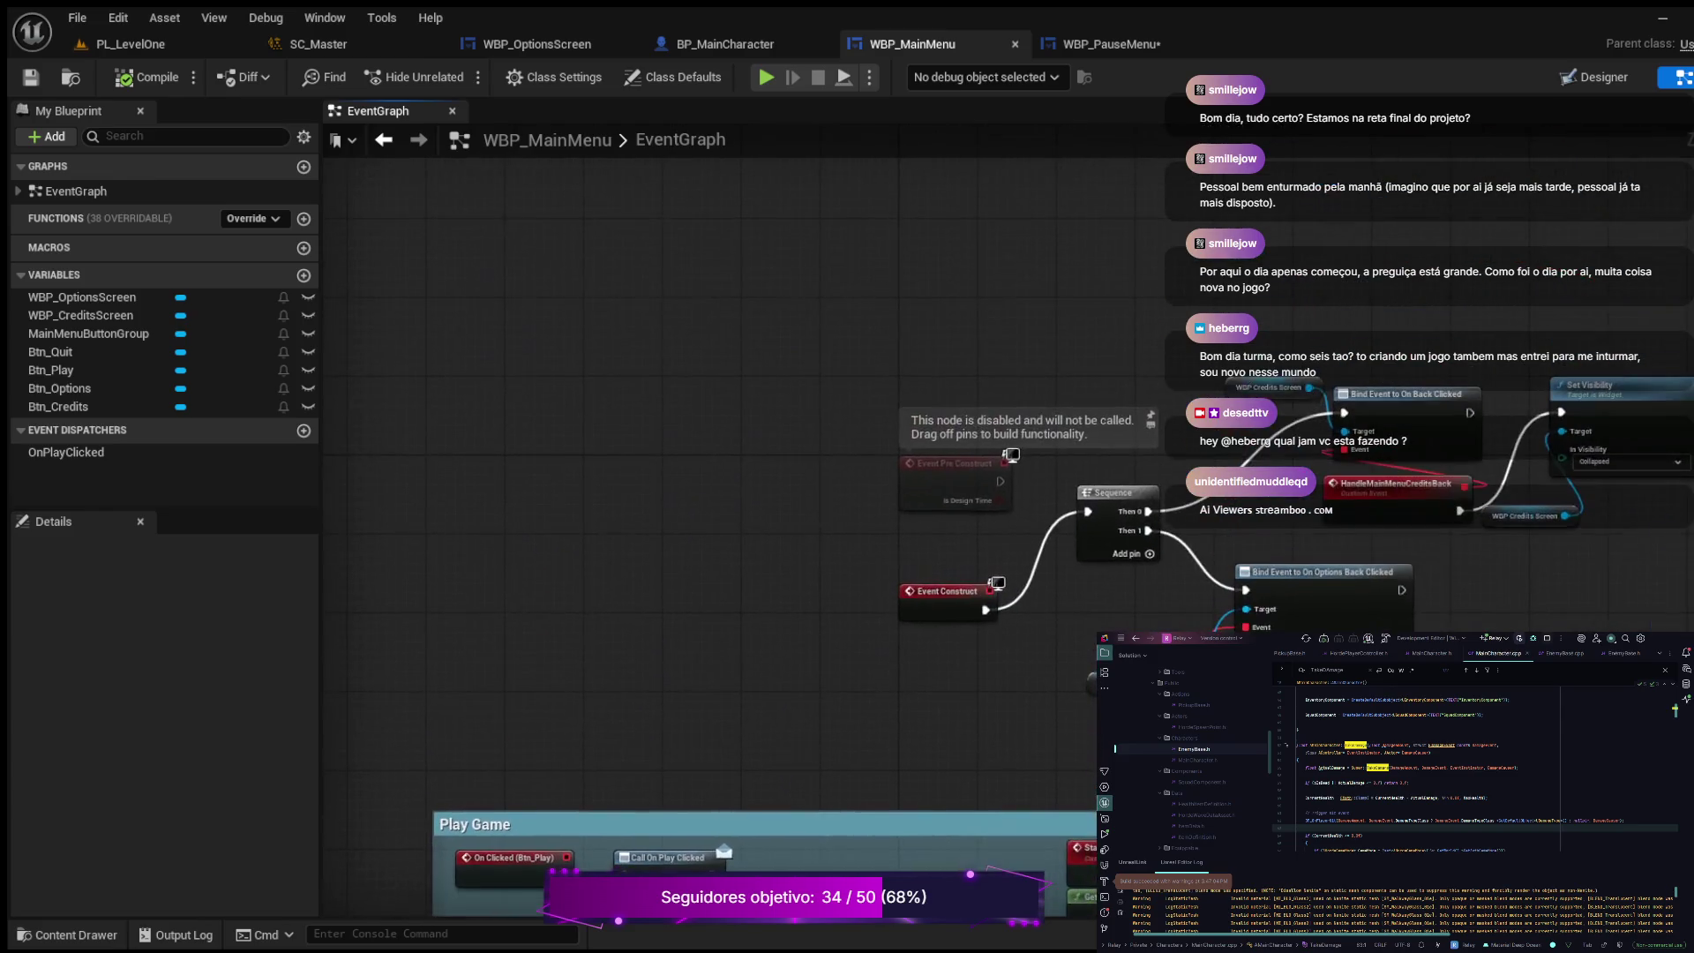
drag(784, 290, 670, 457)
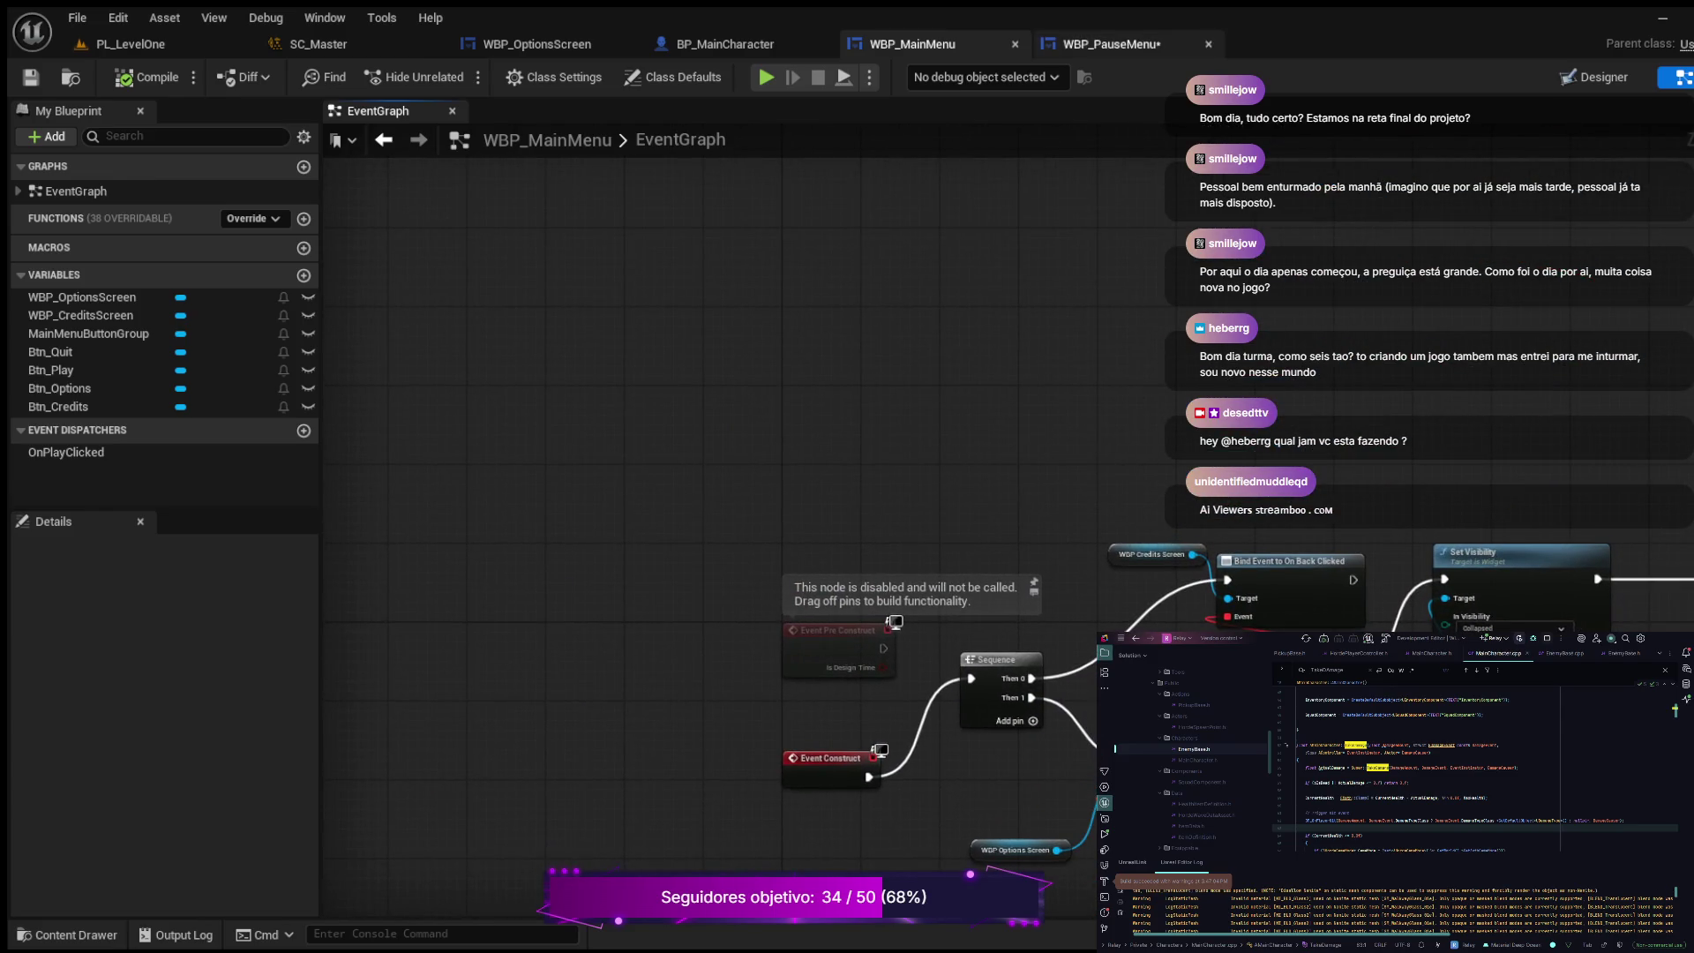
click(1103, 43)
drag(794, 441, 882, 724)
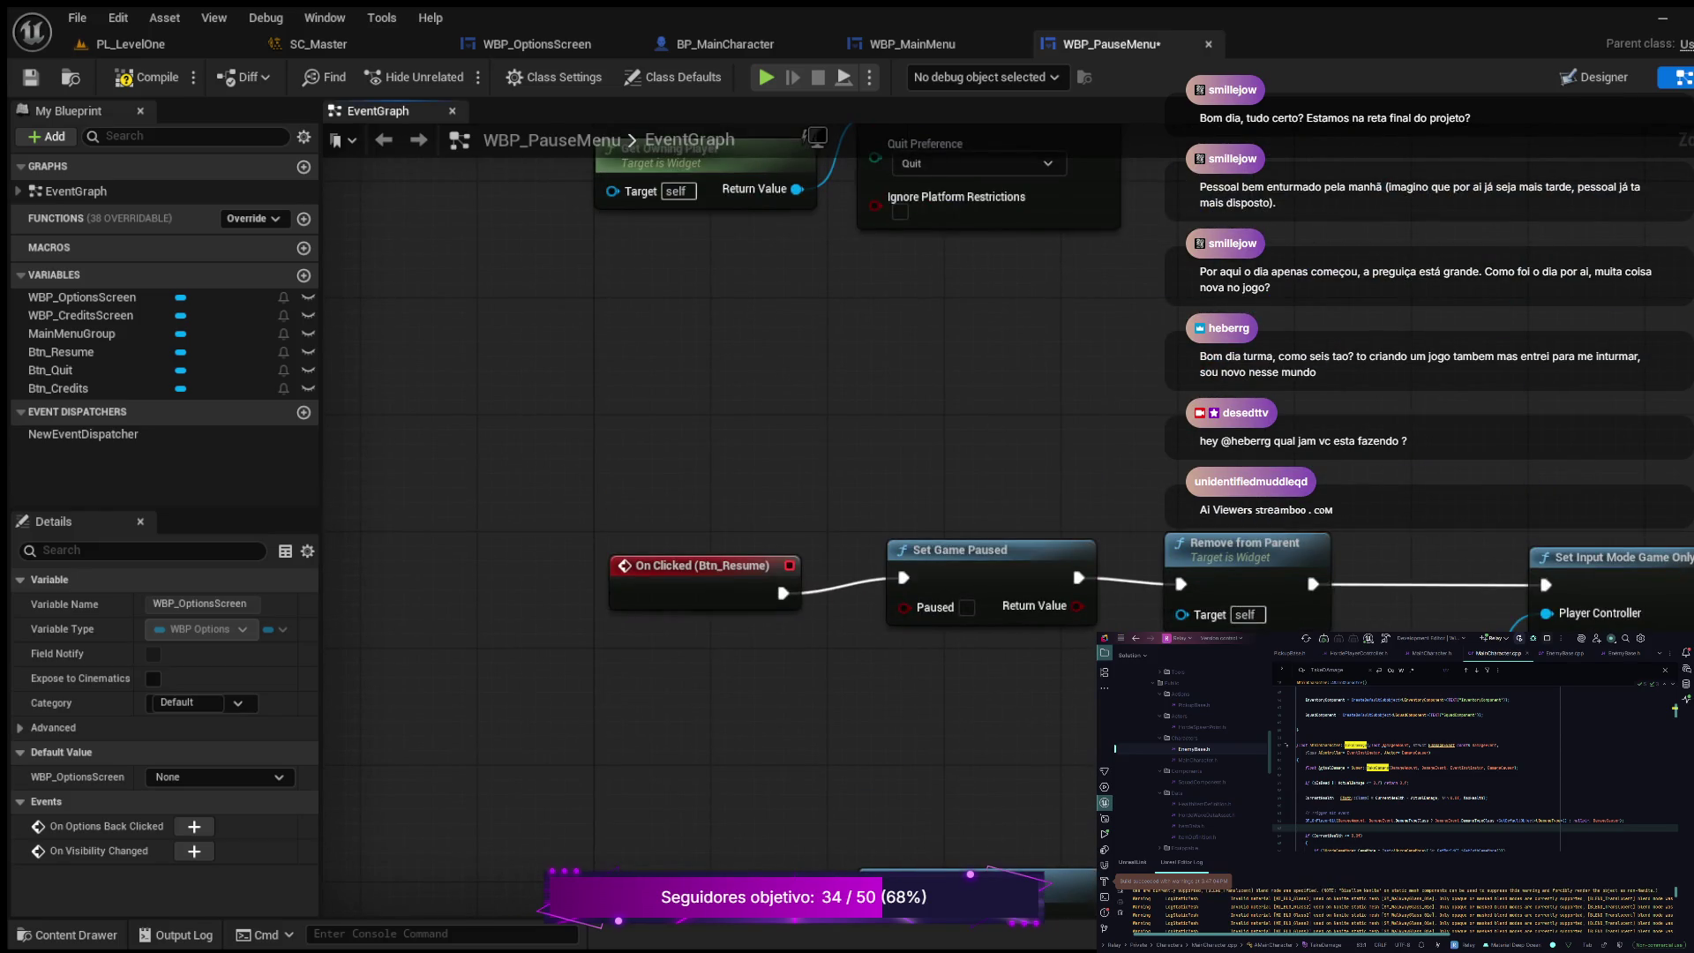
Step: Add a Sequence after Event Construct, break the old wire, and link Then 0 to the credits Bind Event
drag(777, 221, 685, 872)
mouse_move(618, 750)
mouse_down()
mouse_move(787, 862)
mouse_move(819, 865)
mouse_up()
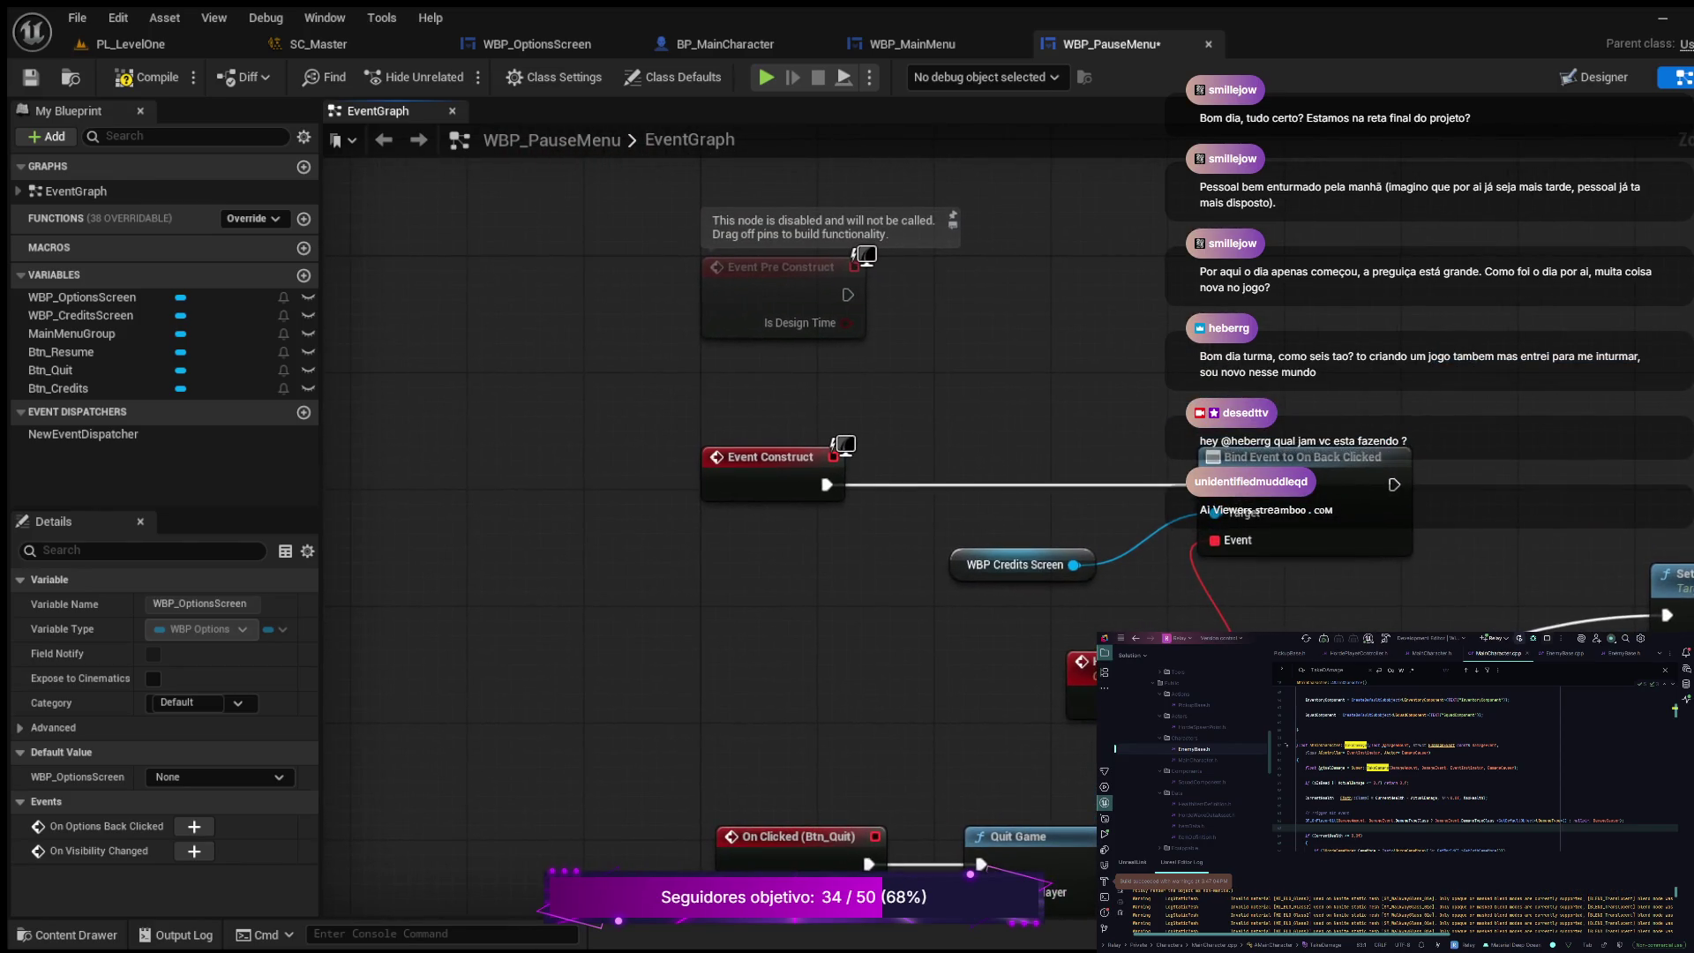
drag(759, 456, 581, 457)
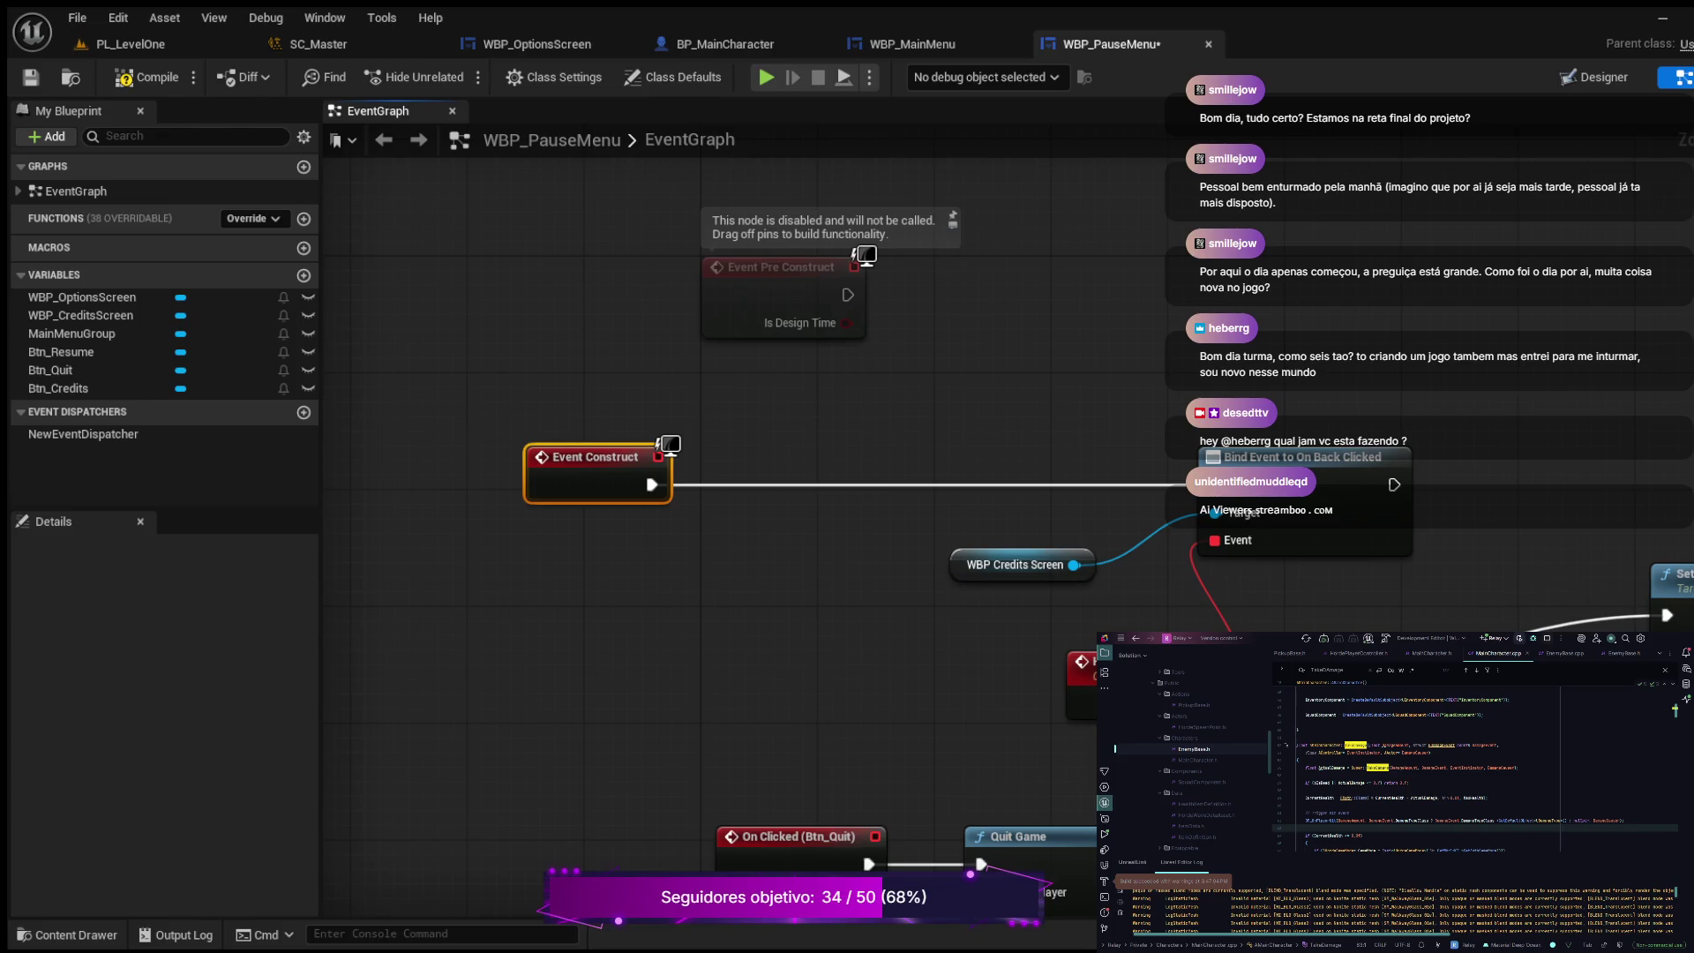
key(Escape)
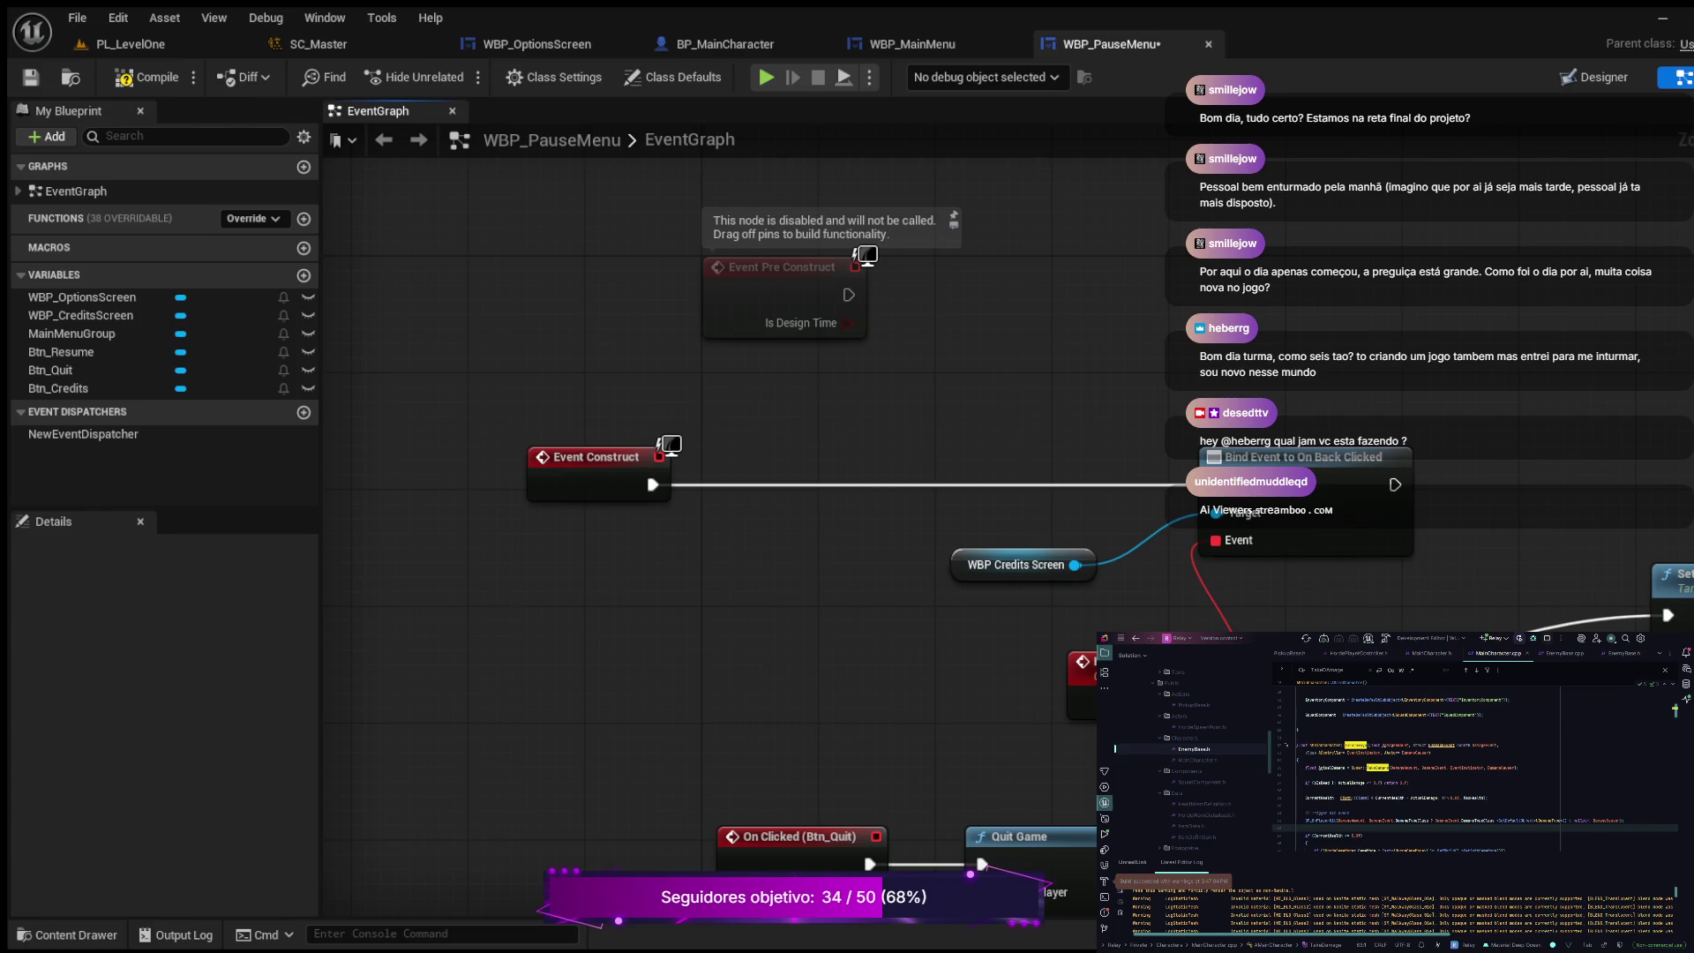
click(776, 422)
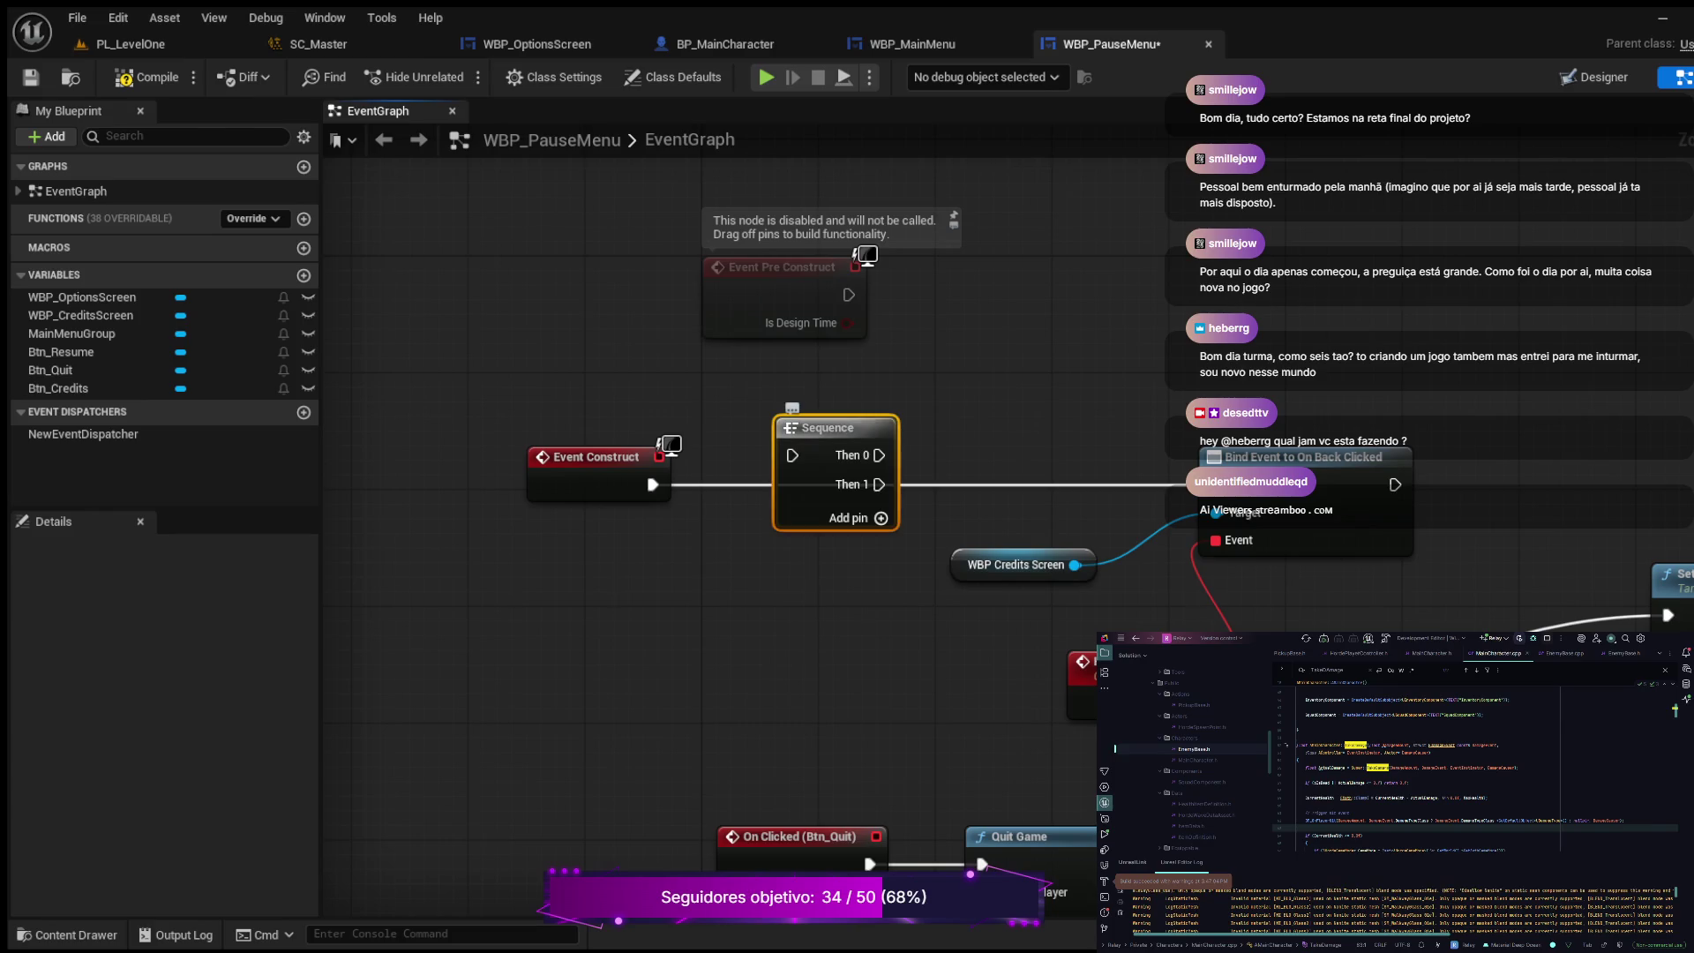
alt+click(653, 485)
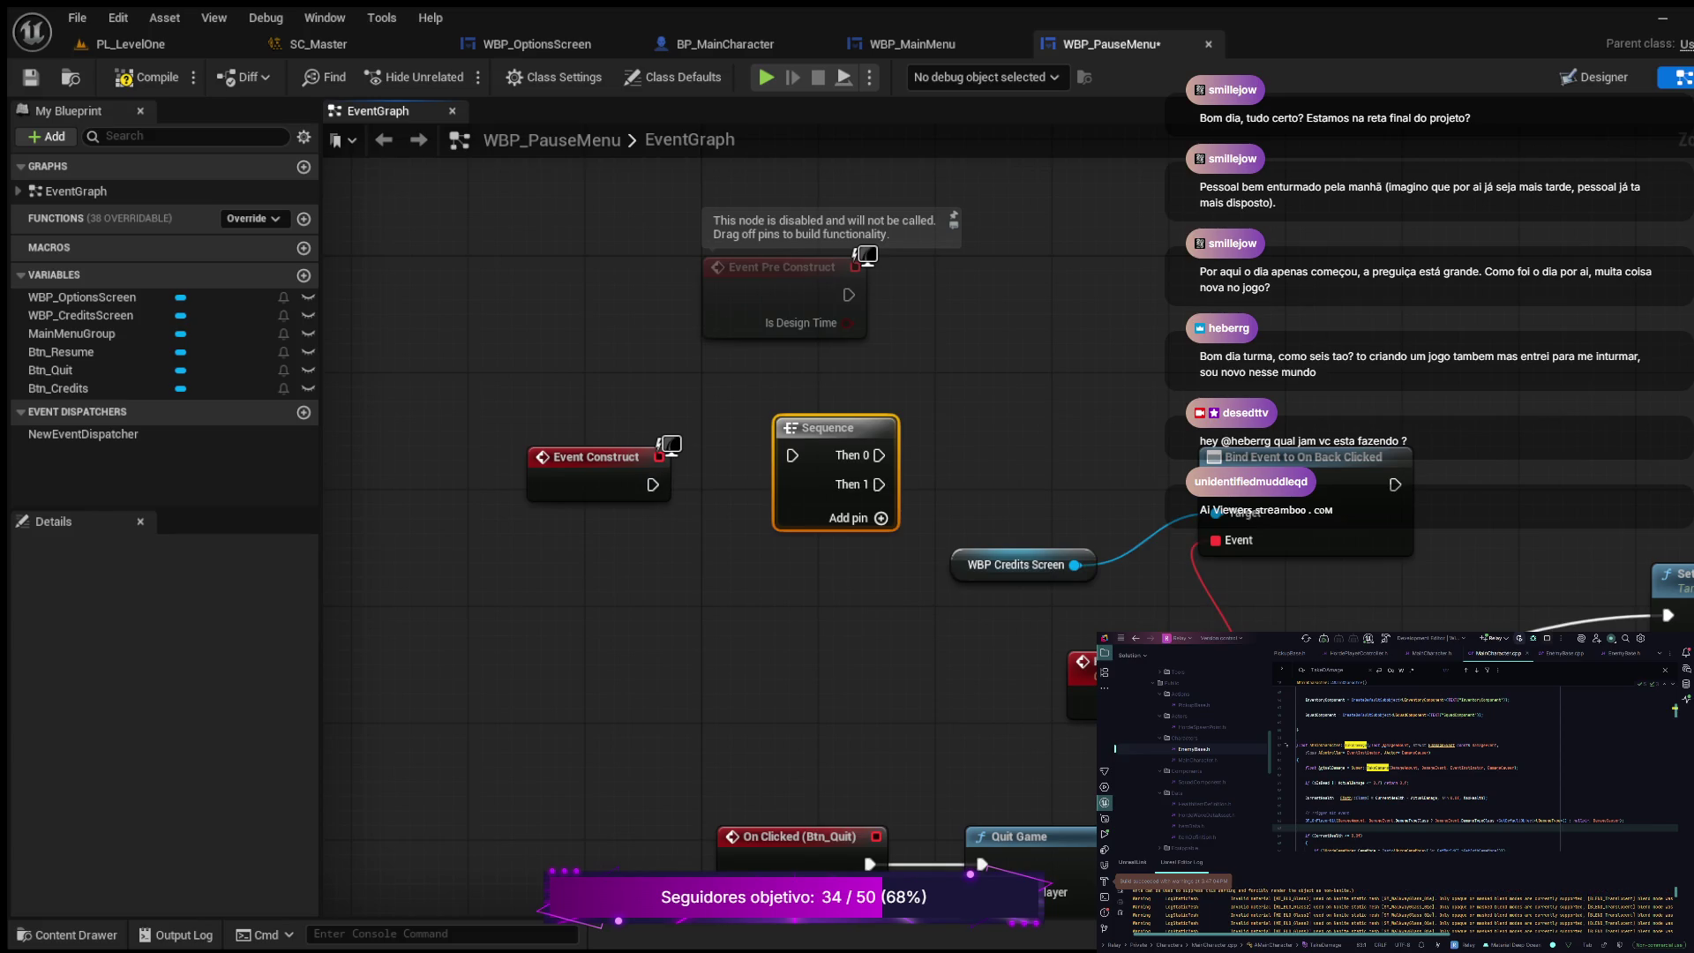
drag(879, 456, 1207, 484)
Step: Move the credits binding nodes aside and connect Event Construct to the Sequence input
scroll(1324, 689, down, 3)
mouse_move(1468, 811)
mouse_down()
mouse_move(1118, 623)
mouse_move(1103, 633)
mouse_up()
mouse_move(675, 311)
mouse_down()
mouse_move(1659, 601)
mouse_move(1664, 617)
mouse_up()
drag(1362, 495, 1402, 356)
drag(1249, 357, 1289, 436)
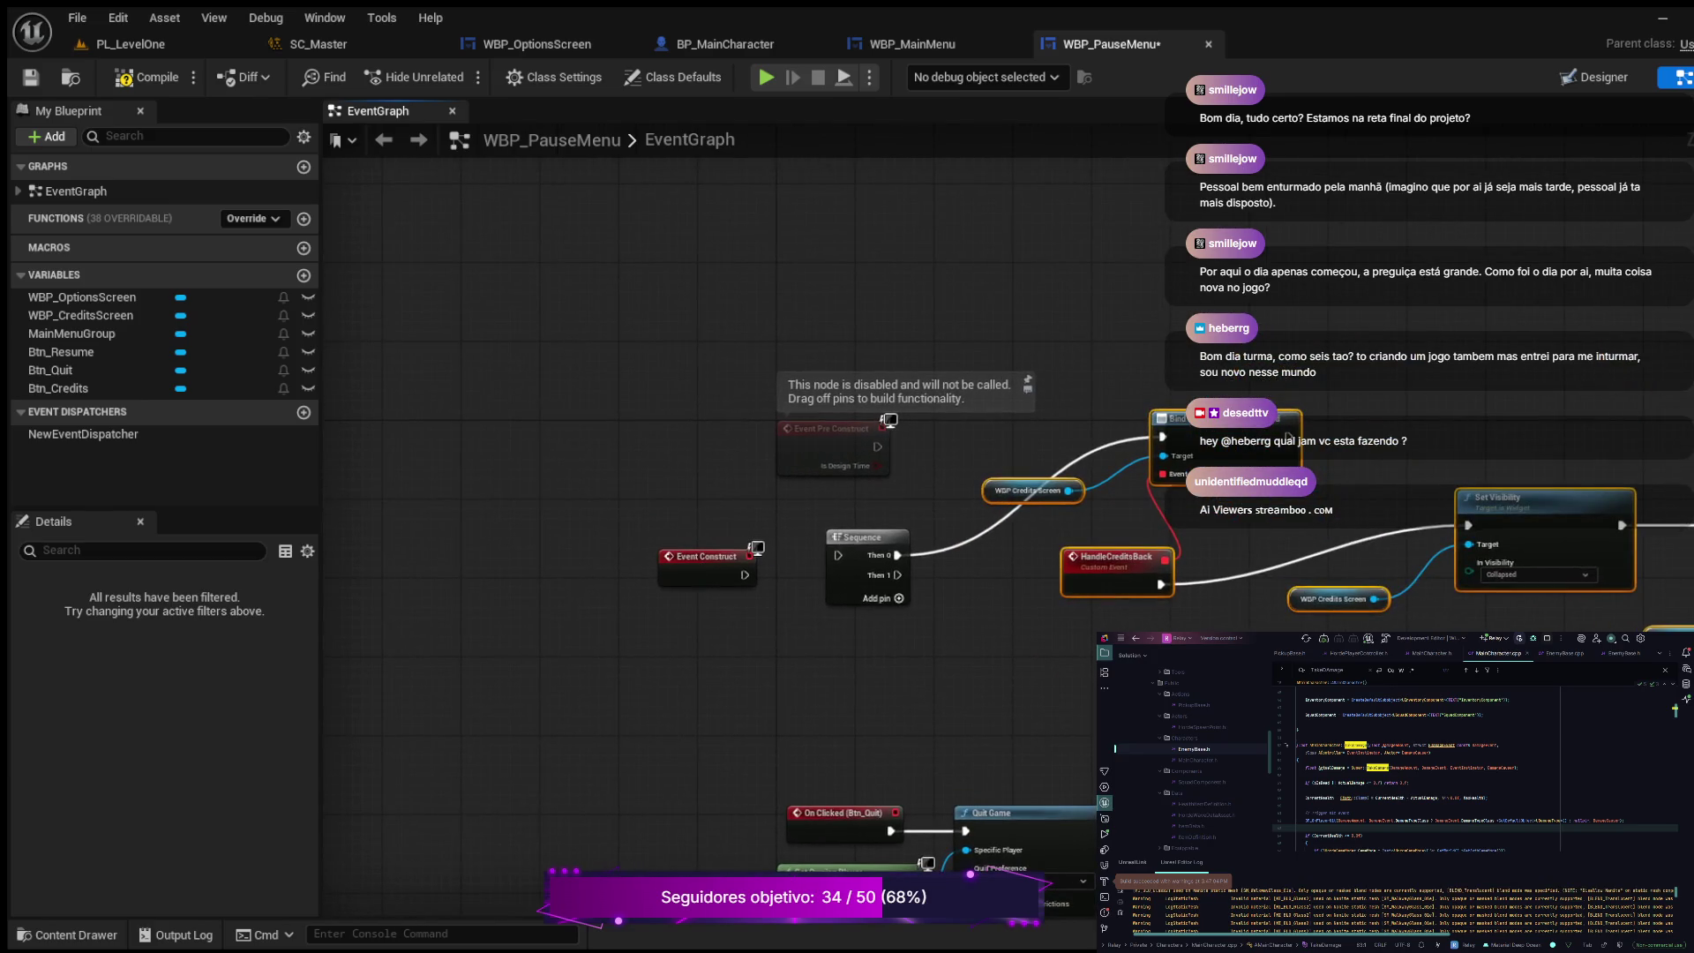
drag(744, 575, 838, 555)
scroll(994, 618, up, 2)
key(Escape)
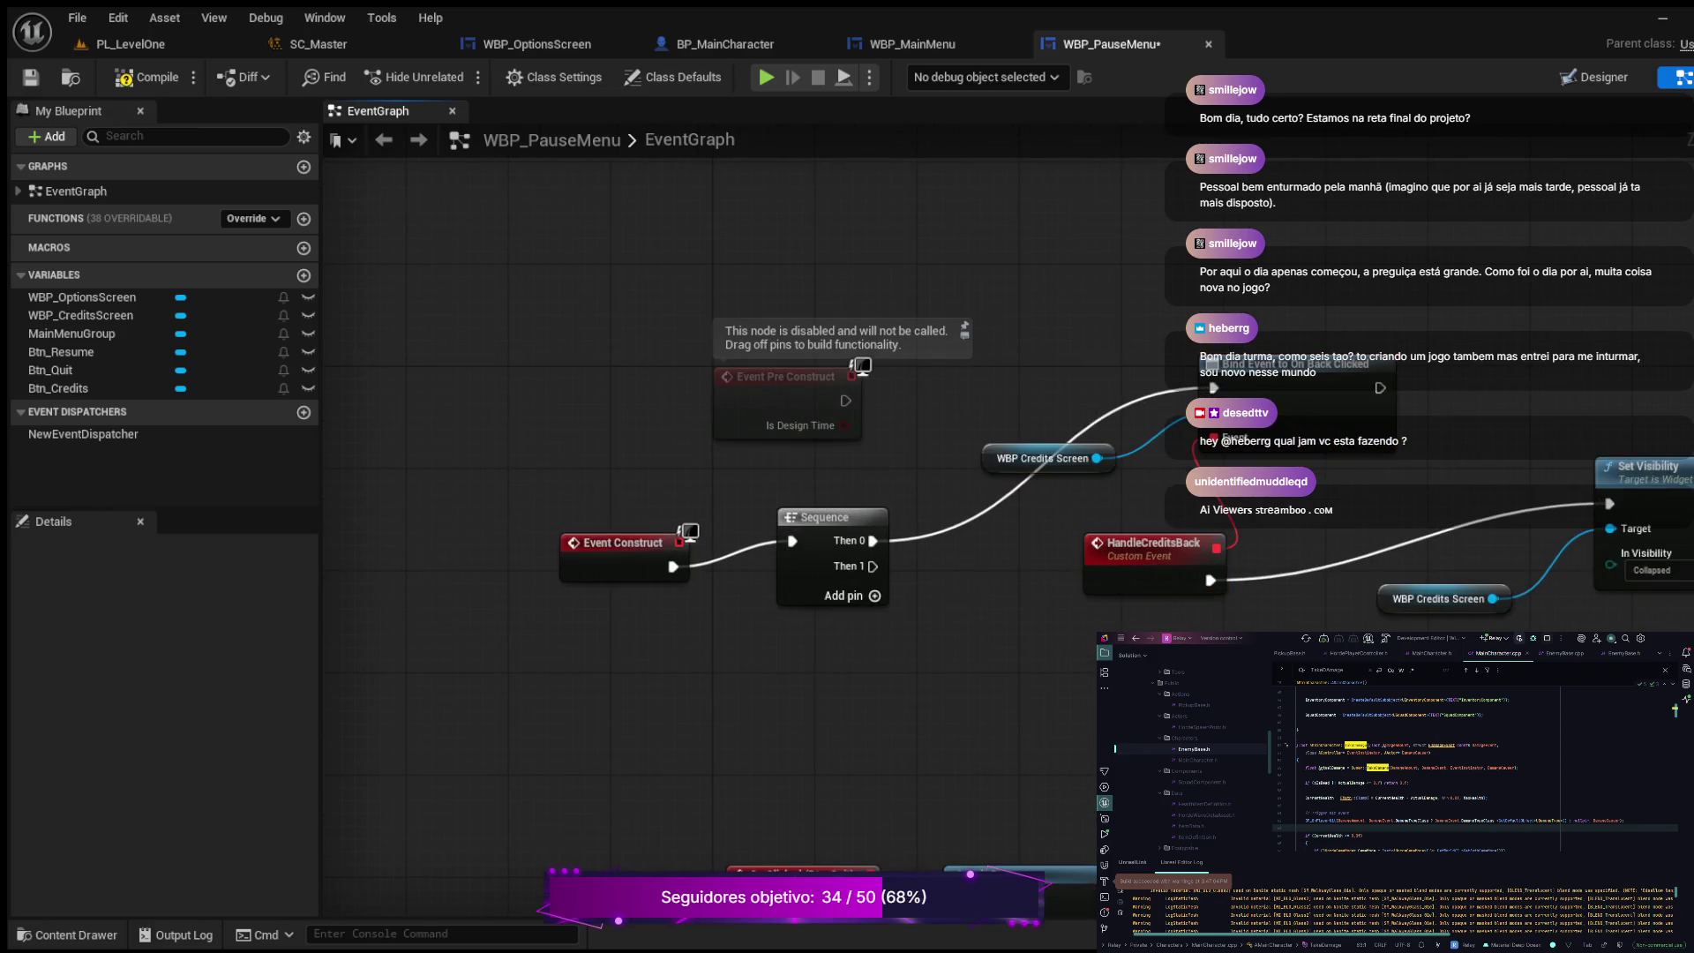